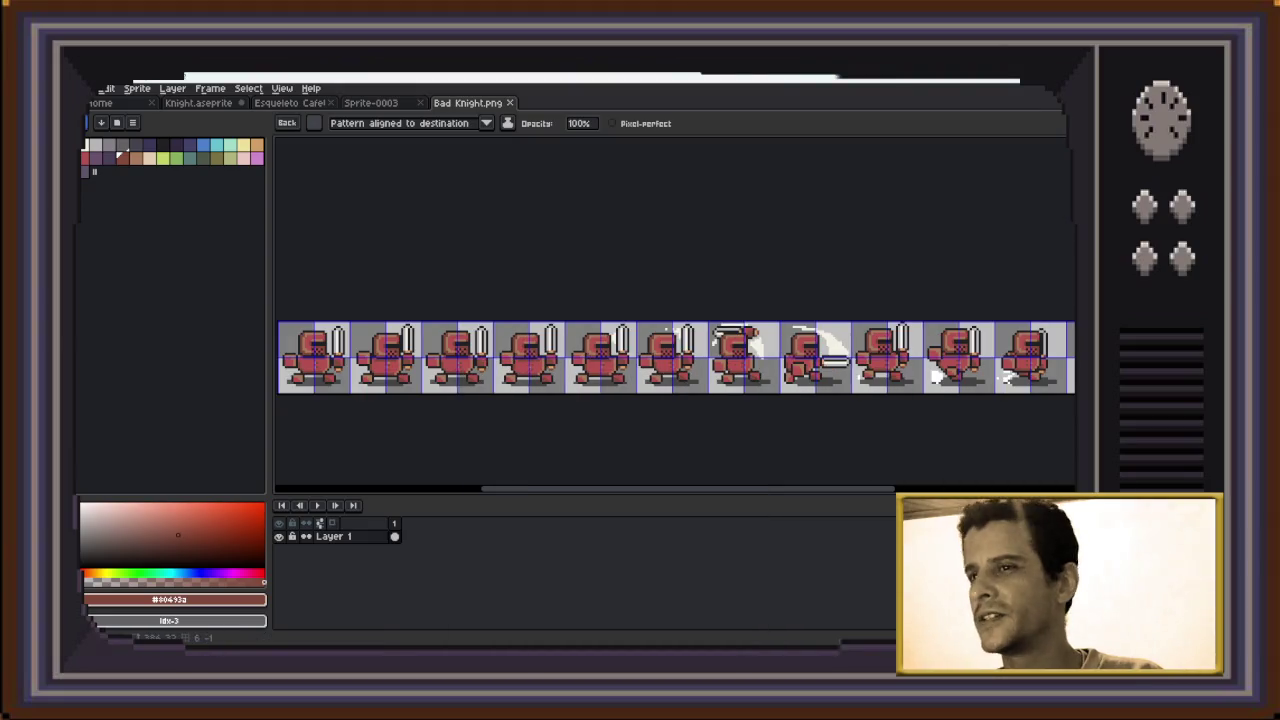
Flip between Sprite-0003 and the Bad Knight.png sheet, scrolling around the canvas
{"action": "scroll", "coordinate": [485, 318], "scroll_direction": "up", "scroll_amount": 1}
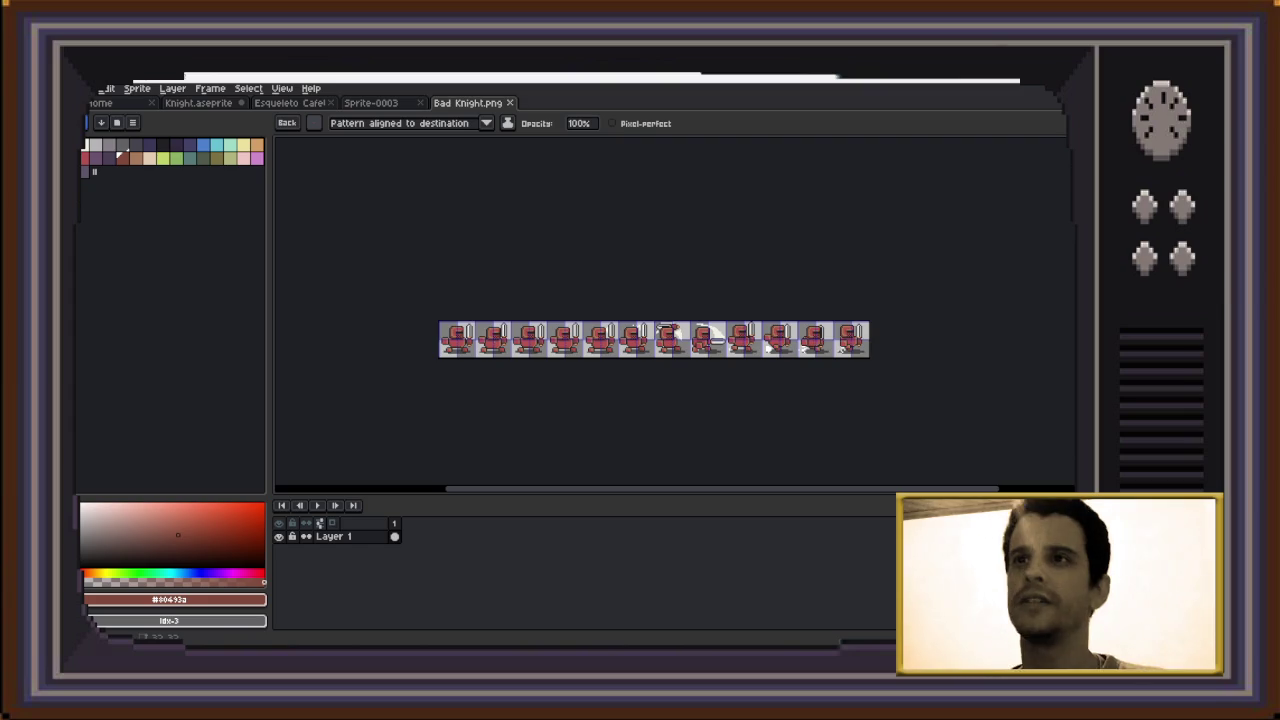
{"action": "key", "text": "ctrl+shift+Tab"}
{"action": "scroll", "coordinate": [698, 320], "scroll_direction": "up", "scroll_amount": 2}
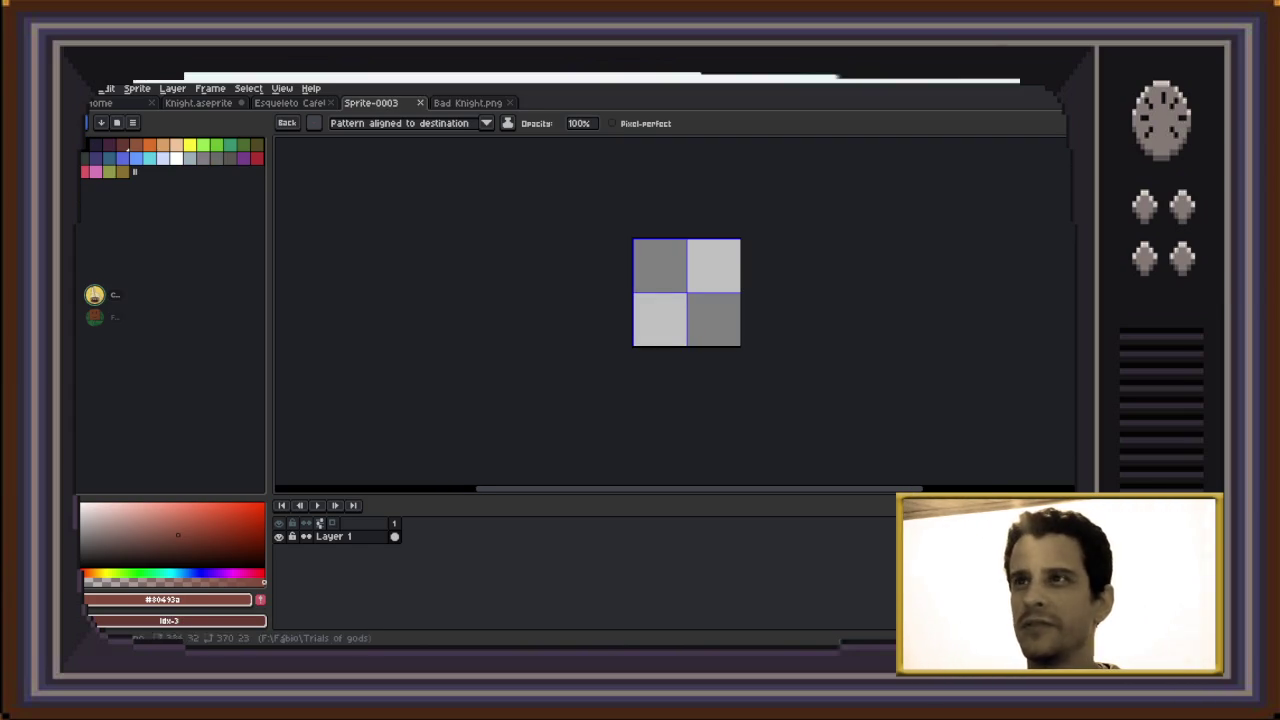
{"action": "key", "text": "ctrl+Tab"}
{"action": "scroll", "coordinate": [675, 340], "scroll_direction": "up", "scroll_amount": 2}
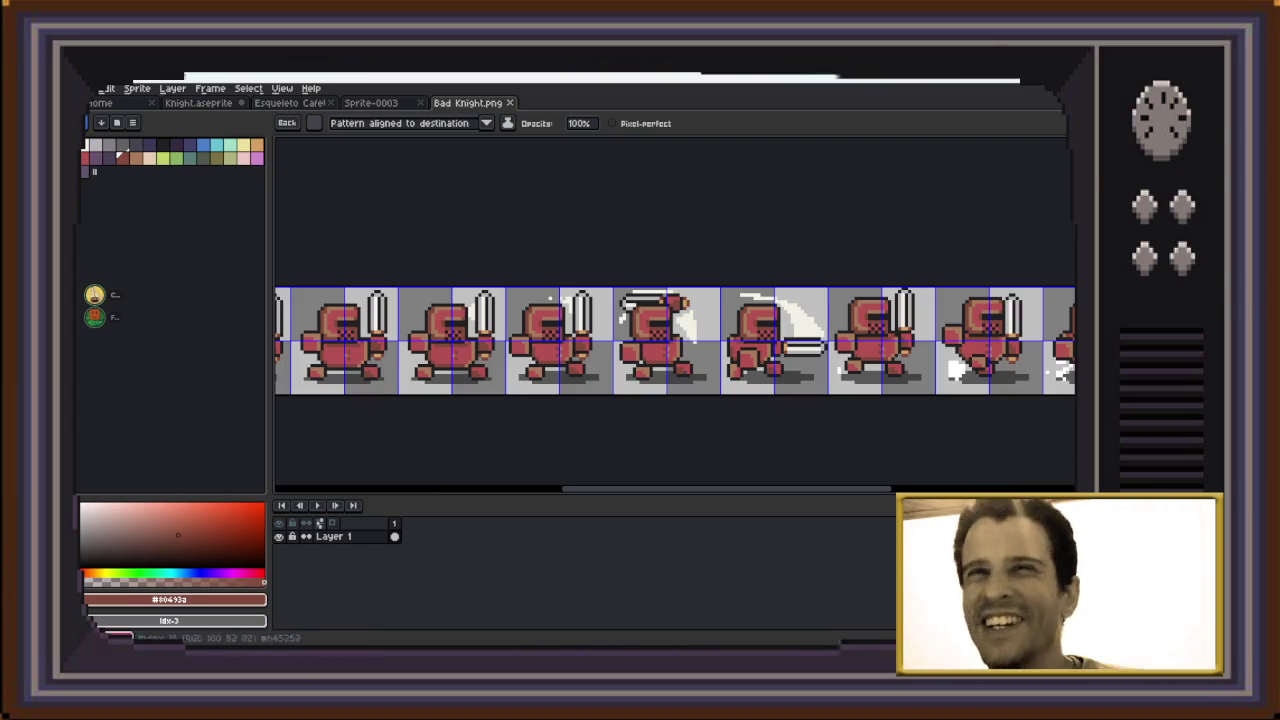
{"action": "scroll", "coordinate": [675, 340], "scroll_direction": "down", "scroll_amount": 1}
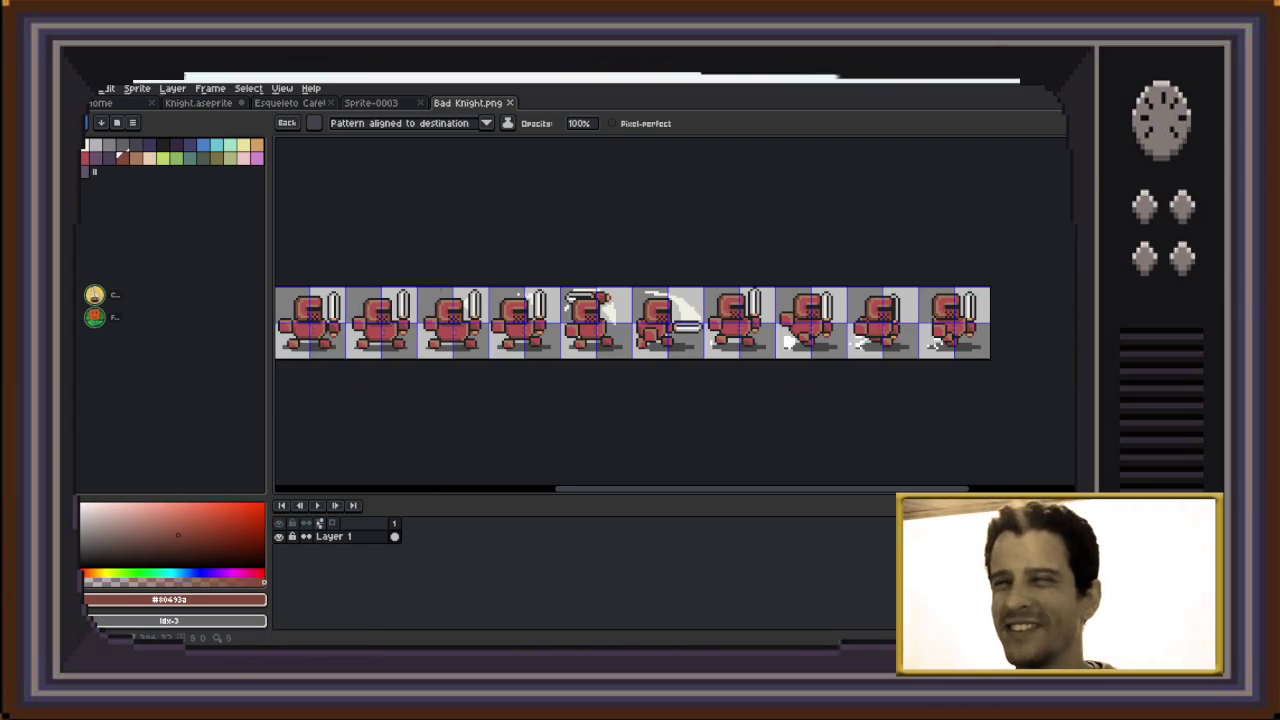
{"action": "scroll", "coordinate": [675, 322], "scroll_direction": "left", "scroll_amount": 2}
{"action": "scroll", "coordinate": [675, 322], "scroll_direction": "left", "scroll_amount": 2}
{"action": "scroll", "coordinate": [675, 322], "scroll_direction": "right", "scroll_amount": 1}
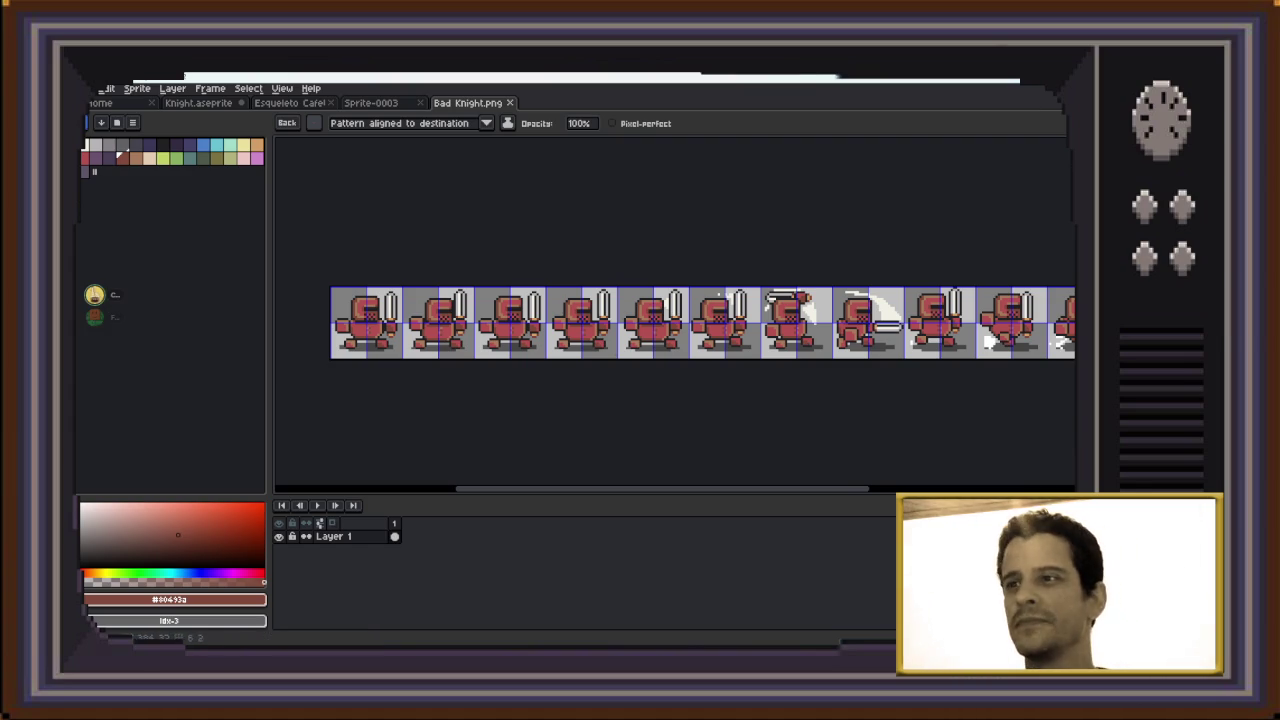
Play the Knight.aseprite animation, then bring up the Sprite-0003 document
{"action": "scroll", "coordinate": [612, 305], "scroll_direction": "up", "scroll_amount": 1}
{"action": "scroll", "coordinate": [774, 320], "scroll_direction": "down", "scroll_amount": 1}
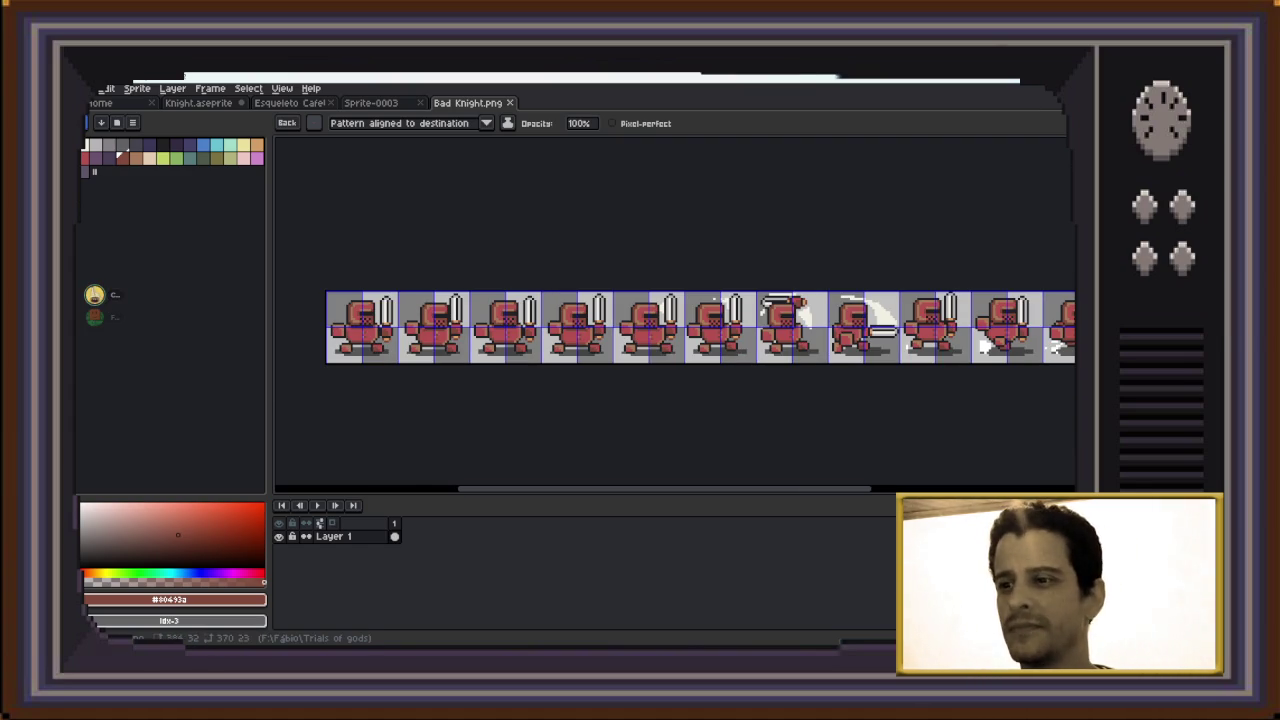
{"action": "scroll", "coordinate": [1042, 345], "scroll_direction": "up", "scroll_amount": 2}
{"action": "scroll", "coordinate": [1036, 274], "scroll_direction": "down", "scroll_amount": 1}
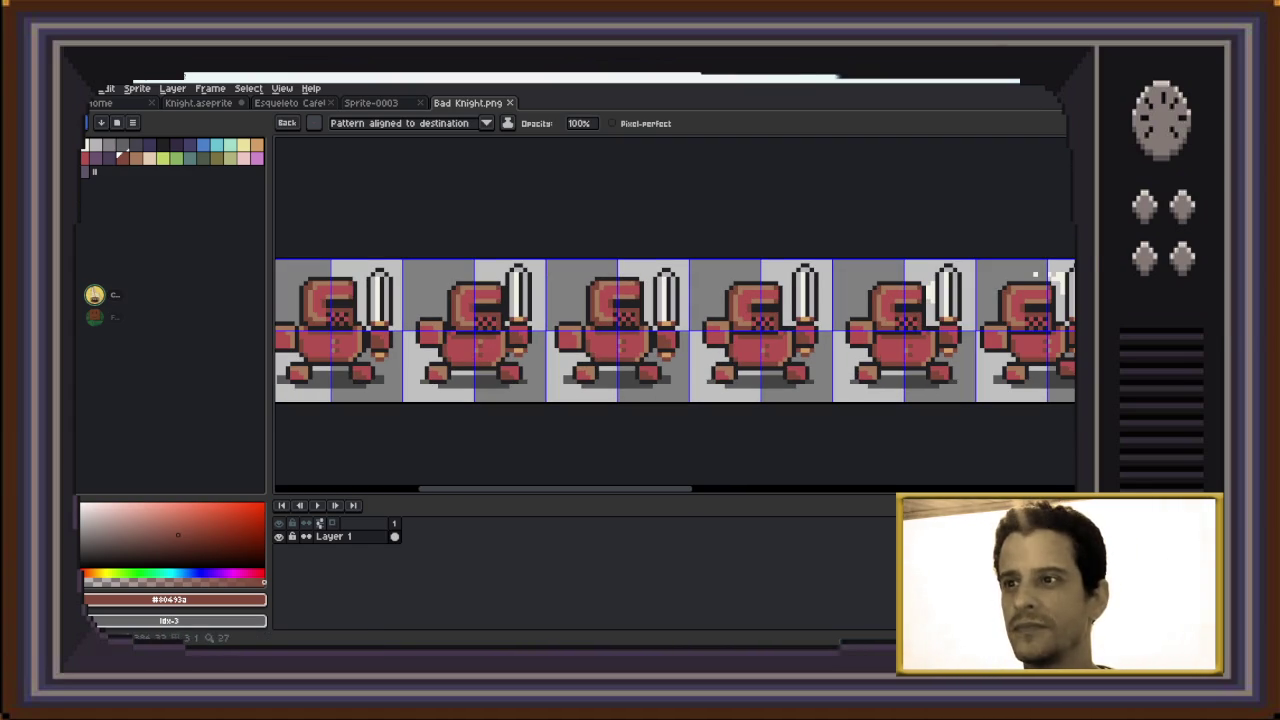
{"action": "scroll", "coordinate": [1035, 273], "scroll_direction": "left", "scroll_amount": 2}
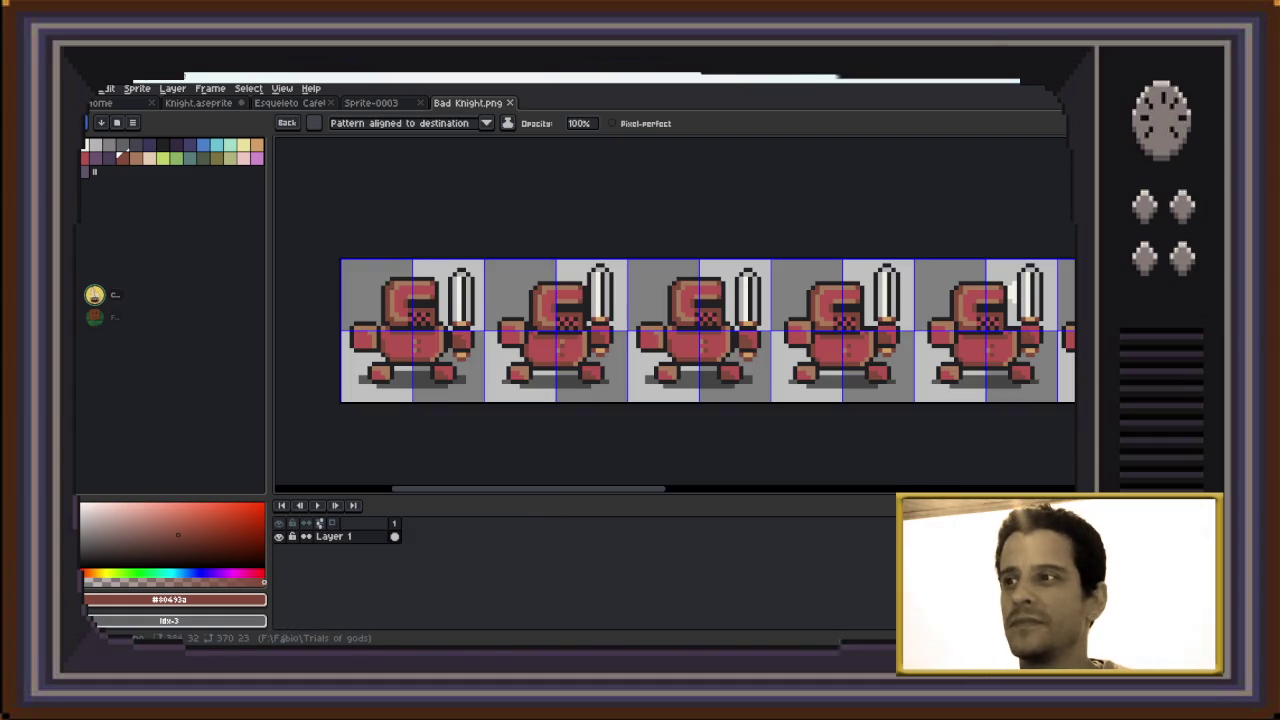
{"action": "key", "text": "ctrl+Tab"}
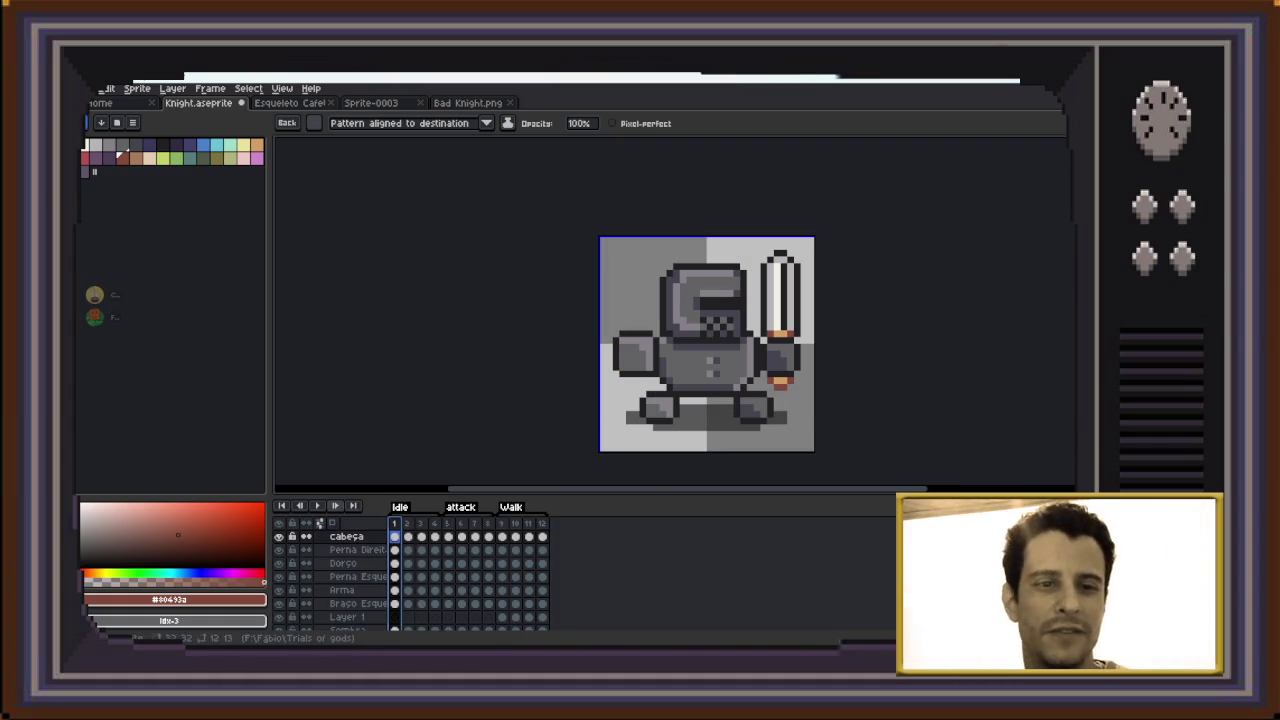
{"action": "key", "text": "Return"}
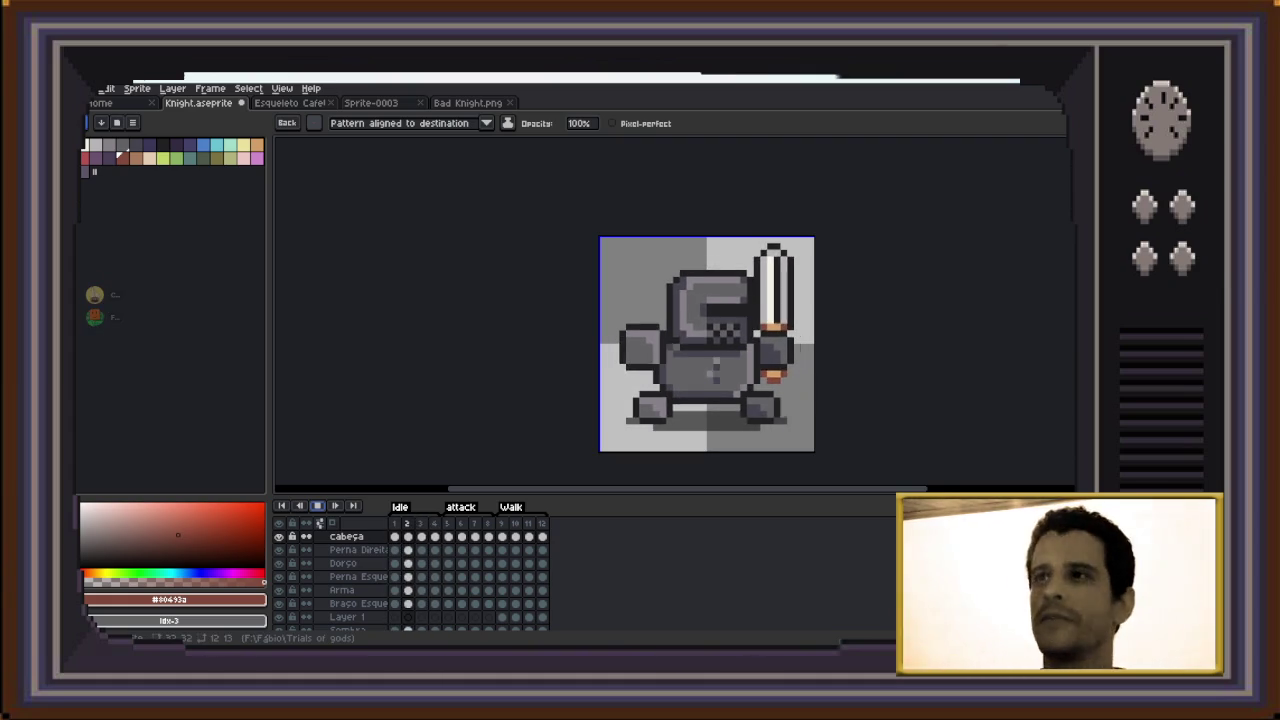
{"action": "key", "text": "ctrl+Tab"}
{"action": "key", "text": "ctrl+Tab"}
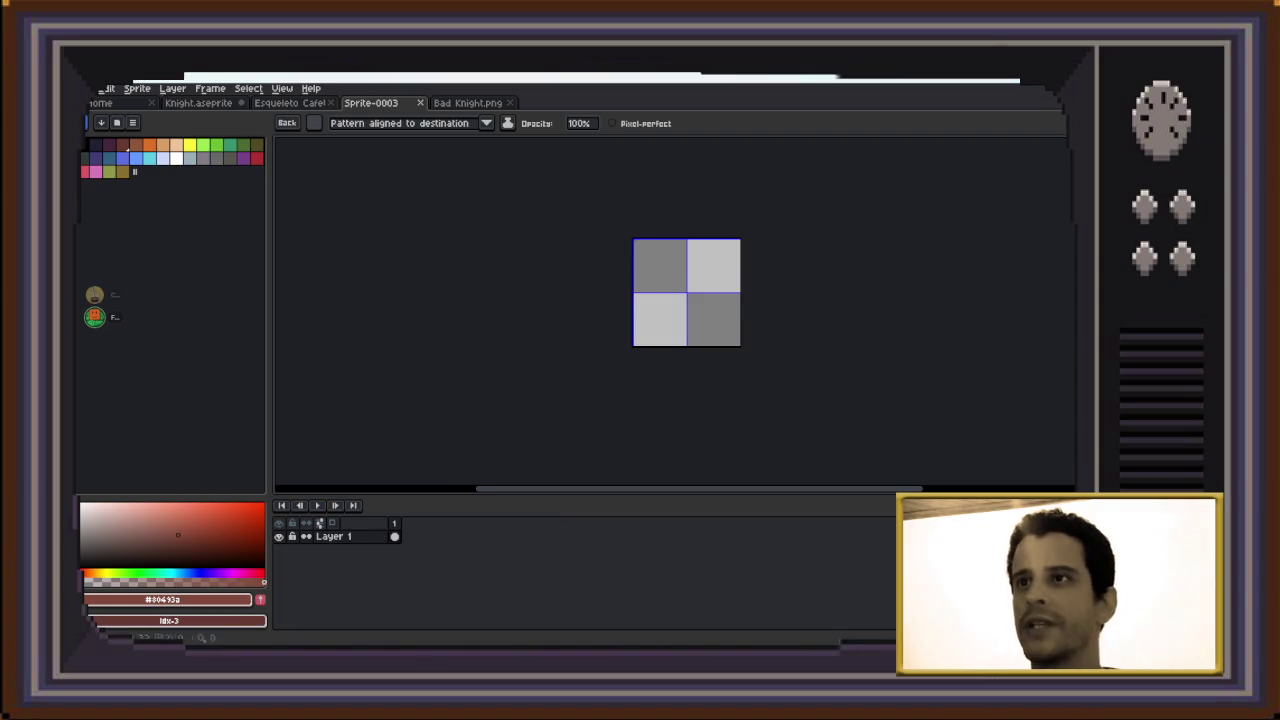
Fill the whole Sprite-0003 canvas with dark olive and clear the selection
{"action": "scroll", "coordinate": [633, 310], "scroll_direction": "up", "scroll_amount": 1}
{"action": "scroll", "coordinate": [633, 310], "scroll_direction": "up", "scroll_amount": 1}
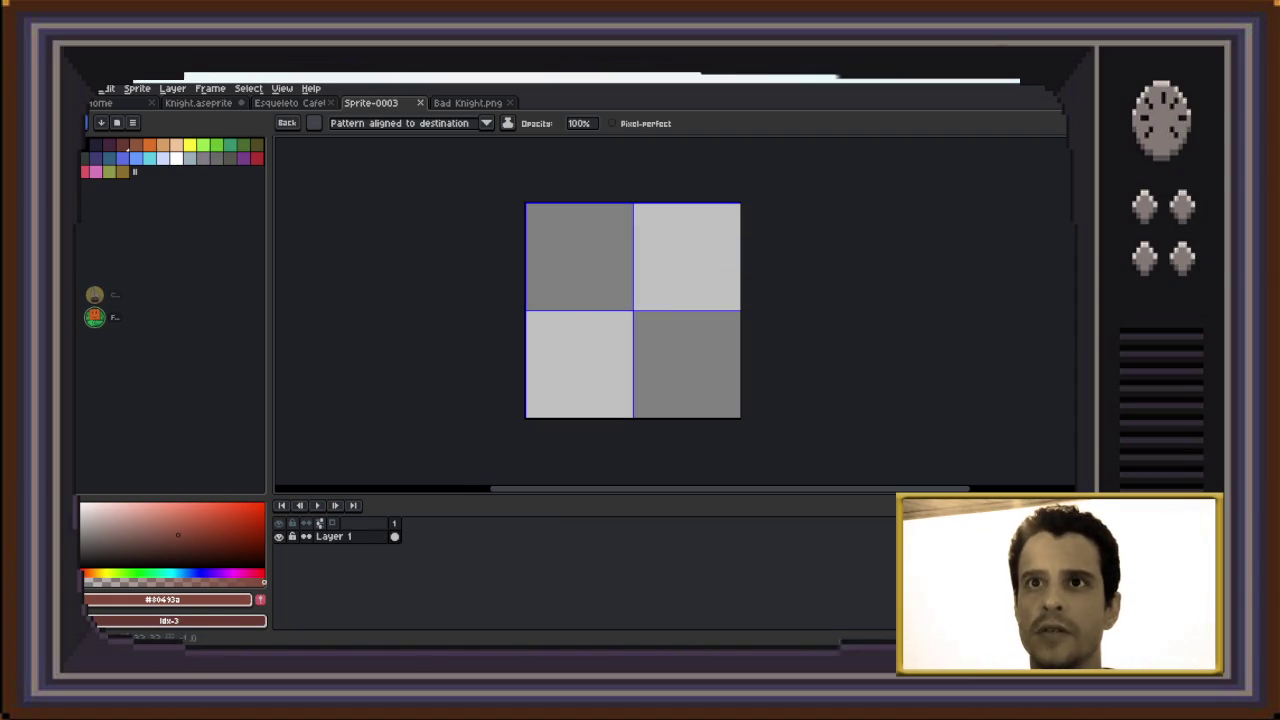
{"action": "left_click", "coordinate": [256, 145]}
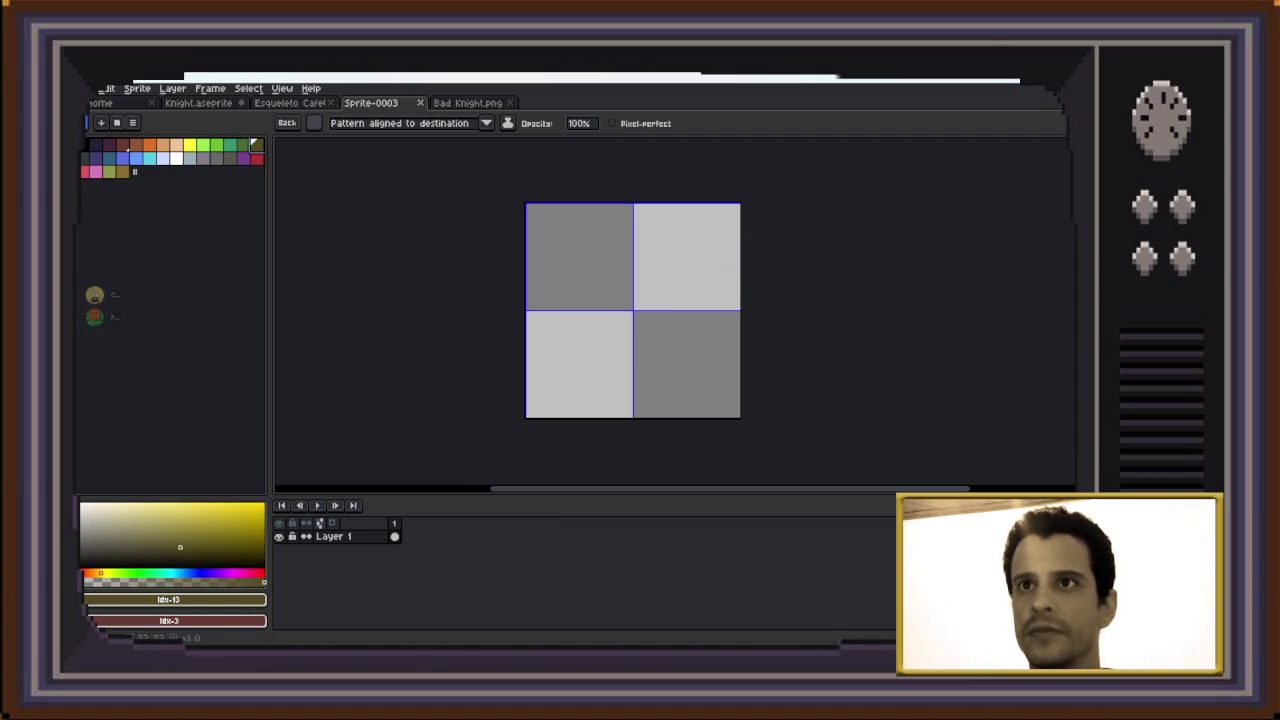
{"action": "key", "text": "m"}
{"action": "left_click_drag", "start_coordinate": [521, 199], "coordinate": [749, 423]}
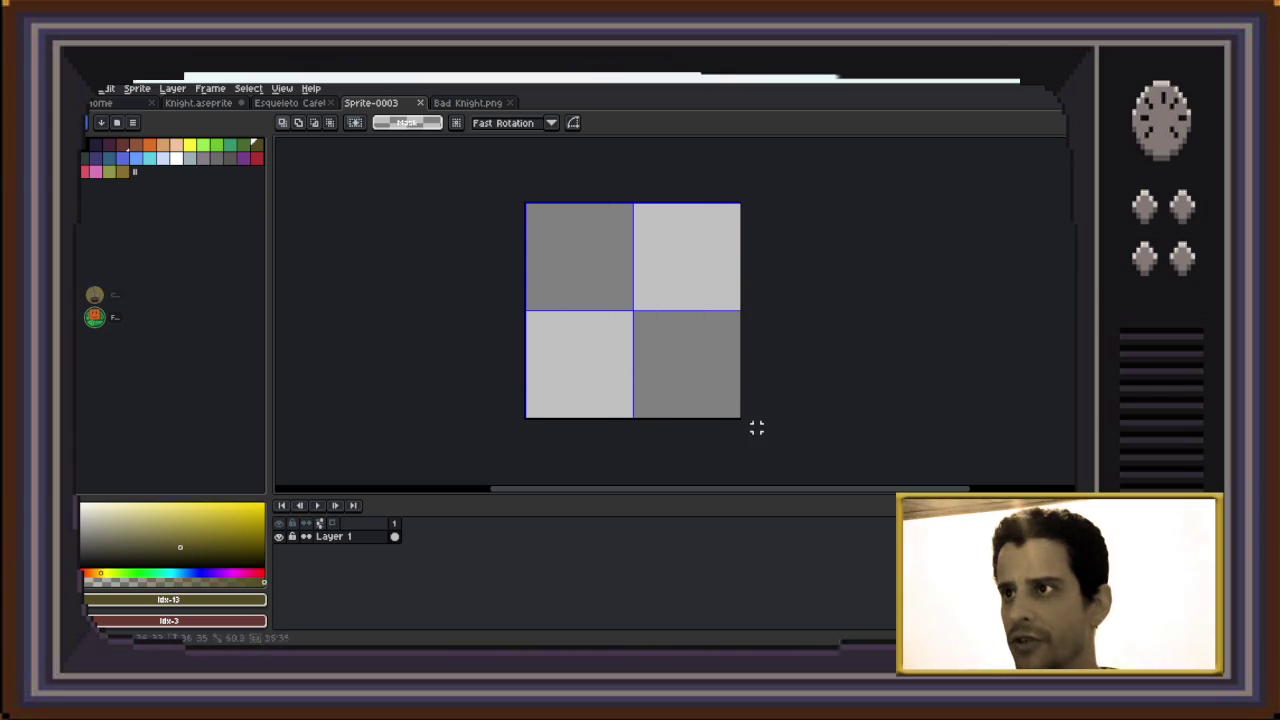
{"action": "key", "text": "g"}
{"action": "left_click", "coordinate": [633, 310]}
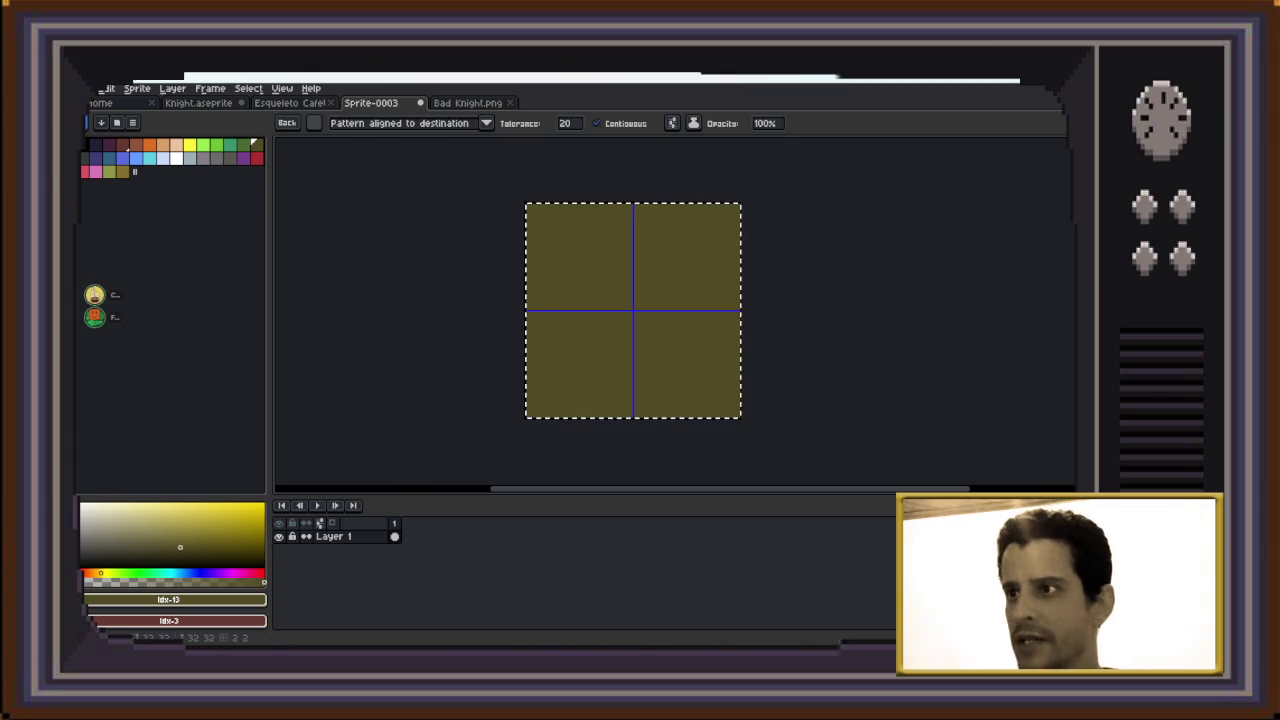
{"action": "key", "text": "ctrl+d"}
Return to the Knight.aseprite document
{"action": "scroll", "coordinate": [720, 331], "scroll_direction": "up", "scroll_amount": 1}
{"action": "scroll", "coordinate": [709, 260], "scroll_direction": "up", "scroll_amount": 1}
{"action": "scroll", "coordinate": [709, 260], "scroll_direction": "down", "scroll_amount": 1}
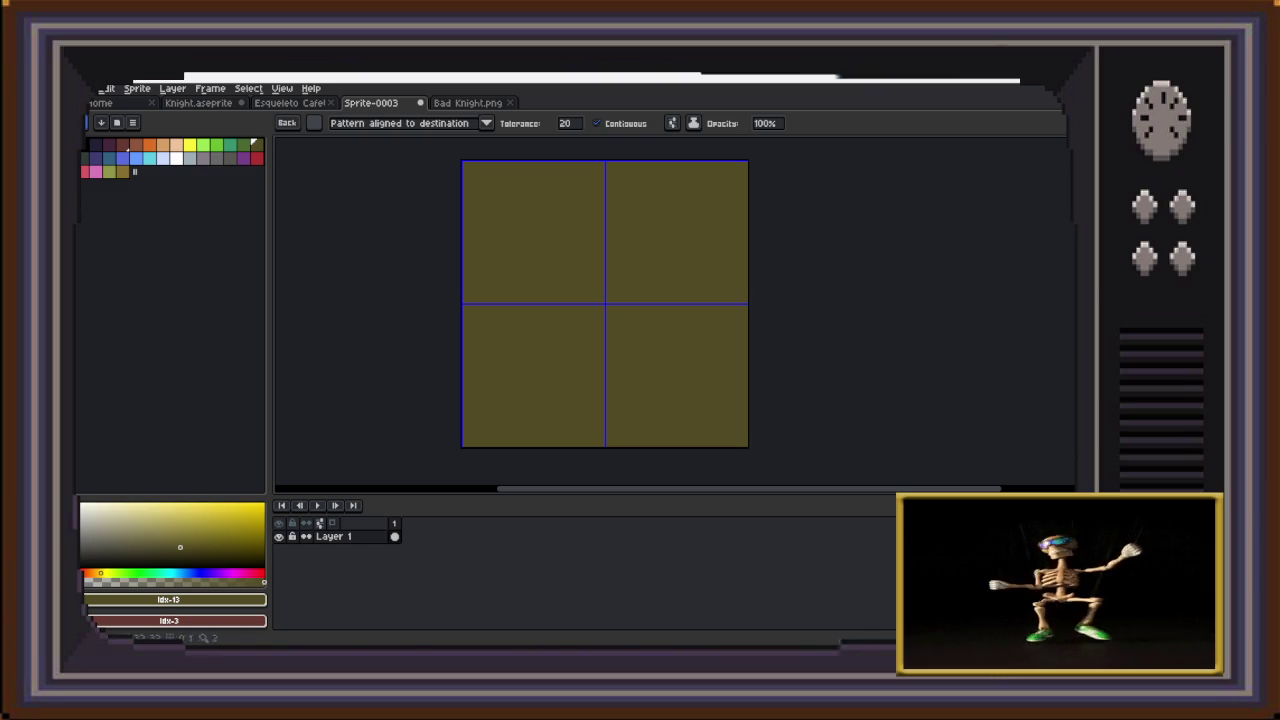
{"action": "key", "text": "ctrl+shift+Tab"}
{"action": "key", "text": "ctrl+shift+Tab"}
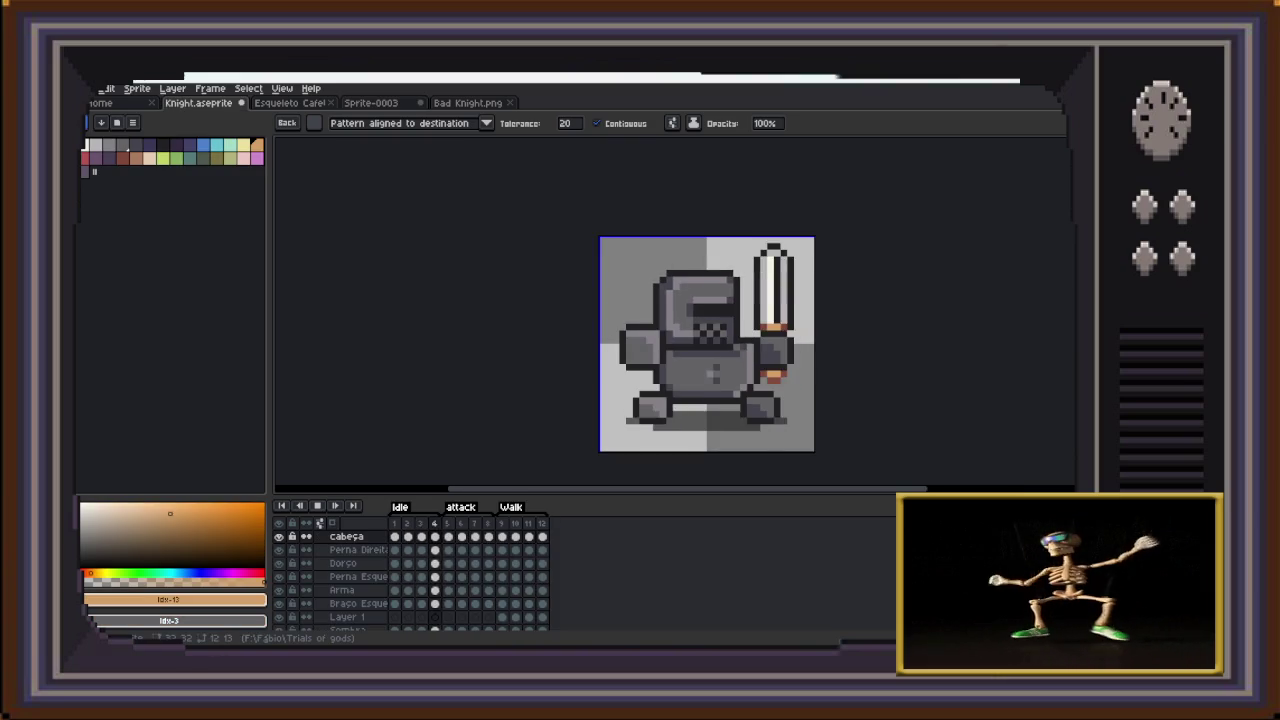
Play the knight's animation, then switch over to the Discord window
{"action": "key", "text": "Return"}
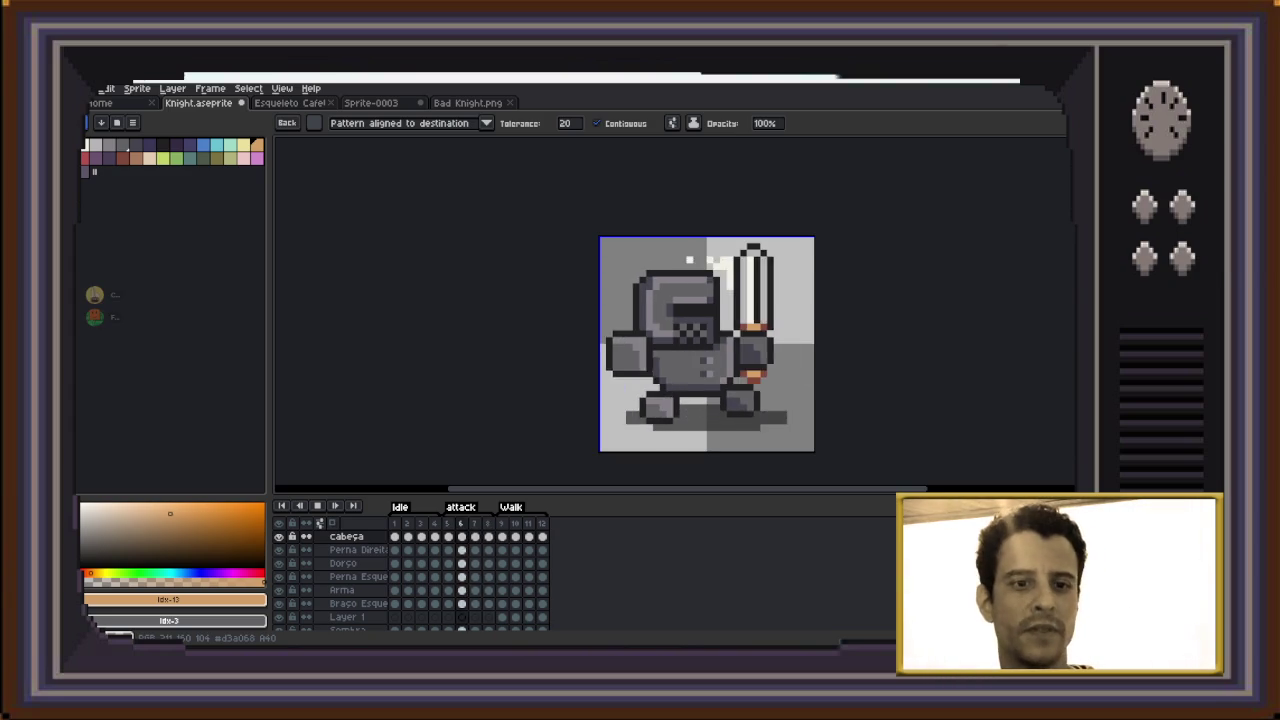
{"action": "key", "text": "alt+Tab"}
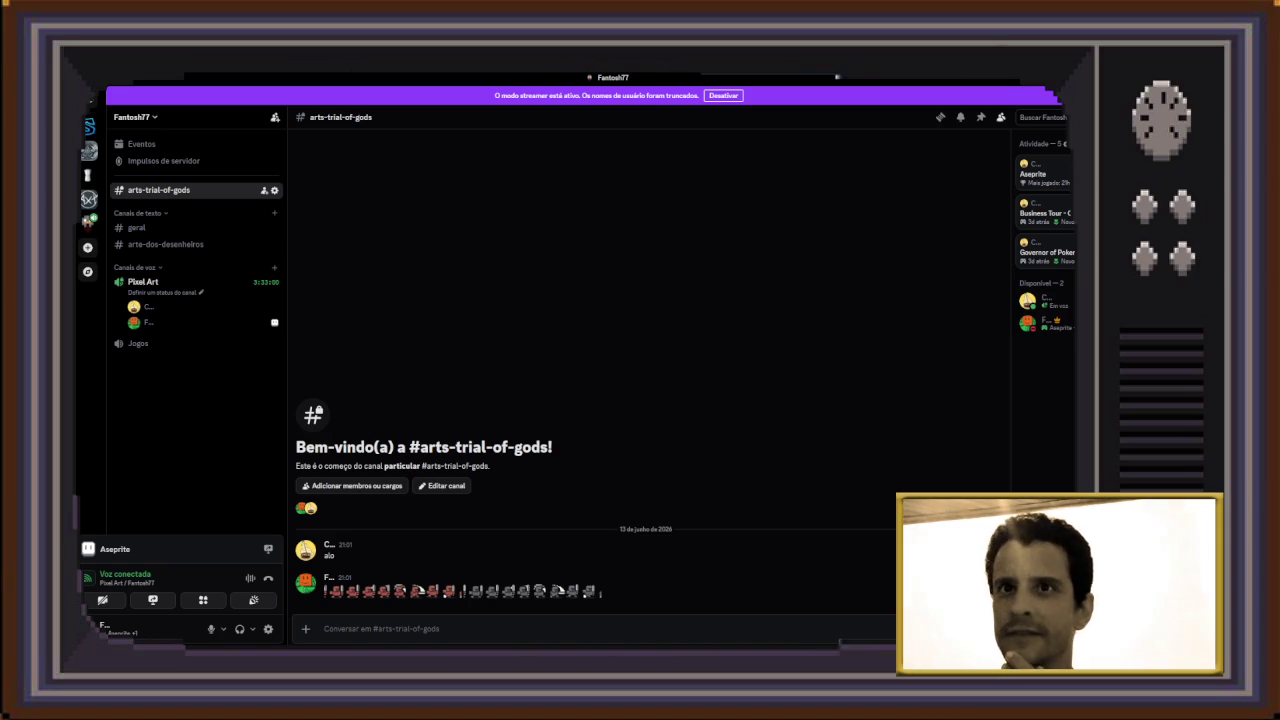
Click in the Discord channel list, then return to the knight sprite in Aseprite
{"action": "left_click", "coordinate": [90, 100]}
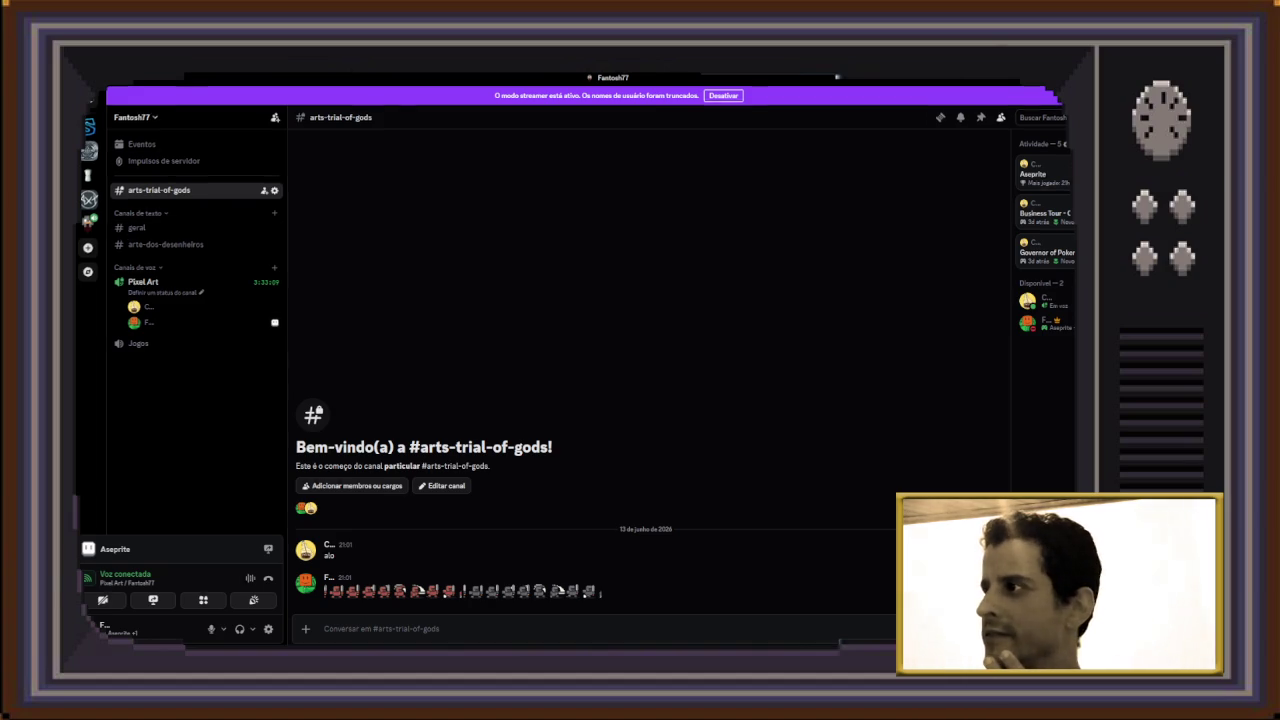
{"action": "key", "text": "alt+Tab"}
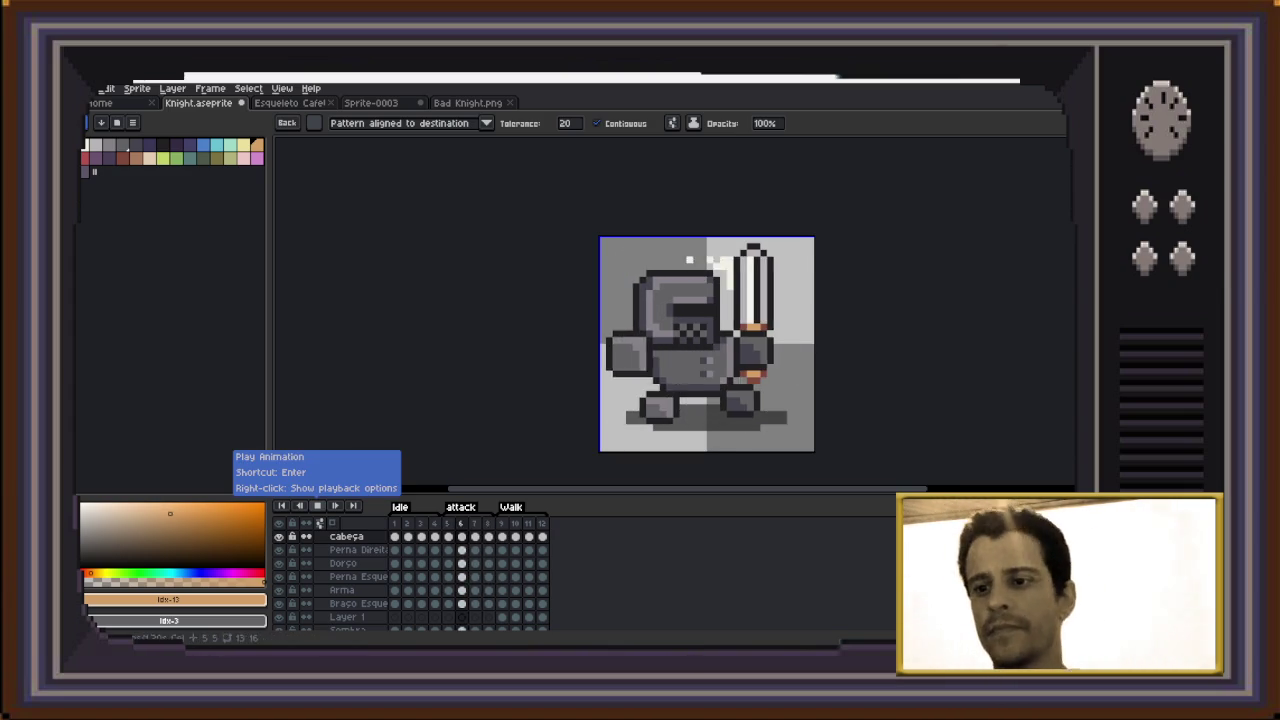
Play the knight animation, then preview the skeleton sprite's animation and return to the knight
{"action": "left_click", "coordinate": [317, 505]}
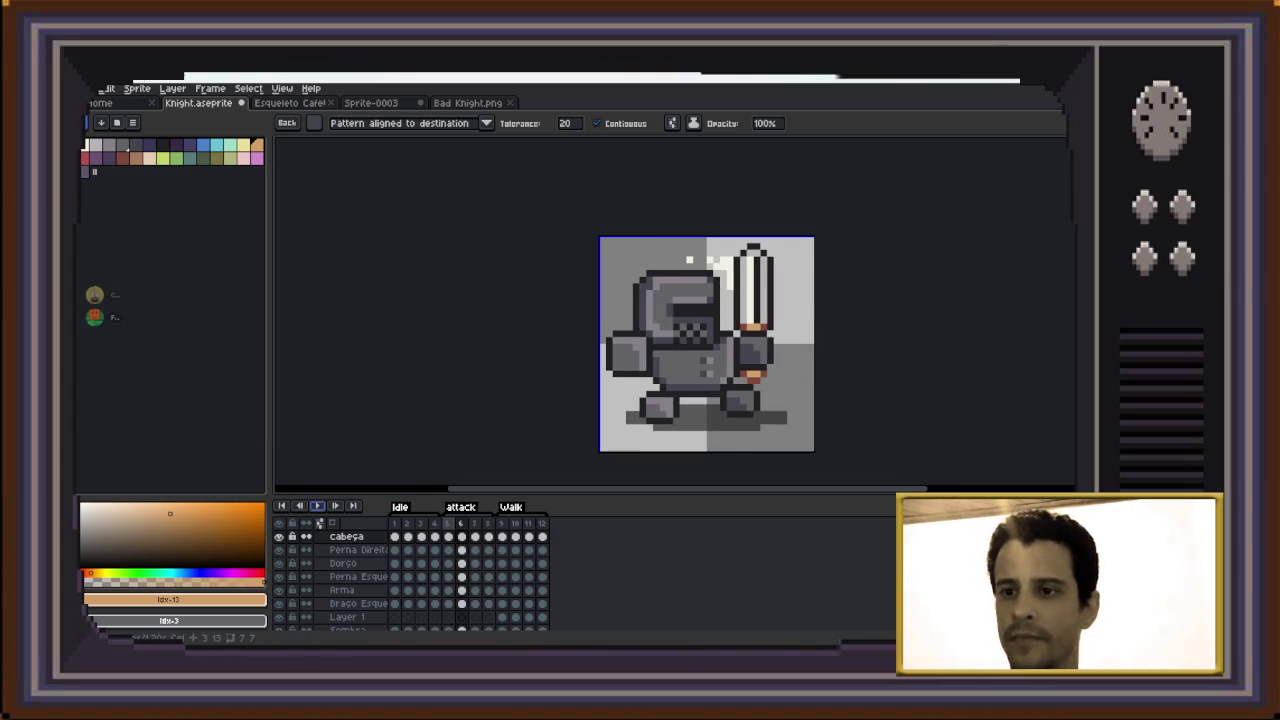
{"action": "left_click", "coordinate": [317, 505]}
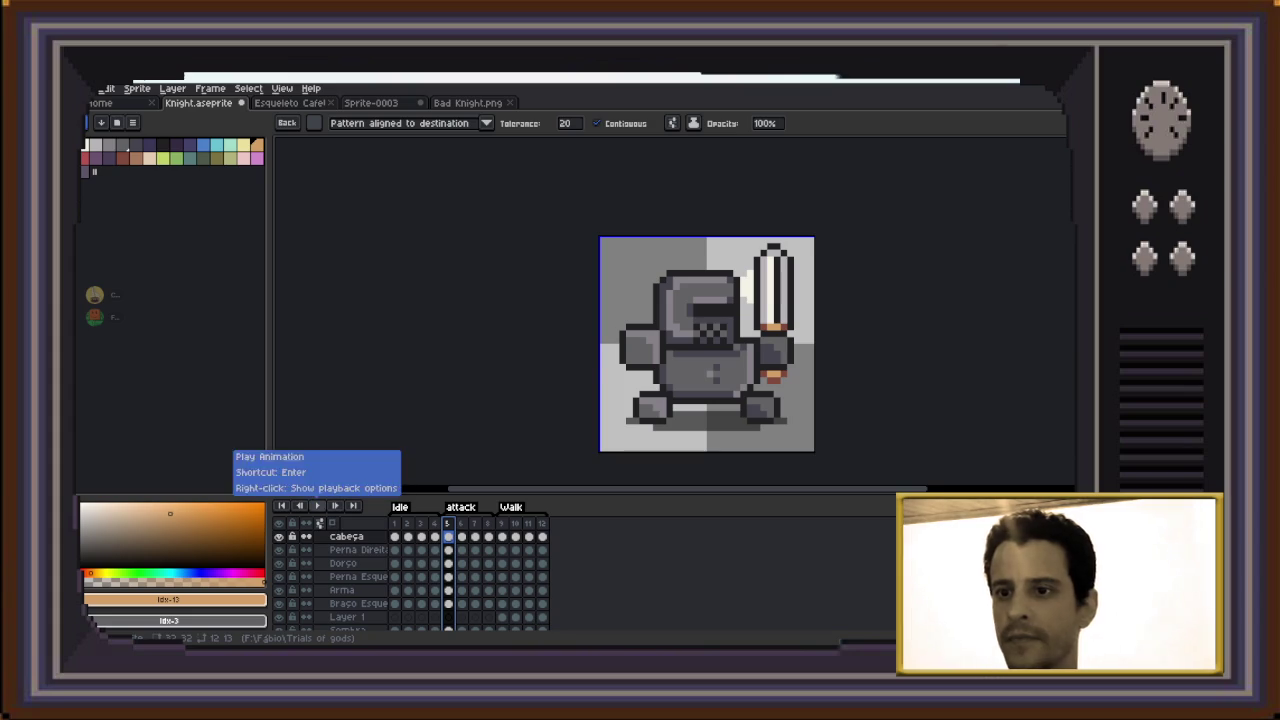
{"action": "left_click", "coordinate": [317, 505]}
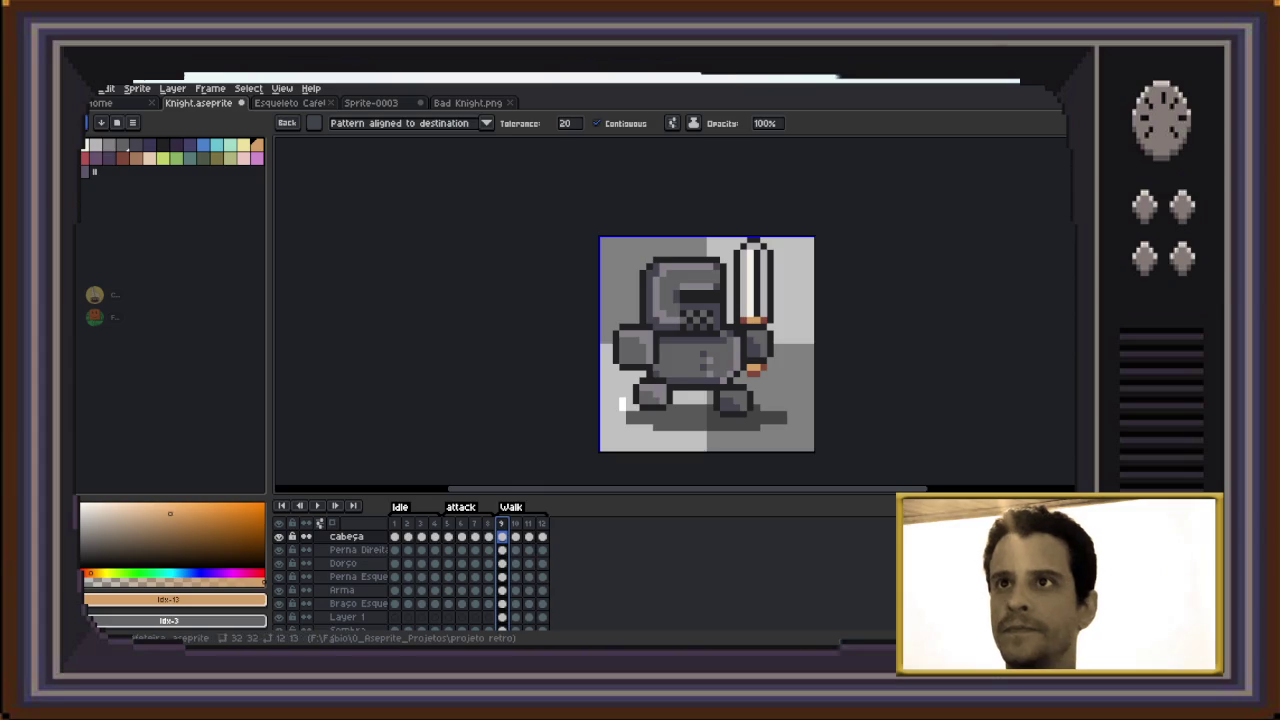
{"action": "key", "text": "ctrl+Tab"}
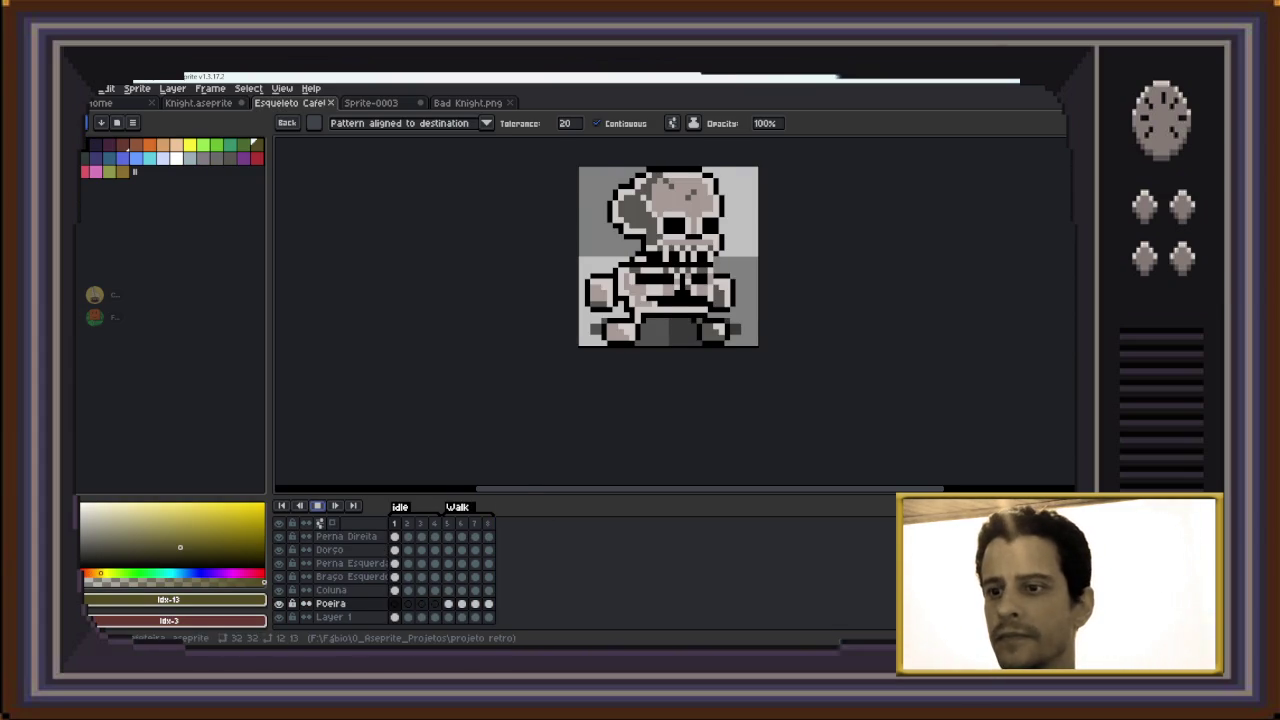
{"action": "key", "text": "Return"}
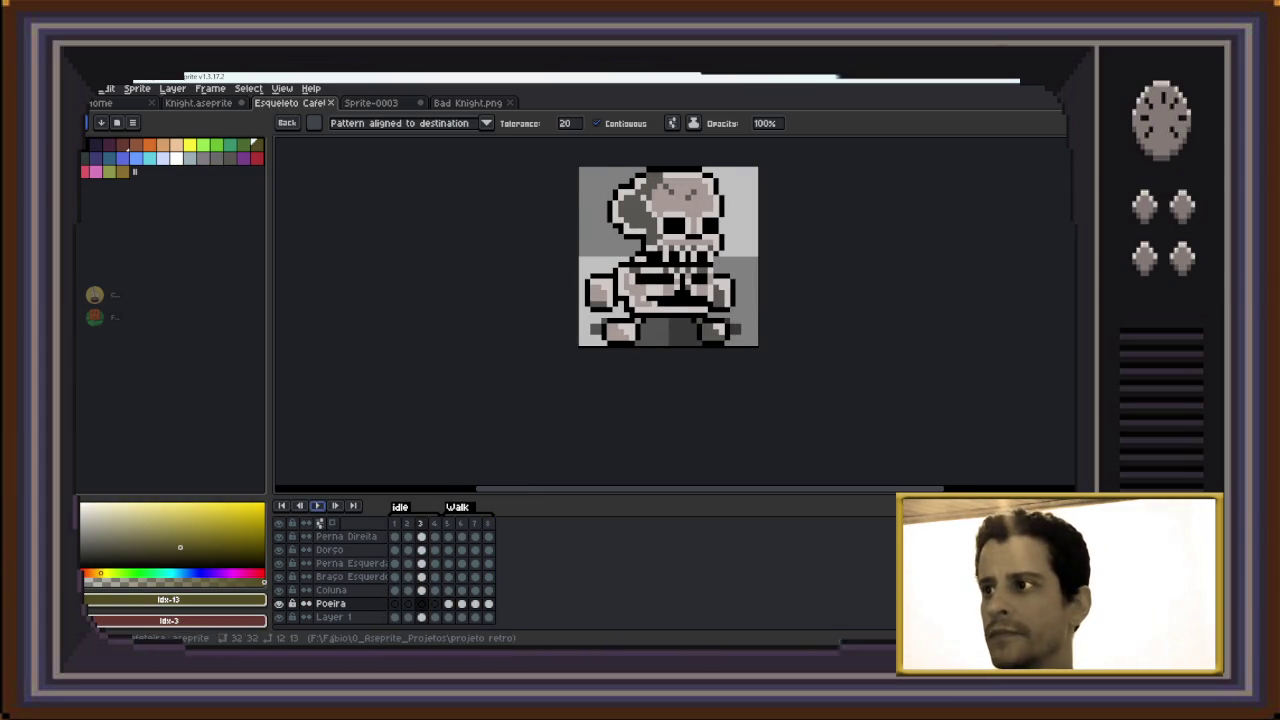
{"action": "key", "text": "ctrl+shift+Tab"}
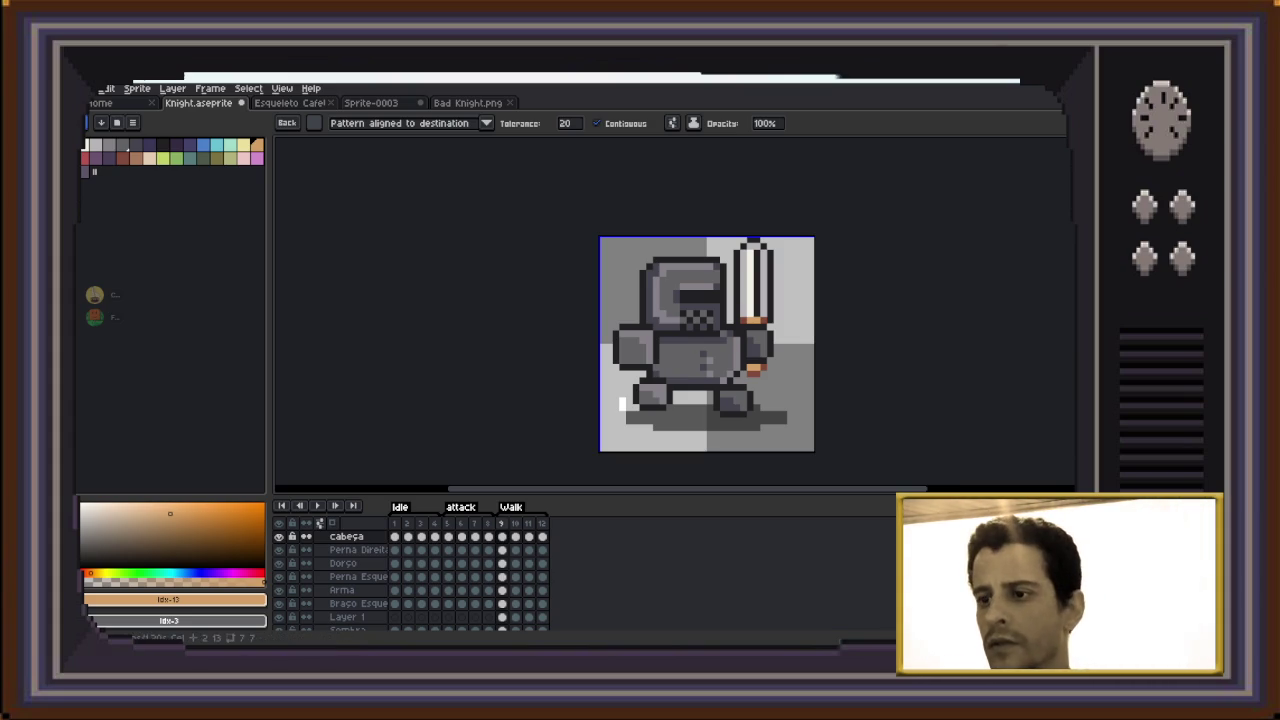
Step the knight to frames 10 and 9, then bring up the olive Sprite-0003
{"action": "key", "text": "Right"}
{"action": "key", "text": "Left"}
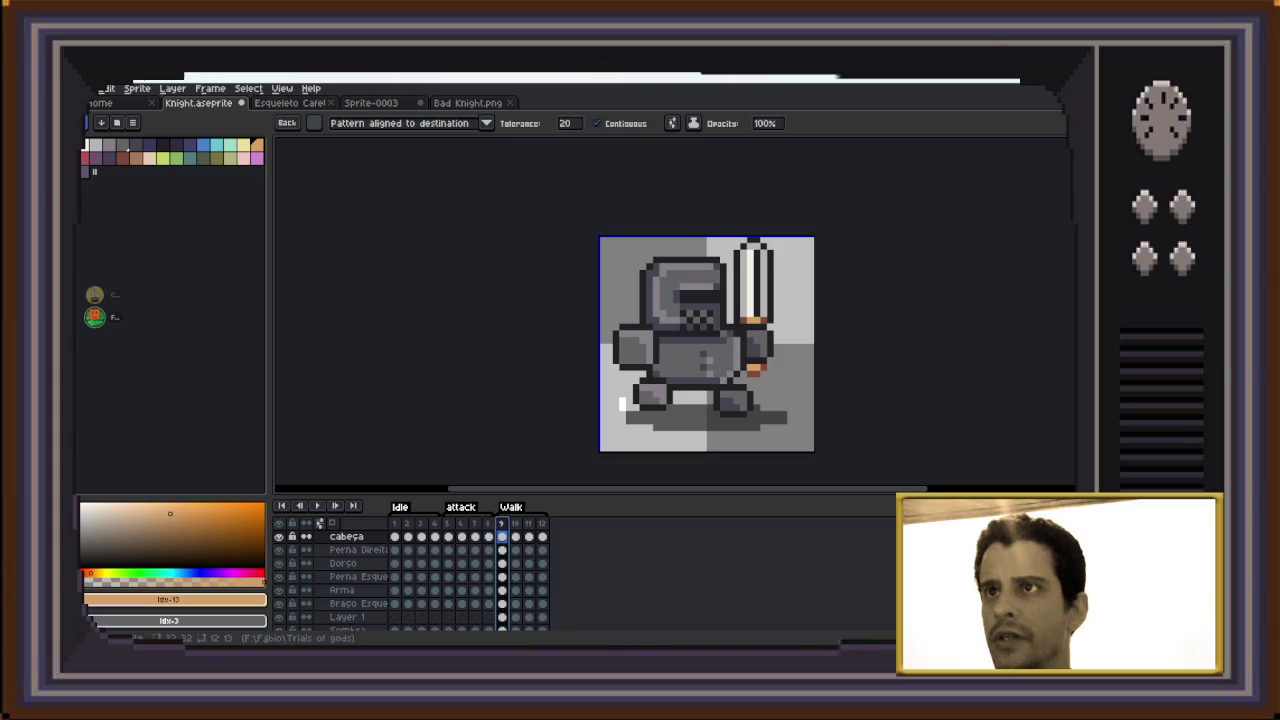
{"action": "key", "text": "ctrl+Tab"}
{"action": "scroll", "coordinate": [605, 303], "scroll_direction": "up", "scroll_amount": 1}
{"action": "scroll", "coordinate": [605, 303], "scroll_direction": "down", "scroll_amount": 1}
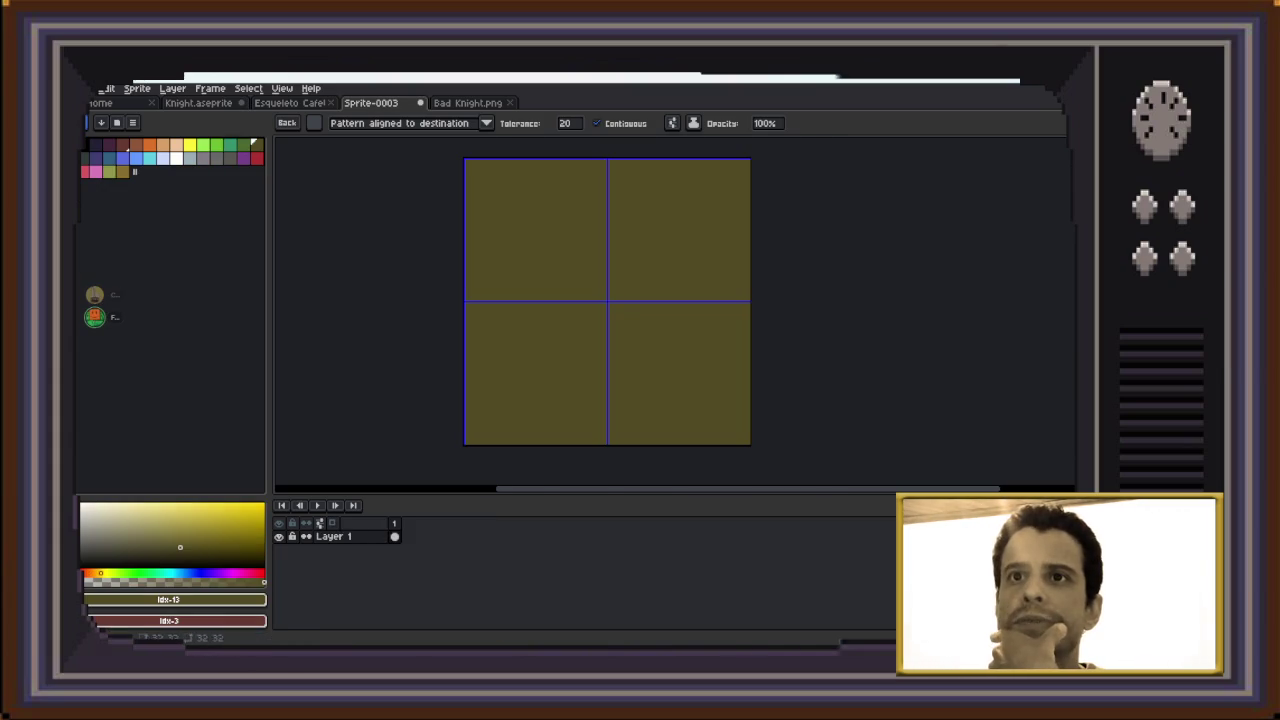
Pick a slightly darker olive-yellow colour and pencil a dark pixel onto the tile
{"action": "left_click", "coordinate": [122, 171]}
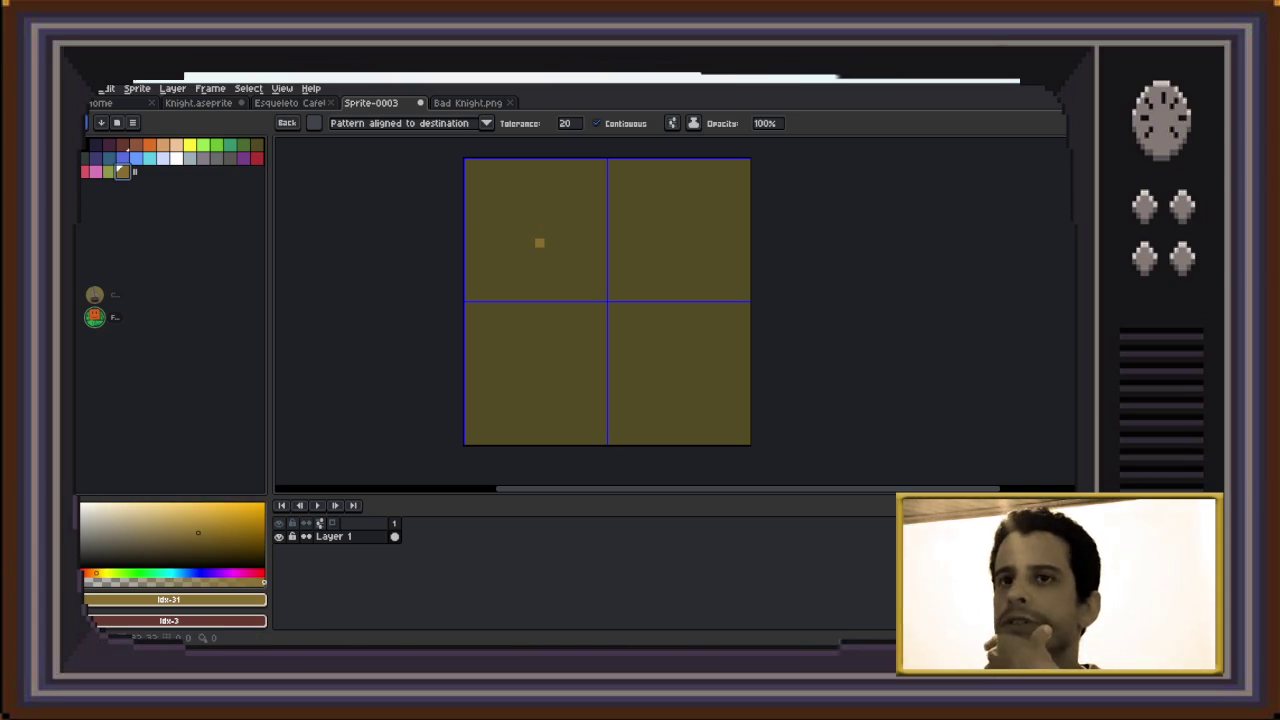
{"action": "left_click", "coordinate": [242, 144]}
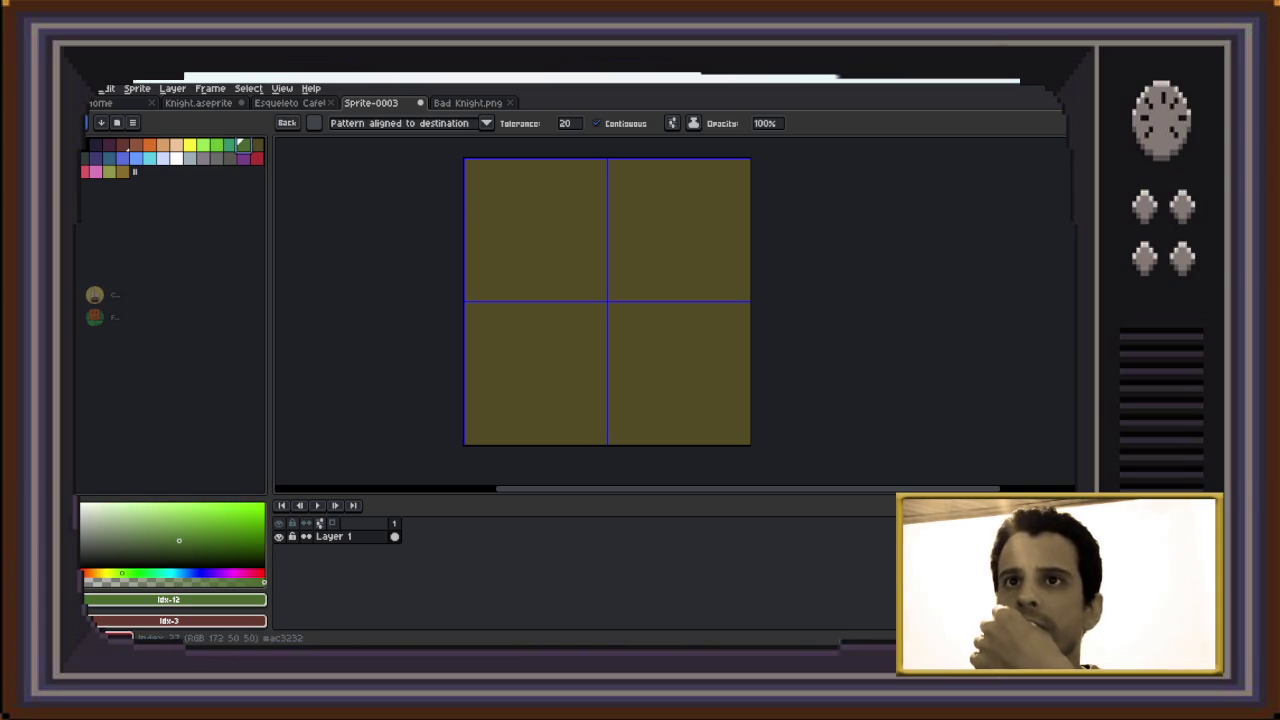
{"action": "key", "text": "0"}
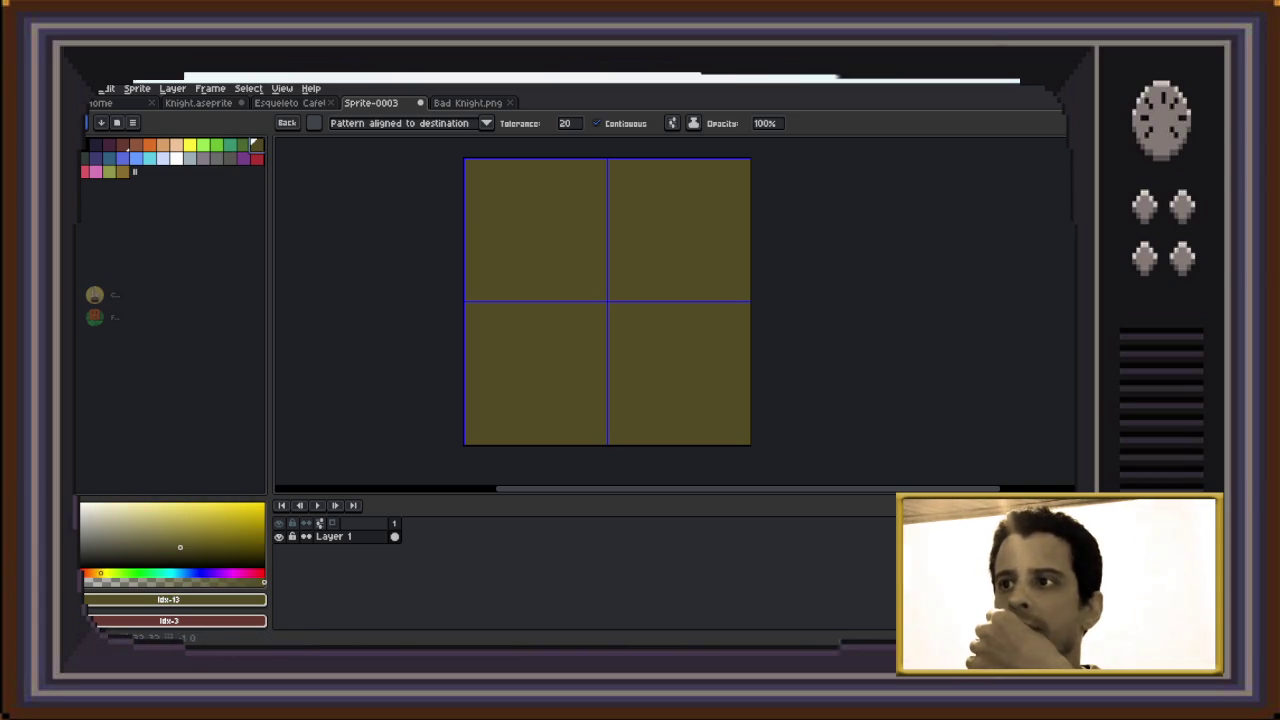
{"action": "left_click", "coordinate": [188, 554]}
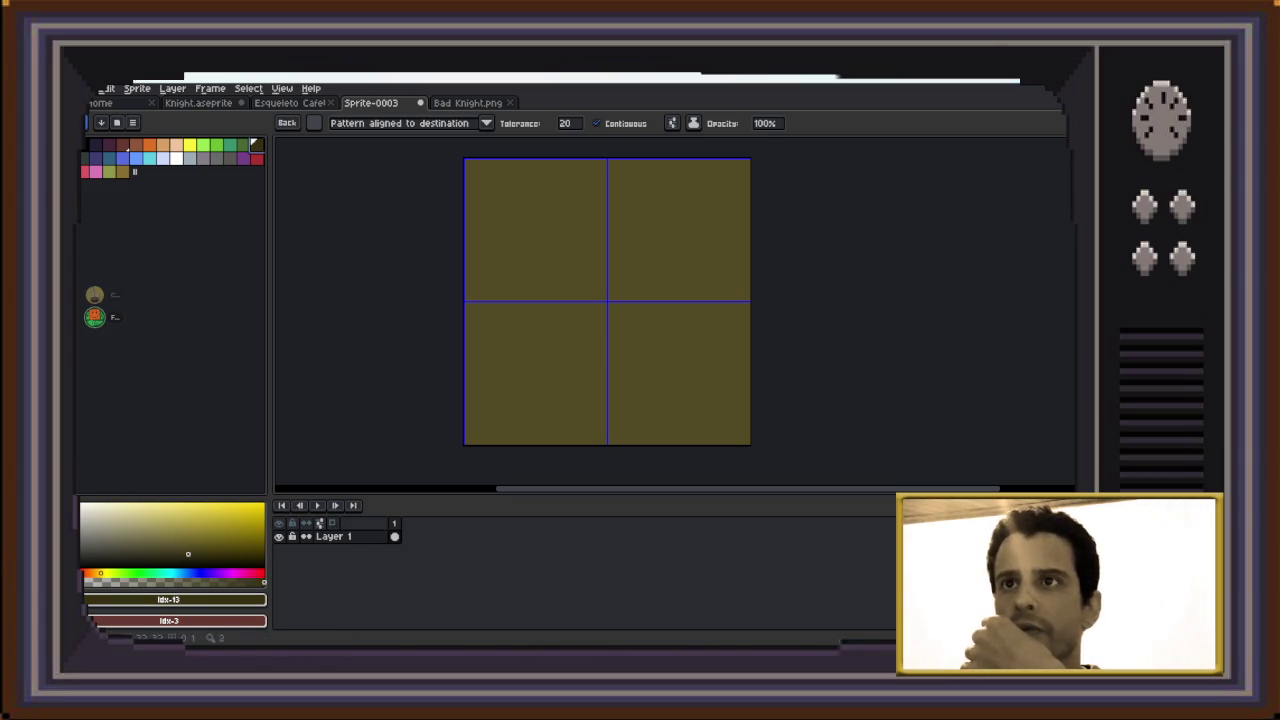
{"action": "key", "text": "b"}
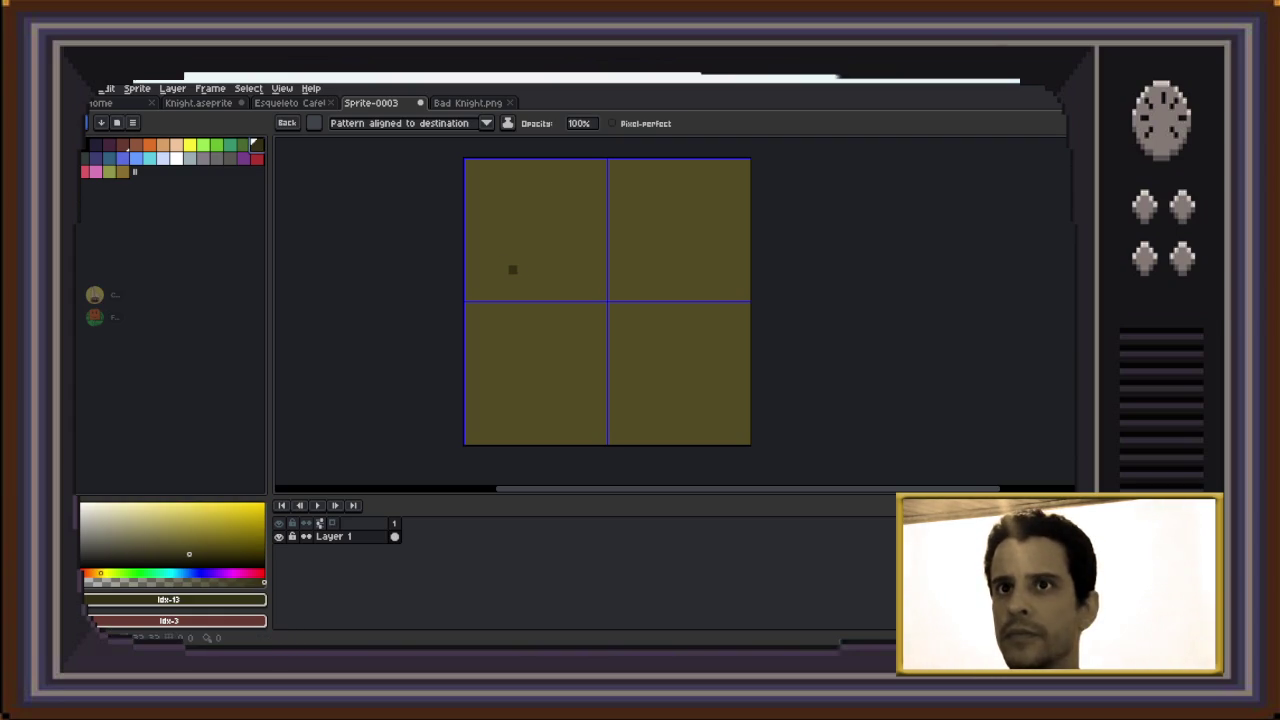
{"action": "scroll", "coordinate": [539, 287], "scroll_direction": "up", "scroll_amount": 1}
{"action": "scroll", "coordinate": [539, 287], "scroll_direction": "down", "scroll_amount": 1}
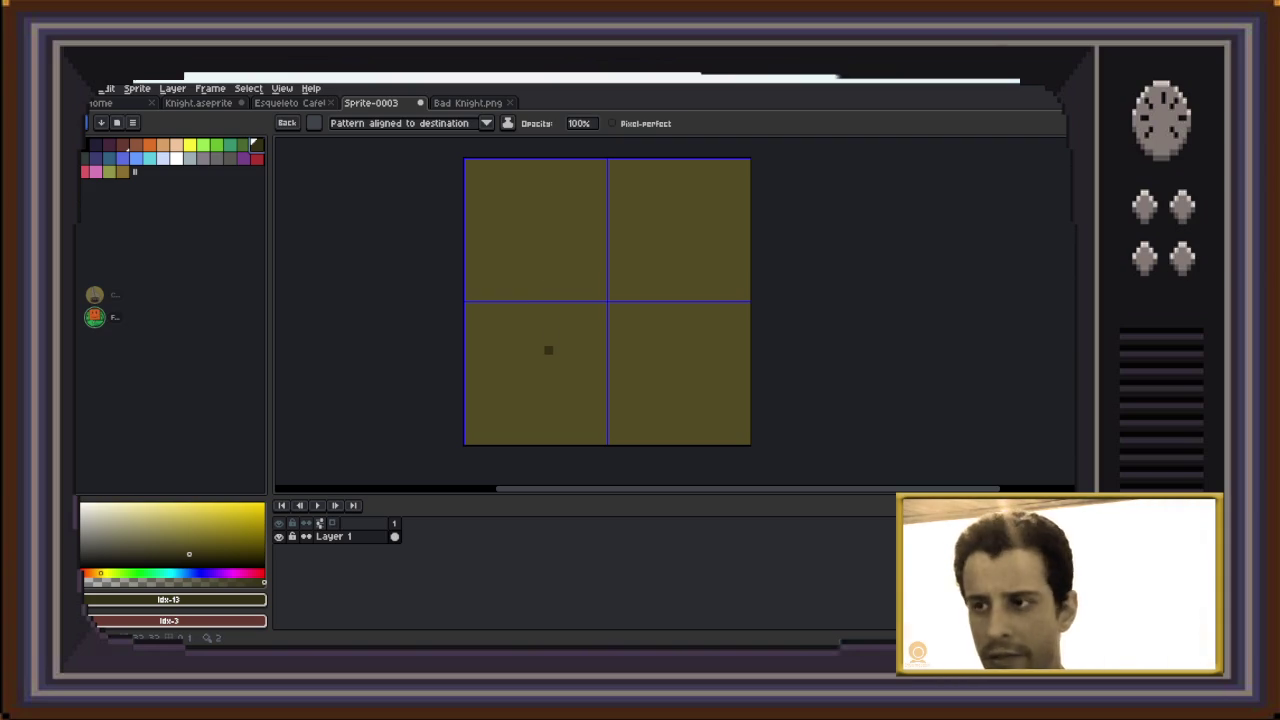
{"action": "left_click", "coordinate": [539, 359]}
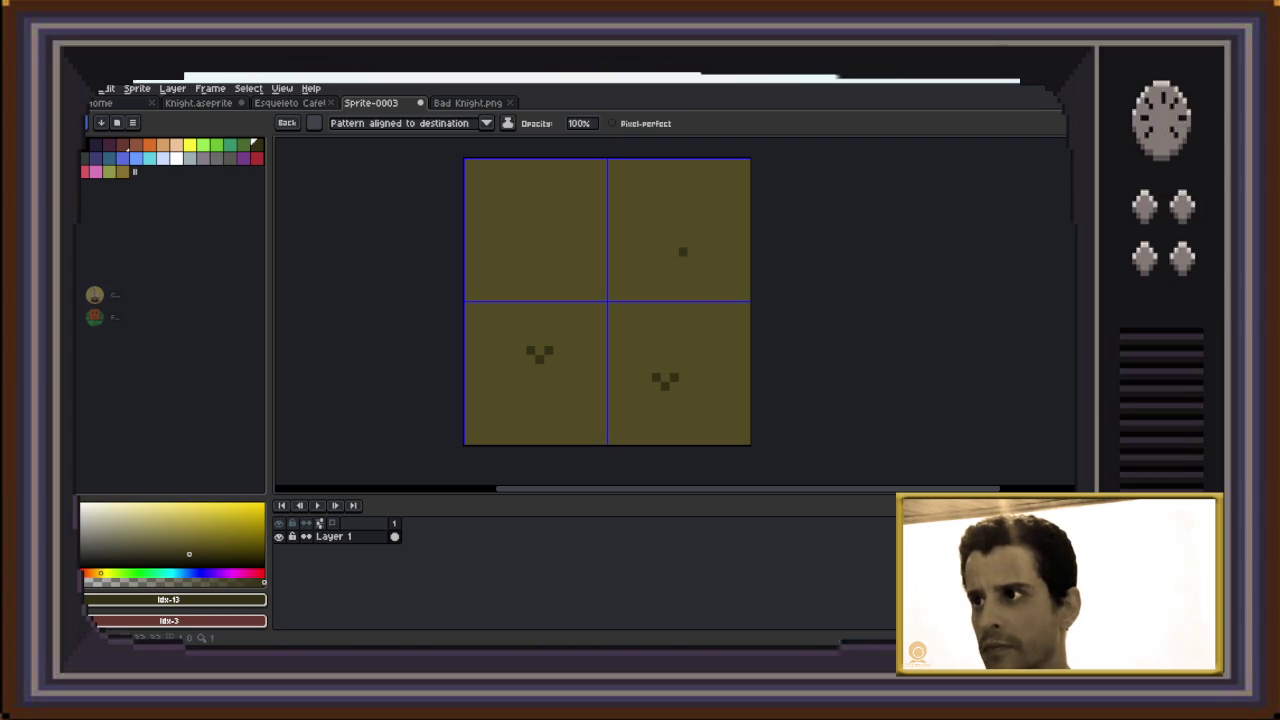
Create a new layer above Layer 1 from the Layer menu
{"action": "key", "text": "v"}
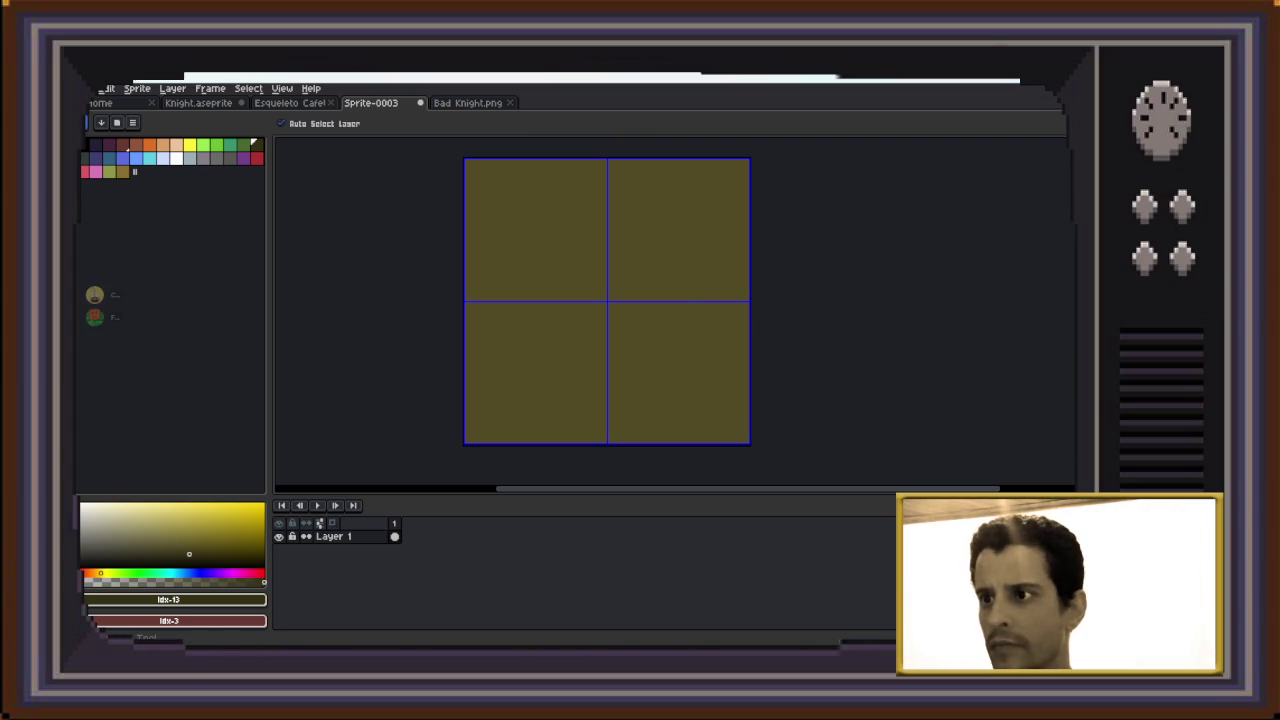
{"action": "key", "text": "b"}
{"action": "left_click", "coordinate": [172, 88]}
{"action": "mouse_move", "coordinate": [212, 158]}
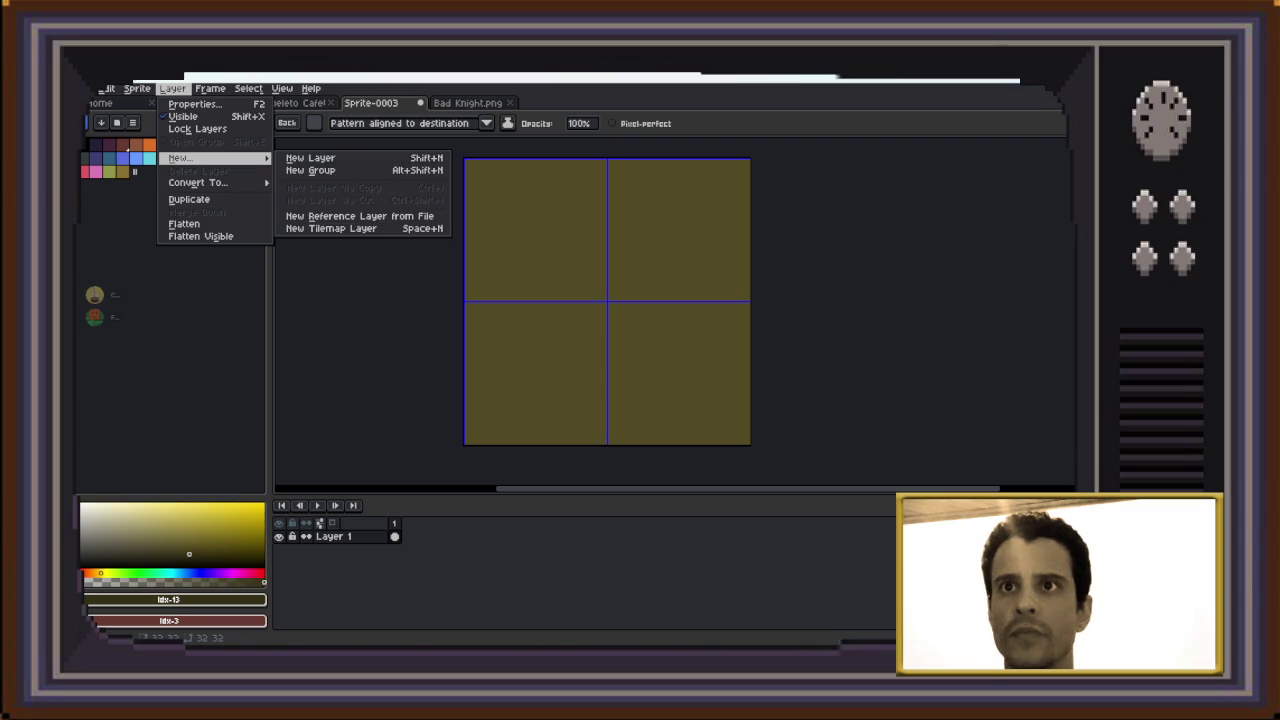
{"action": "left_click", "coordinate": [310, 158]}
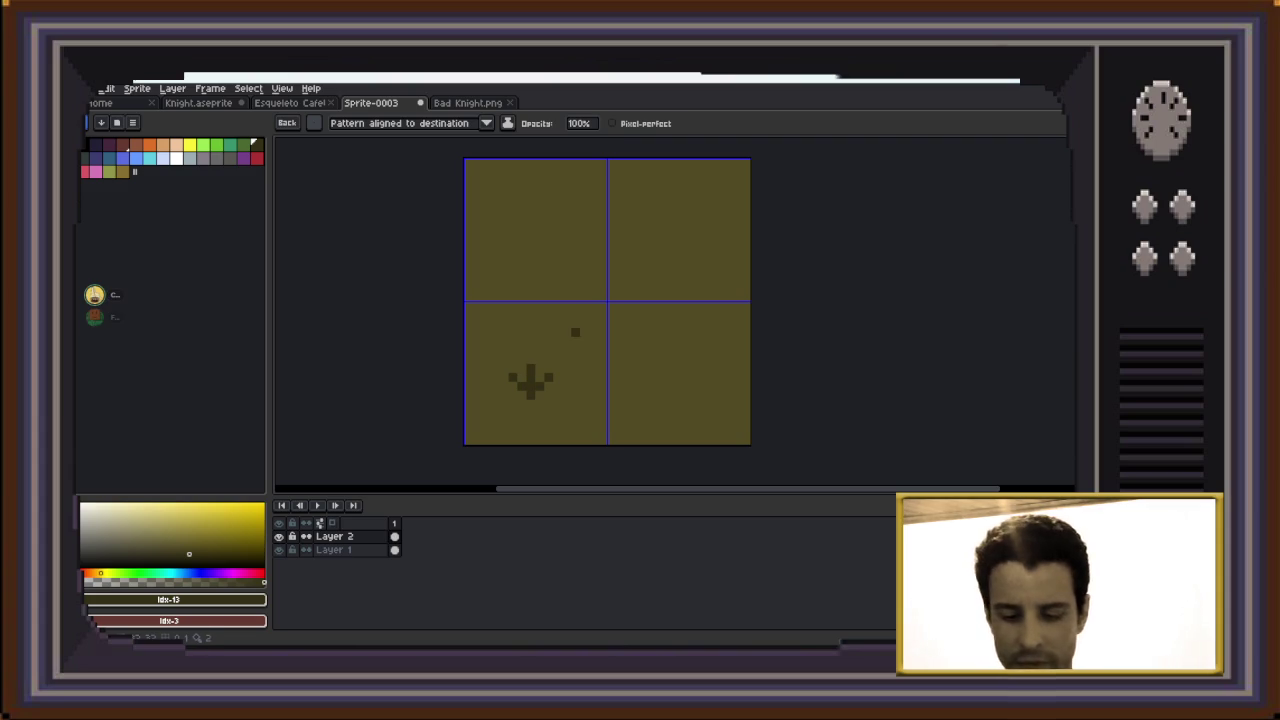
Make the dark cross a custom brush, stamp four copies, and nudge the cross down one pixel
{"action": "key", "text": "m"}
{"action": "left_click_drag", "start_coordinate": [488, 336], "coordinate": [566, 410]}
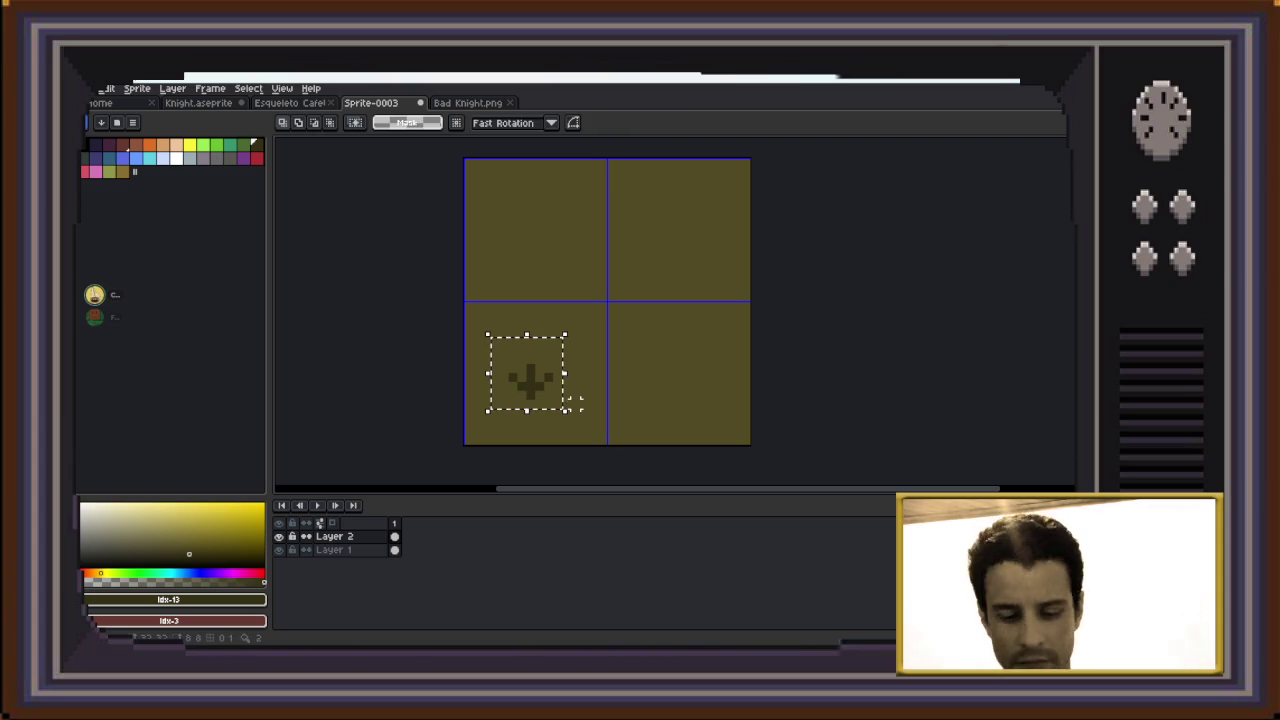
{"action": "key", "text": "ctrl+b"}
{"action": "left_click", "coordinate": [652, 272]}
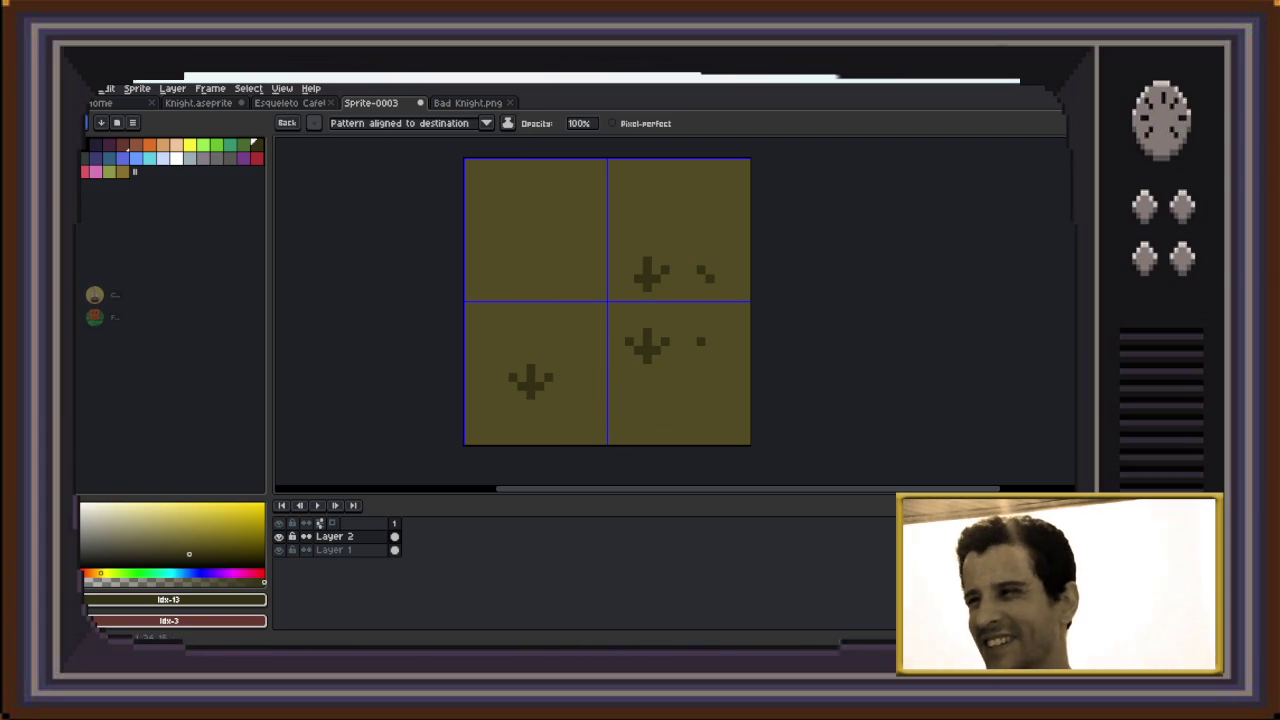
{"action": "left_click", "coordinate": [530, 272]}
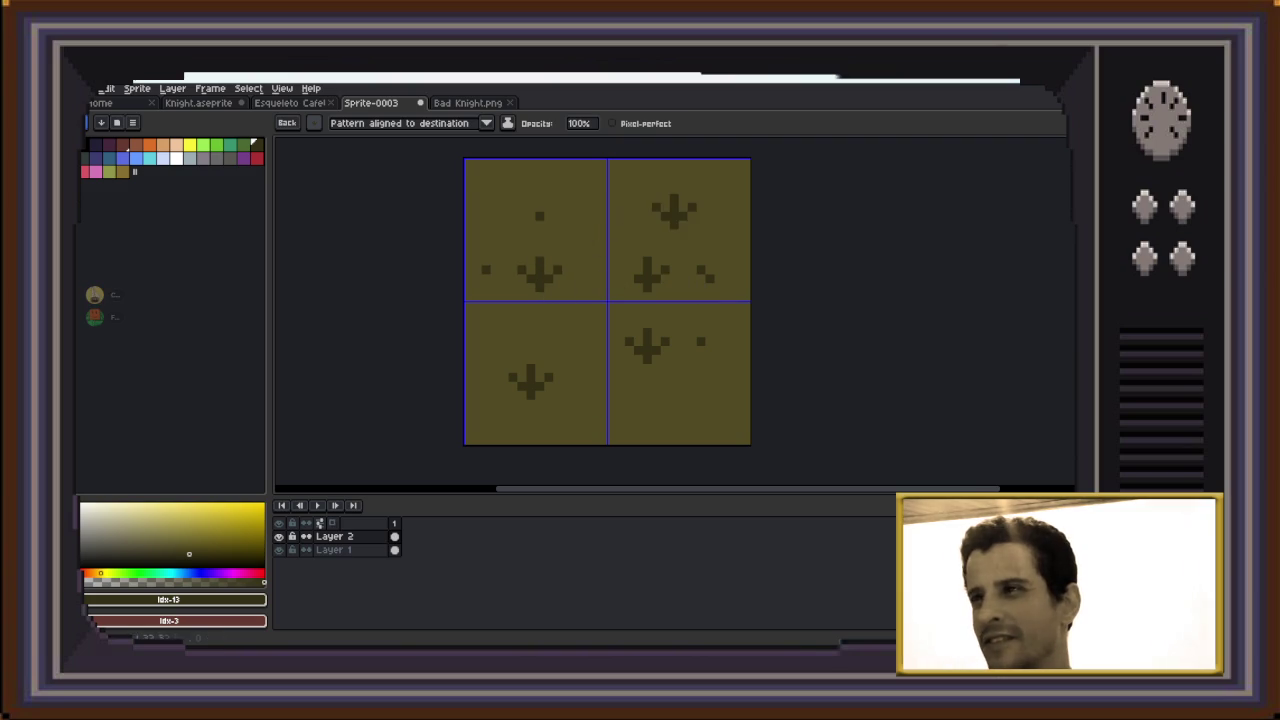
{"action": "left_click", "coordinate": [700, 405]}
{"action": "left_click", "coordinate": [610, 405]}
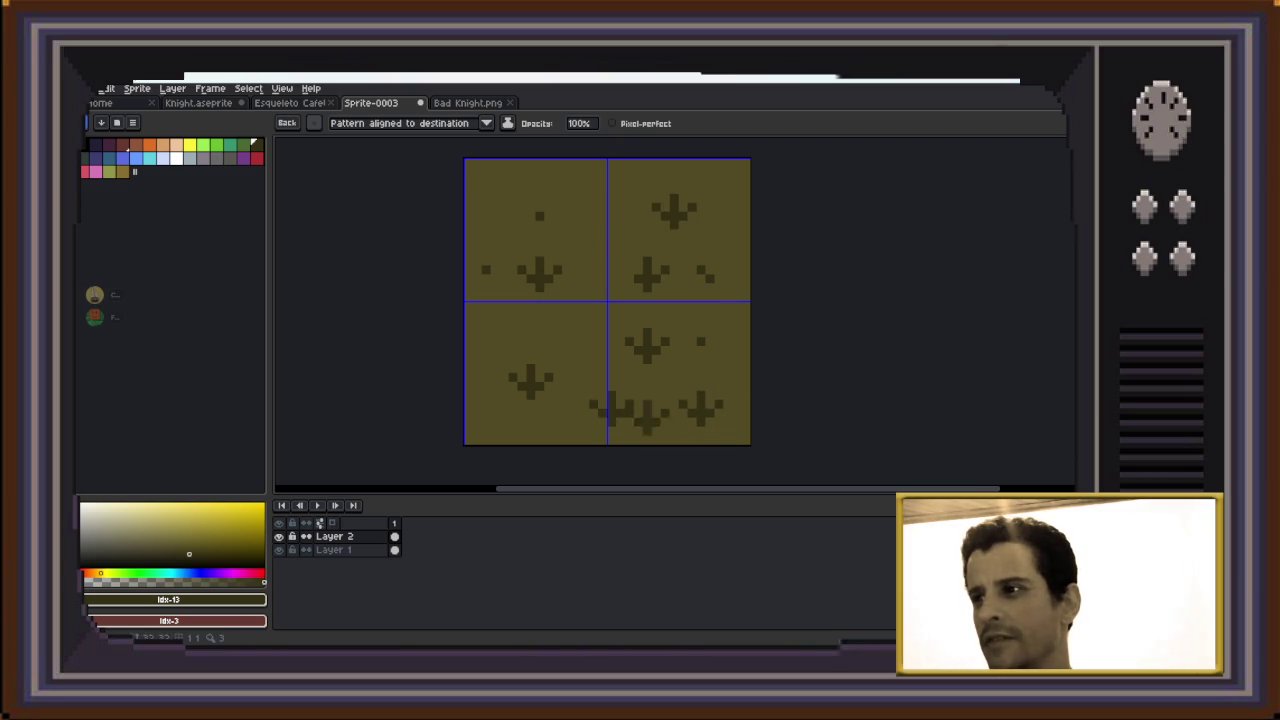
{"action": "key", "text": "v"}
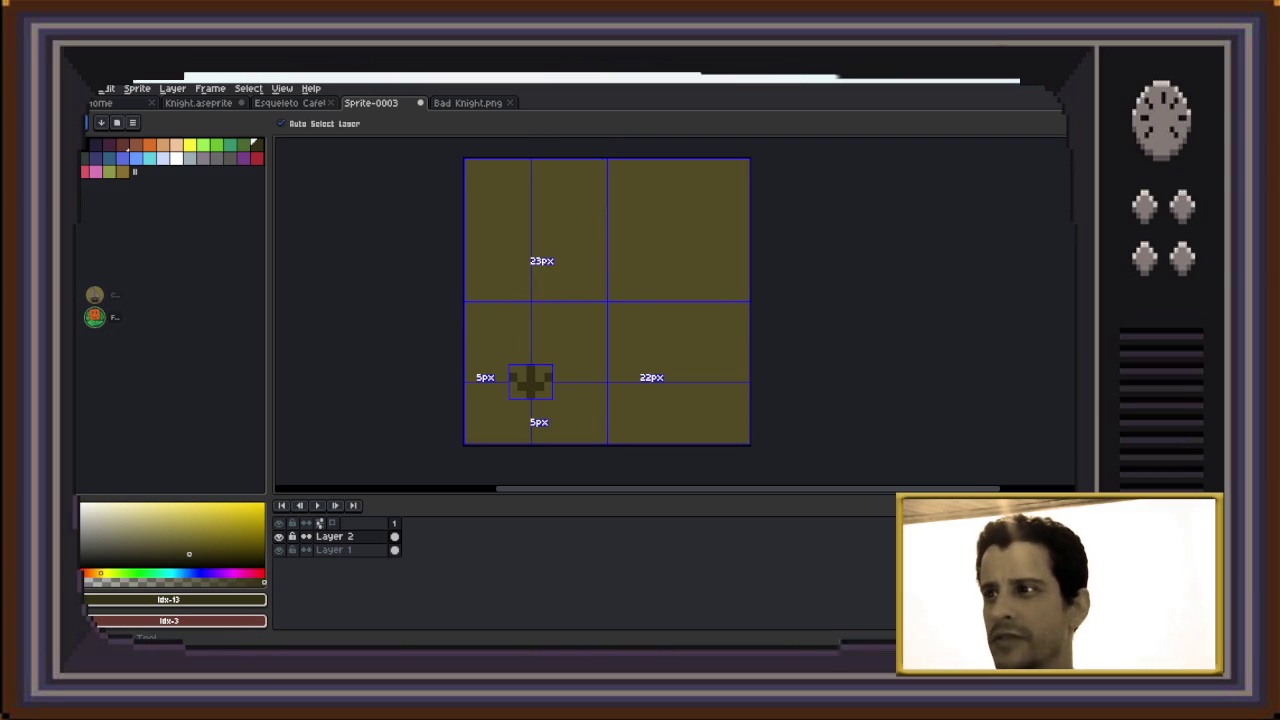
{"action": "key", "text": "Down"}
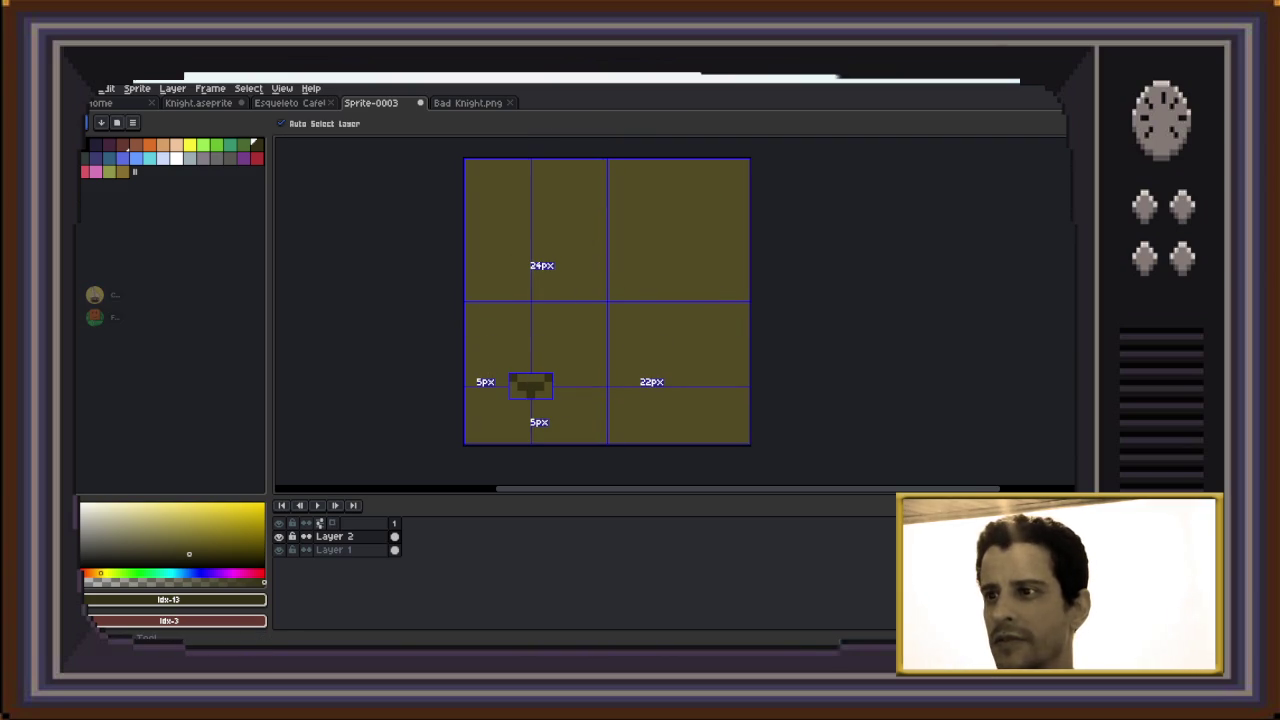
Turn the small V mark into a custom brush and stamp seven copies across the tile
{"action": "key", "text": "b"}
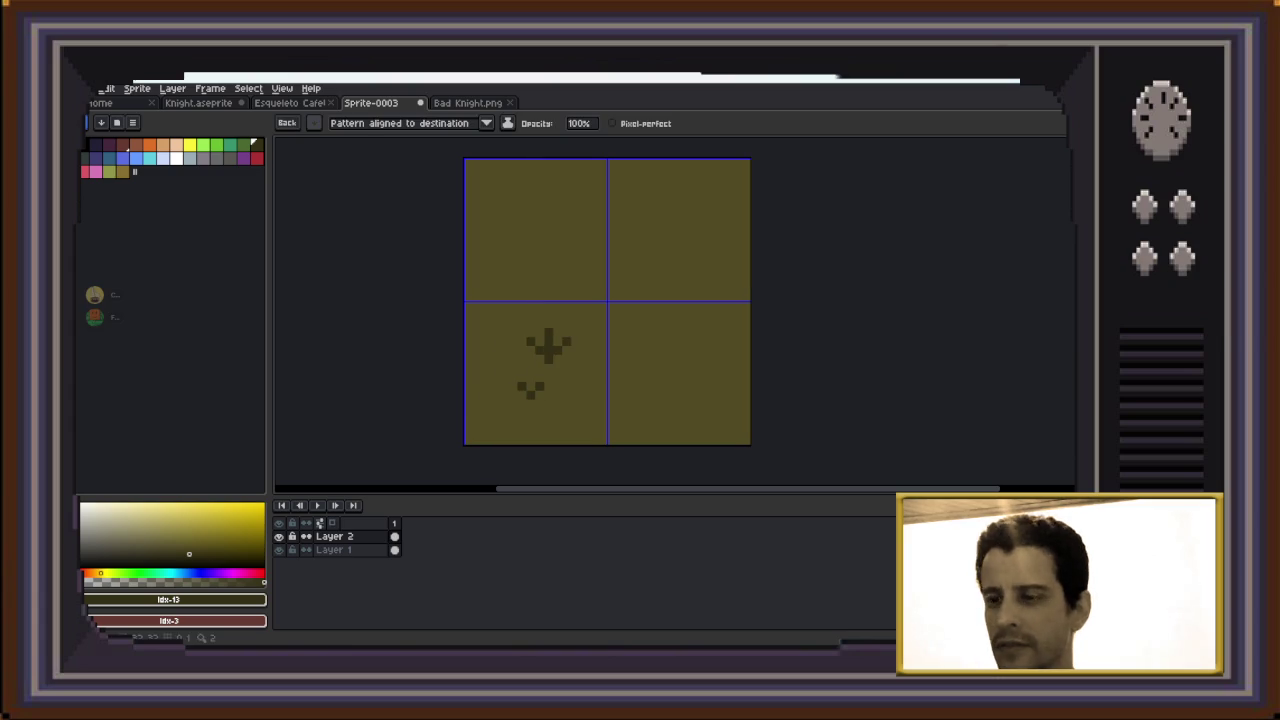
{"action": "key", "text": "m"}
{"action": "left_click_drag", "start_coordinate": [497, 353], "coordinate": [566, 410]}
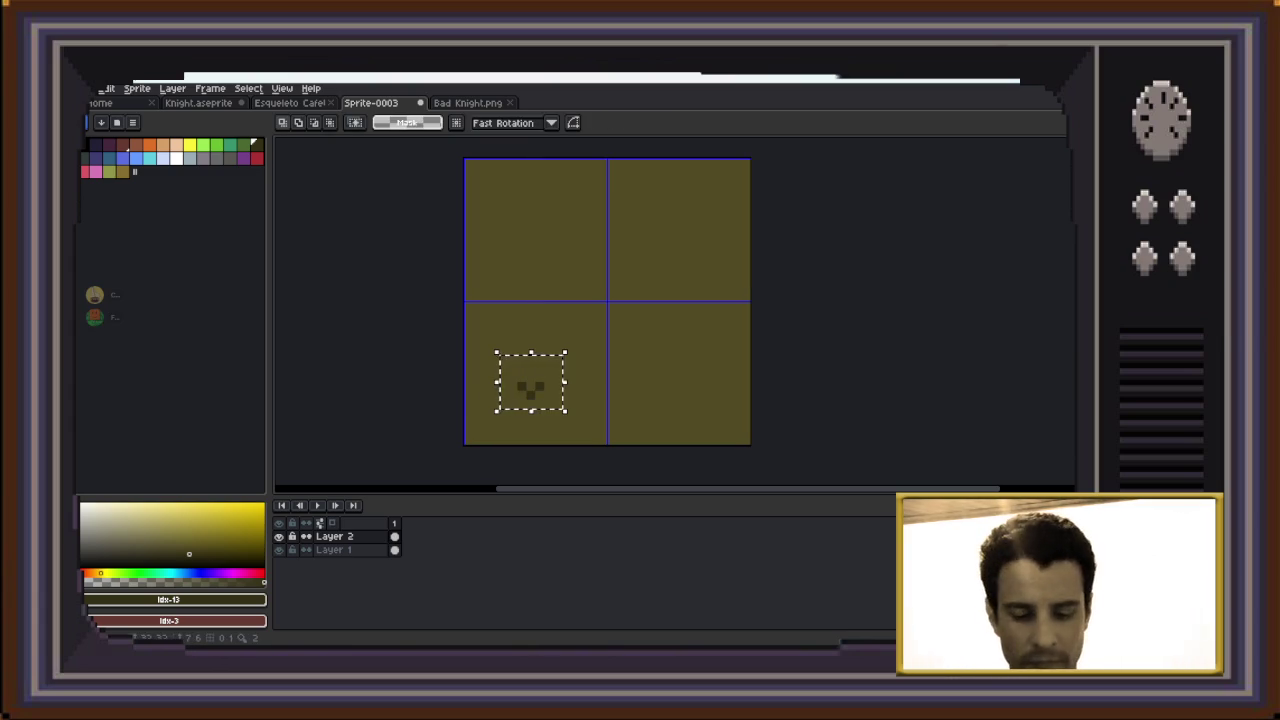
{"action": "key", "text": "ctrl+b"}
{"action": "left_click", "coordinate": [585, 362]}
{"action": "left_click", "coordinate": [692, 355]}
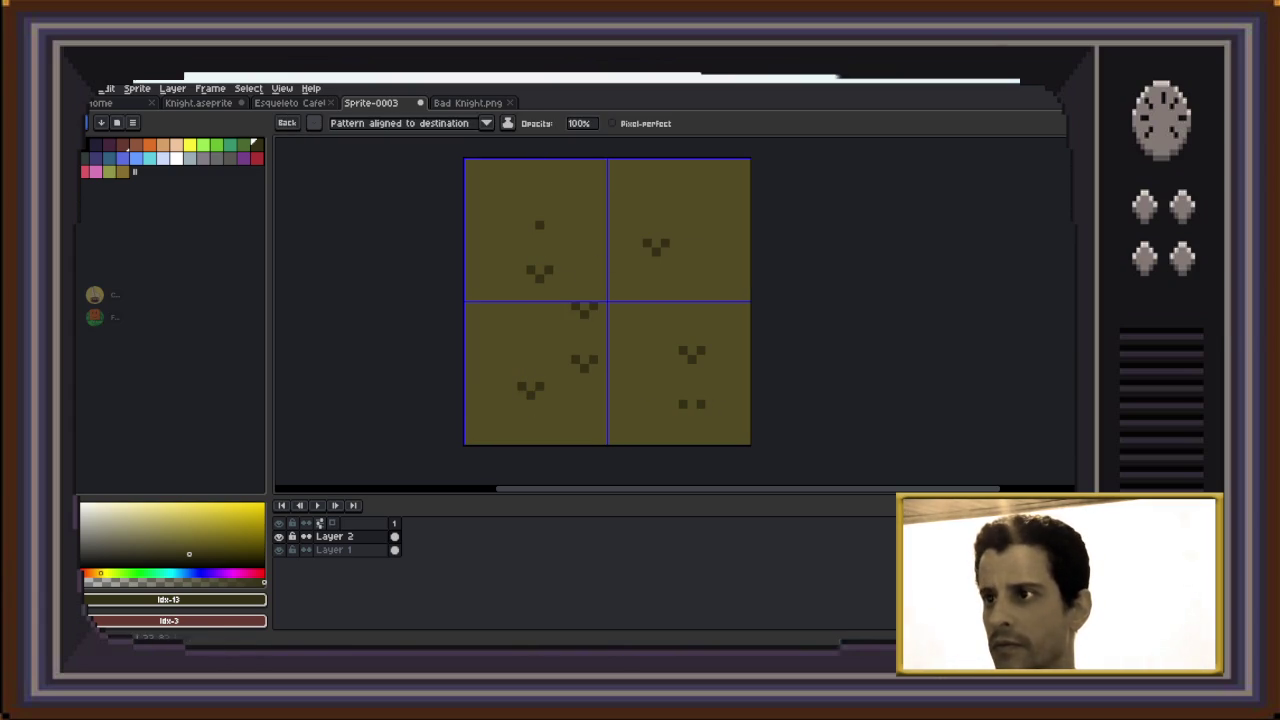
{"action": "left_click", "coordinate": [620, 200]}
{"action": "left_click", "coordinate": [557, 200]}
{"action": "left_click", "coordinate": [493, 307]}
{"action": "left_click", "coordinate": [486, 228]}
{"action": "left_click", "coordinate": [638, 333]}
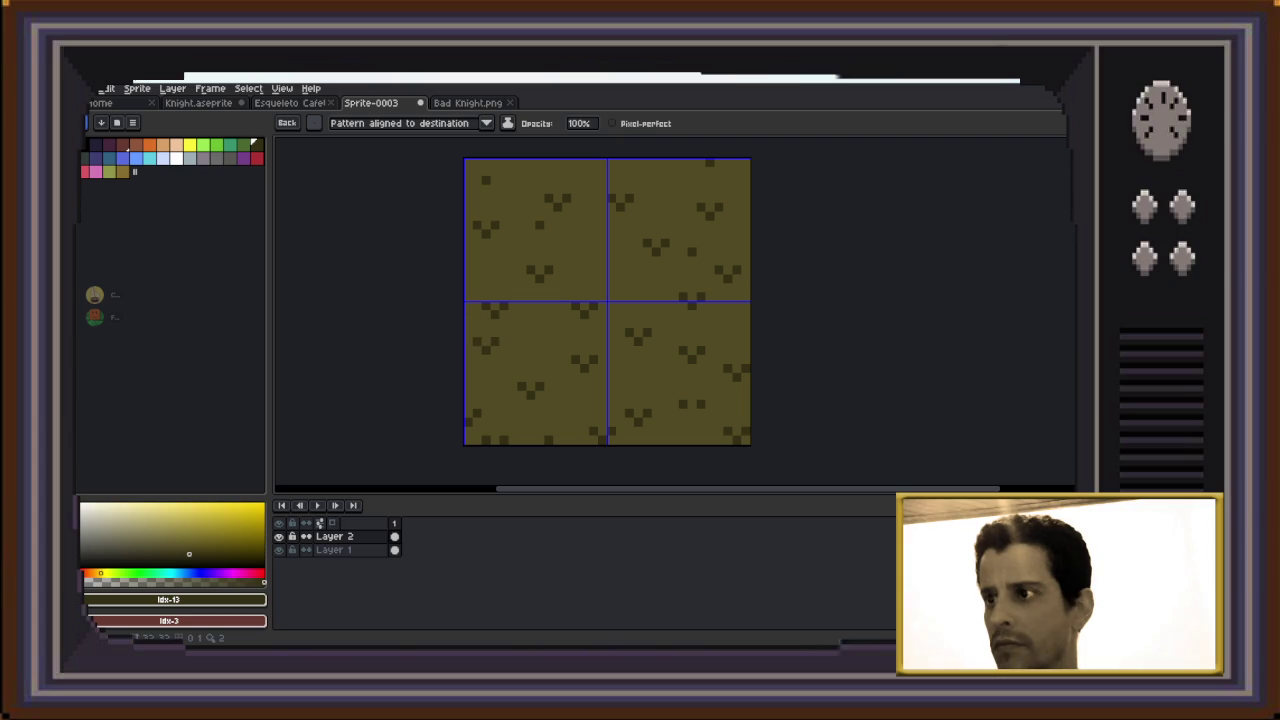
Shift the layer content, undo the stamped V copies, and paste the dark block back
{"action": "key", "text": "Return"}
{"action": "left_click_drag", "start_coordinate": [748, 294], "coordinate": [722, 294]}
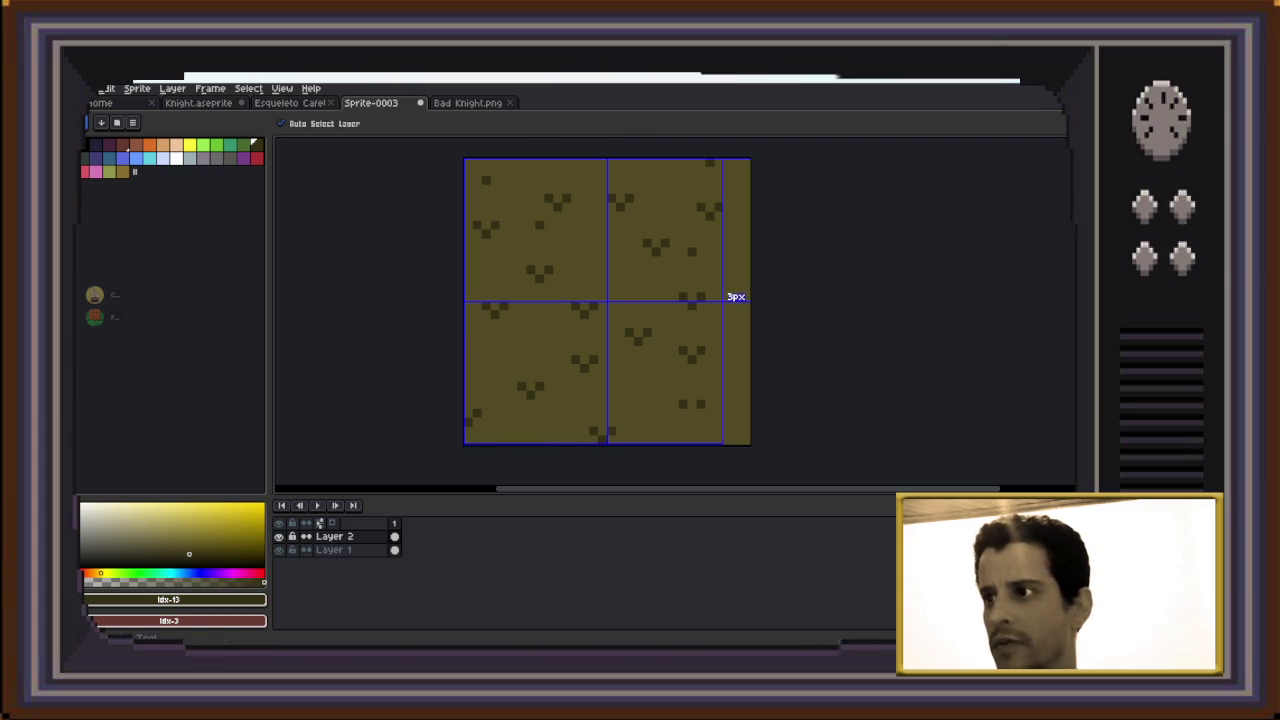
{"action": "key", "text": "ctrl+z"}
{"action": "key", "text": "ctrl+z"}
{"action": "key", "text": "ctrl+z"}
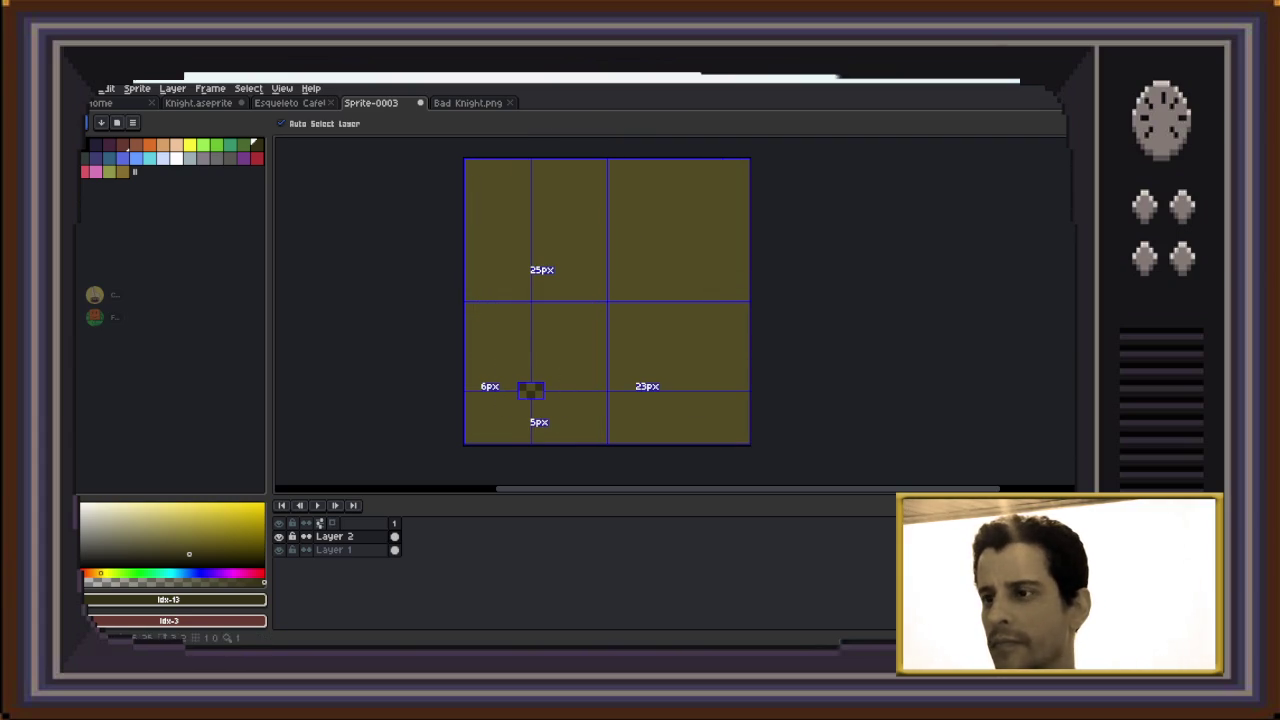
{"action": "key", "text": "ctrl+z"}
{"action": "key", "text": "ctrl+z"}
{"action": "key", "text": "ctrl+v"}
{"action": "scroll", "coordinate": [575, 200], "scroll_direction": "up", "scroll_amount": 1}
{"action": "scroll", "coordinate": [510, 300], "scroll_direction": "down", "scroll_amount": 3}
{"action": "scroll", "coordinate": [529, 417], "scroll_direction": "up", "scroll_amount": 1}
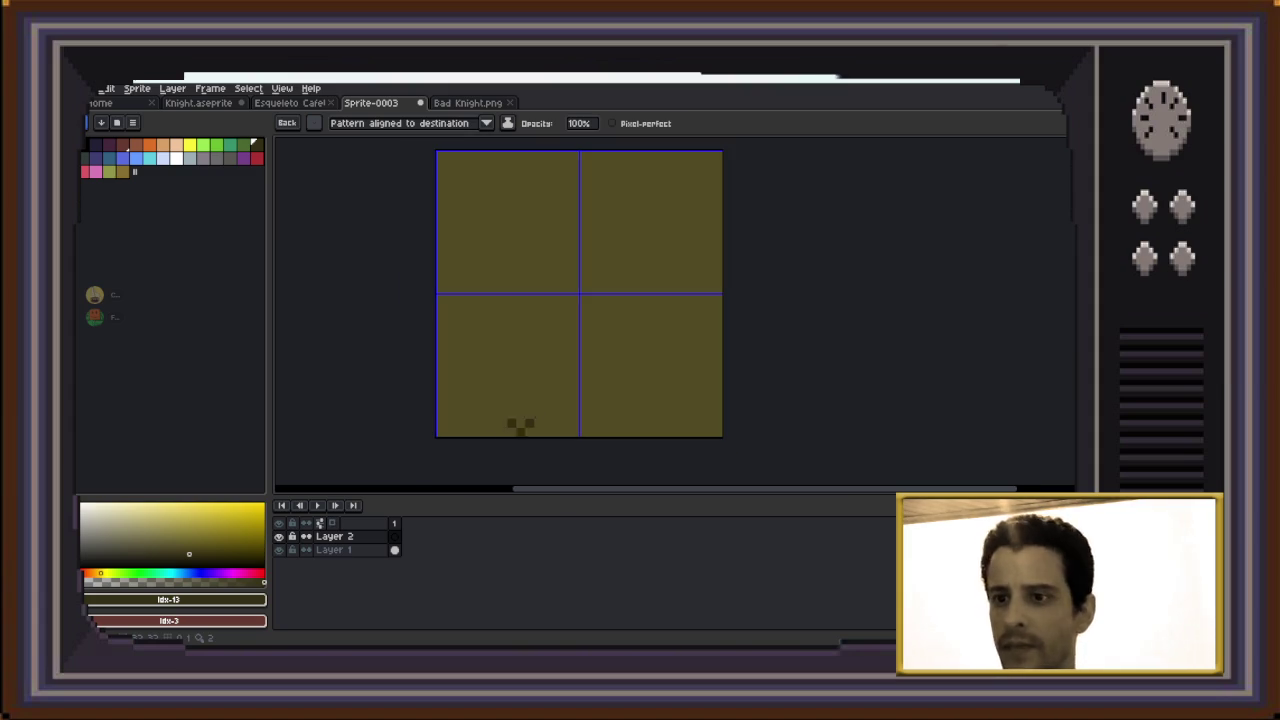
Reposition the pasted dark block, then delete and restore it several times
{"action": "left_click_drag", "start_coordinate": [529, 417], "coordinate": [503, 400]}
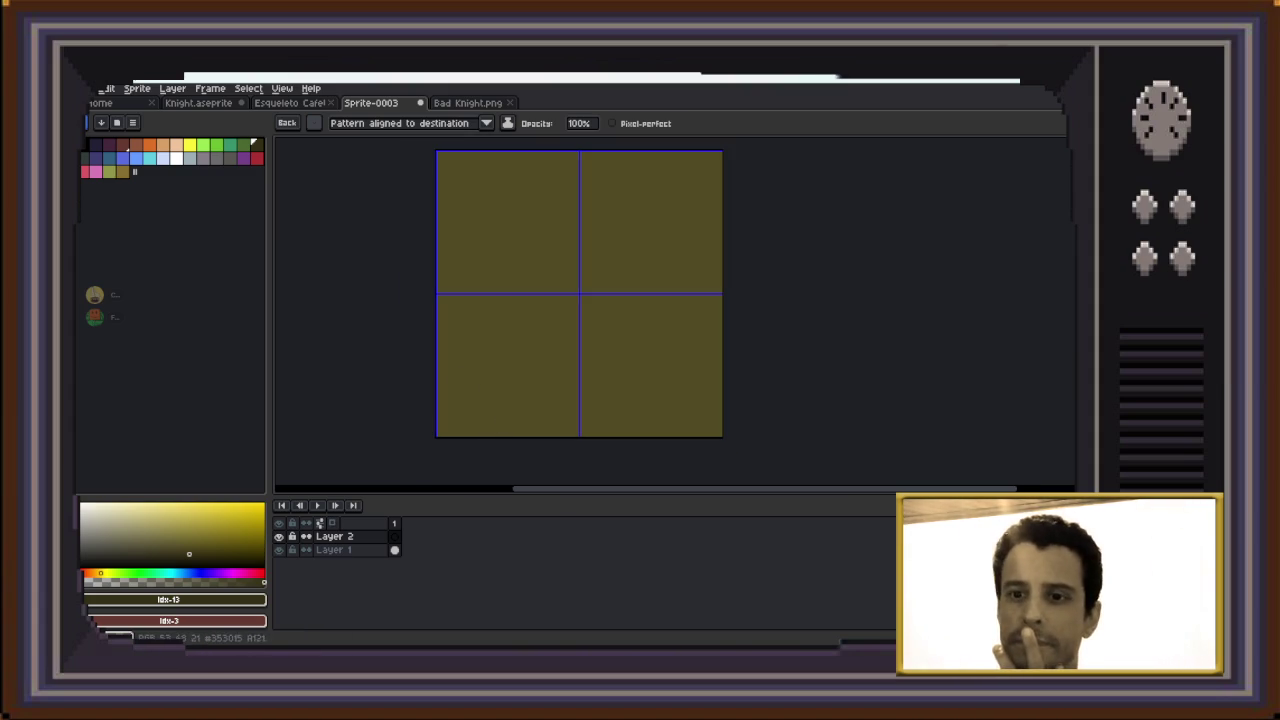
{"action": "key", "text": "Delete"}
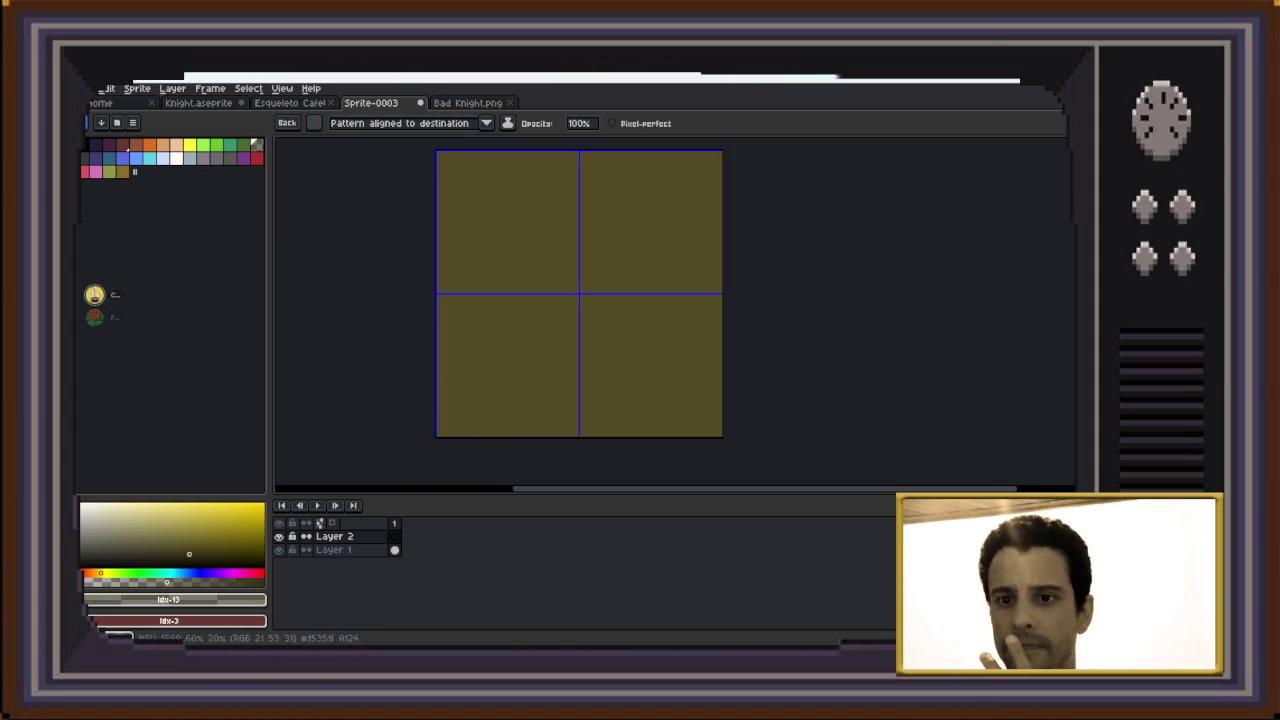
{"action": "key", "text": "ctrl+z"}
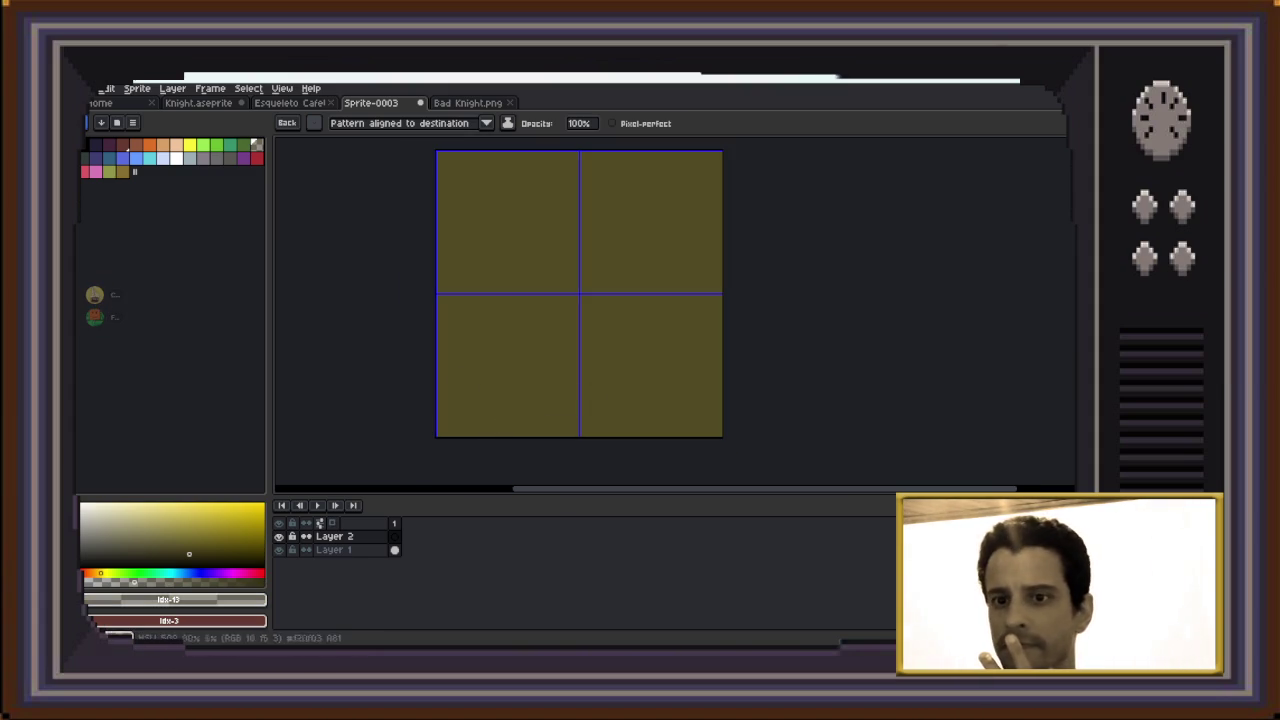
{"action": "key", "text": "Delete"}
{"action": "key", "text": "ctrl+z"}
{"action": "key", "text": "ctrl+y"}
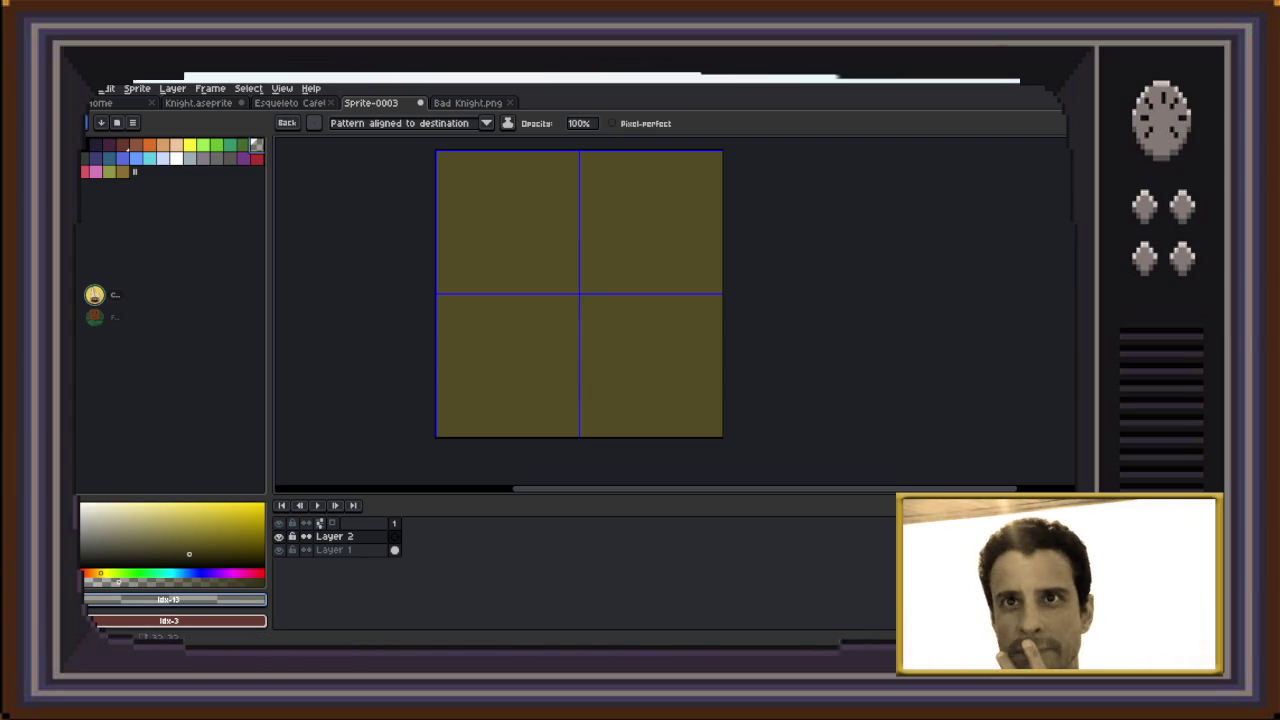
Stamp three test chevrons in a palette colour, then undo them and remove Layer 2
{"action": "left_click", "coordinate": [121, 171]}
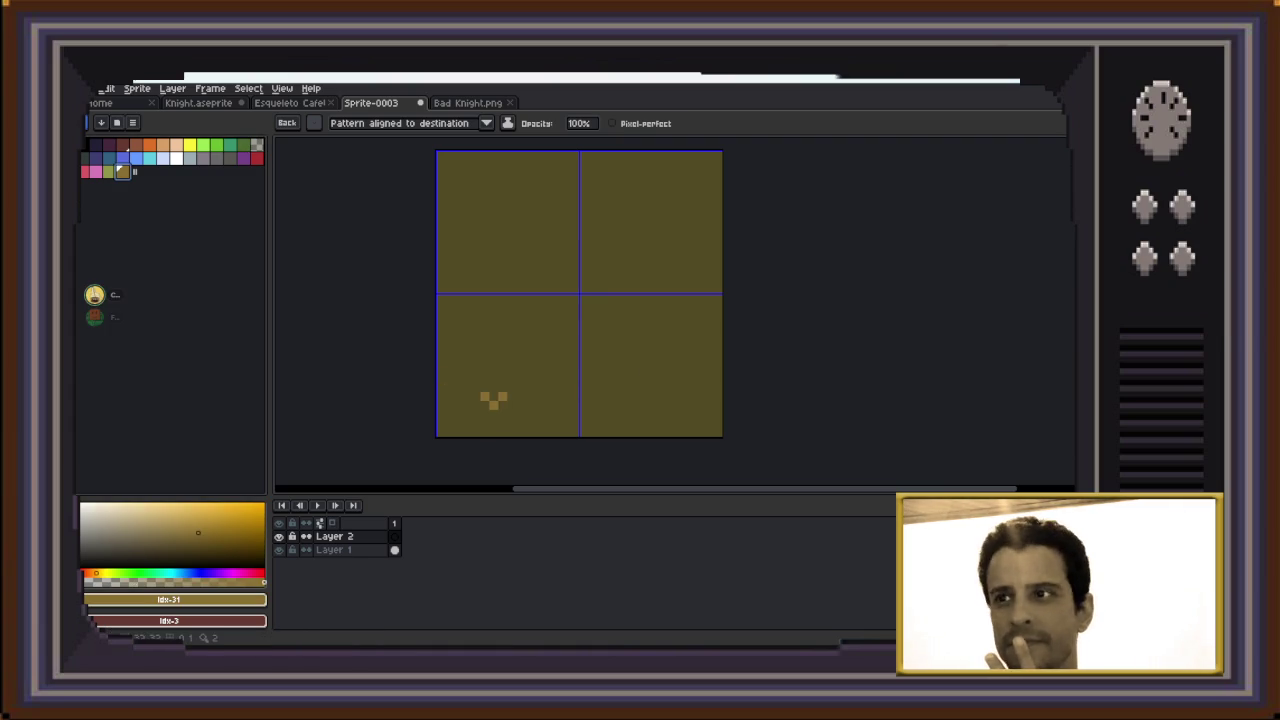
{"action": "left_click", "coordinate": [109, 171]}
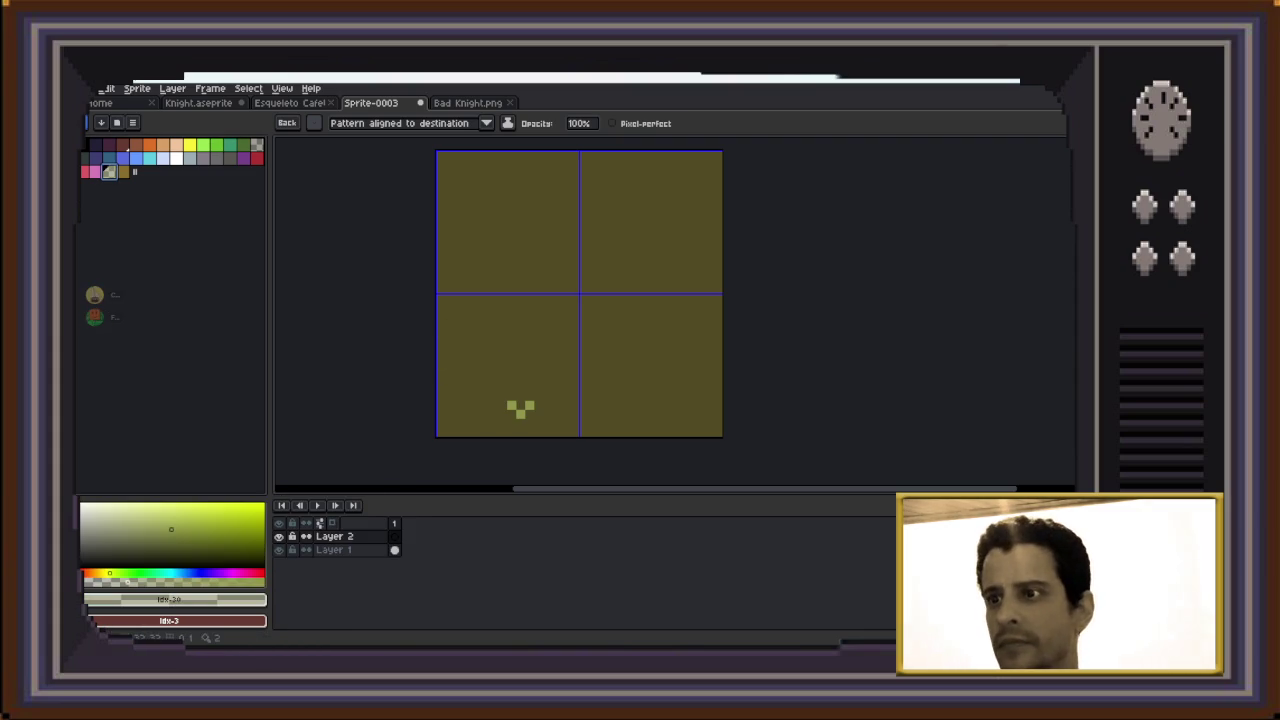
{"action": "left_click", "coordinate": [520, 408]}
{"action": "left_click", "coordinate": [520, 354]}
{"action": "left_click", "coordinate": [520, 300]}
{"action": "key", "text": "ctrl+z"}
{"action": "key", "text": "ctrl+z"}
{"action": "key", "text": "ctrl+z"}
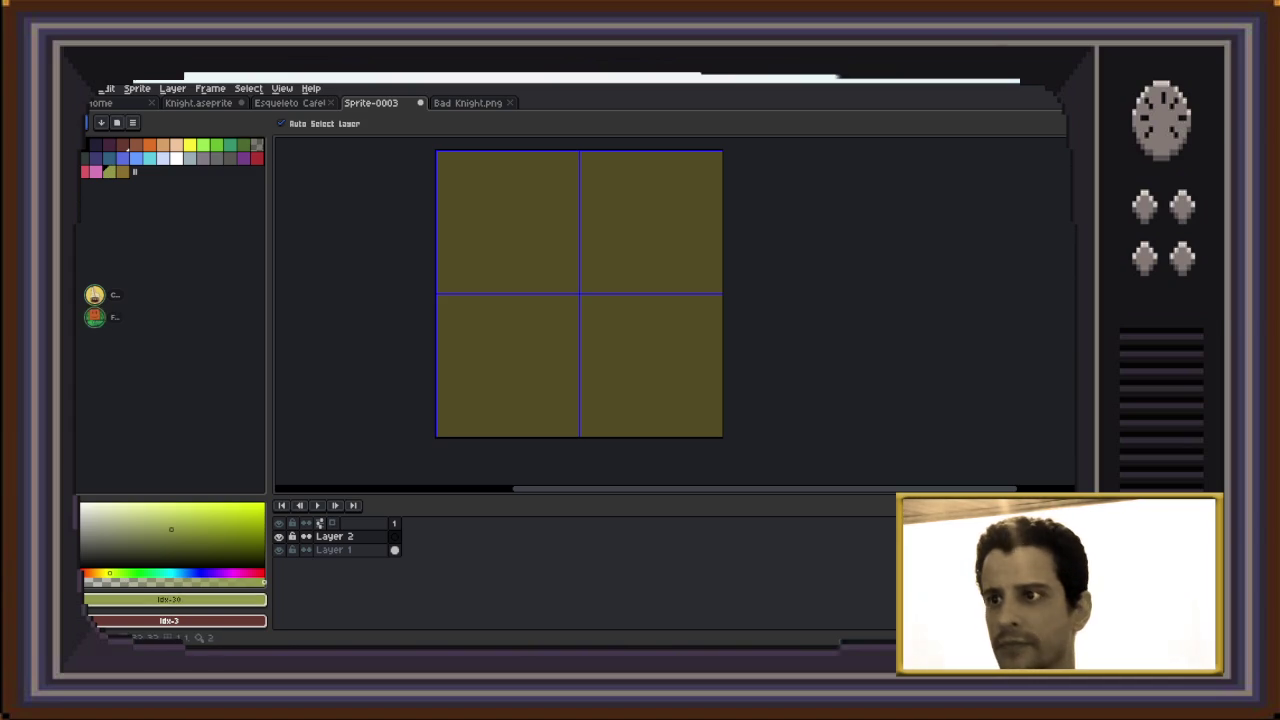
{"action": "key", "text": "ctrl+z"}
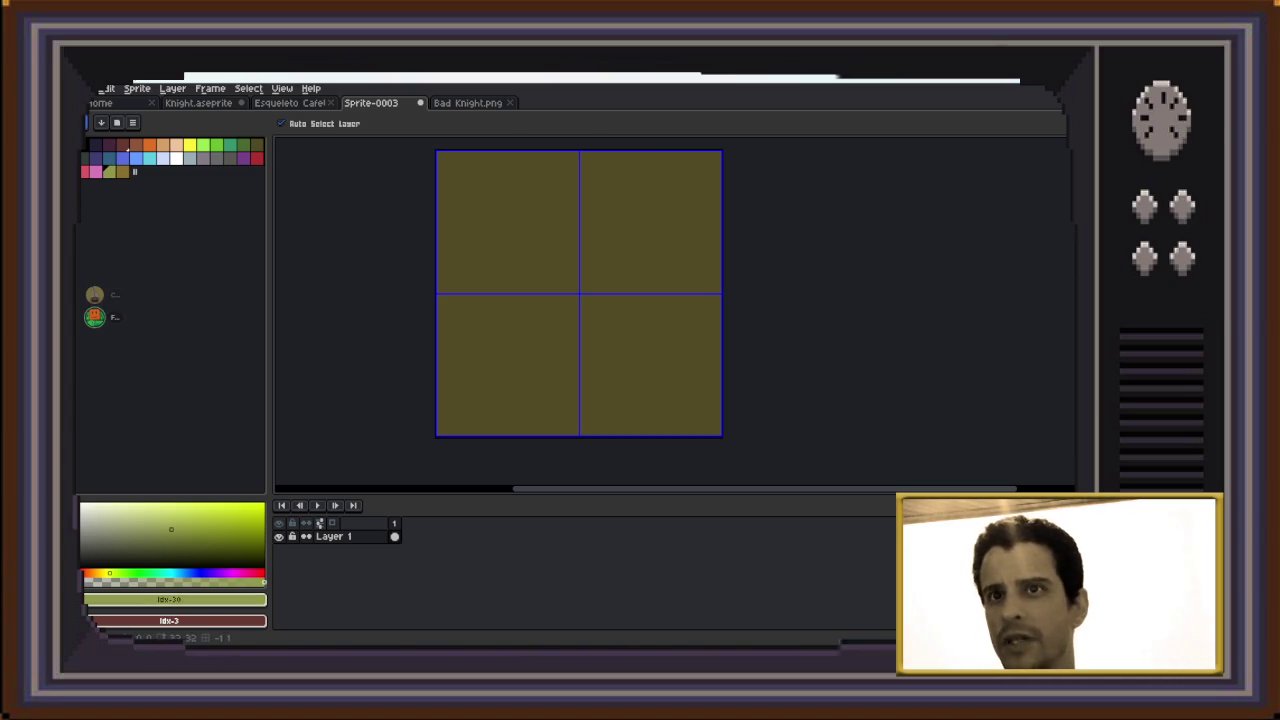
Set the pencil to the saved chevron brush with gold idx-31 as the colour
{"action": "key", "text": "b"}
{"action": "left_click", "coordinate": [255, 146]}
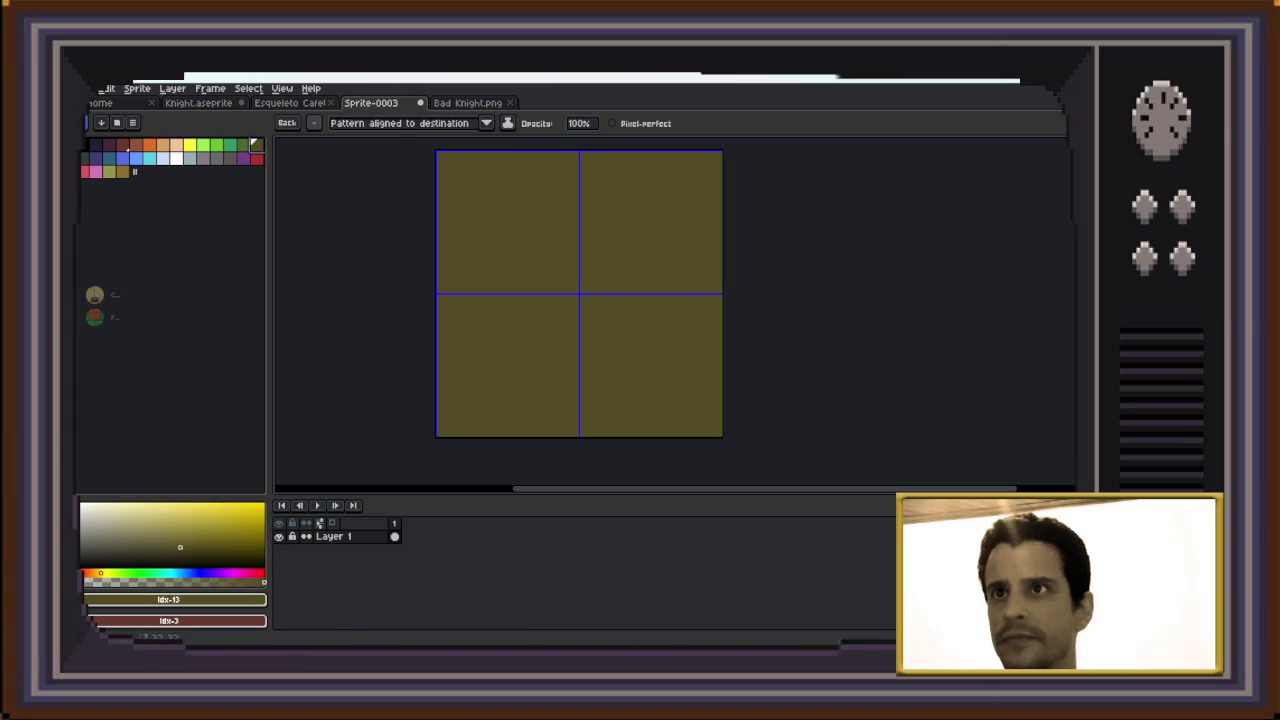
{"action": "left_click", "coordinate": [314, 123]}
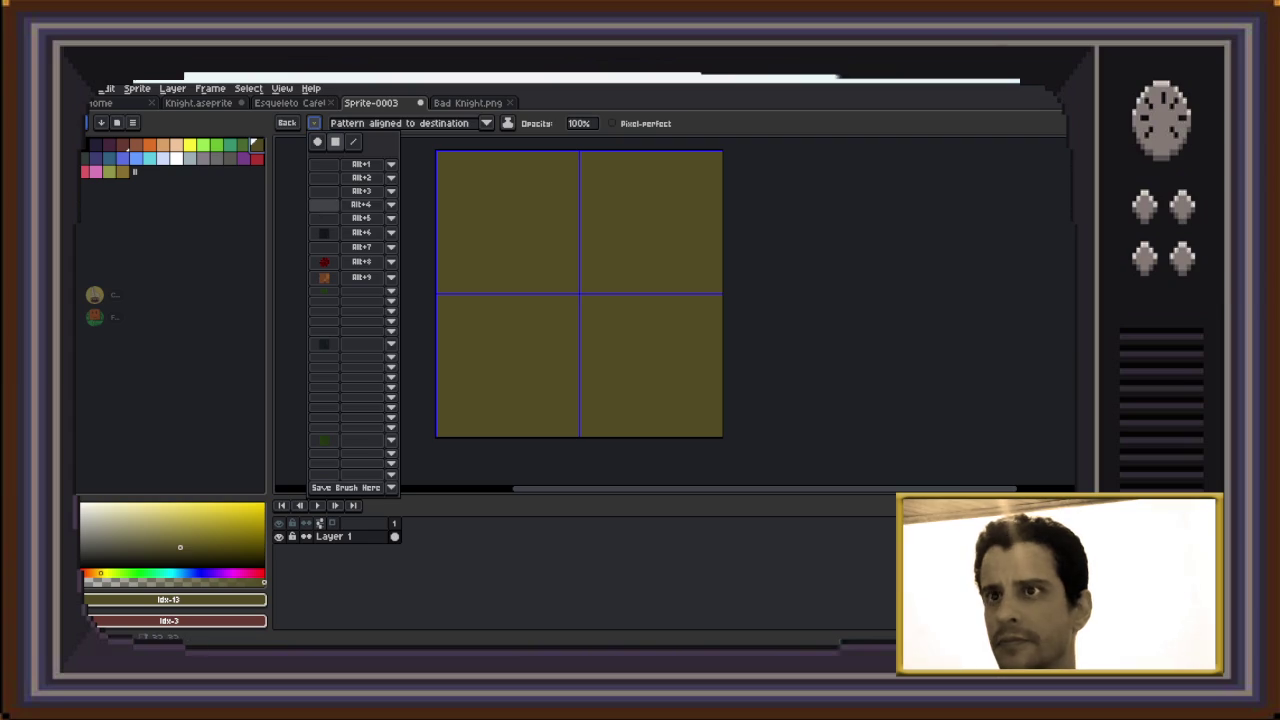
{"action": "left_click", "coordinate": [324, 164]}
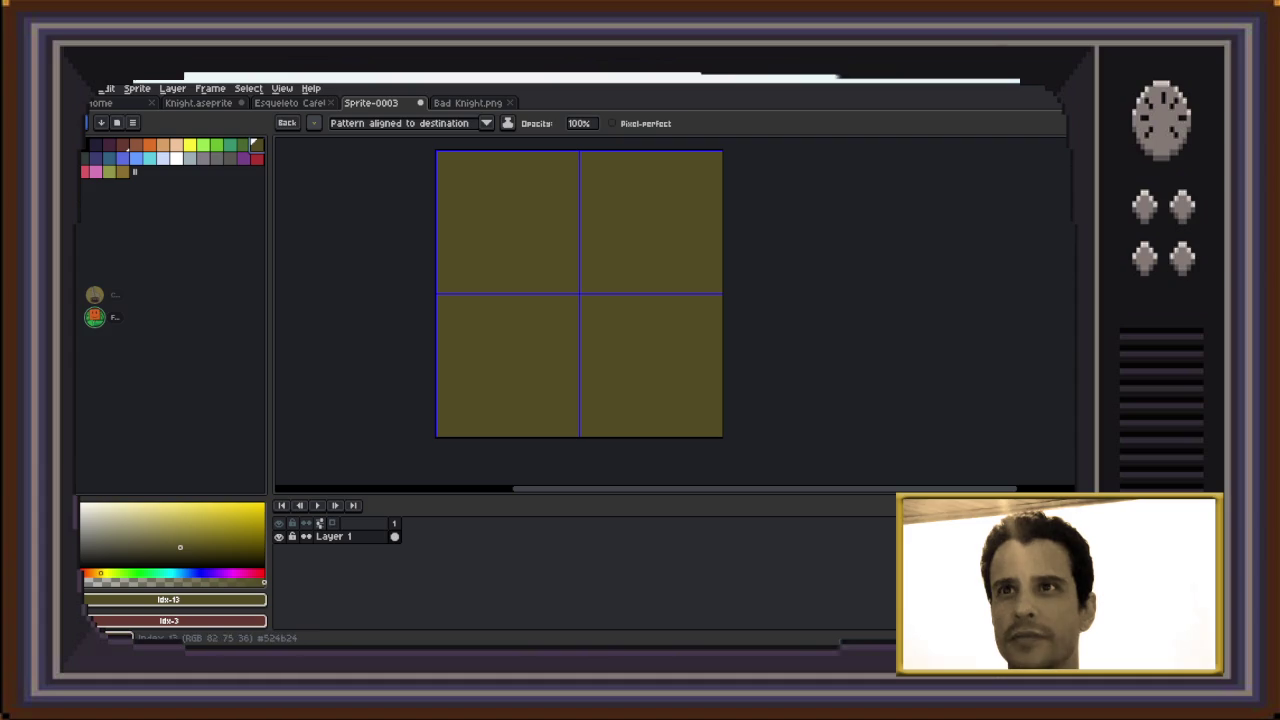
{"action": "left_click", "coordinate": [121, 171]}
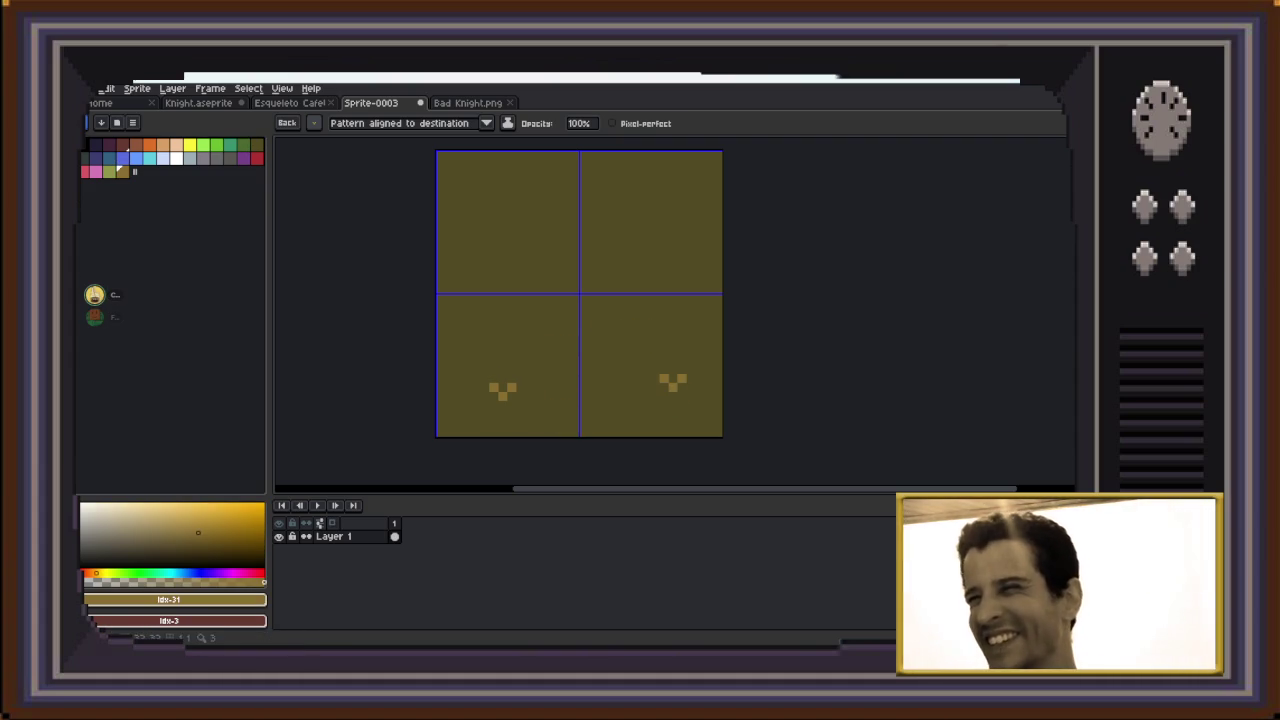
Stamp seven gold chevrons across the four tile quarters and near the centre
{"action": "left_click", "coordinate": [690, 399]}
{"action": "left_click", "coordinate": [600, 318]}
{"action": "left_click", "coordinate": [672, 185]}
{"action": "left_click", "coordinate": [466, 185]}
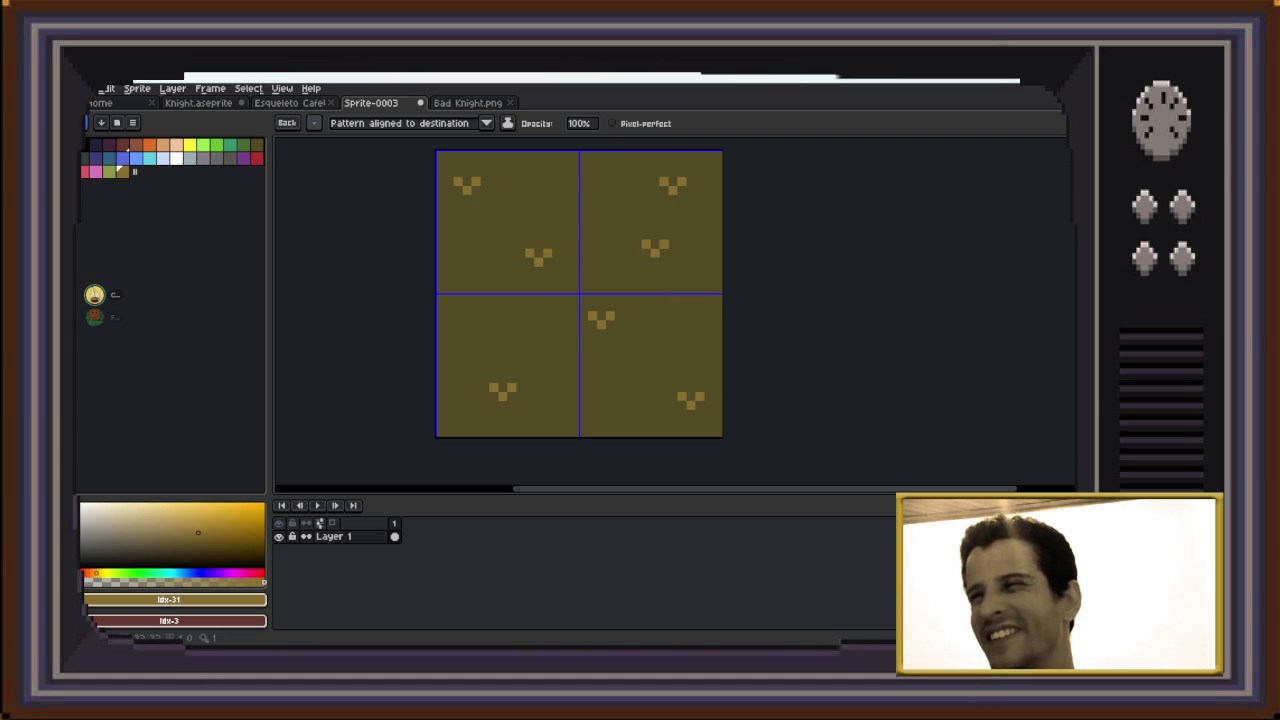
{"action": "left_click", "coordinate": [690, 257]}
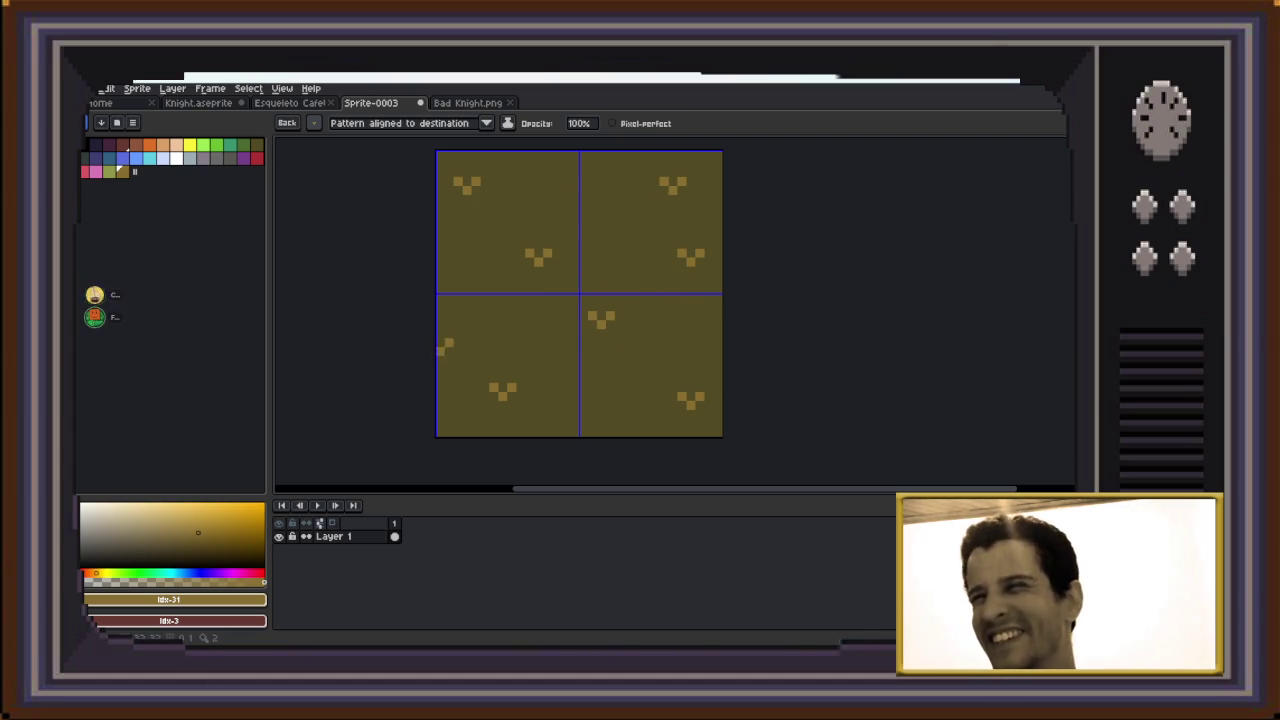
{"action": "left_click", "coordinate": [457, 318]}
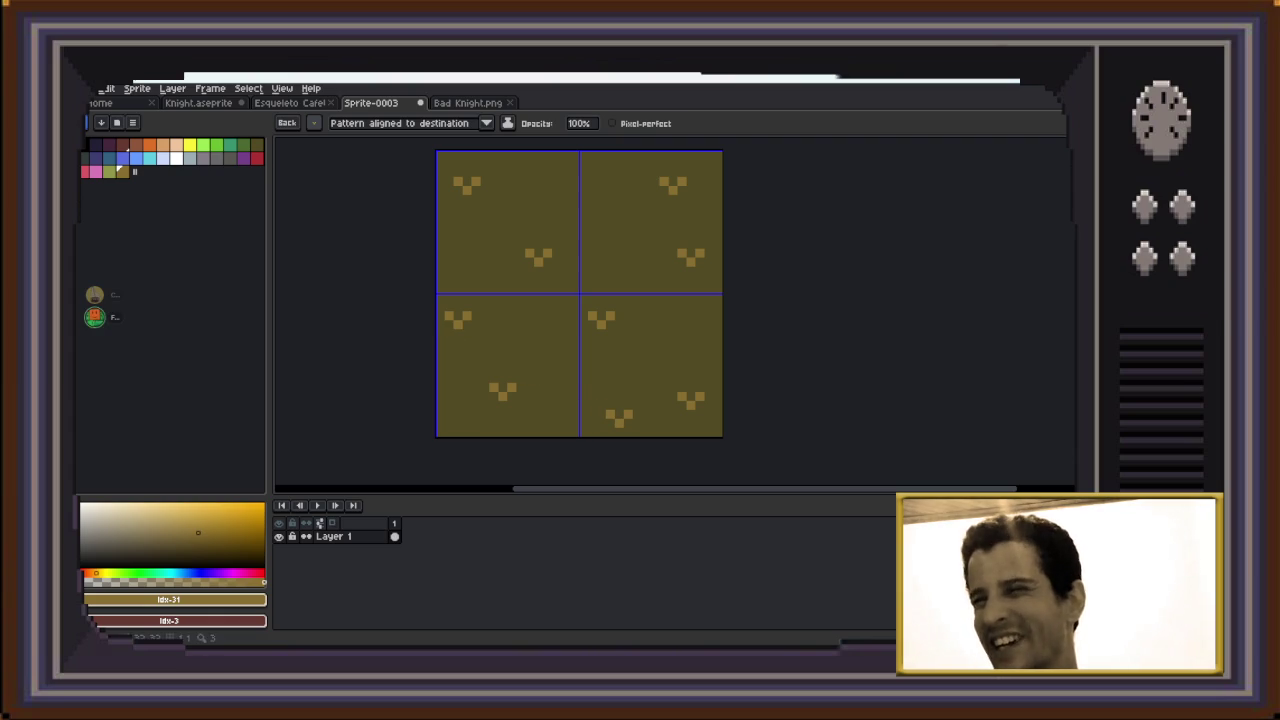
{"action": "left_click", "coordinate": [520, 425]}
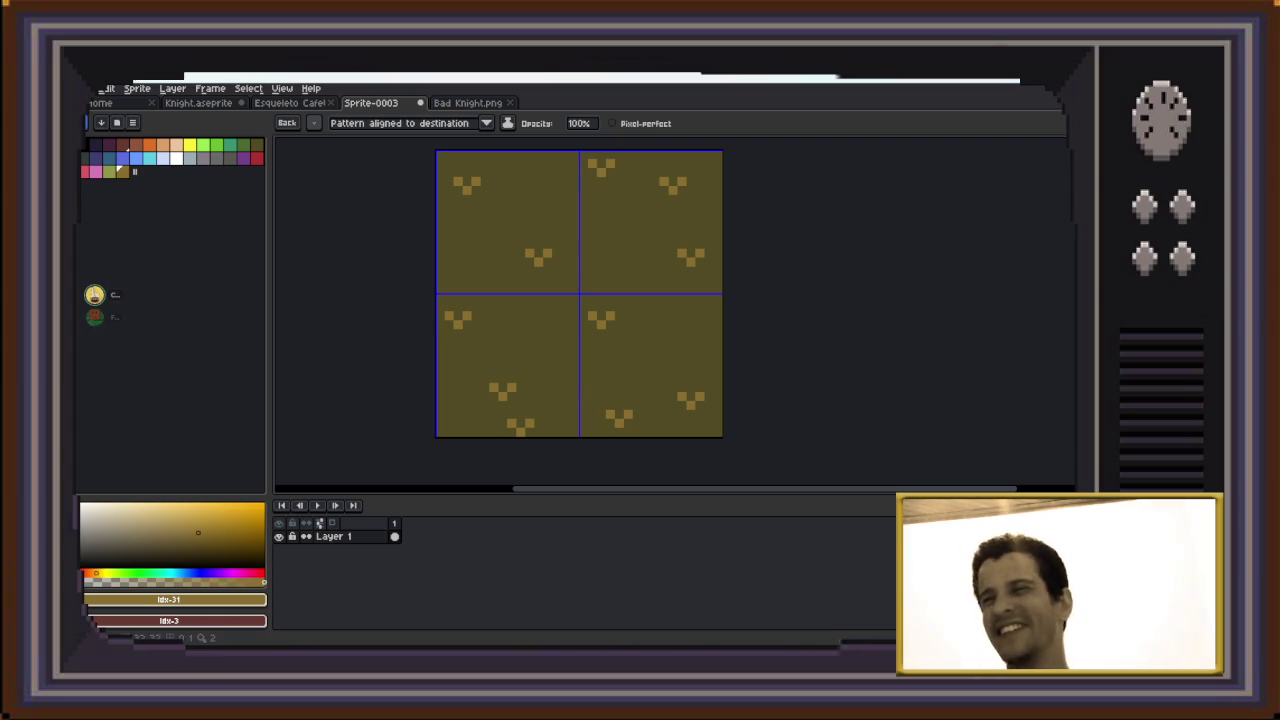
Blur every gold chevron across all four quarters of the olive tile into faint smudges
{"action": "key", "text": "e"}
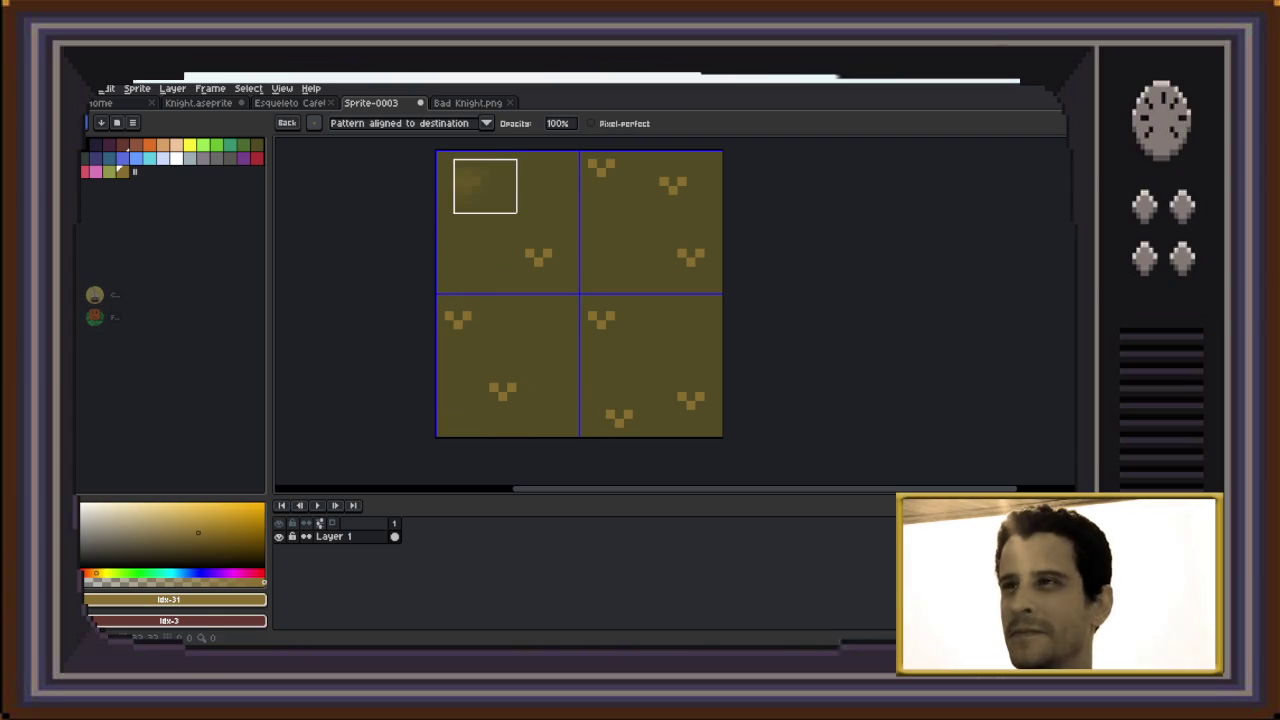
{"action": "left_click", "coordinate": [476, 188]}
{"action": "left_click", "coordinate": [538, 255]}
{"action": "left_click", "coordinate": [604, 318]}
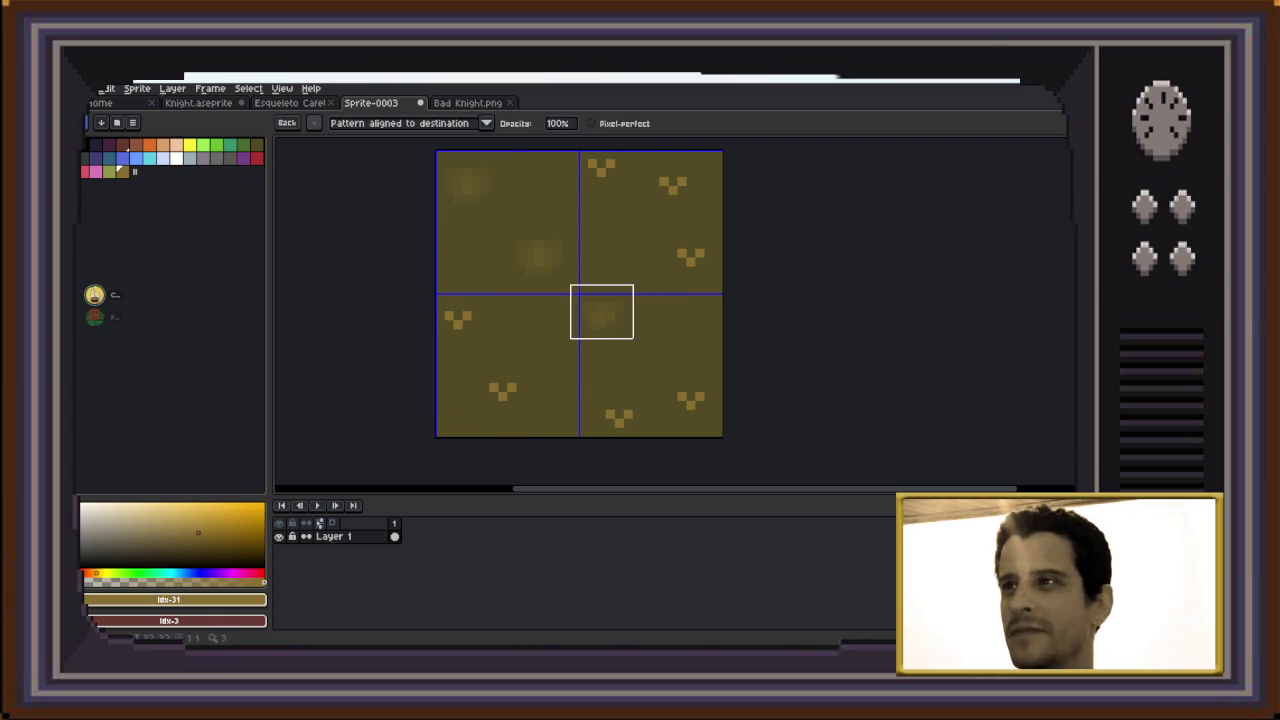
{"action": "left_click_drag", "start_coordinate": [674, 294], "coordinate": [611, 178]}
{"action": "mouse_move", "coordinate": [690, 364]}
{"action": "left_mouse_down"}
{"action": "mouse_move", "coordinate": [548, 410]}
{"action": "mouse_move", "coordinate": [441, 403]}
{"action": "left_mouse_up"}
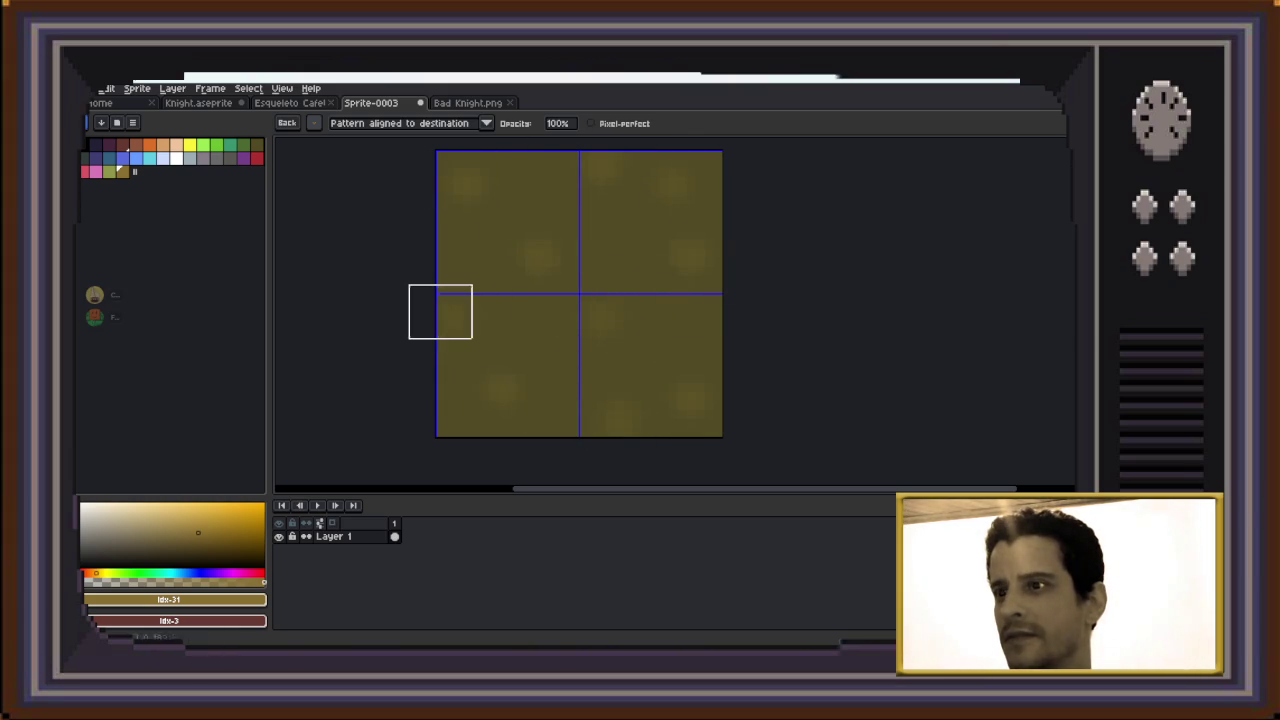
Return to the pencil with a square brush shape
{"action": "key", "text": "b"}
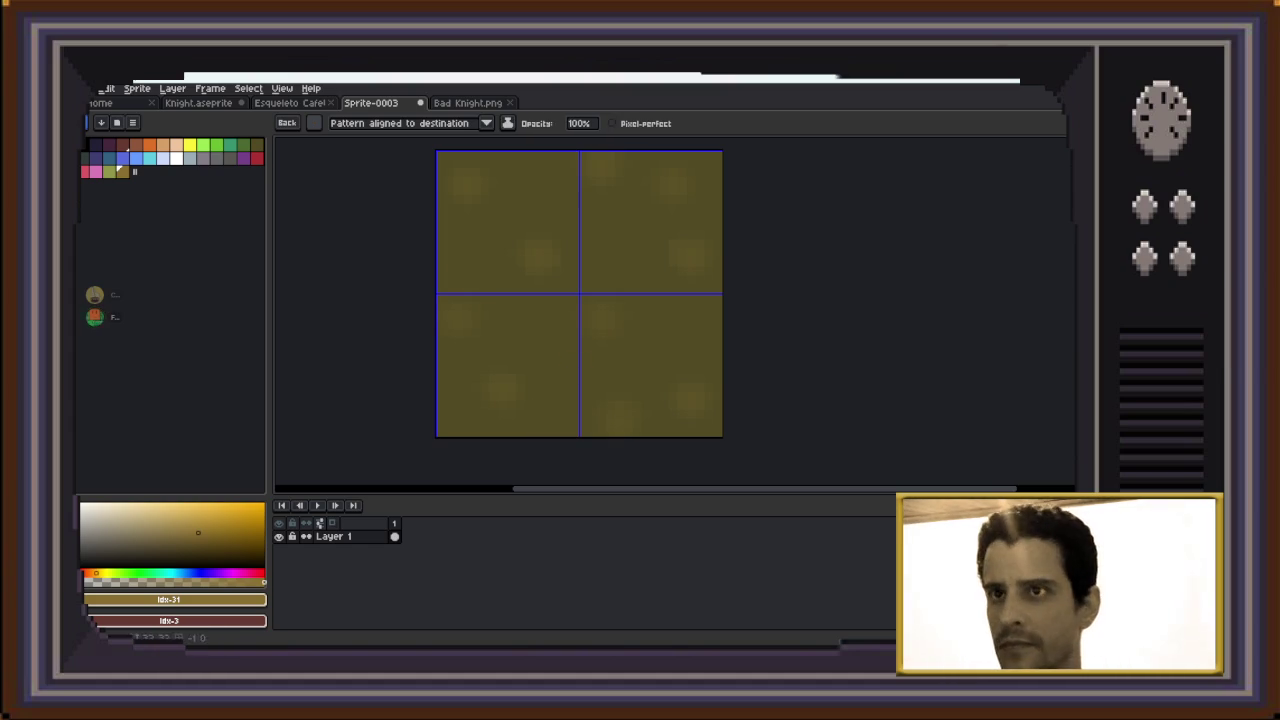
{"action": "left_click", "coordinate": [314, 123]}
{"action": "left_click", "coordinate": [335, 141]}
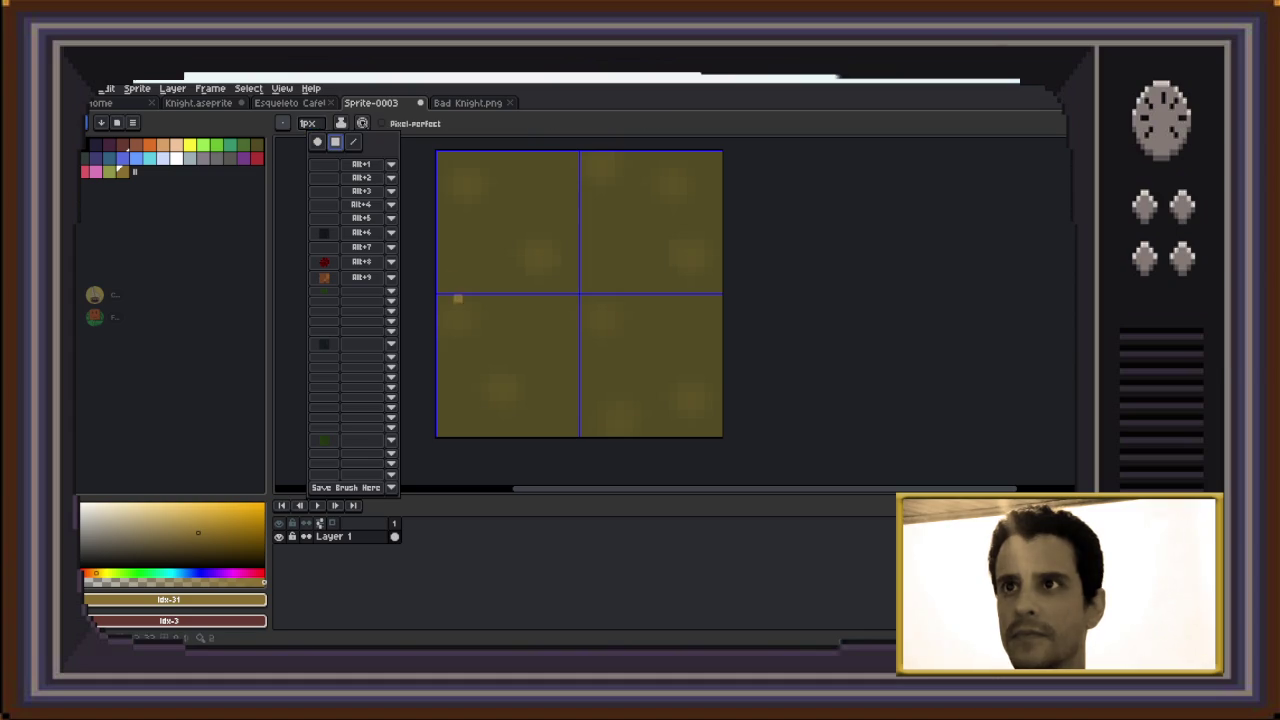
Pick yellow-green idx-39 and try a test stroke, then undo it
{"action": "scroll", "coordinate": [494, 351], "scroll_direction": "up", "scroll_amount": 1}
{"action": "scroll", "coordinate": [477, 363], "scroll_direction": "up", "scroll_amount": 1}
{"action": "scroll", "coordinate": [493, 364], "scroll_direction": "down", "scroll_amount": 2}
{"action": "scroll", "coordinate": [521, 346], "scroll_direction": "down", "scroll_amount": 1}
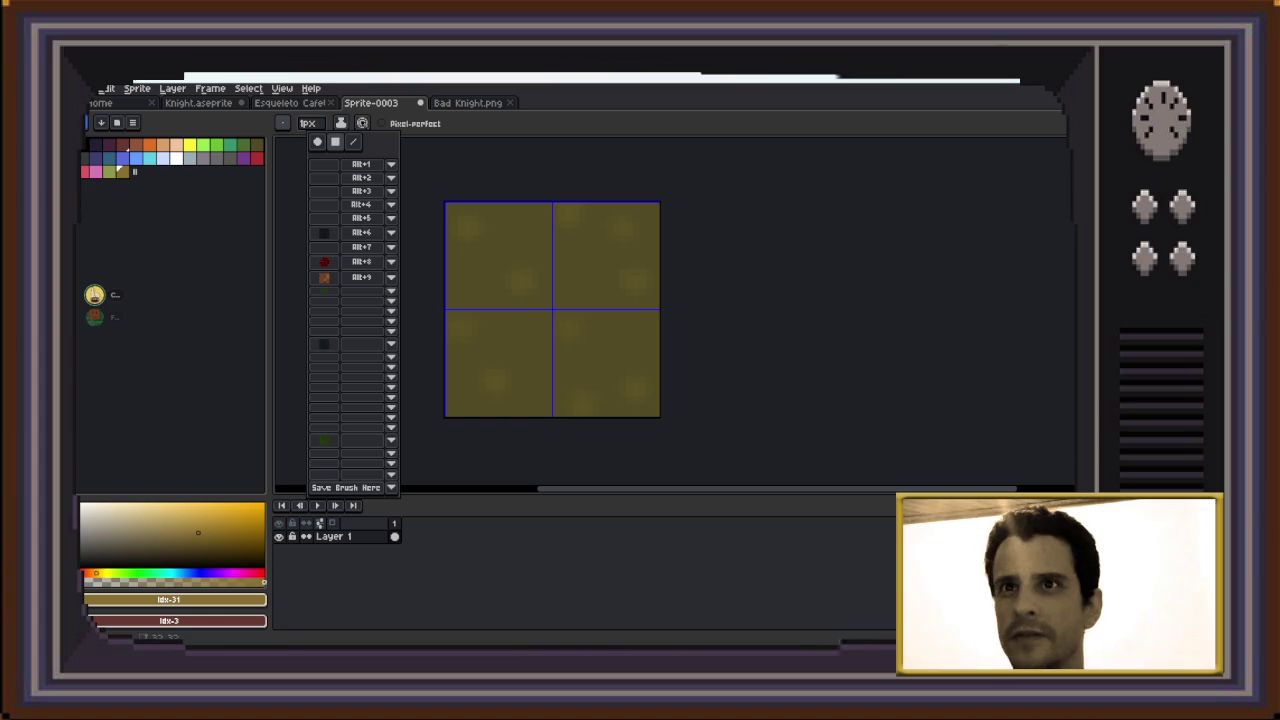
{"action": "left_click", "coordinate": [203, 146]}
{"action": "left_click_drag", "start_coordinate": [466, 237], "coordinate": [551, 298]}
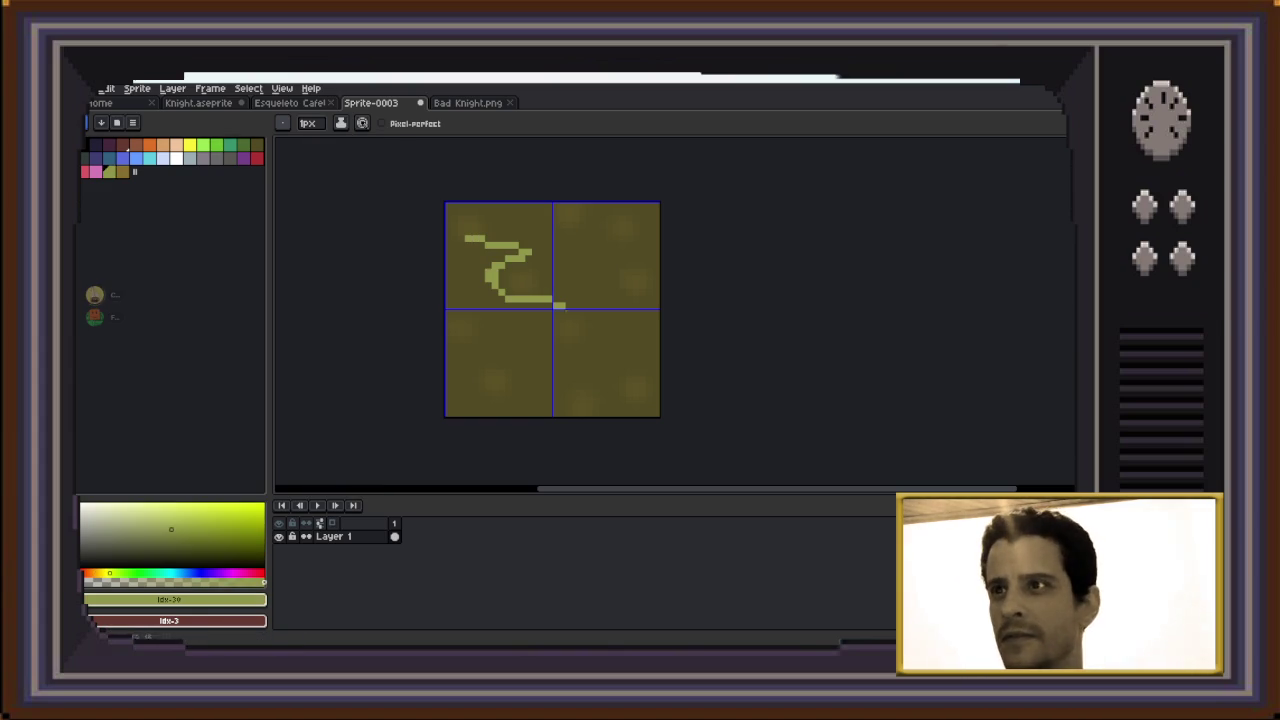
{"action": "key", "text": "ctrl+z"}
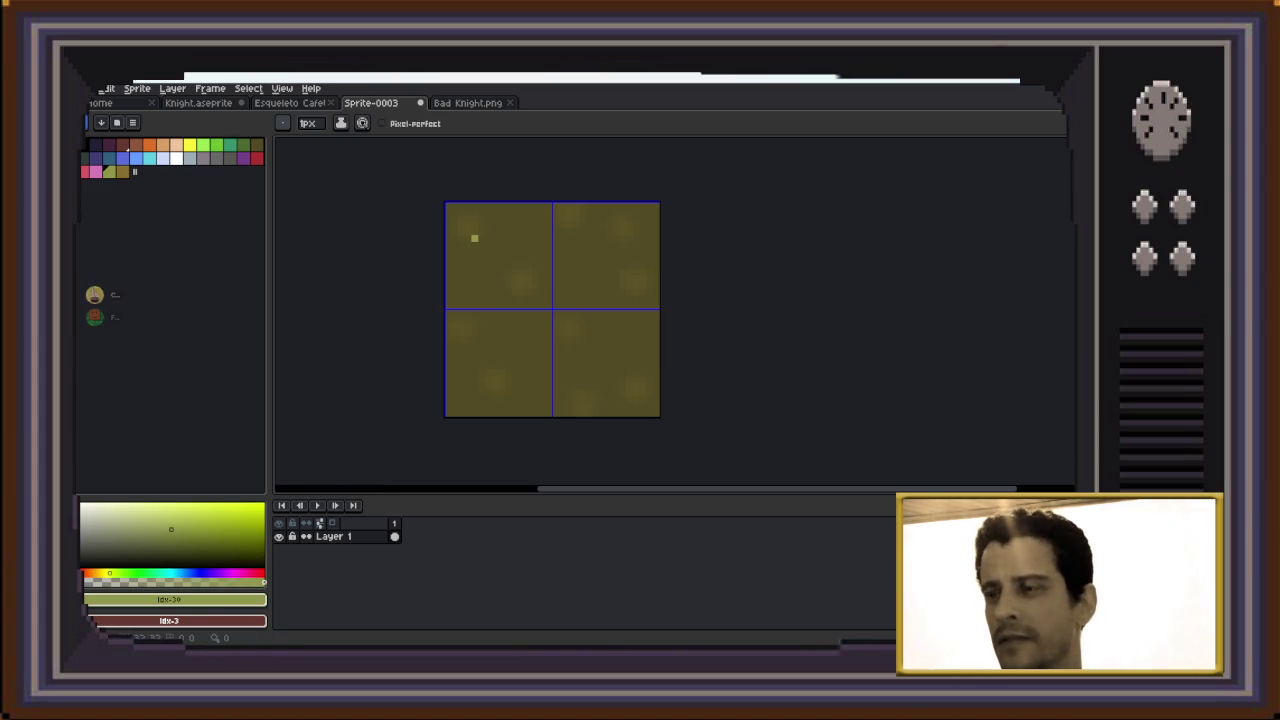
Draw yellow-green zigzag streaks over the tile and blur them into the background
{"action": "mouse_move", "coordinate": [460, 232]}
{"action": "left_mouse_down"}
{"action": "mouse_move", "coordinate": [648, 246]}
{"action": "mouse_move", "coordinate": [482, 293]}
{"action": "mouse_move", "coordinate": [584, 326]}
{"action": "mouse_move", "coordinate": [494, 378]}
{"action": "mouse_move", "coordinate": [554, 398]}
{"action": "mouse_move", "coordinate": [632, 400]}
{"action": "left_mouse_up"}
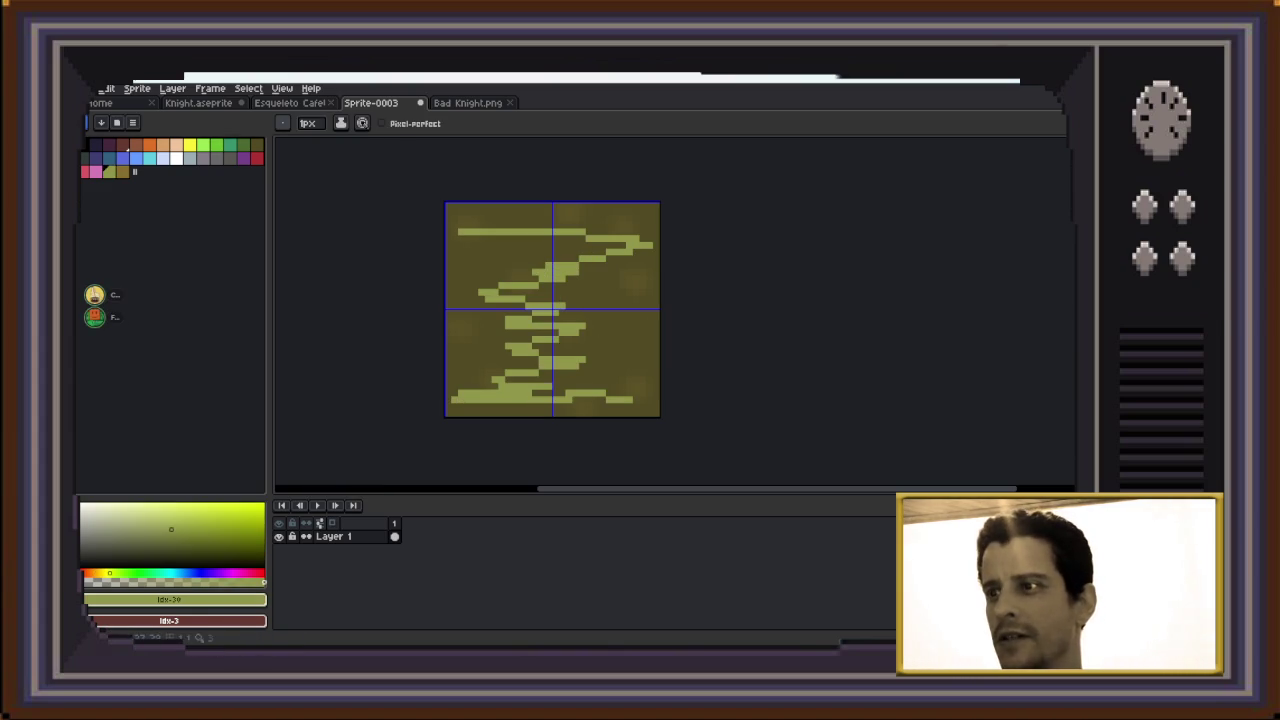
{"action": "left_click_drag", "start_coordinate": [634, 348], "coordinate": [620, 366]}
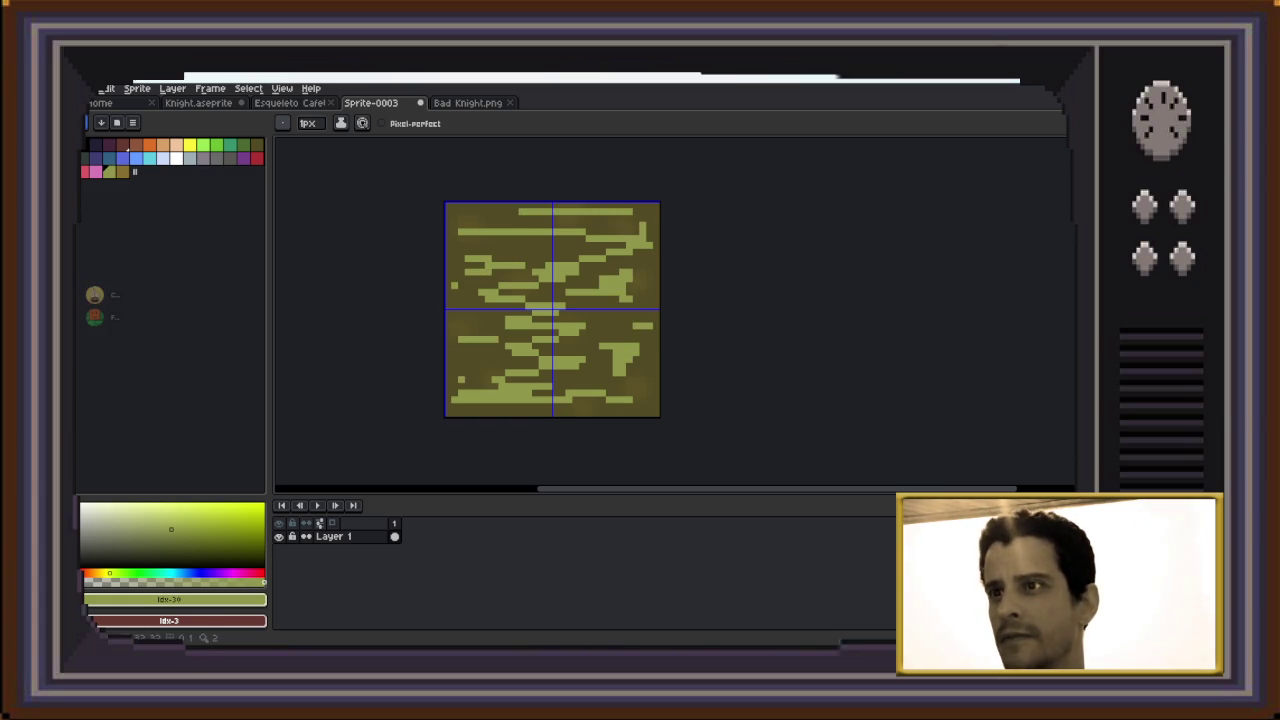
{"action": "left_click", "coordinate": [94, 294]}
{"action": "mouse_move", "coordinate": [460, 380]}
{"action": "left_mouse_down"}
{"action": "mouse_move", "coordinate": [643, 379]}
{"action": "mouse_move", "coordinate": [471, 286]}
{"action": "mouse_move", "coordinate": [643, 271]}
{"action": "mouse_move", "coordinate": [428, 252]}
{"action": "mouse_move", "coordinate": [643, 226]}
{"action": "mouse_move", "coordinate": [634, 366]}
{"action": "mouse_move", "coordinate": [543, 386]}
{"action": "mouse_move", "coordinate": [462, 346]}
{"action": "mouse_move", "coordinate": [600, 300]}
{"action": "mouse_move", "coordinate": [643, 271]}
{"action": "mouse_move", "coordinate": [623, 249]}
{"action": "mouse_move", "coordinate": [522, 225]}
{"action": "mouse_move", "coordinate": [489, 277]}
{"action": "mouse_move", "coordinate": [543, 331]}
{"action": "mouse_move", "coordinate": [563, 277]}
{"action": "mouse_move", "coordinate": [630, 360]}
{"action": "mouse_move", "coordinate": [449, 400]}
{"action": "mouse_move", "coordinate": [462, 326]}
{"action": "mouse_move", "coordinate": [449, 237]}
{"action": "mouse_move", "coordinate": [656, 217]}
{"action": "mouse_move", "coordinate": [634, 366]}
{"action": "mouse_move", "coordinate": [649, 406]}
{"action": "mouse_move", "coordinate": [583, 360]}
{"action": "mouse_move", "coordinate": [550, 277]}
{"action": "mouse_move", "coordinate": [476, 231]}
{"action": "mouse_move", "coordinate": [589, 232]}
{"action": "mouse_move", "coordinate": [603, 257]}
{"action": "mouse_move", "coordinate": [555, 352]}
{"action": "mouse_move", "coordinate": [508, 393]}
{"action": "mouse_move", "coordinate": [454, 380]}
{"action": "mouse_move", "coordinate": [480, 331]}
{"action": "mouse_move", "coordinate": [616, 353]}
{"action": "mouse_move", "coordinate": [649, 271]}
{"action": "mouse_move", "coordinate": [643, 234]}
{"action": "mouse_move", "coordinate": [529, 223]}
{"action": "mouse_move", "coordinate": [461, 245]}
{"action": "mouse_move", "coordinate": [543, 343]}
{"action": "mouse_move", "coordinate": [514, 383]}
{"action": "mouse_move", "coordinate": [600, 391]}
{"action": "left_mouse_up"}
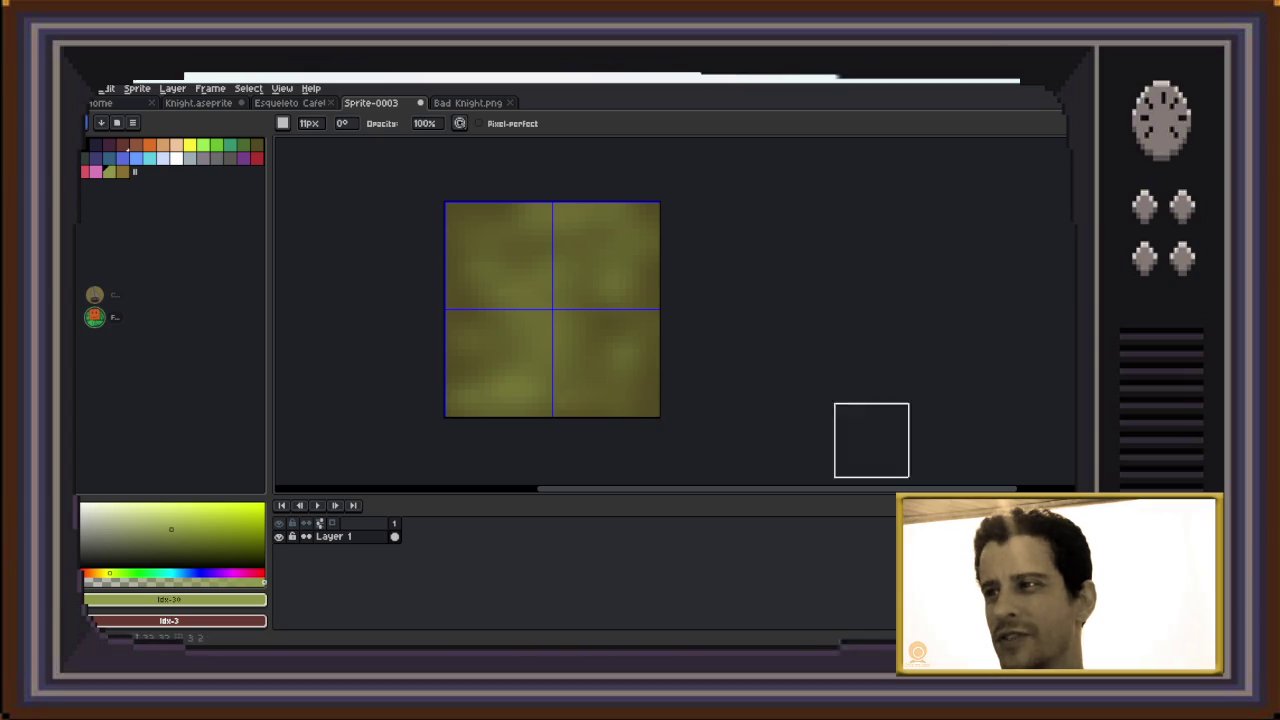
Draw dark olive idx-13 horizontal streaks across the tile and blur them into the texture
{"action": "left_click", "coordinate": [255, 145]}
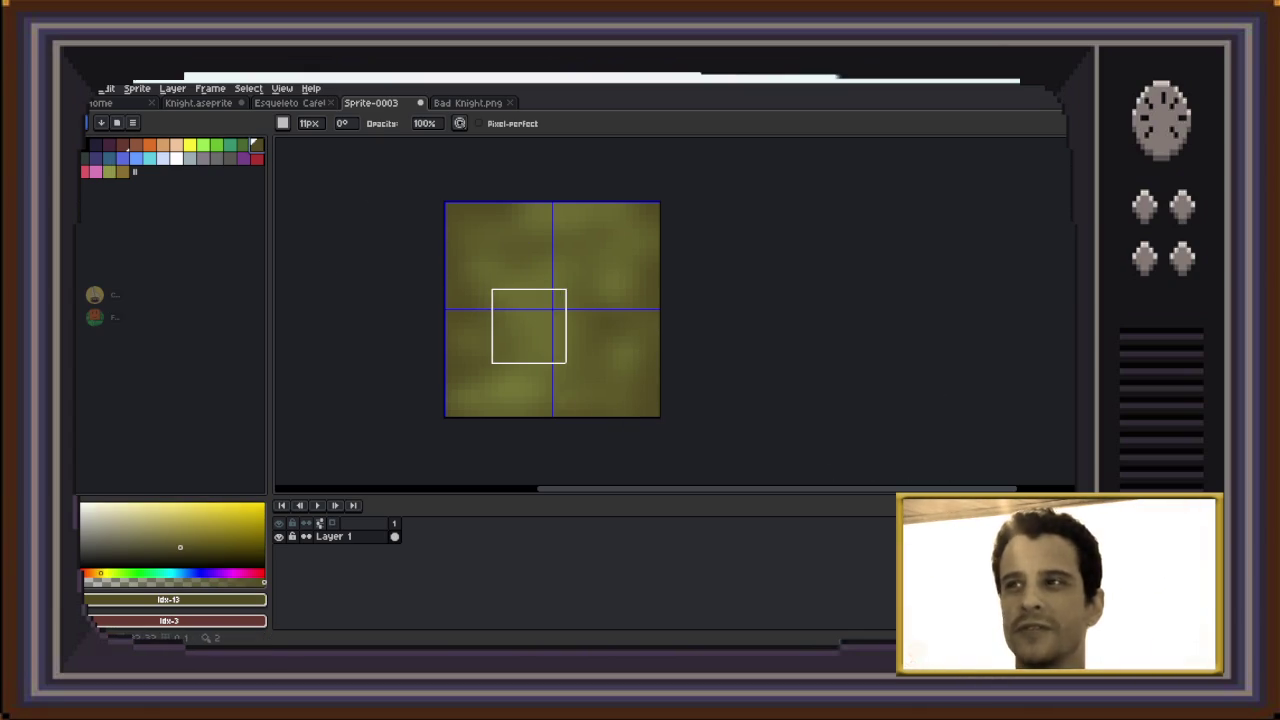
{"action": "key", "text": "b"}
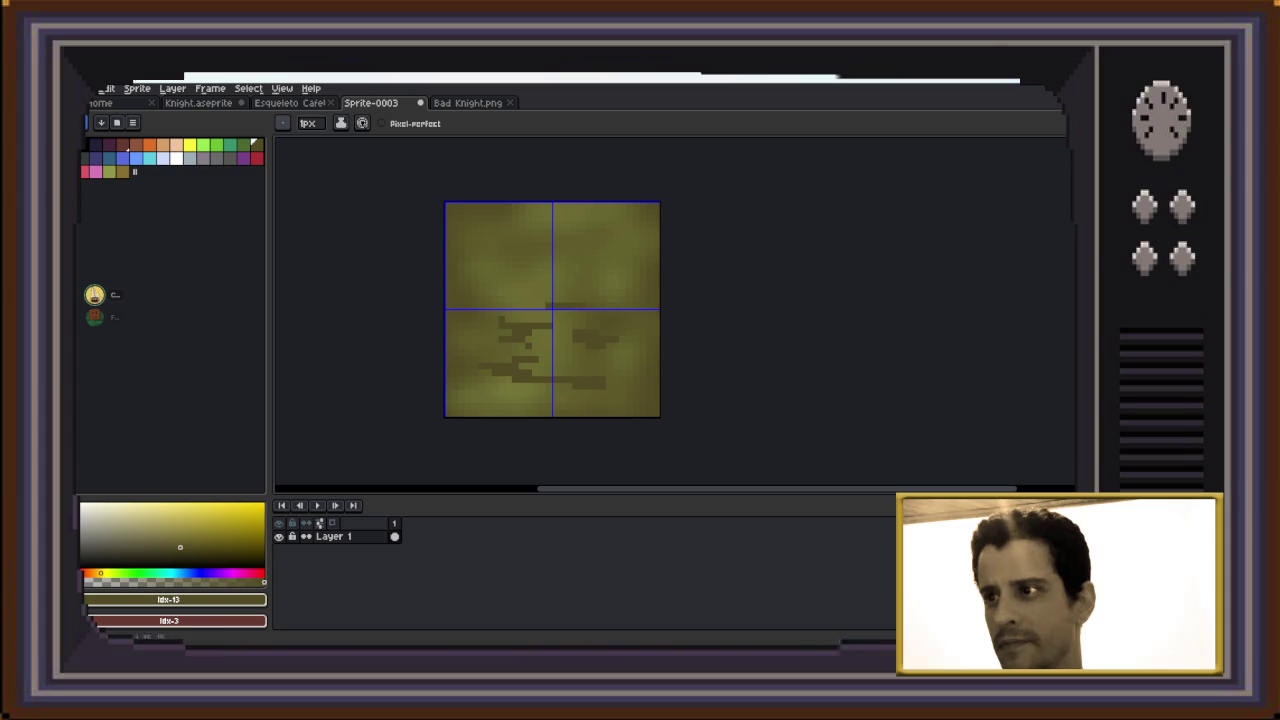
{"action": "left_click_drag", "start_coordinate": [555, 245], "coordinate": [462, 245]}
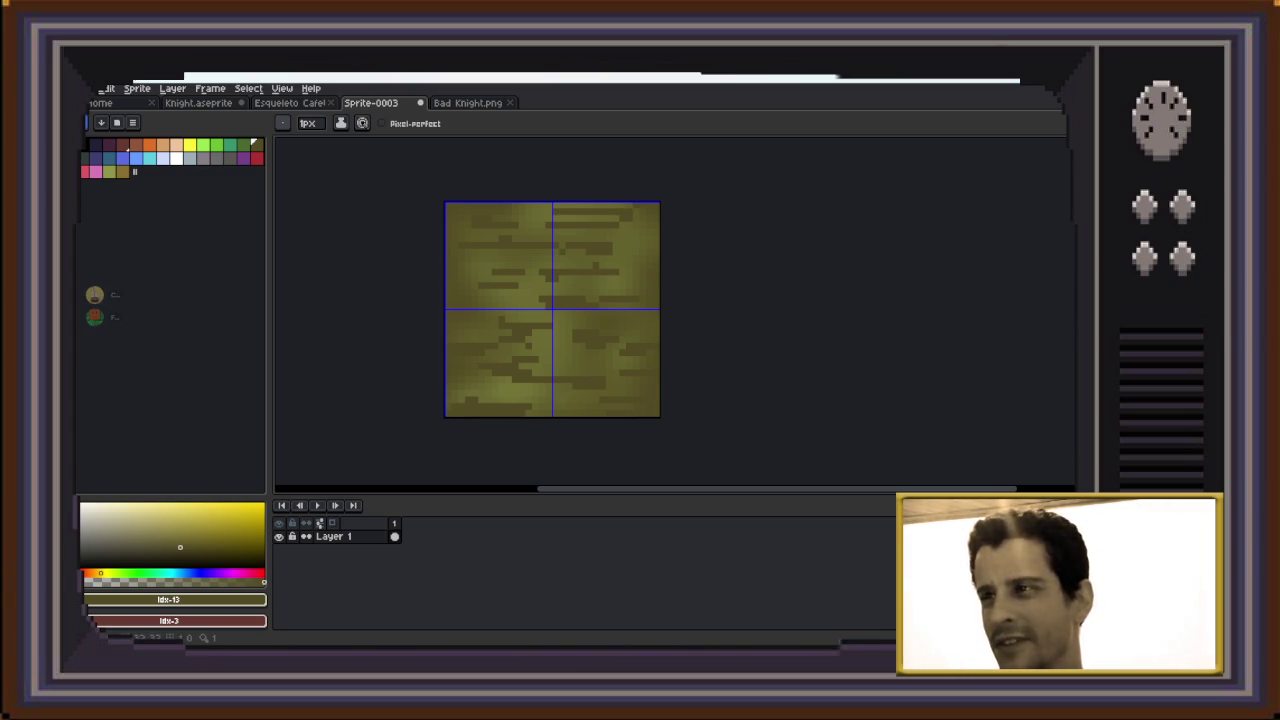
{"action": "key", "text": "r"}
{"action": "mouse_move", "coordinate": [521, 264]}
{"action": "left_mouse_down"}
{"action": "mouse_move", "coordinate": [594, 243]}
{"action": "mouse_move", "coordinate": [482, 306]}
{"action": "mouse_move", "coordinate": [634, 314]}
{"action": "mouse_move", "coordinate": [549, 366]}
{"action": "mouse_move", "coordinate": [603, 391]}
{"action": "mouse_move", "coordinate": [509, 360]}
{"action": "left_mouse_up"}
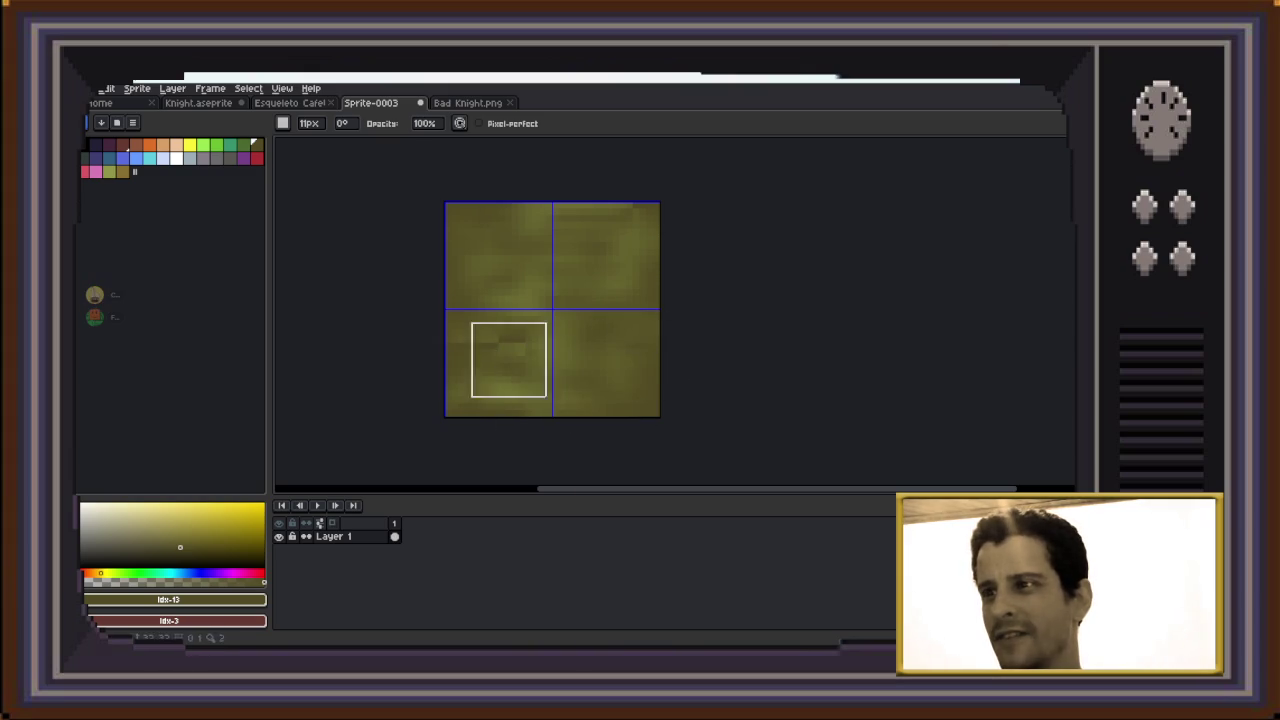
{"action": "mouse_move", "coordinate": [520, 300]}
{"action": "left_mouse_down"}
{"action": "mouse_move", "coordinate": [569, 271]}
{"action": "mouse_move", "coordinate": [554, 214]}
{"action": "mouse_move", "coordinate": [616, 219]}
{"action": "mouse_move", "coordinate": [589, 237]}
{"action": "left_mouse_up"}
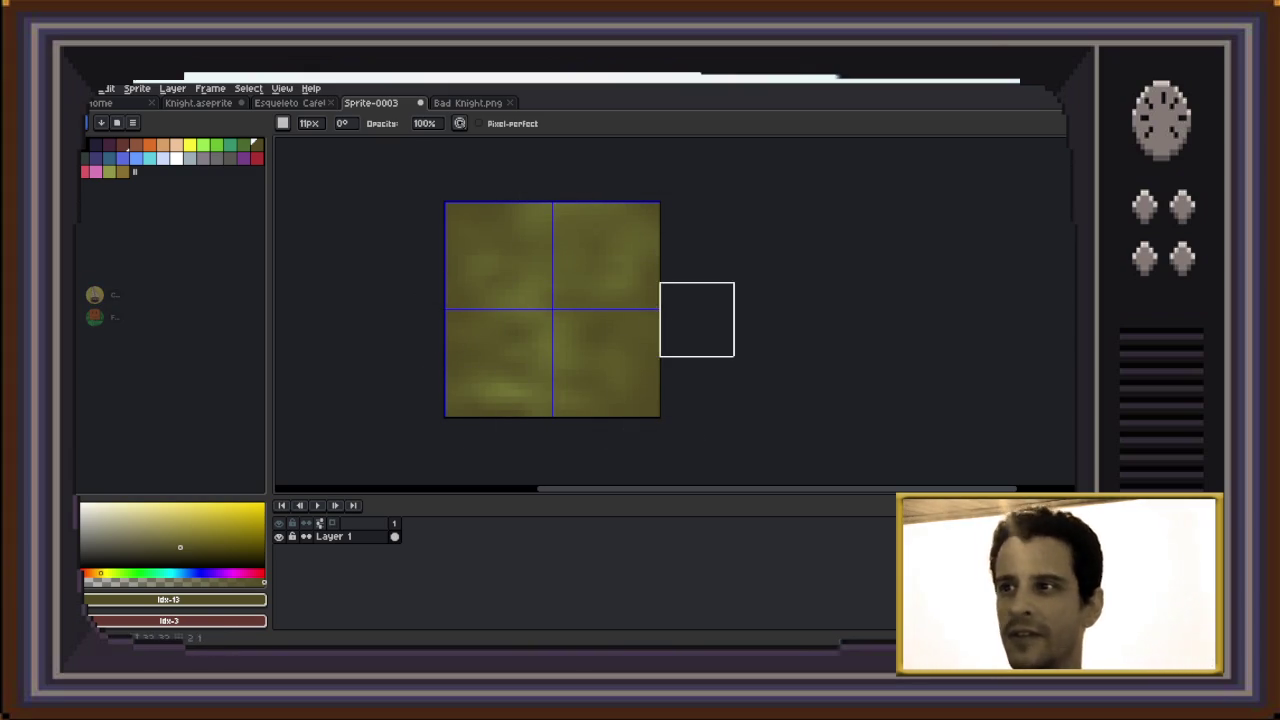
{"action": "key", "text": "m"}
{"action": "scroll", "coordinate": [459, 213], "scroll_direction": "down", "scroll_amount": 1}
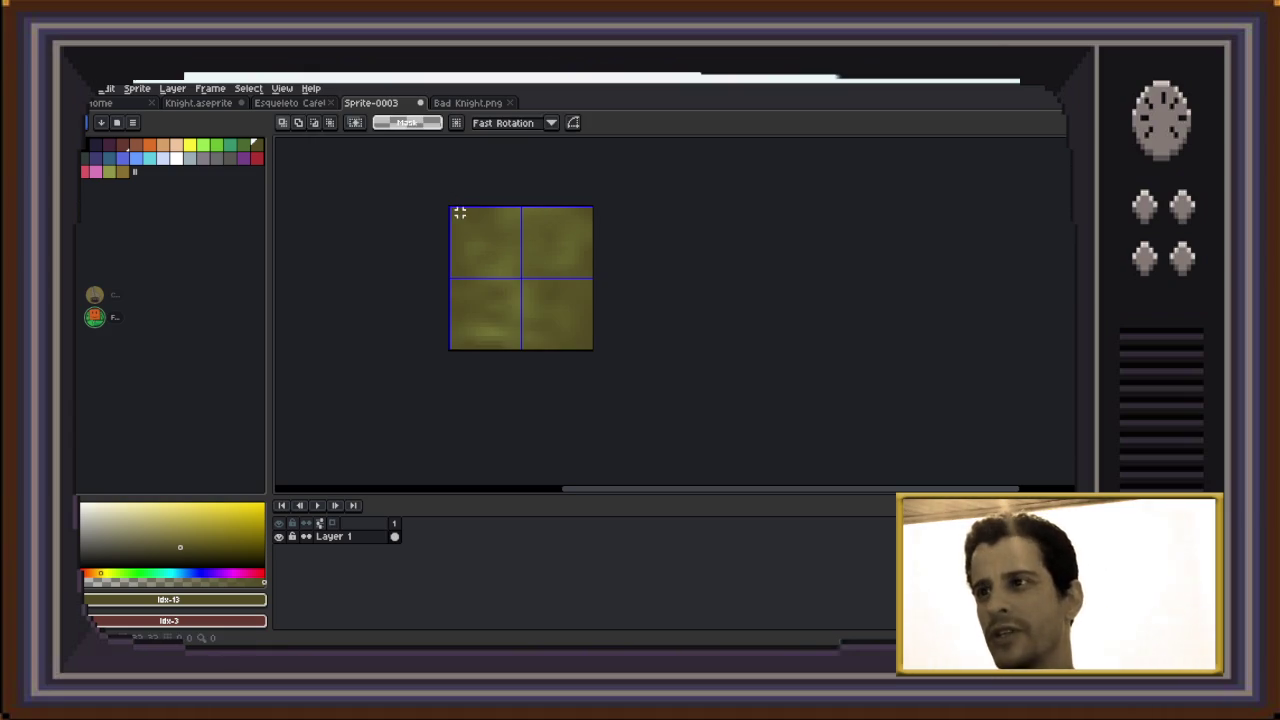
Pan the tile canvas down and to the right
{"action": "scroll", "coordinate": [496, 315], "scroll_direction": "up", "scroll_amount": 1}
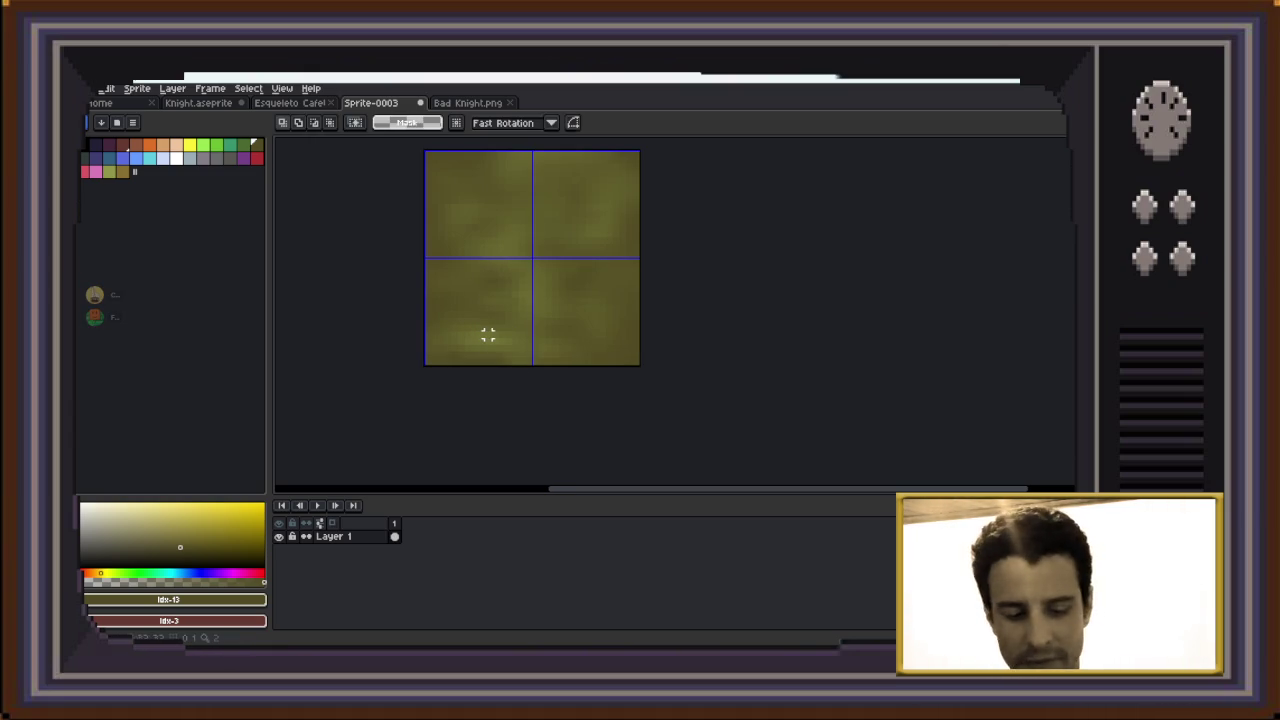
{"action": "key", "text": "b"}
{"action": "key", "text": "h"}
{"action": "left_click_drag", "start_coordinate": [574, 334], "coordinate": [614, 384]}
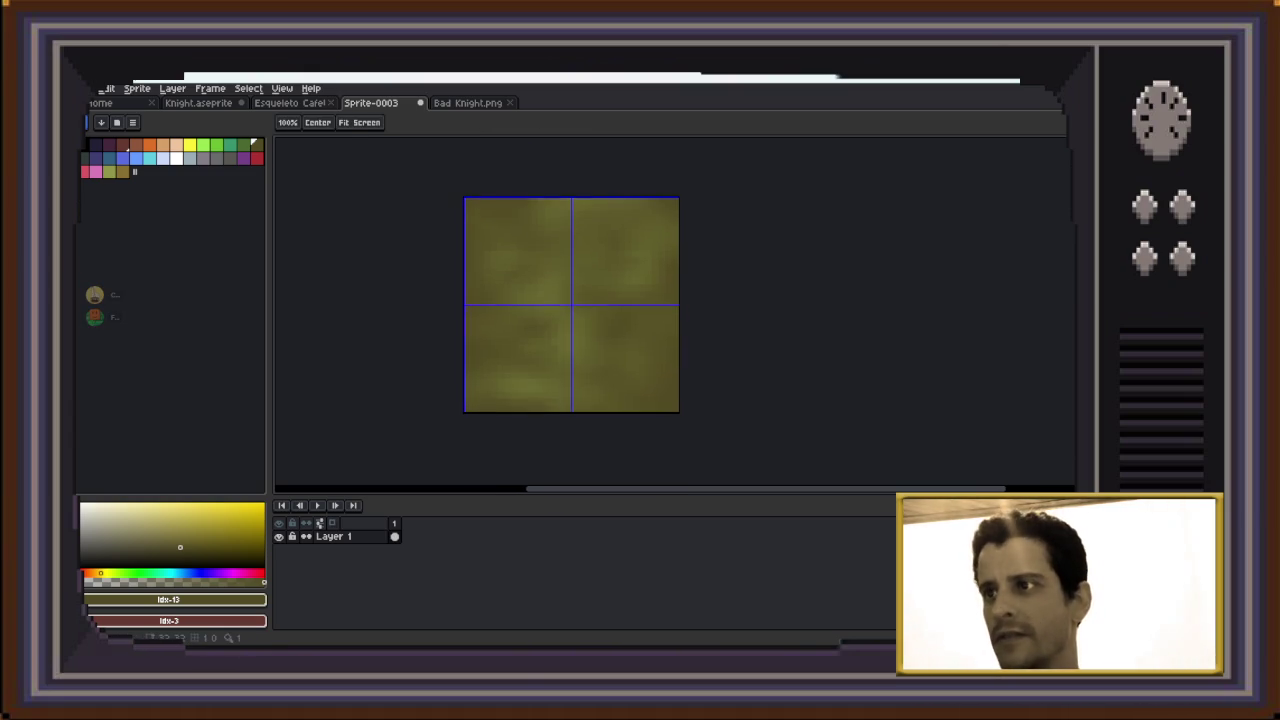
Select the first knight frame in Bad Knight.png and paste it onto Sprite-0003
{"action": "left_click", "coordinate": [198, 102]}
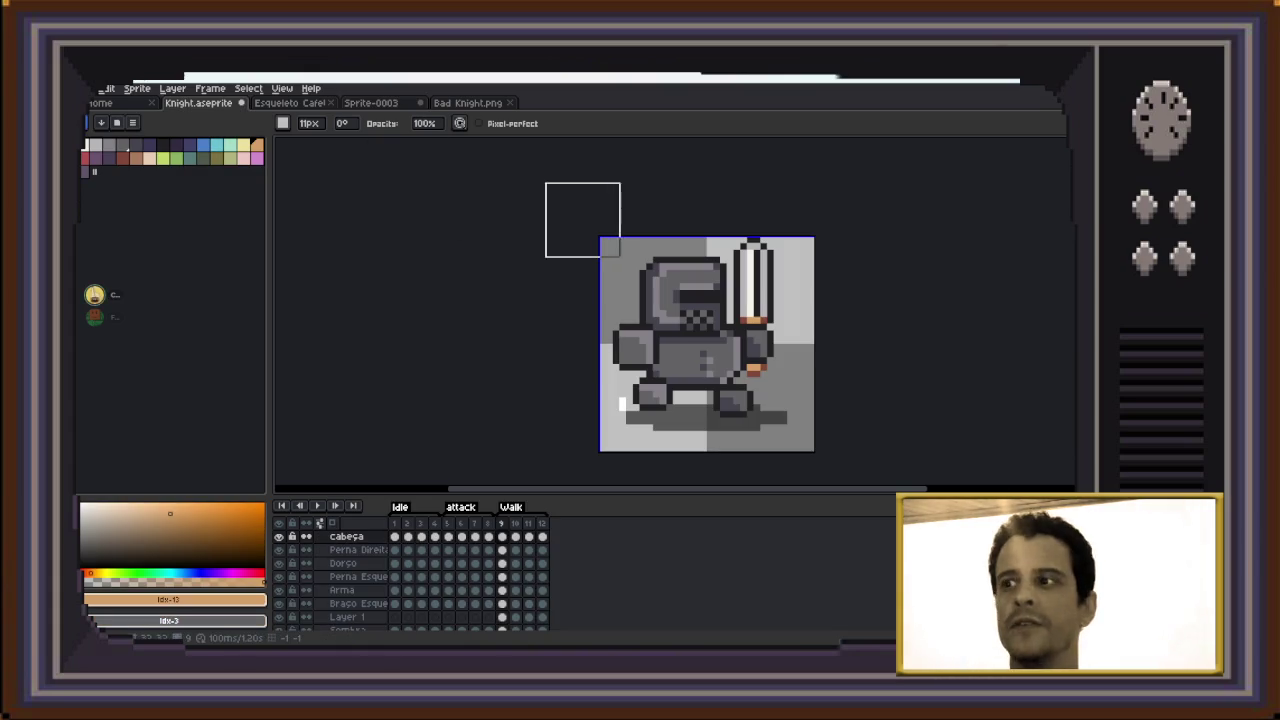
{"action": "scroll", "coordinate": [395, 560], "scroll_direction": "up", "scroll_amount": 2}
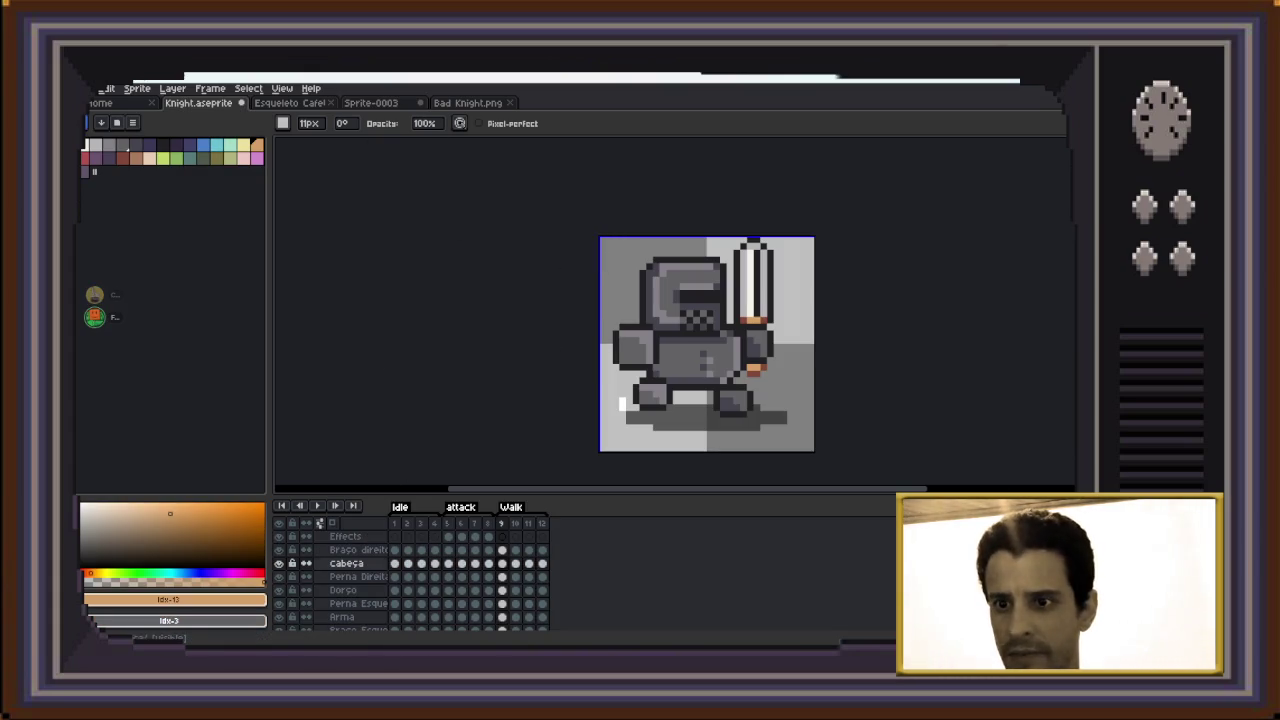
{"action": "key", "text": "ctrl+Tab"}
{"action": "key", "text": "ctrl+Tab"}
{"action": "key", "text": "ctrl+Tab"}
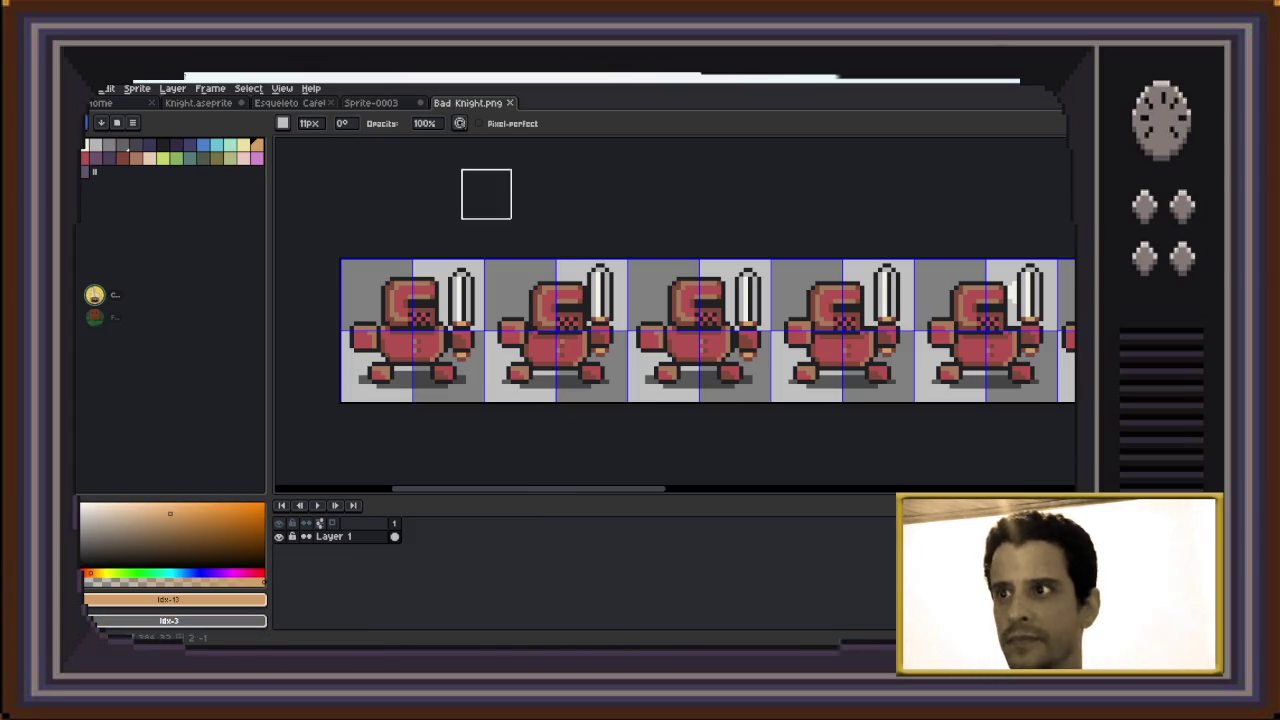
{"action": "key", "text": "m"}
{"action": "left_click_drag", "start_coordinate": [340, 258], "coordinate": [489, 404]}
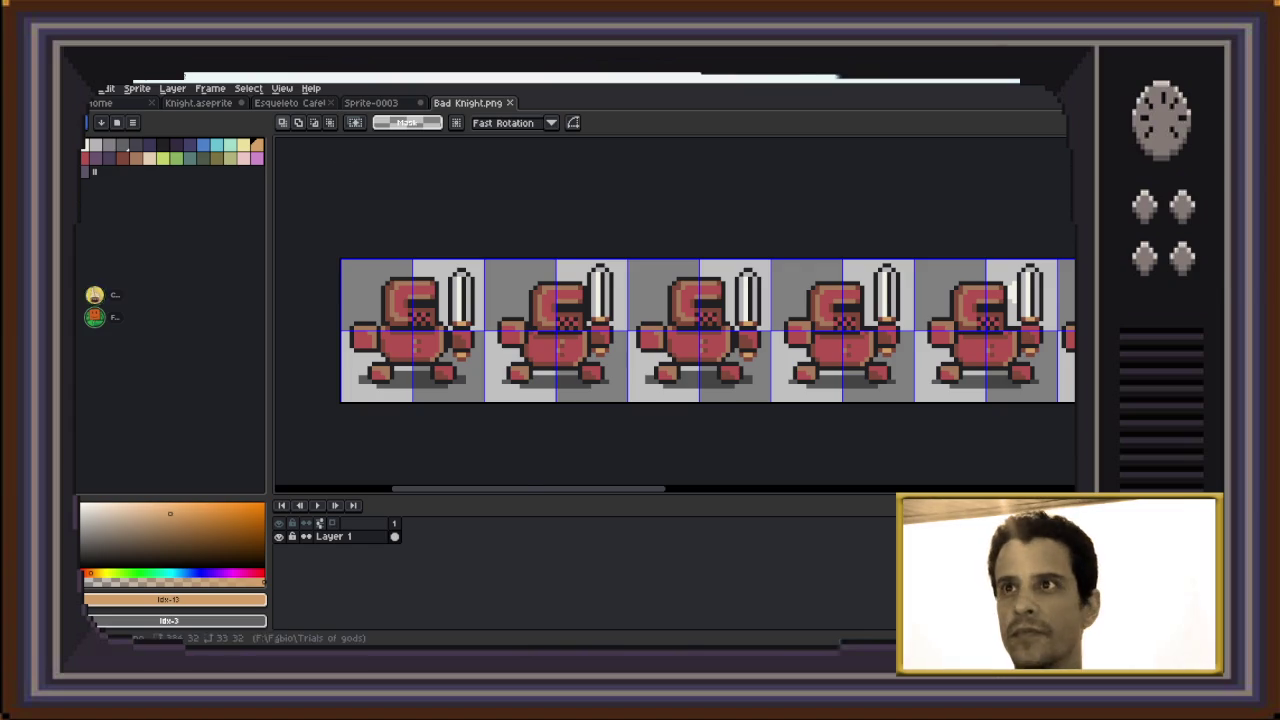
{"action": "key", "text": "ctrl+shift+Tab"}
{"action": "key", "text": "ctrl+v"}
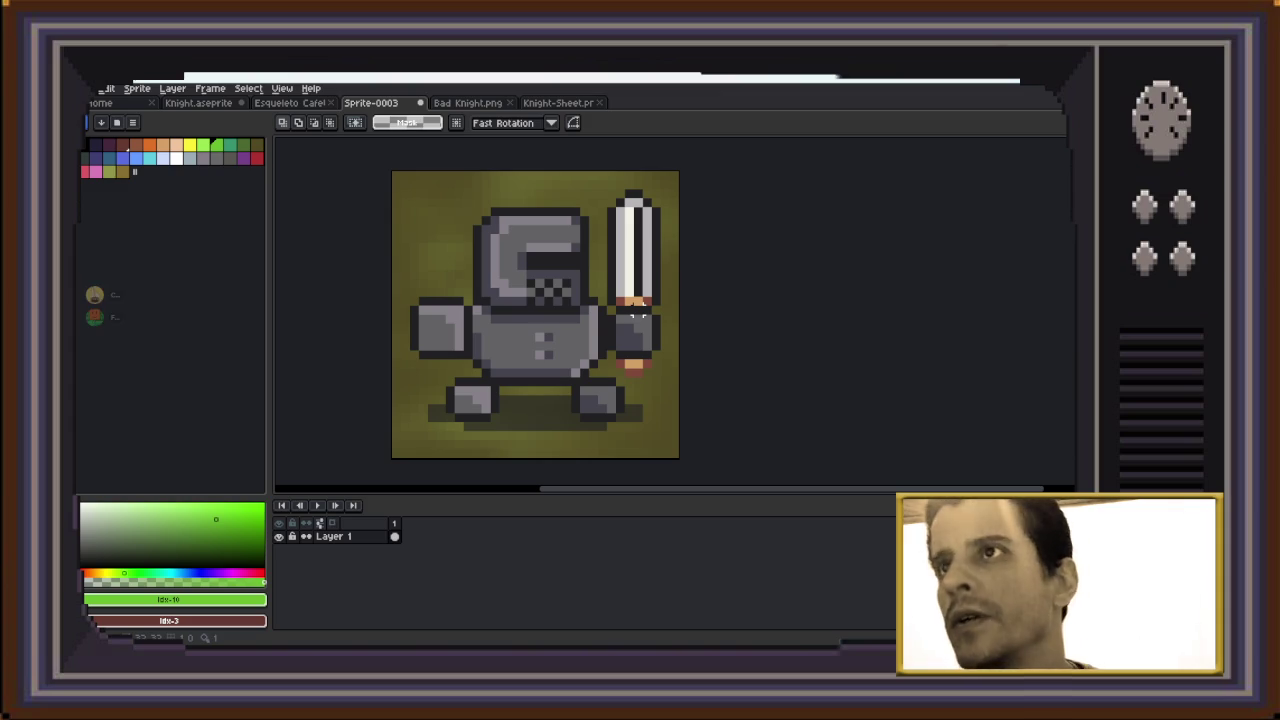
Back on Sprite-0003, select the whole canvas and delete the pasted knight
{"action": "key", "text": "ctrl+Tab"}
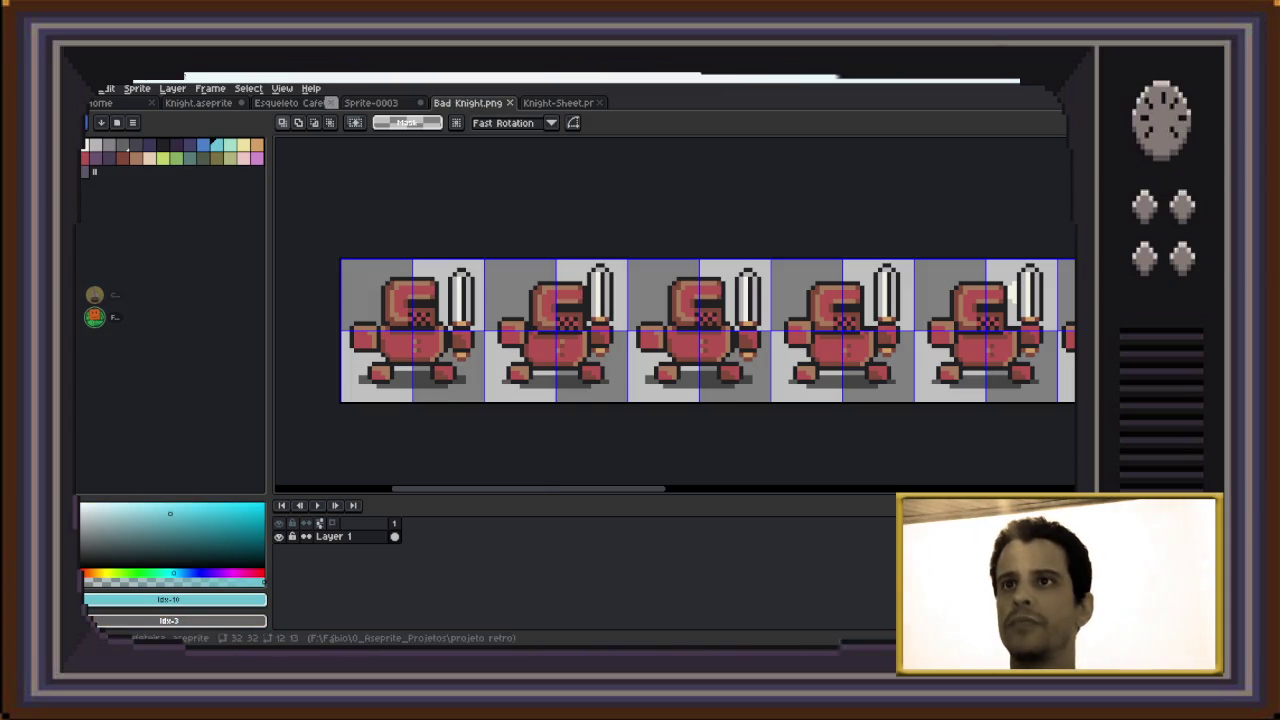
{"action": "key", "text": "ctrl+shift+Tab"}
{"action": "key", "text": "ctrl+shift+Tab"}
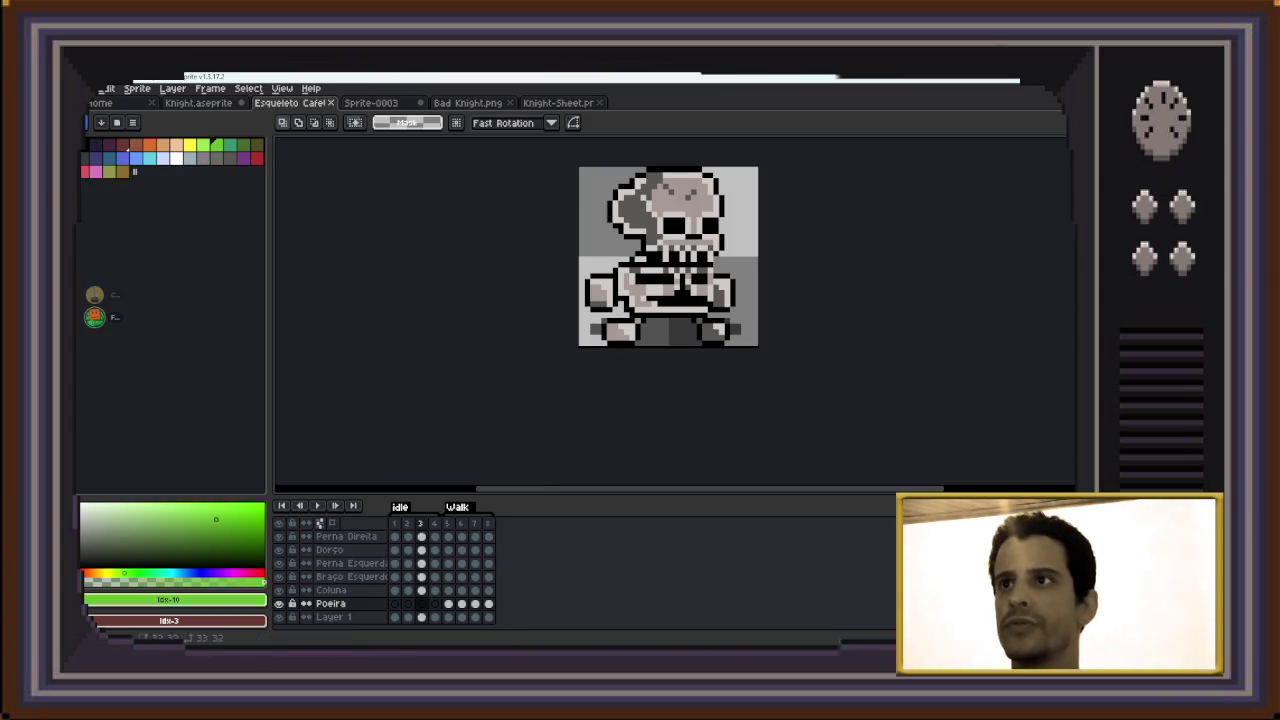
{"action": "key", "text": "ctrl+Tab"}
{"action": "key", "text": "ctrl+a"}
{"action": "key", "text": "Delete"}
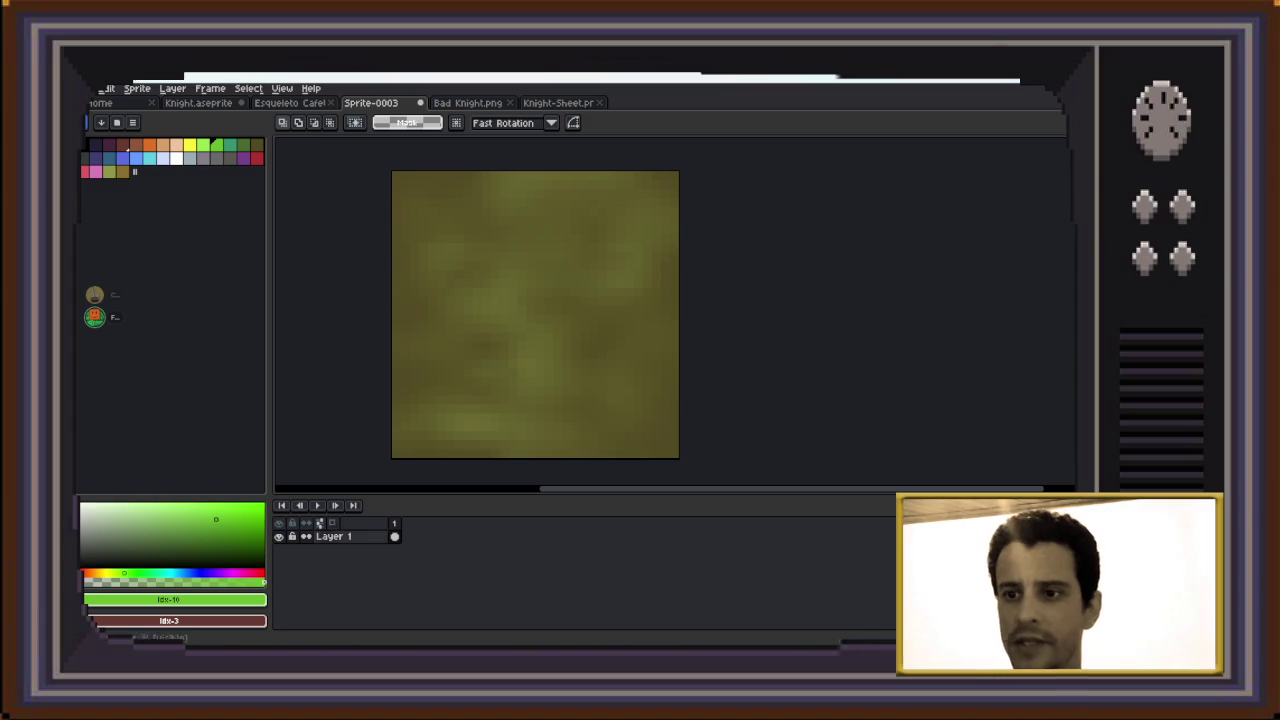
Save the olive tile as Tile.png with the png file type in the Trials of gods folder
{"action": "left_click", "coordinate": [100, 88]}
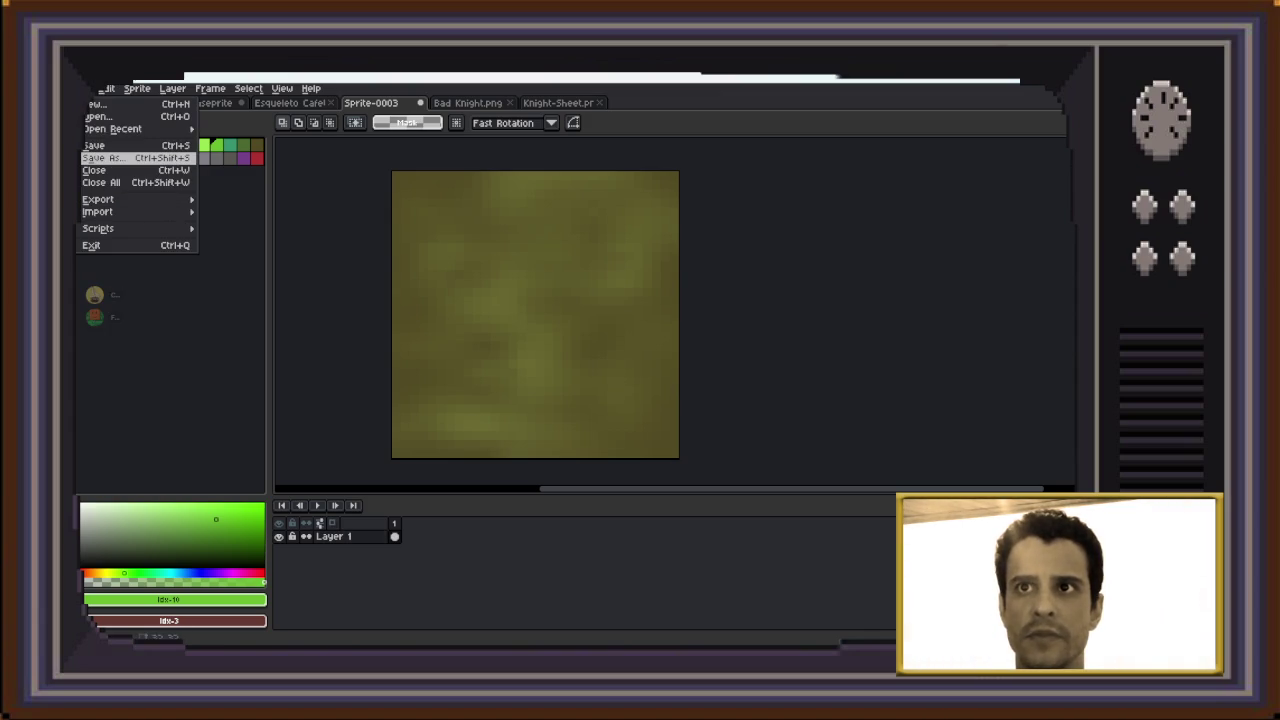
{"action": "left_click", "coordinate": [105, 158]}
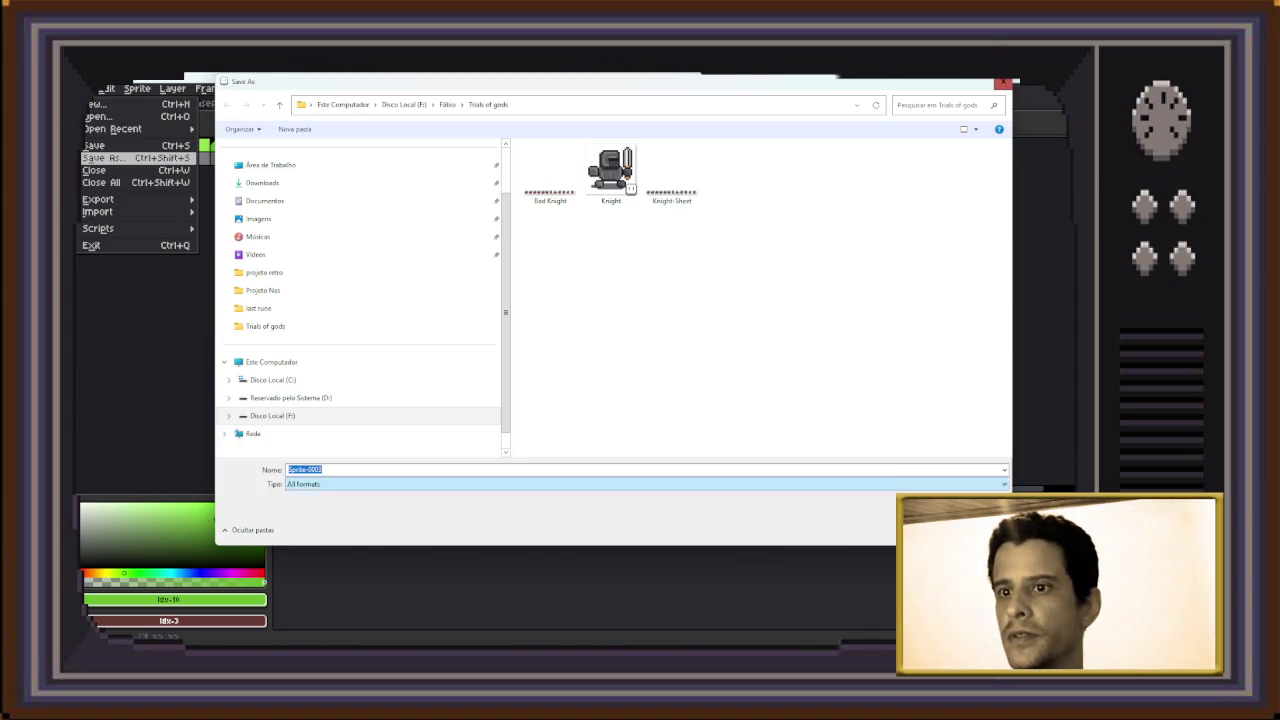
{"action": "left_click", "coordinate": [645, 484]}
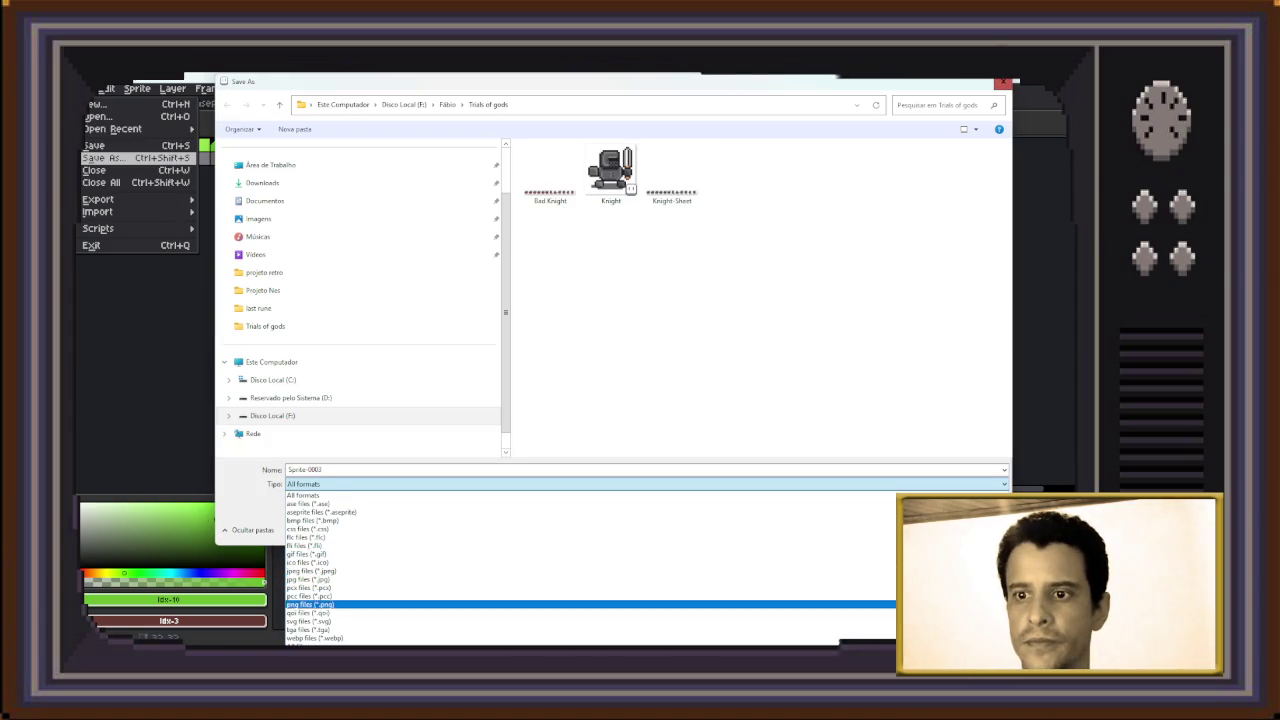
{"action": "key", "text": "Up"}
{"action": "key", "text": "Up"}
{"action": "key", "text": "Return"}
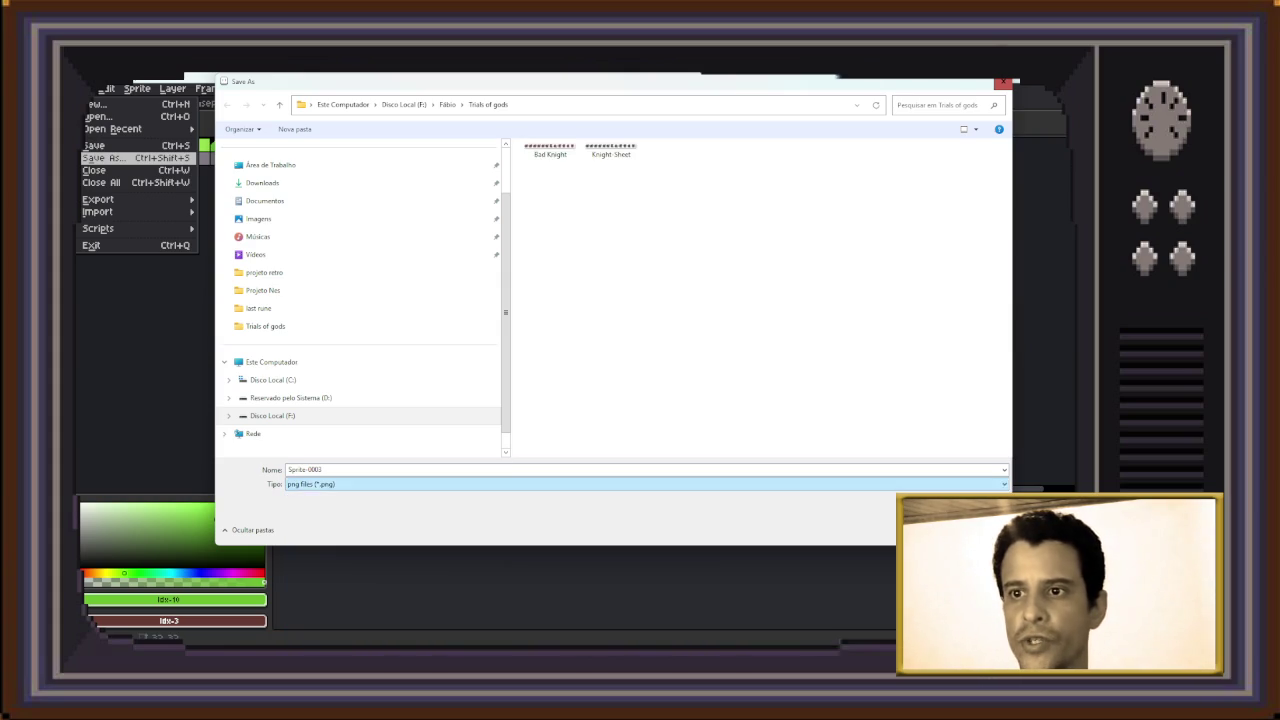
{"action": "key", "text": "BackSpace"}
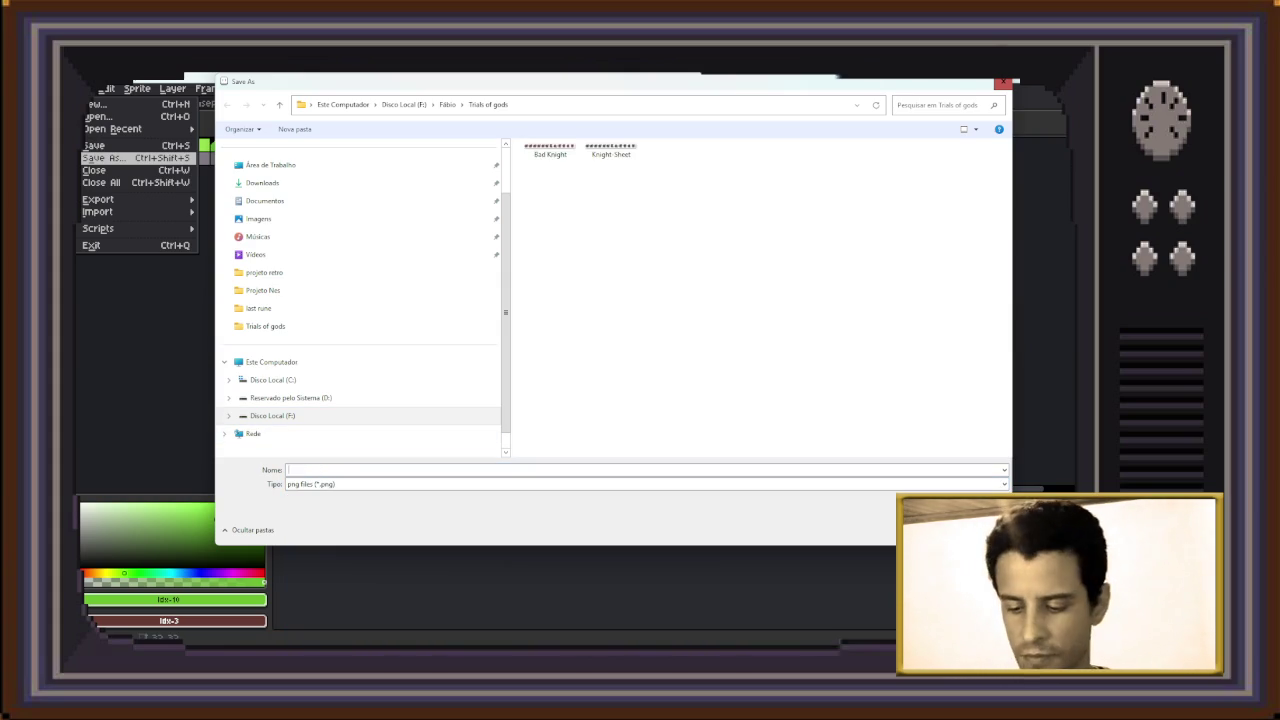
{"action": "type", "text": "Tri"}
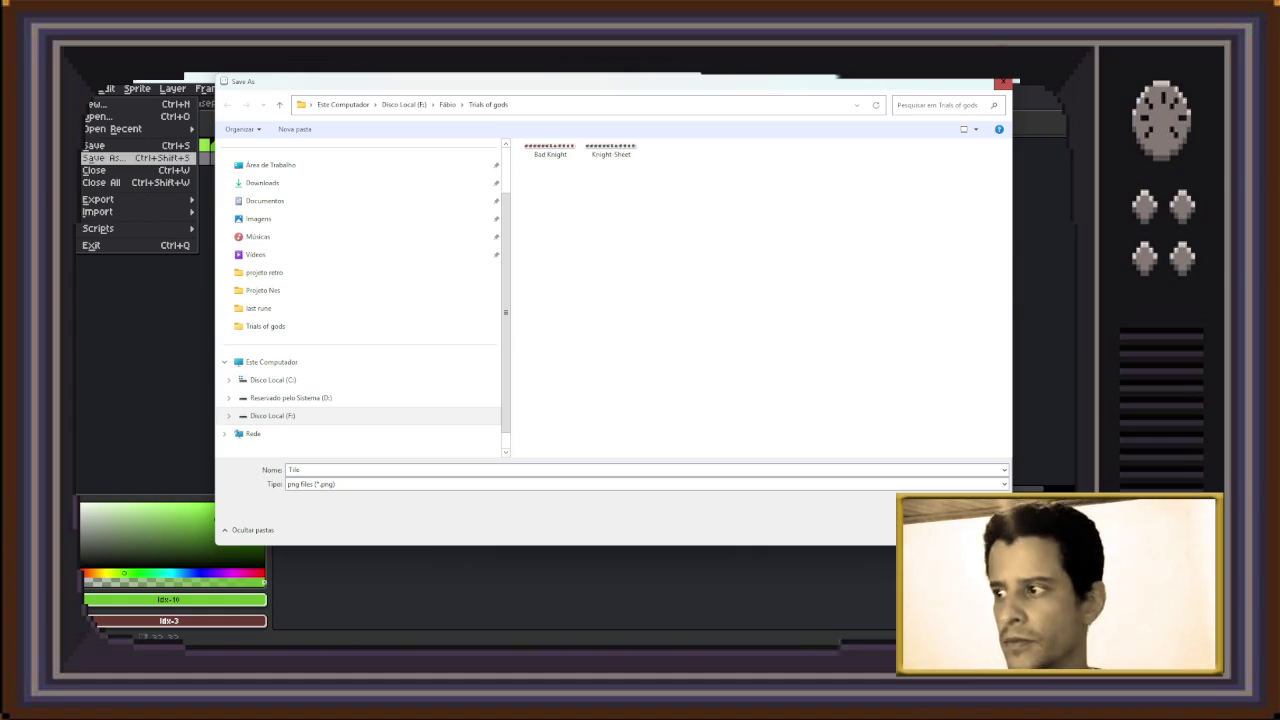
{"action": "key", "text": "Return"}
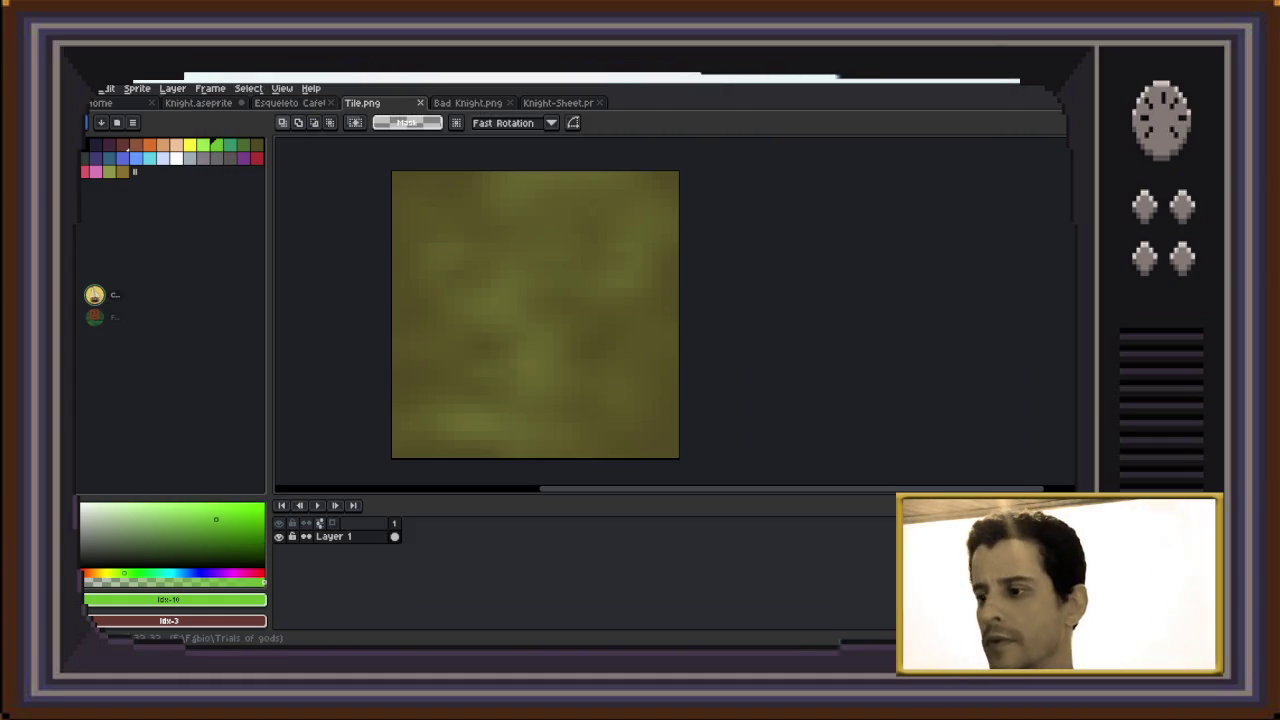
{"action": "key", "text": "alt+Tab"}
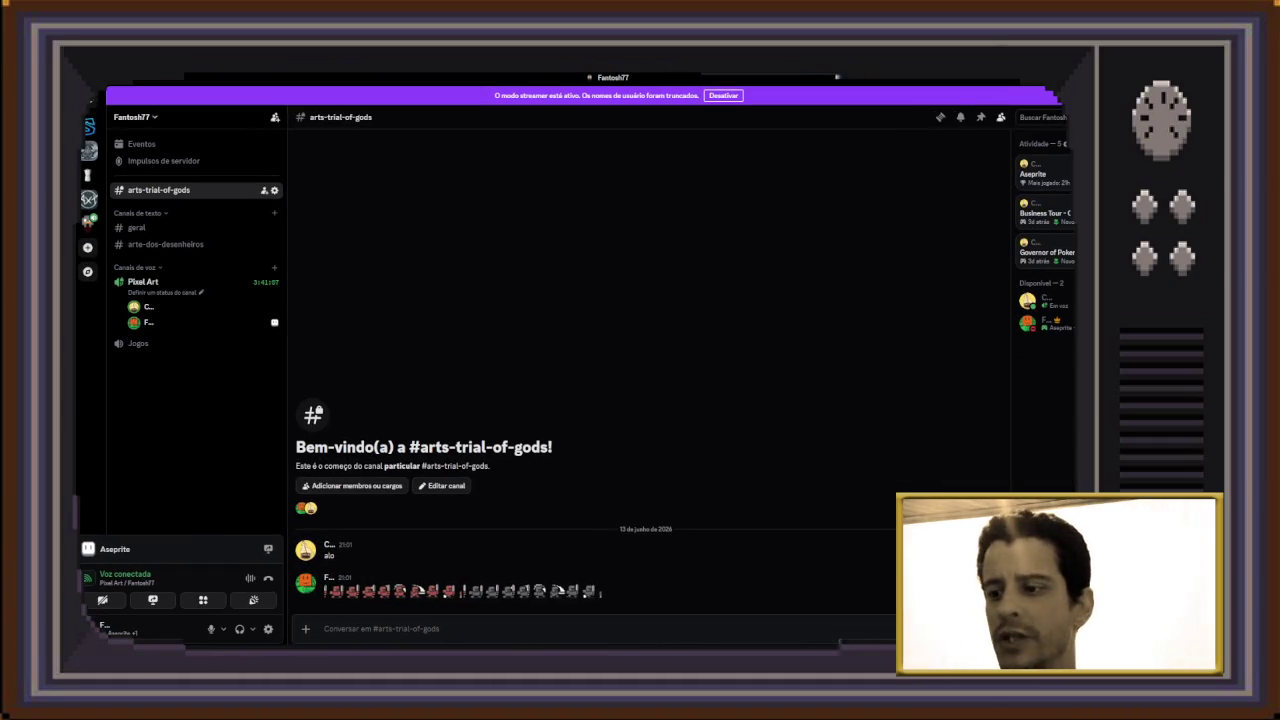
Drag Tile.png from the Trials of gods folder into #arts-trial-of-gods and send it
{"action": "key", "text": "alt+Tab"}
{"action": "left_click_drag", "start_coordinate": [1024, 340], "coordinate": [560, 416]}
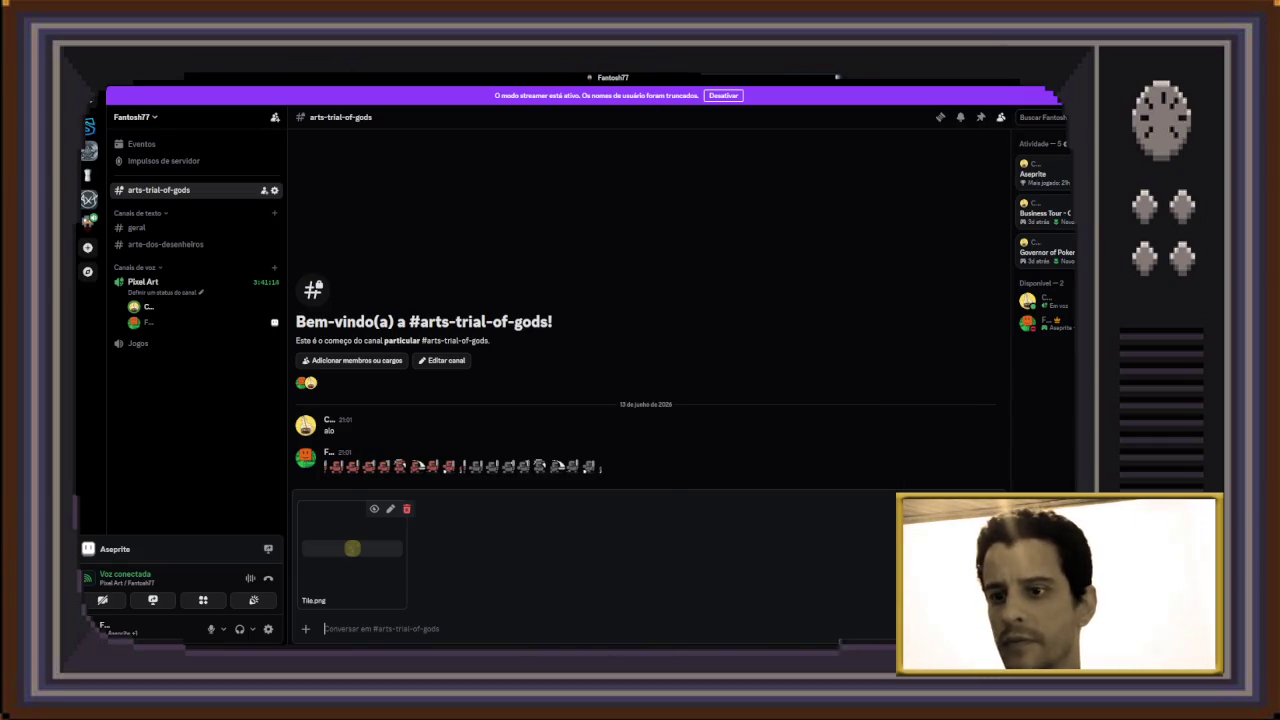
{"action": "key", "text": "Return"}
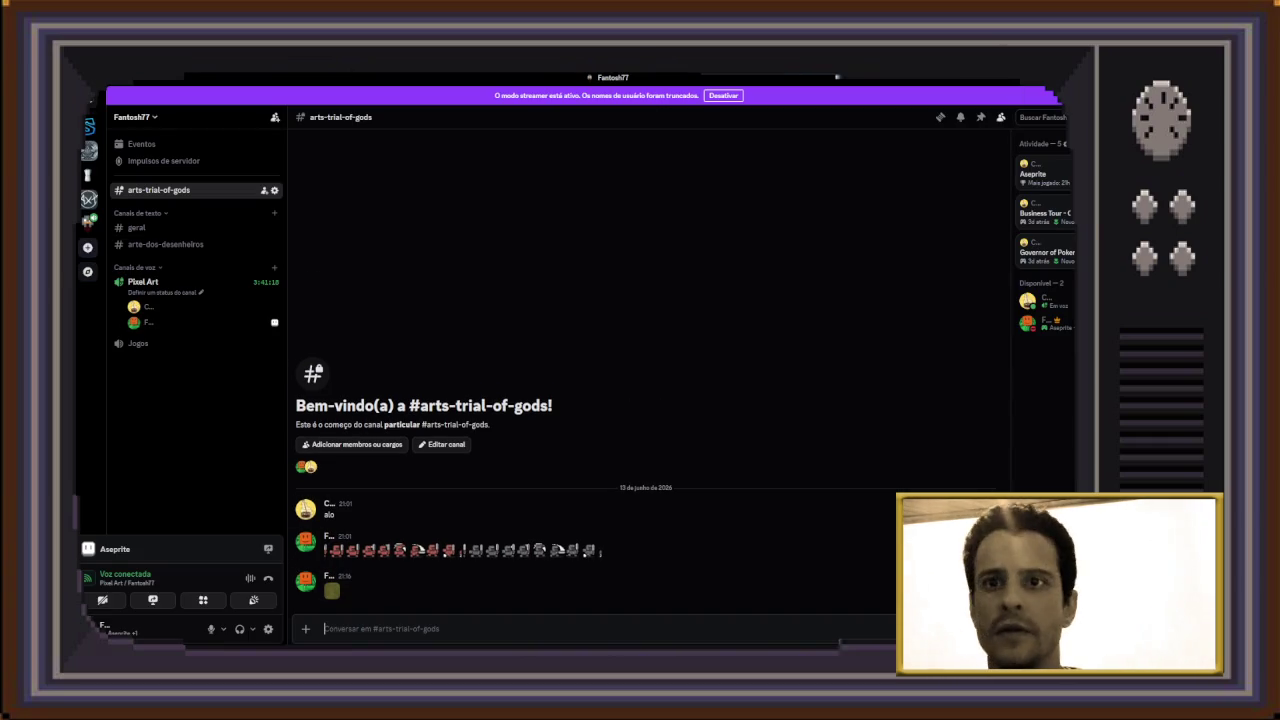
Browse a direct-message conversation, then return to #arts-trial-of-gods
{"action": "left_click", "coordinate": [92, 100]}
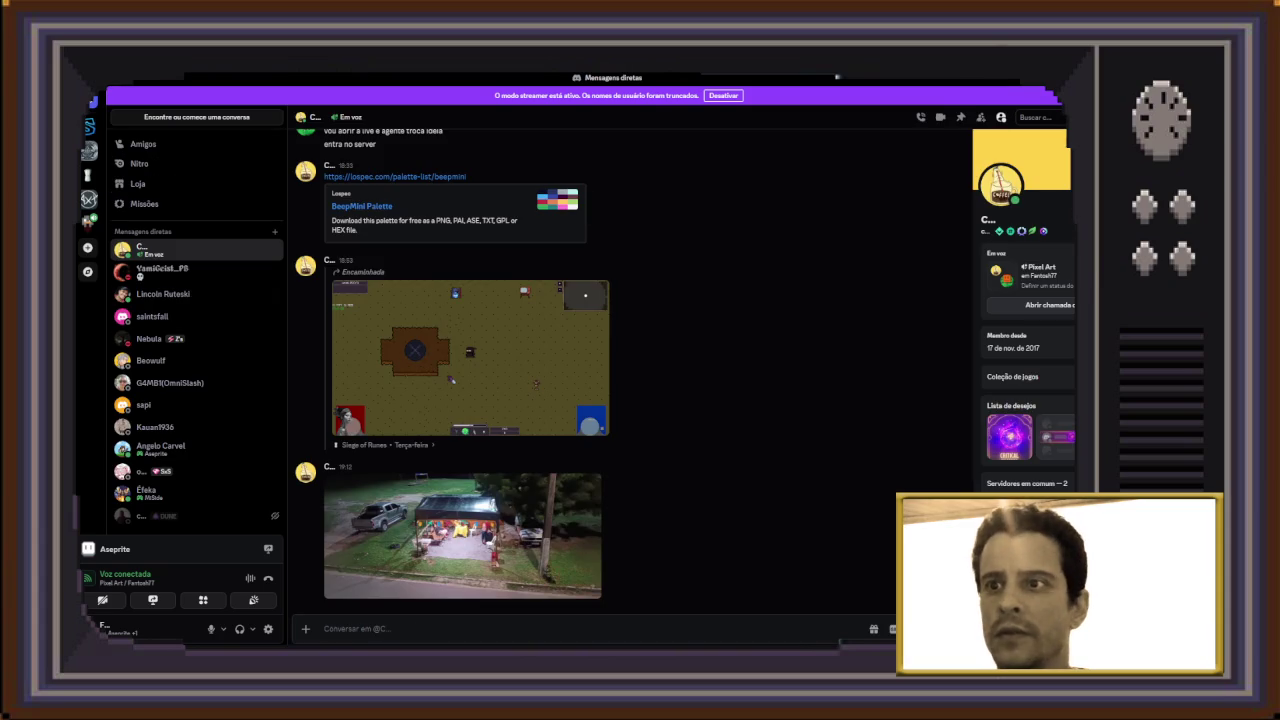
{"action": "left_click", "coordinate": [255, 272]}
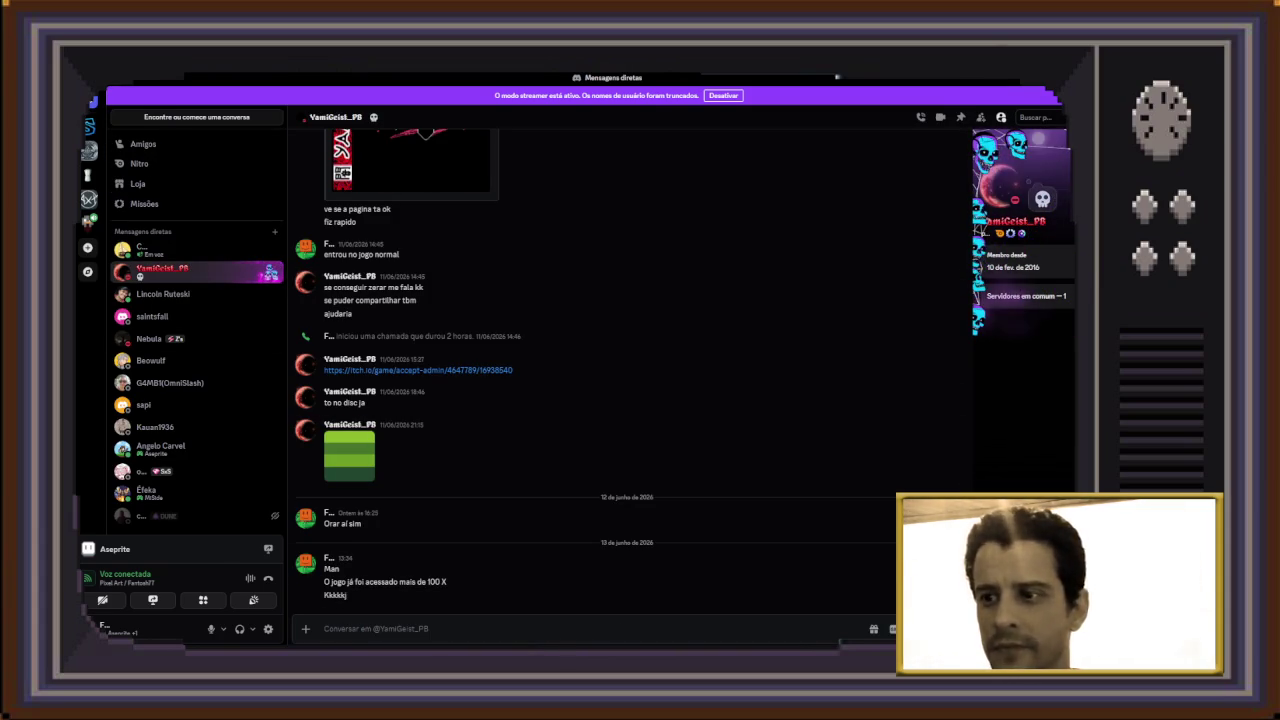
{"action": "left_click", "coordinate": [89, 199]}
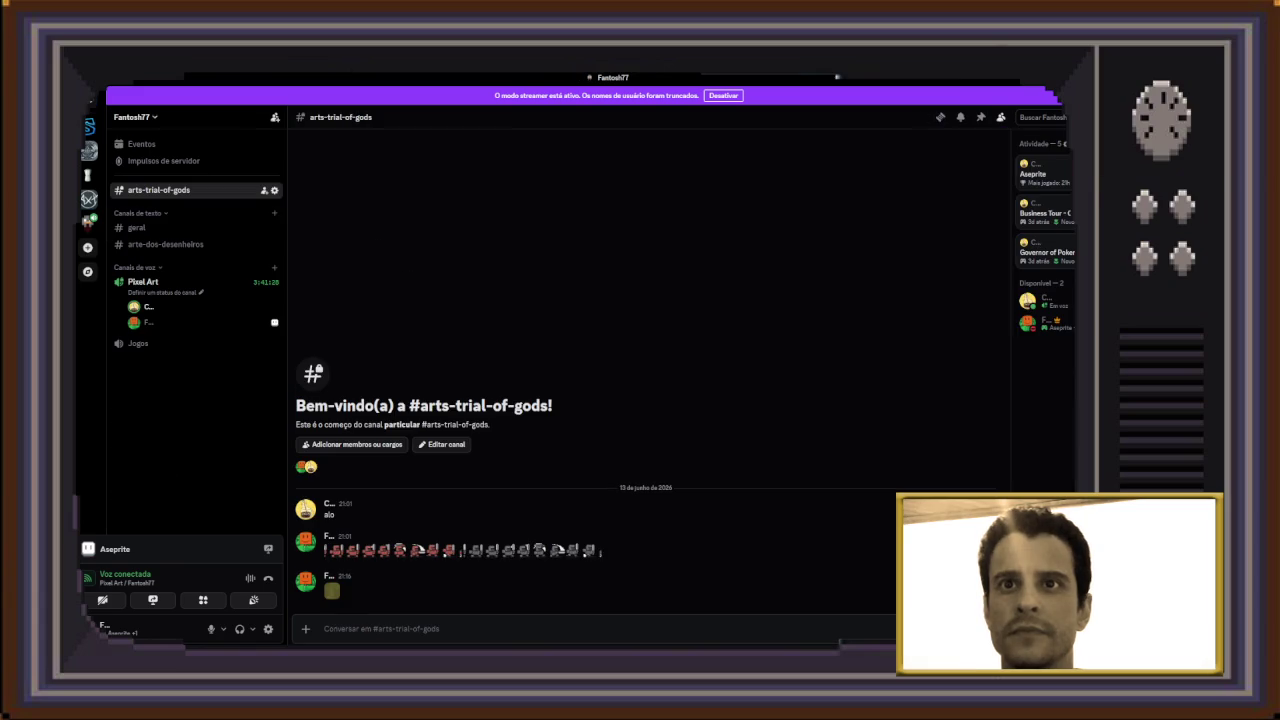
{"action": "key", "text": "alt+Tab"}
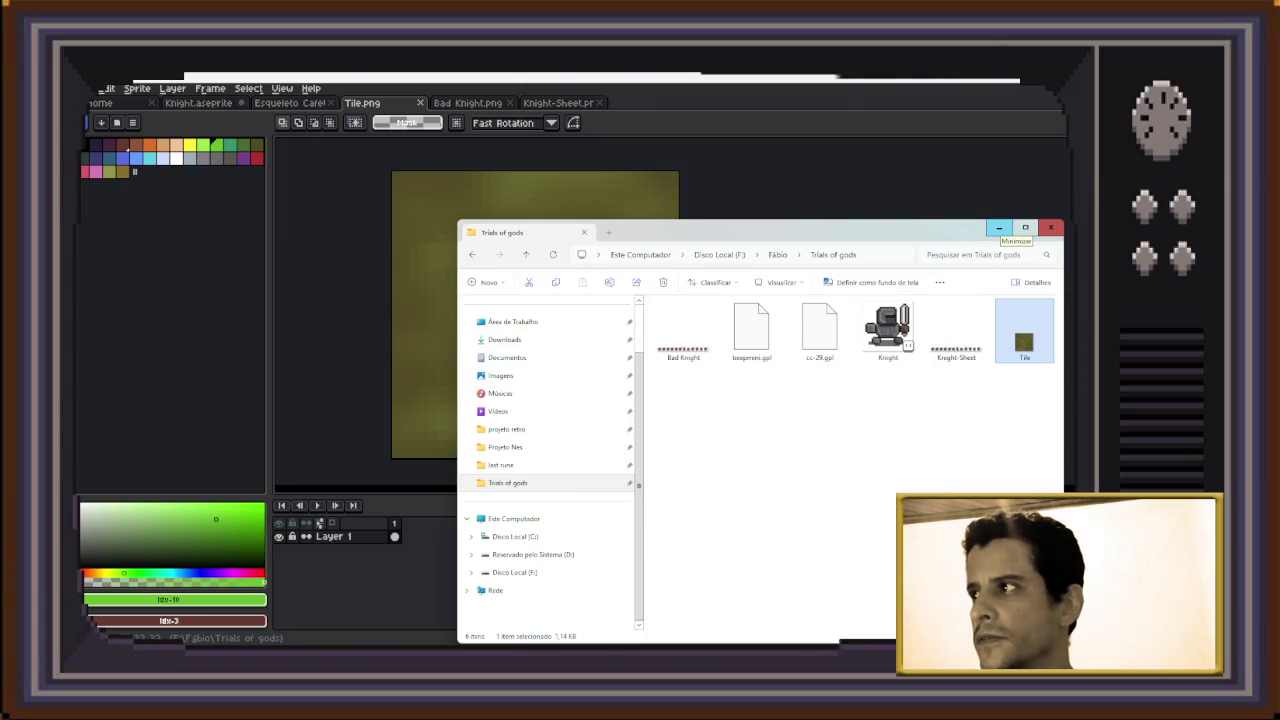
Close the File Explorer window showing the Trials of gods folder
{"action": "left_click", "coordinate": [998, 227]}
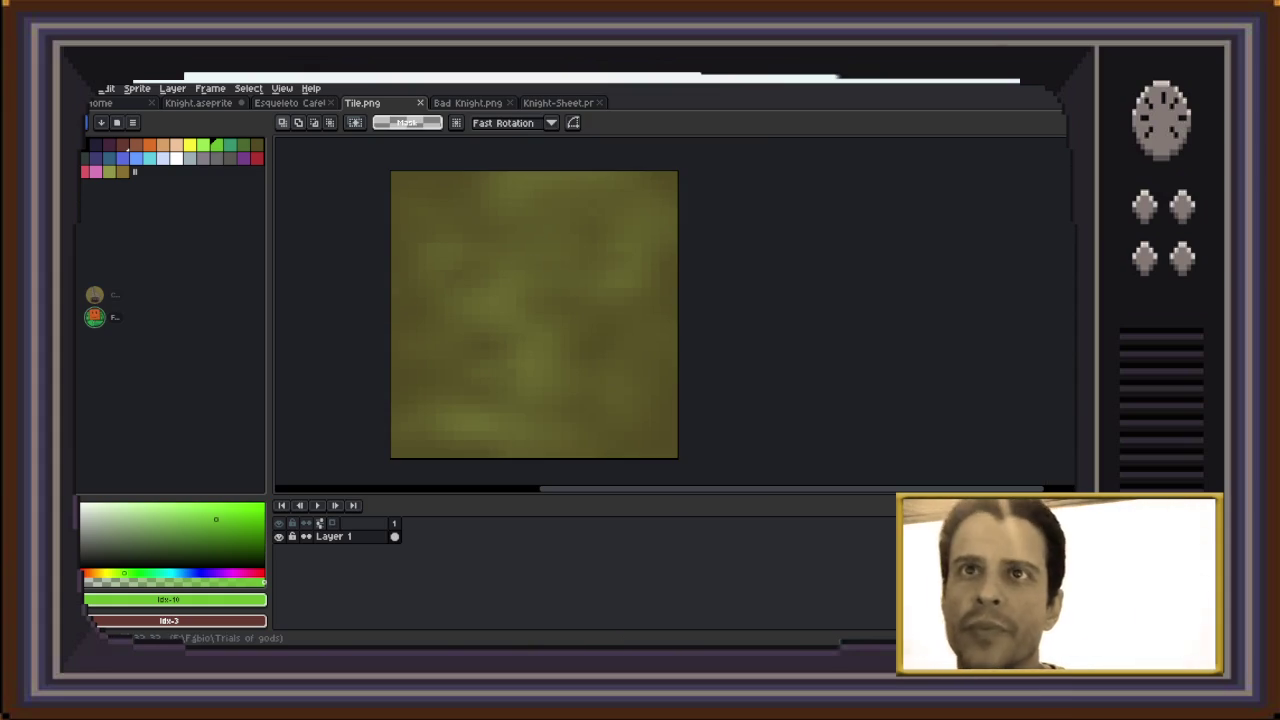
{"action": "left_click", "coordinate": [108, 88]}
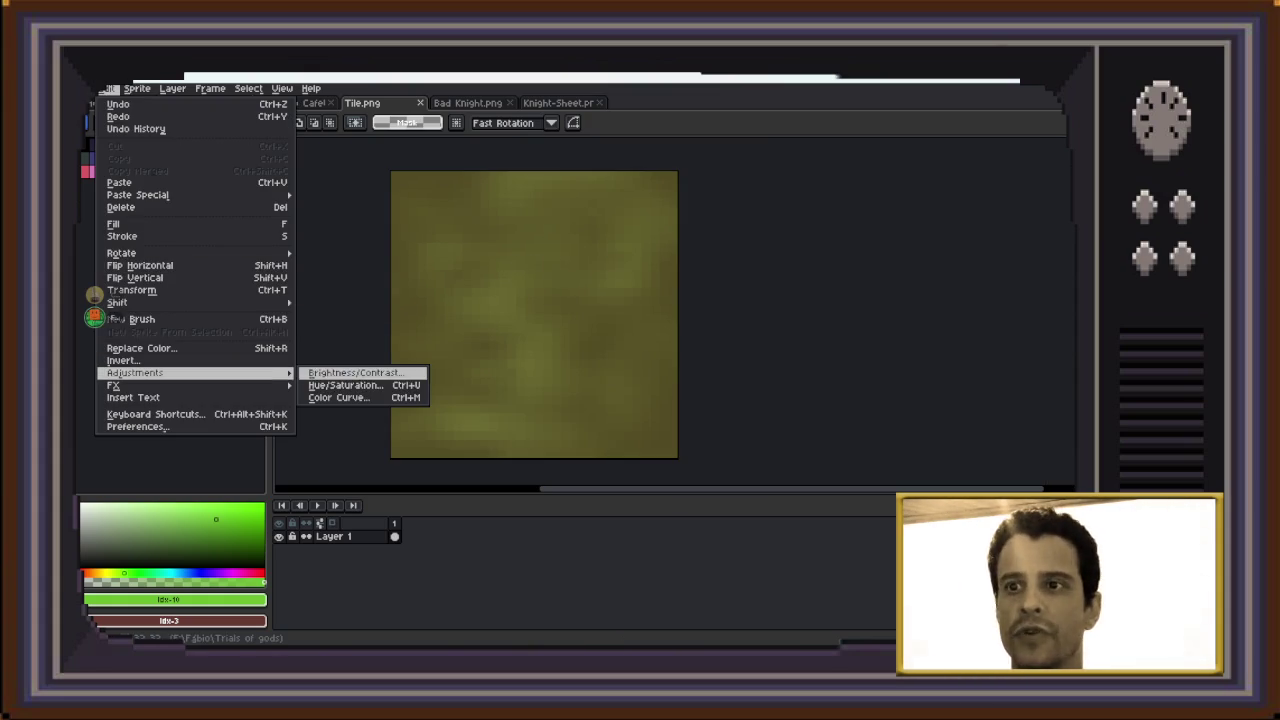
Open the Hue/Saturation adjustment for the tile after one cancelled attempt
{"action": "left_click", "coordinate": [345, 385]}
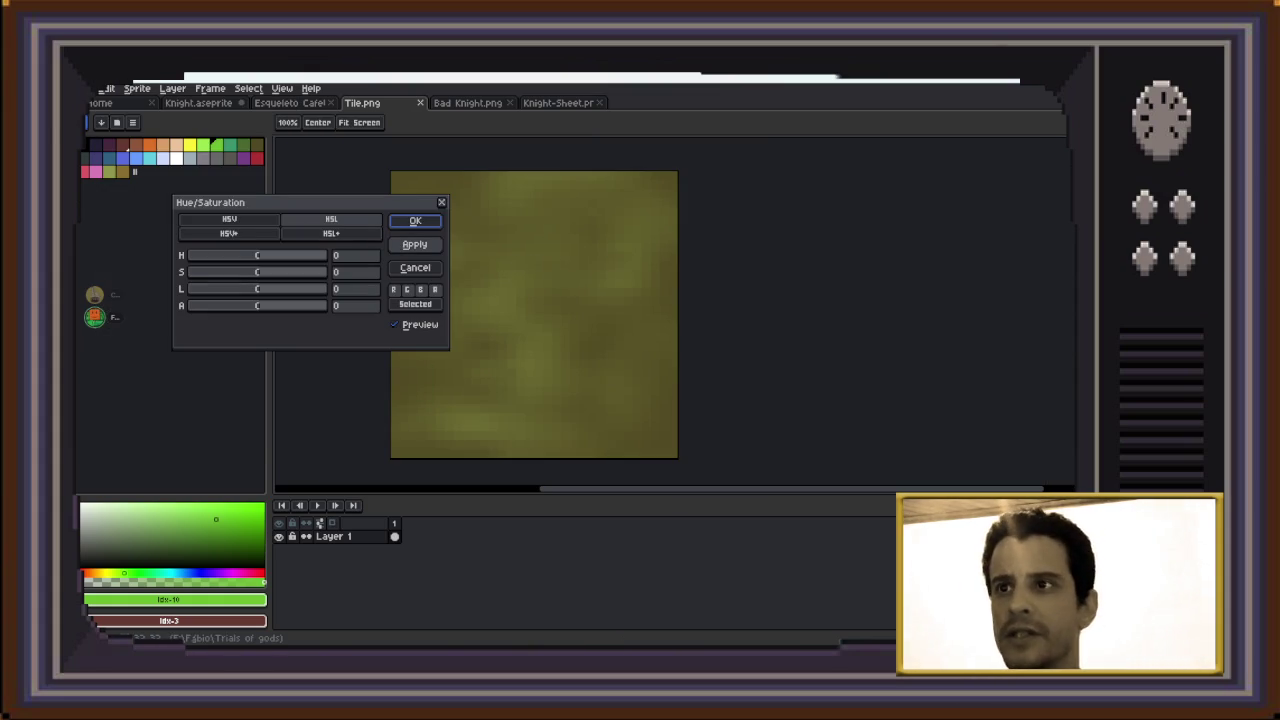
{"action": "left_click", "coordinate": [415, 267]}
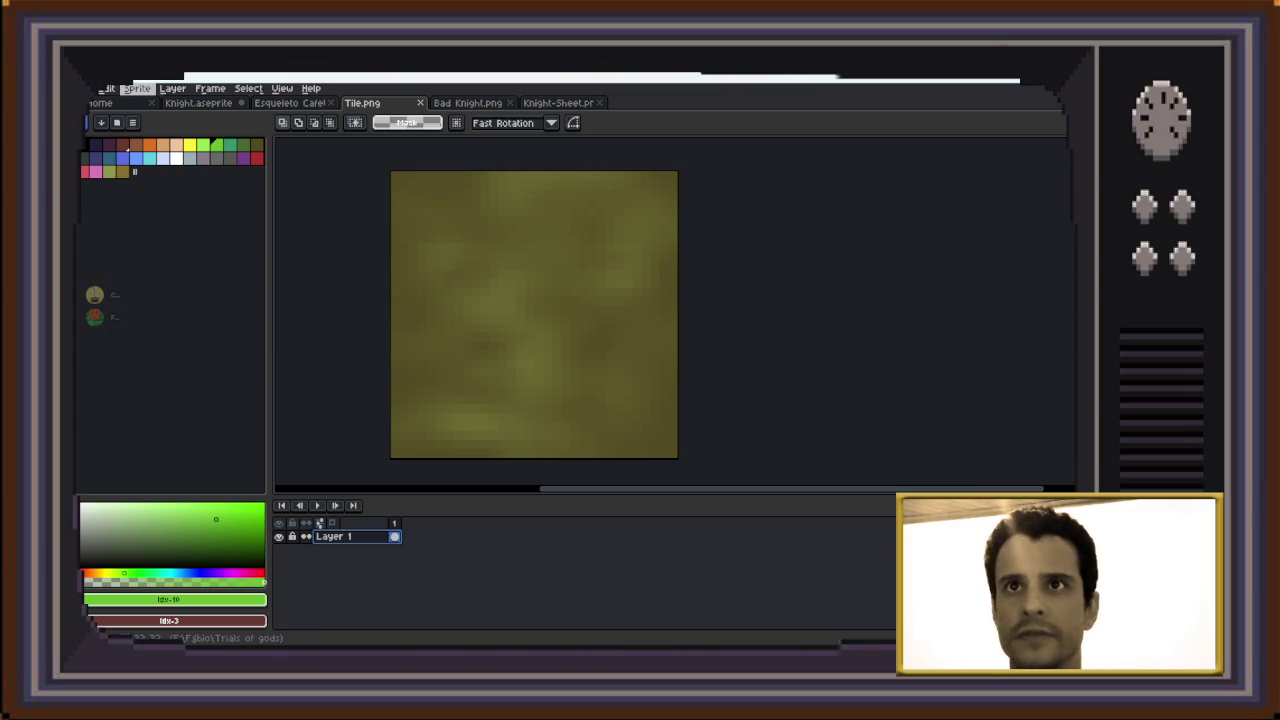
{"action": "left_click", "coordinate": [137, 88]}
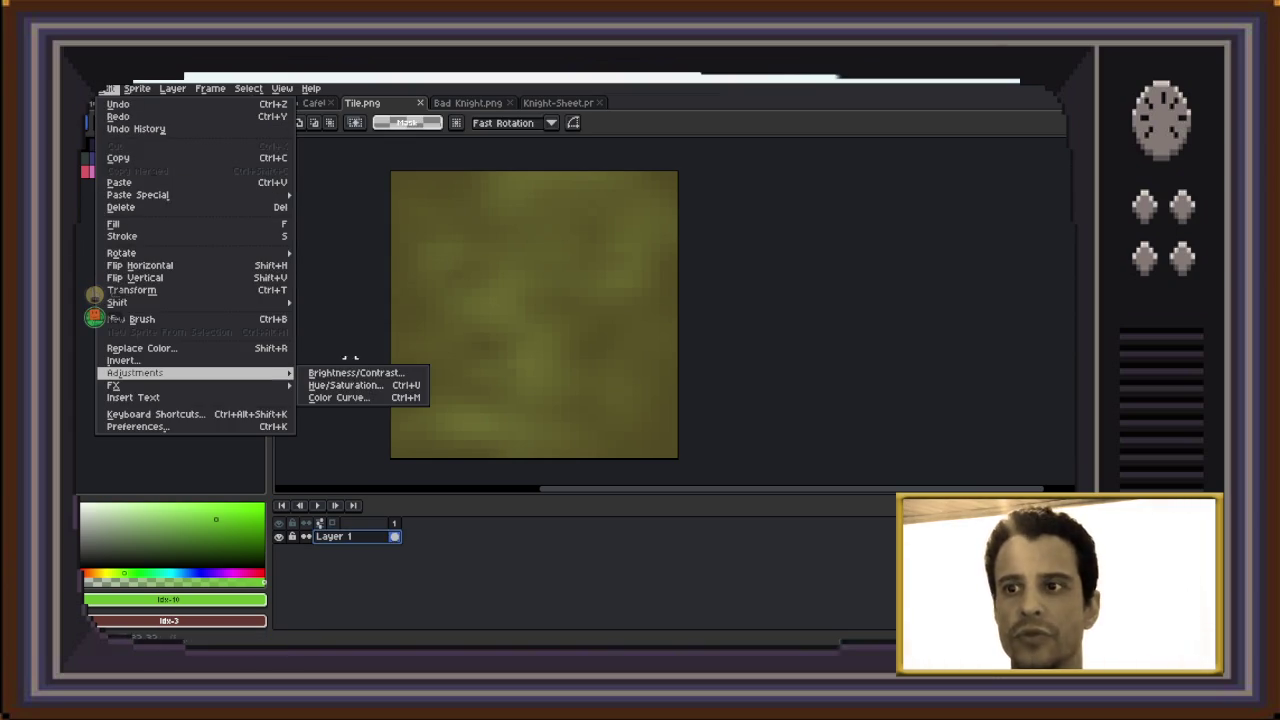
{"action": "left_click", "coordinate": [345, 385]}
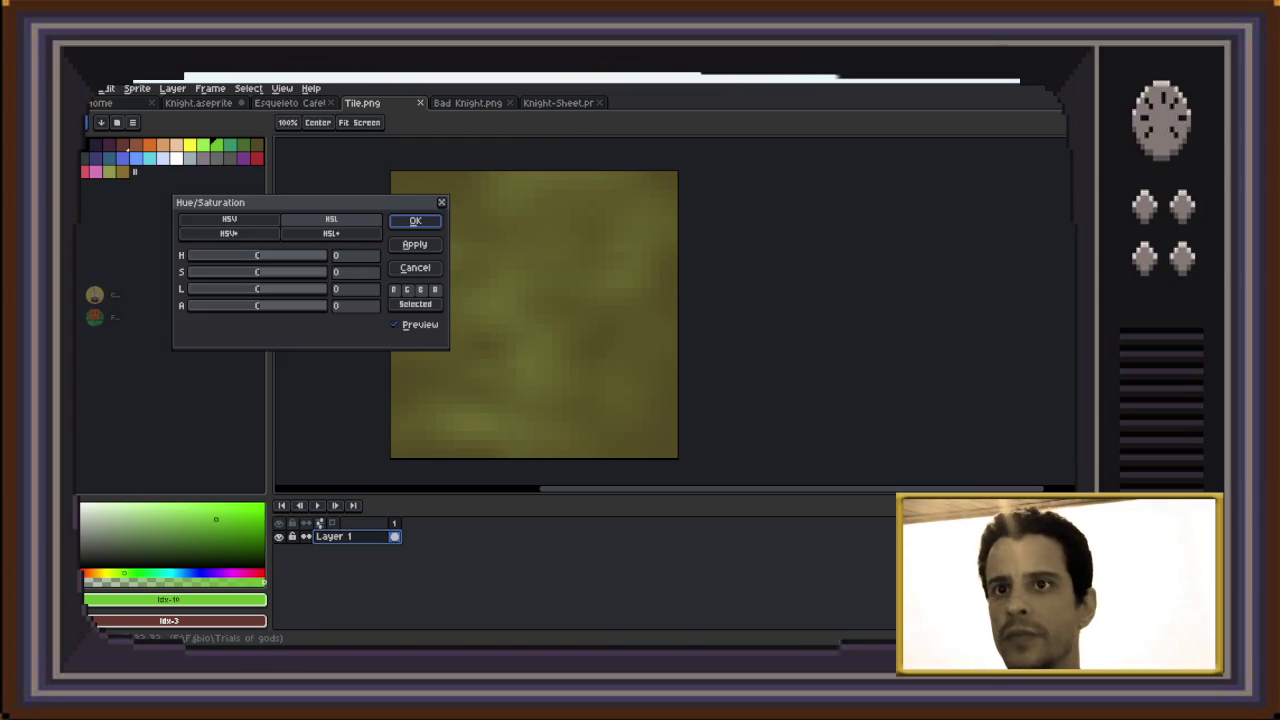
Apply hue 92, saturation -22 and lightness -27 to turn the tile darker green
{"action": "mouse_move", "coordinate": [210, 202]}
{"action": "left_mouse_down"}
{"action": "mouse_move", "coordinate": [626, 240]}
{"action": "mouse_move", "coordinate": [809, 212]}
{"action": "left_mouse_up"}
{"action": "left_click", "coordinate": [921, 265]}
{"action": "left_click_drag", "start_coordinate": [921, 265], "coordinate": [903, 265]}
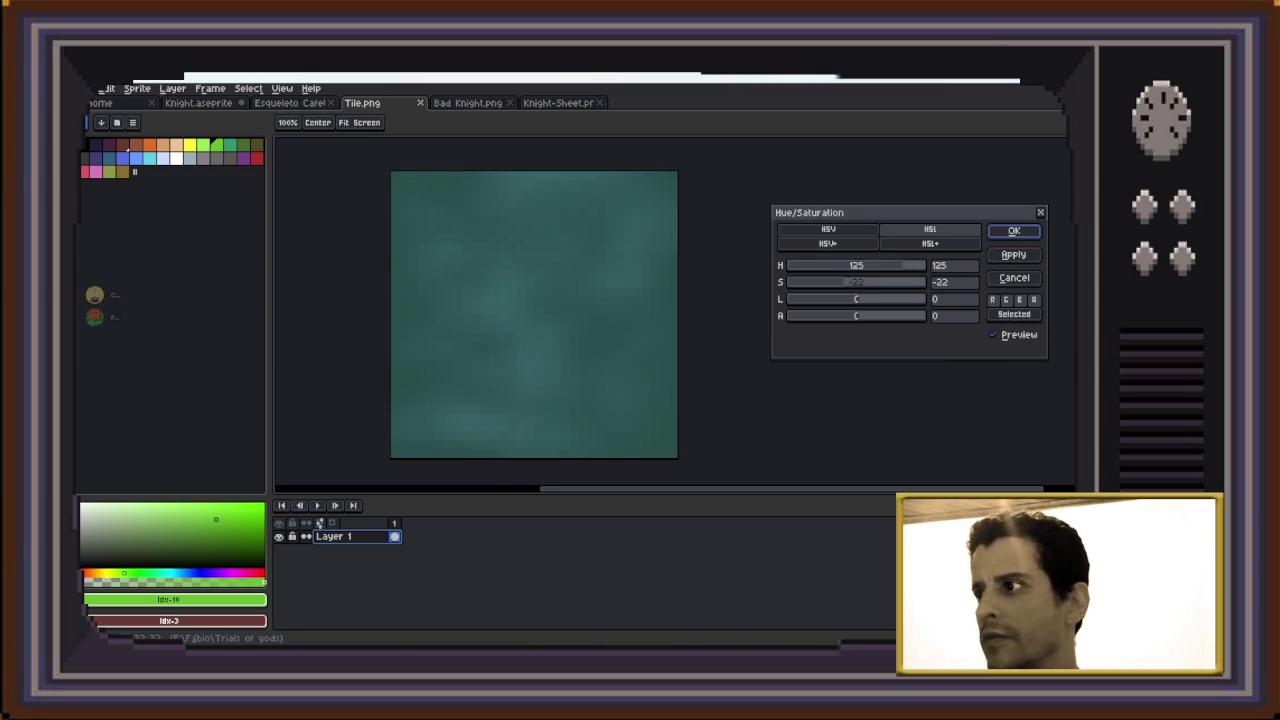
{"action": "left_click_drag", "start_coordinate": [856, 299], "coordinate": [835, 299]}
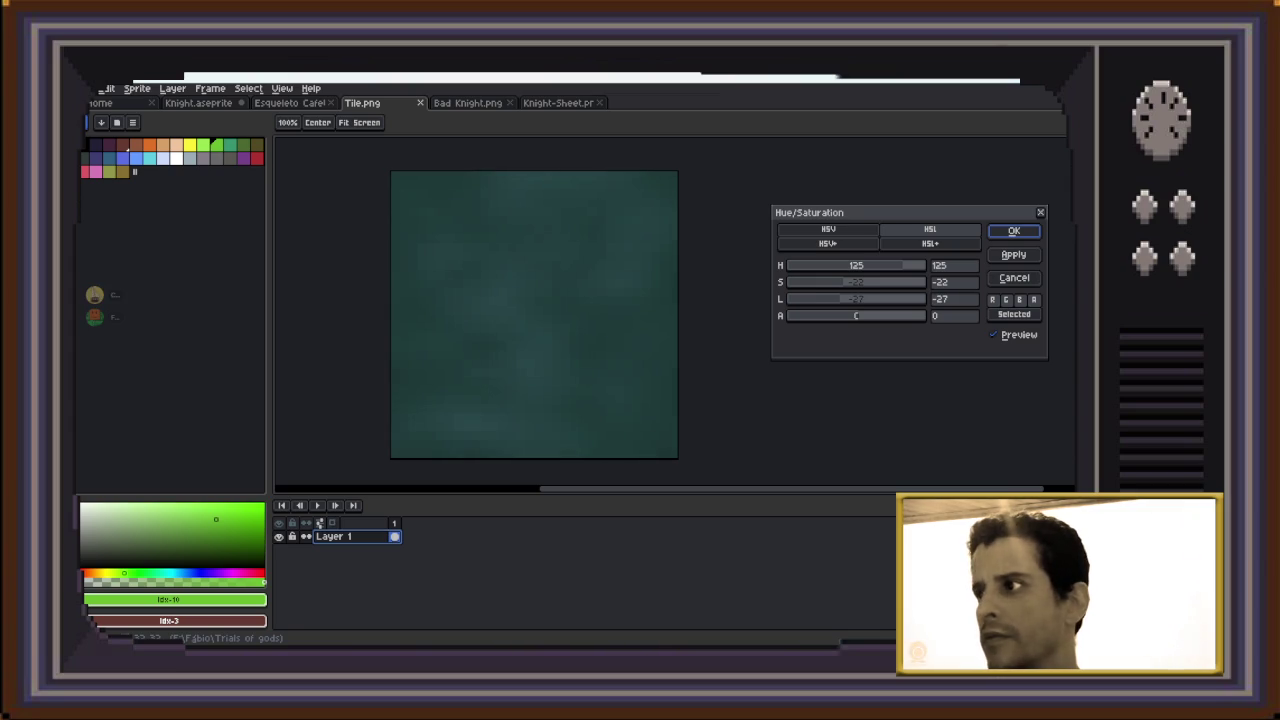
{"action": "left_click_drag", "start_coordinate": [904, 265], "coordinate": [888, 265]}
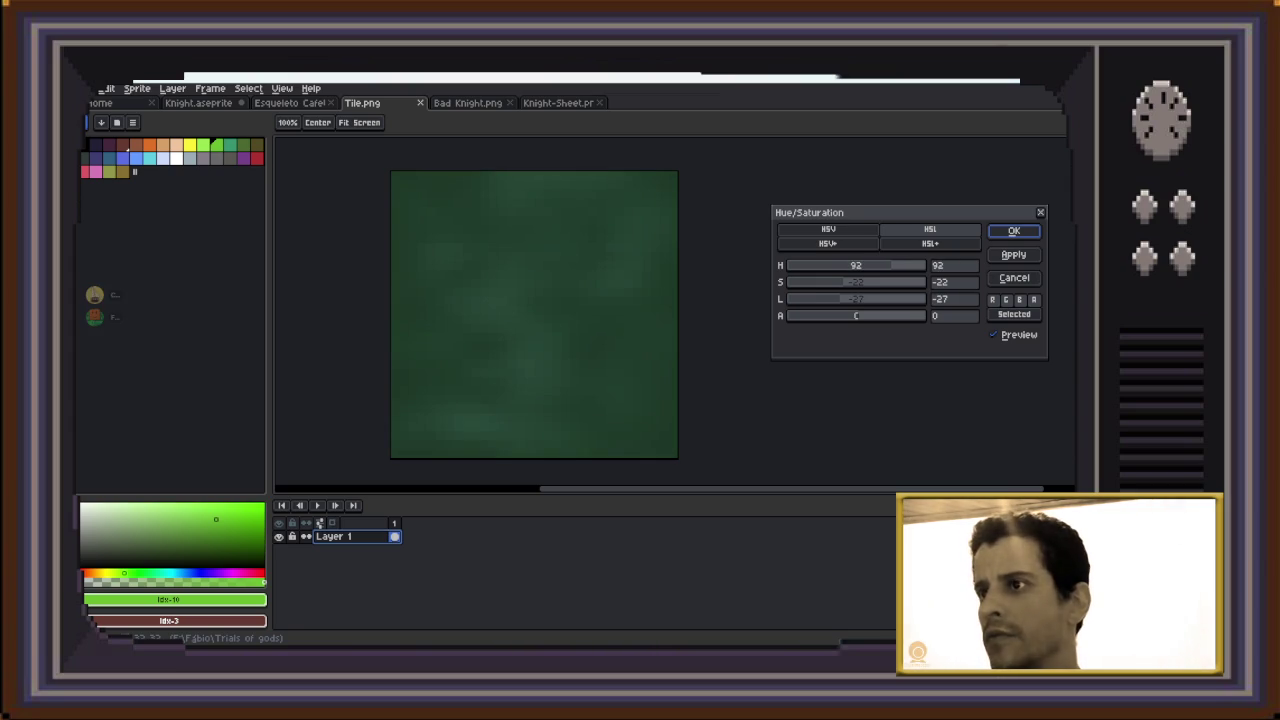
{"action": "key", "text": "Return"}
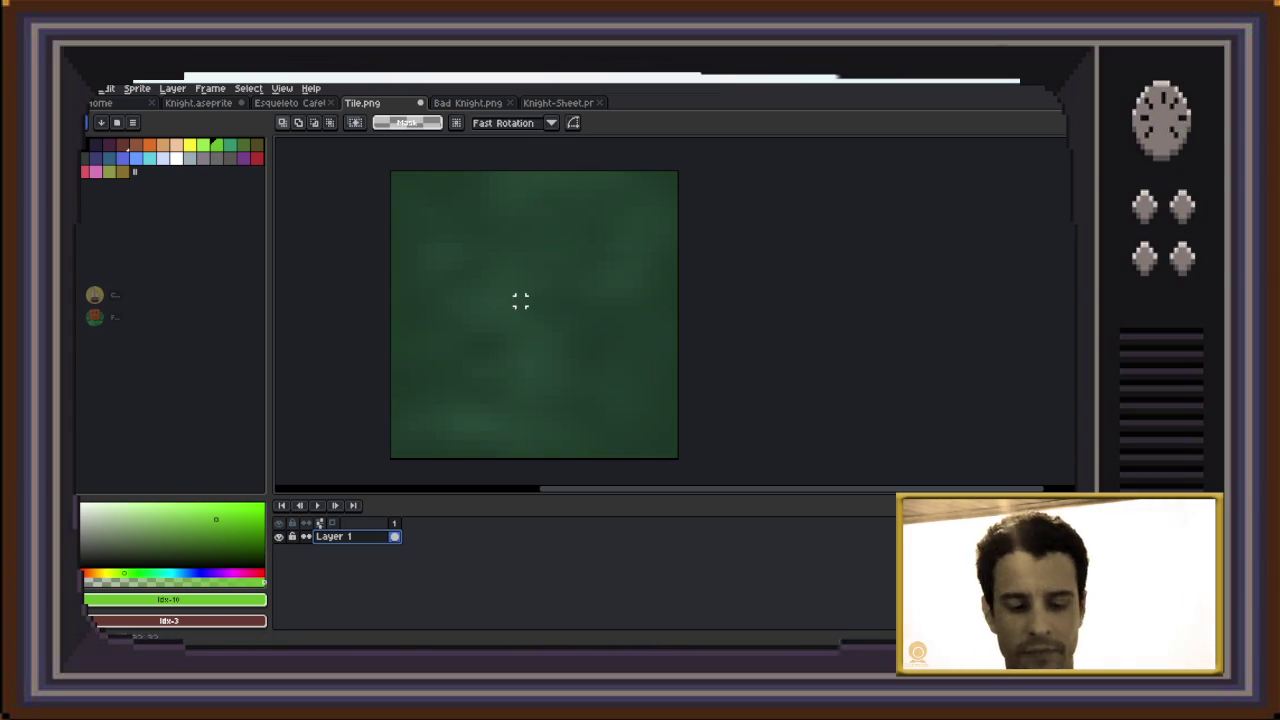
{"action": "key", "text": "ctrl+shift+s"}
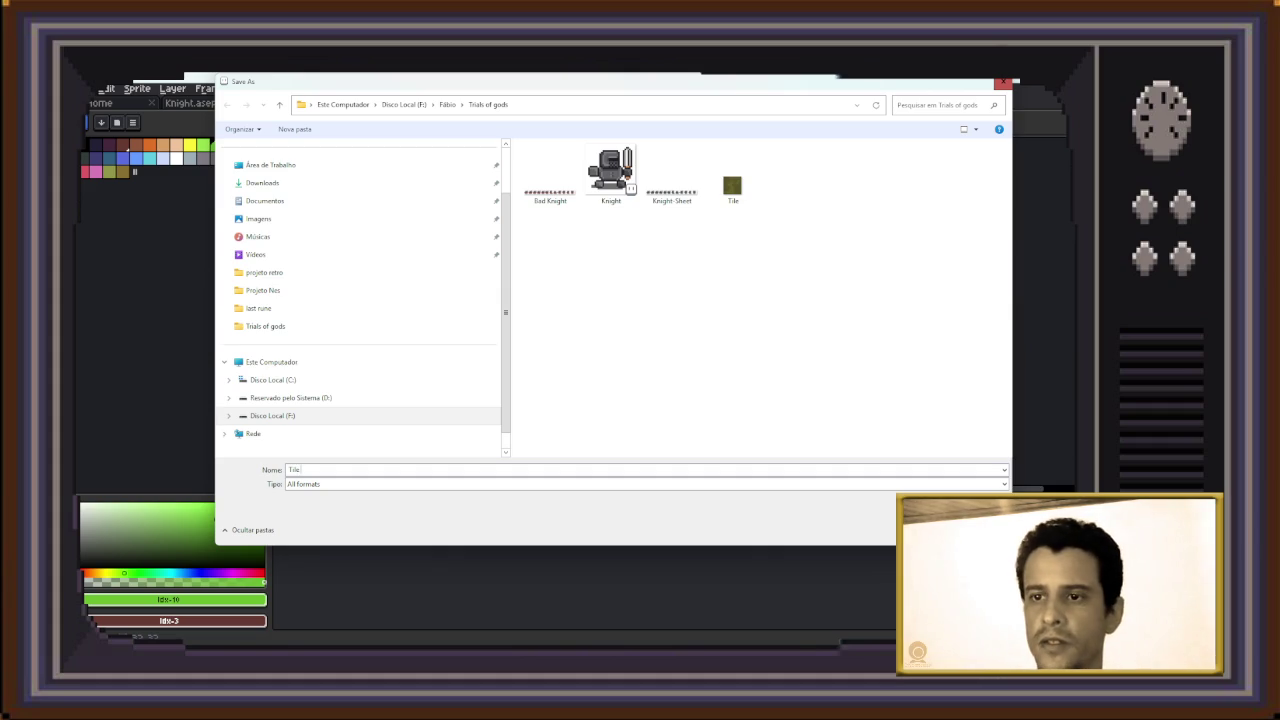
Save the green tile as PNG named 'Tile submundo.png'
{"action": "type", "text": " subm"}
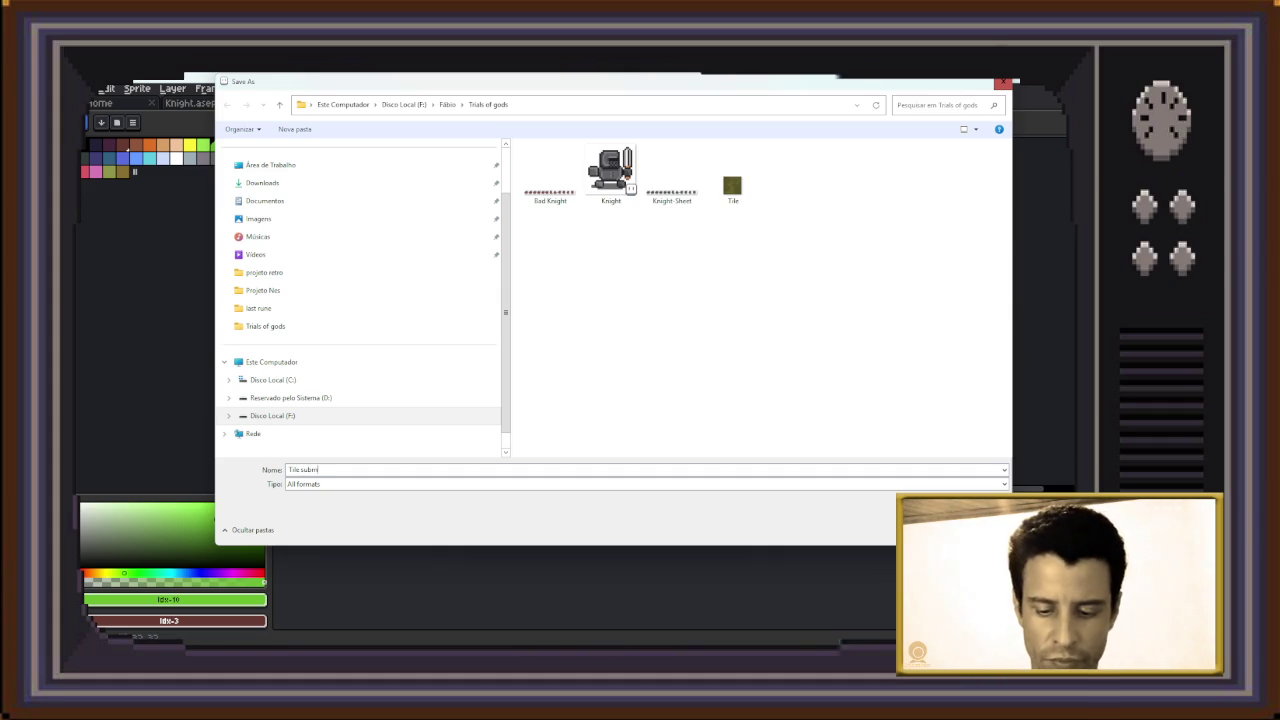
{"action": "type", "text": "undo"}
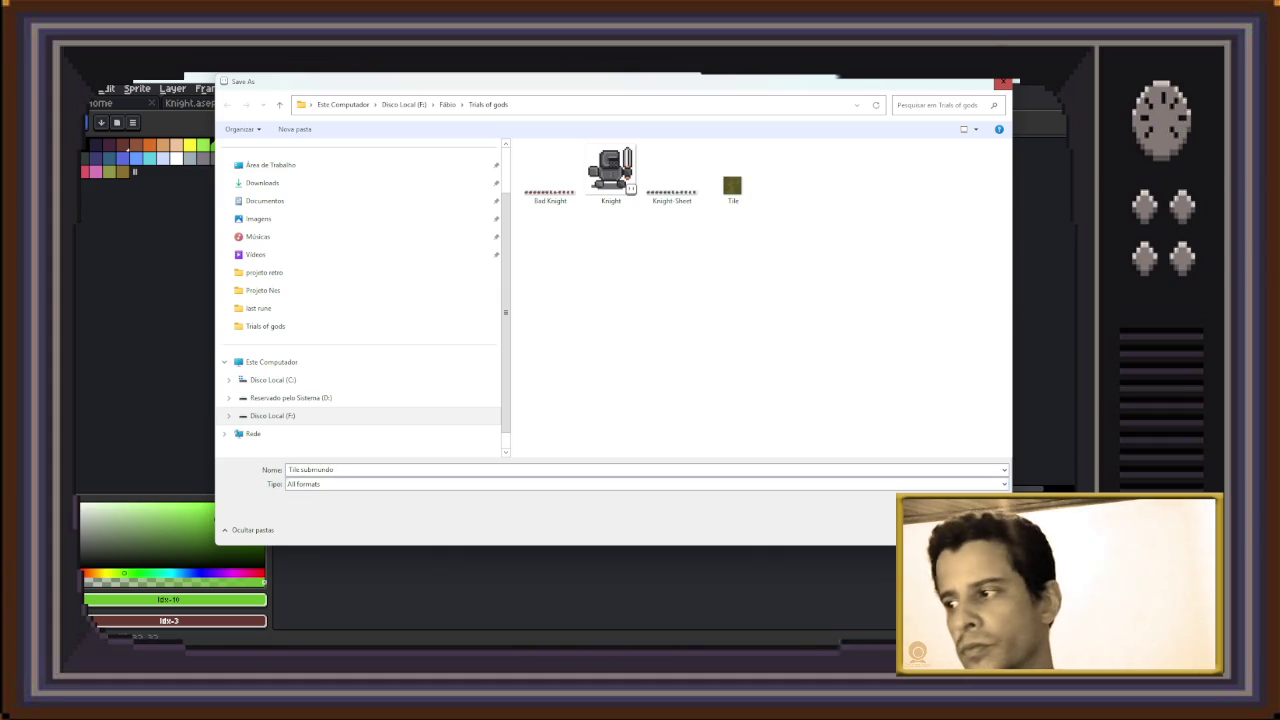
{"action": "left_click", "coordinate": [645, 484]}
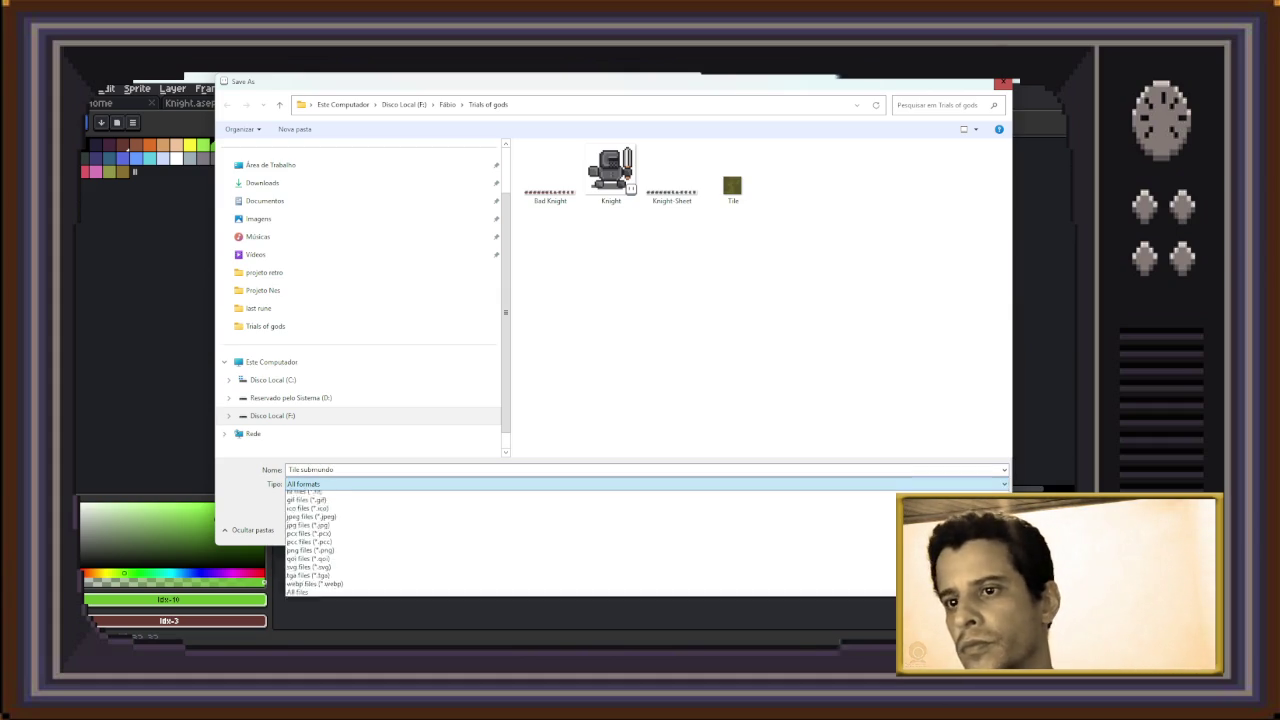
{"action": "key", "text": "Return"}
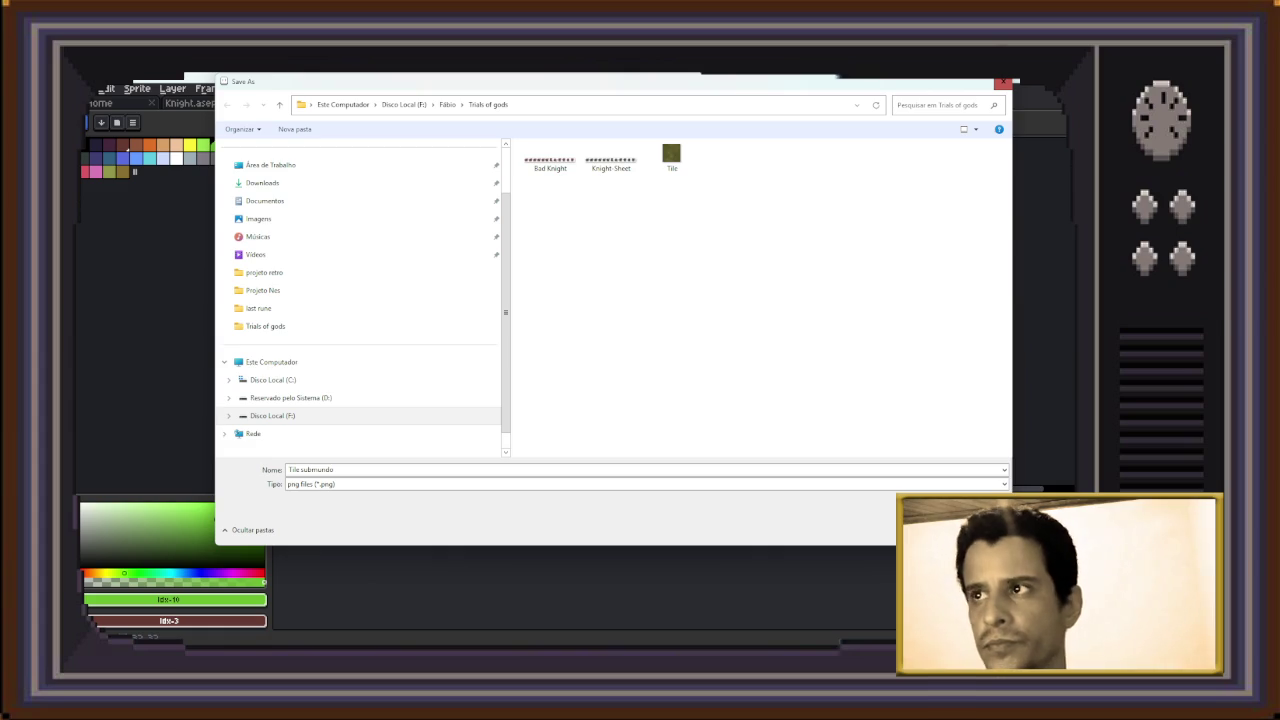
{"action": "key", "text": "Return"}
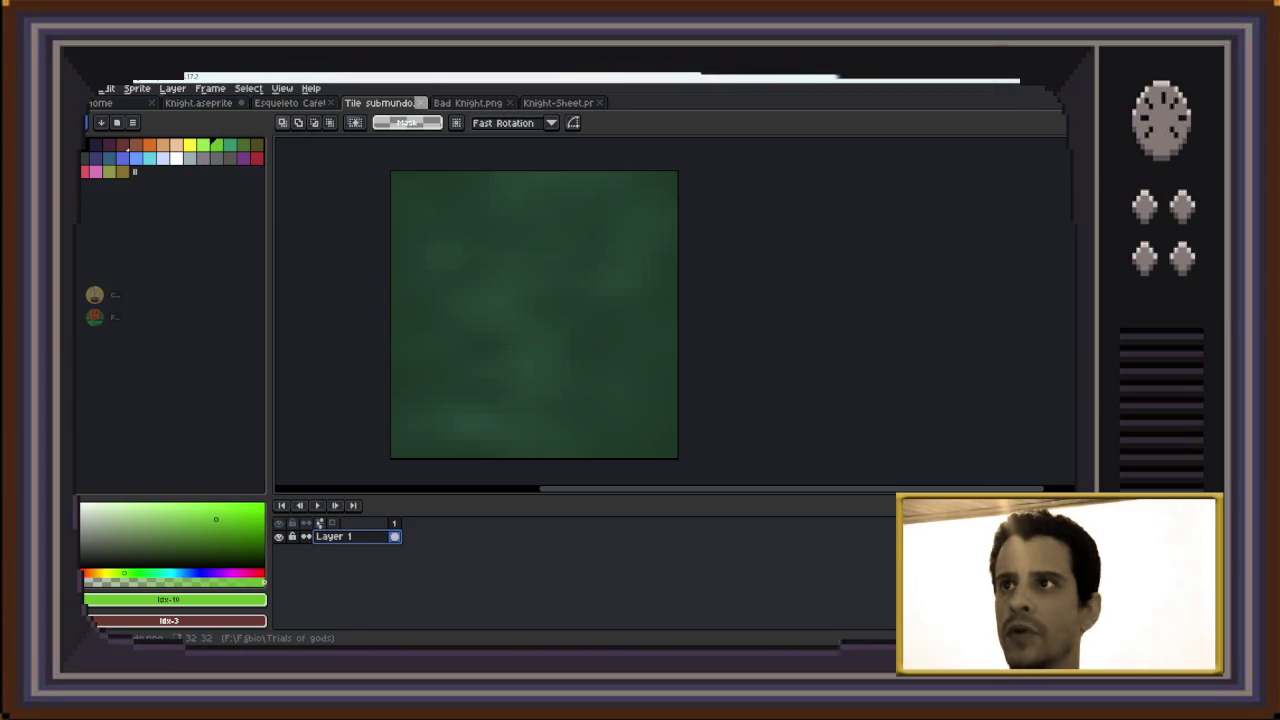
Reopen the original olive Tile.png from the Trials of gods folder in its own tab
{"action": "left_click", "coordinate": [92, 88]}
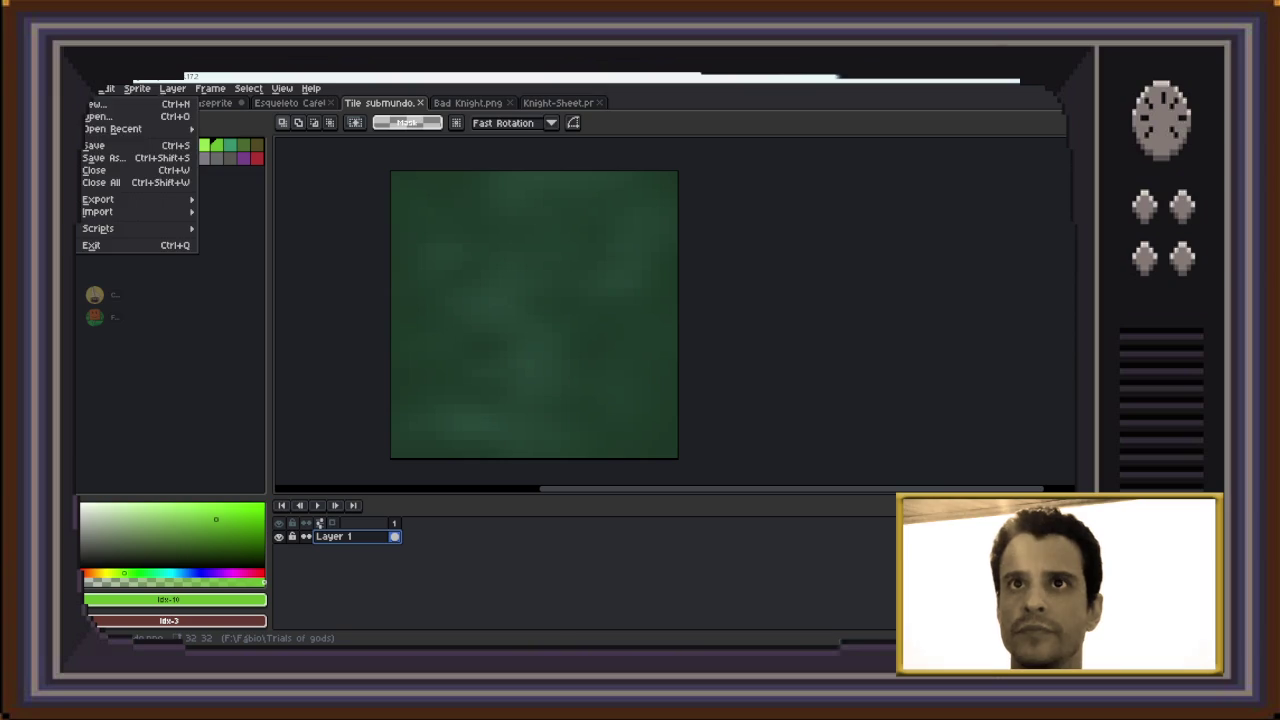
{"action": "left_click", "coordinate": [97, 116]}
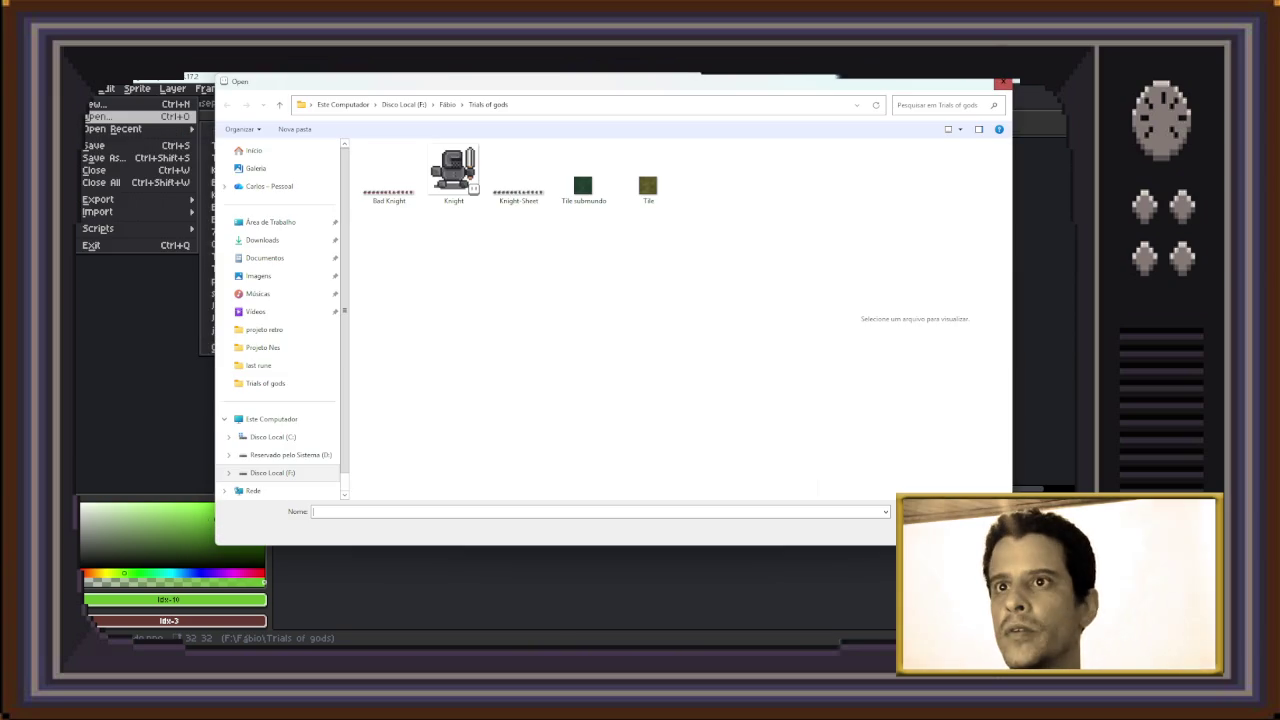
{"action": "left_click_drag", "start_coordinate": [648, 175], "coordinate": [918, 317]}
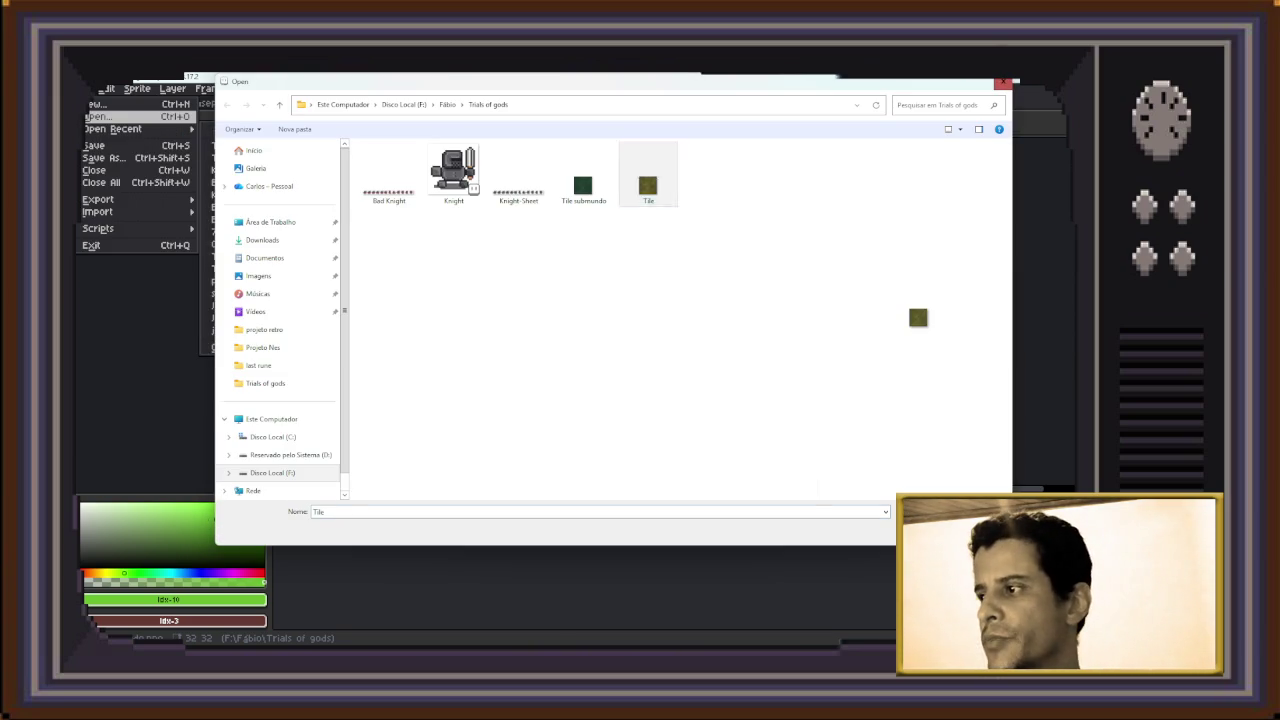
{"action": "key", "text": "Return"}
{"action": "scroll", "coordinate": [731, 343], "scroll_direction": "up", "scroll_amount": 2}
{"action": "scroll", "coordinate": [700, 297], "scroll_direction": "up", "scroll_amount": 2}
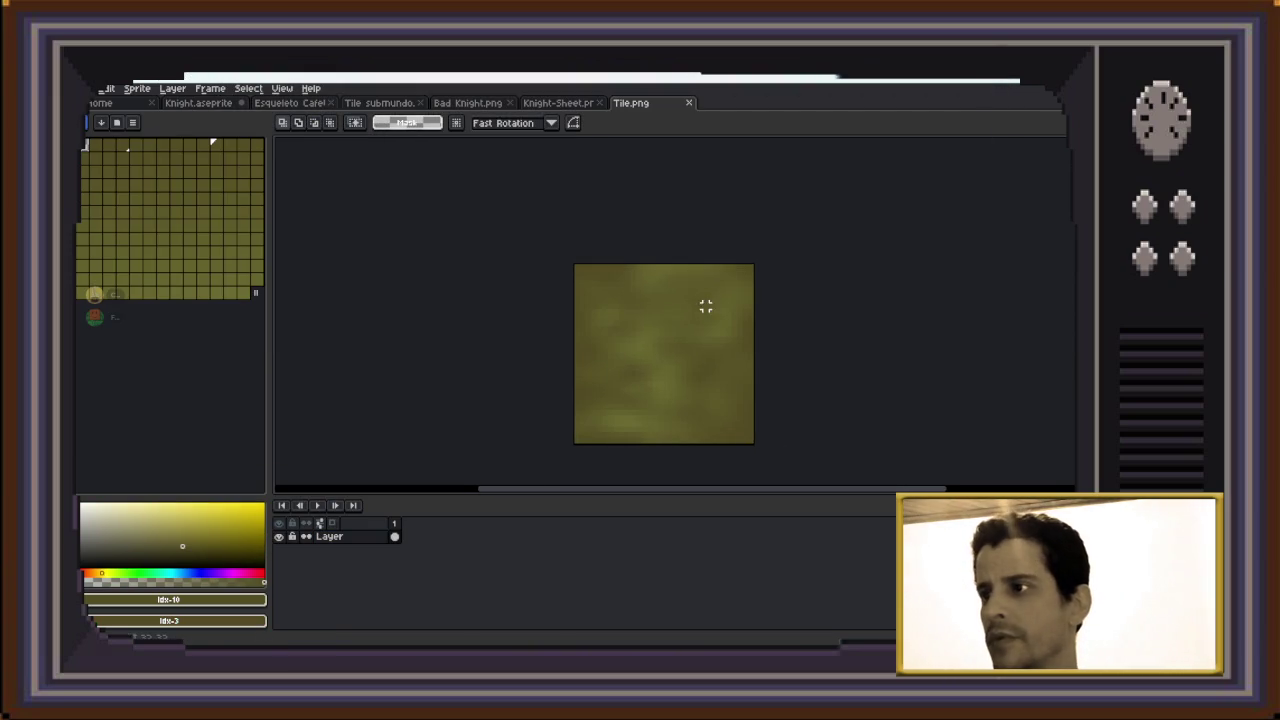
{"action": "scroll", "coordinate": [711, 306], "scroll_direction": "down", "scroll_amount": 1}
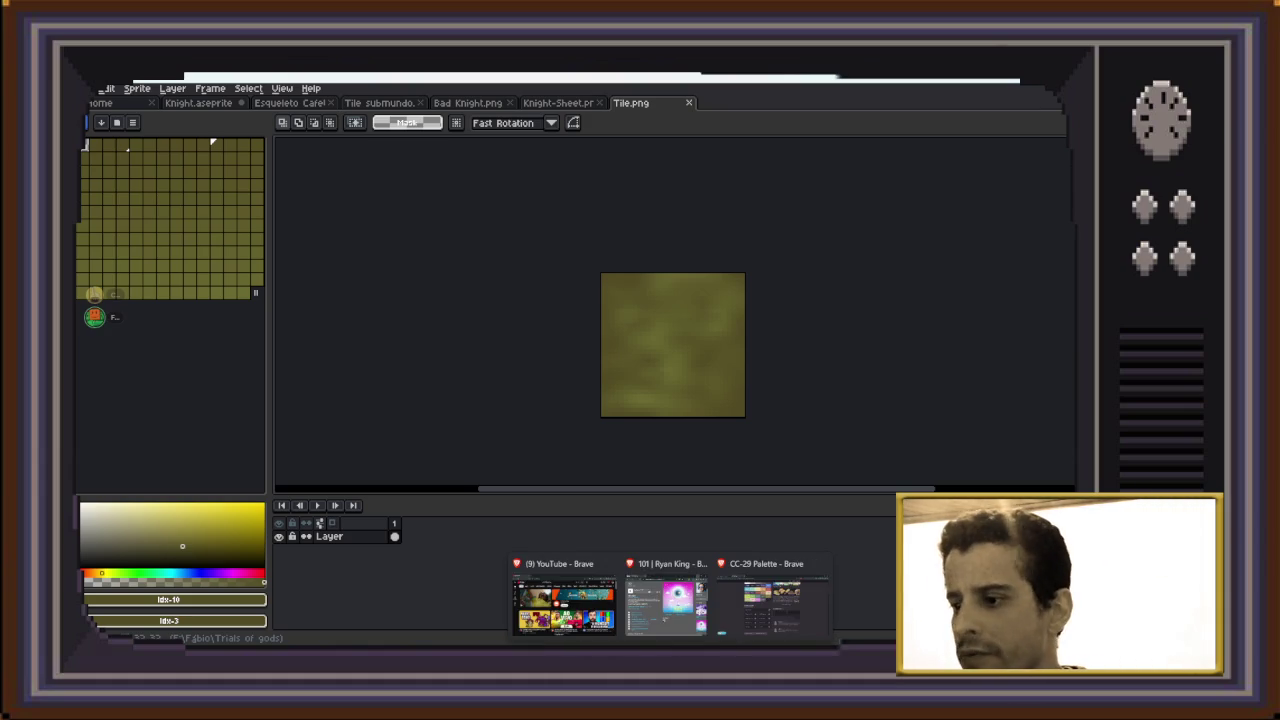
{"action": "left_click", "coordinate": [720, 590]}
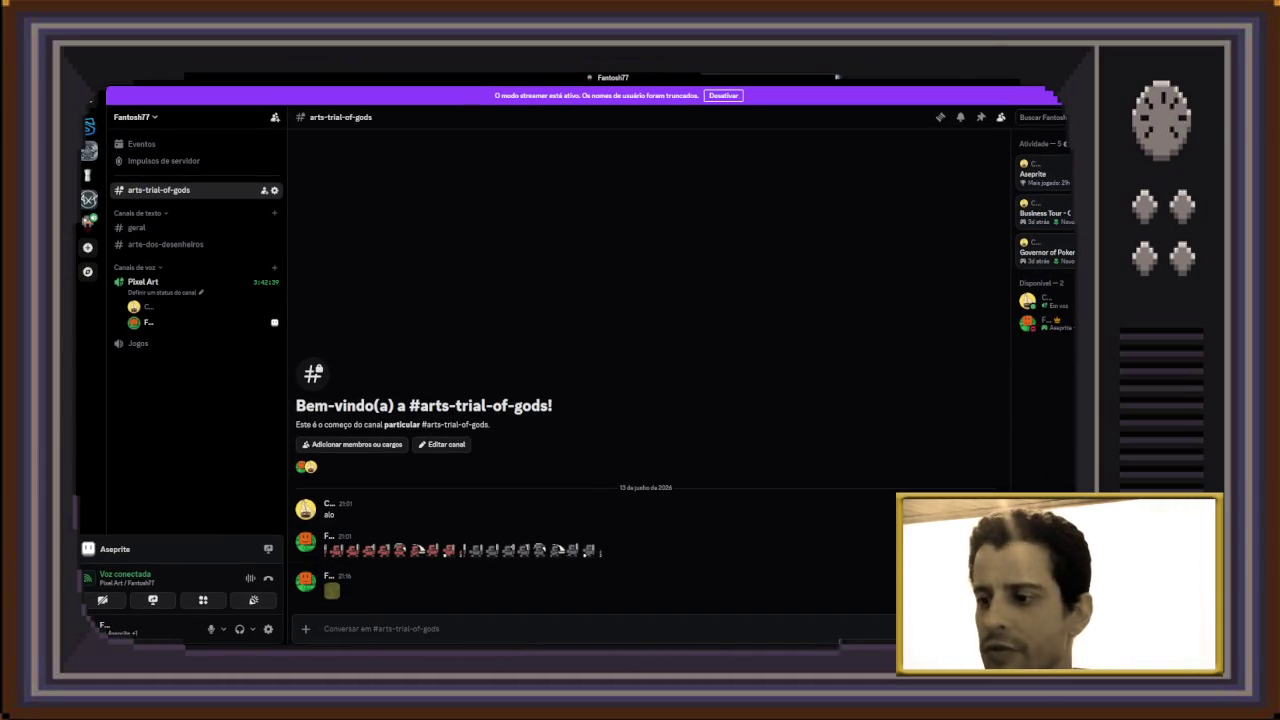
Post Tile submundo.png to #arts-trial-of-gods, then return to the Knight.aseprite document
{"action": "left_click", "coordinate": [670, 560]}
{"action": "left_click_drag", "start_coordinate": [682, 405], "coordinate": [557, 414]}
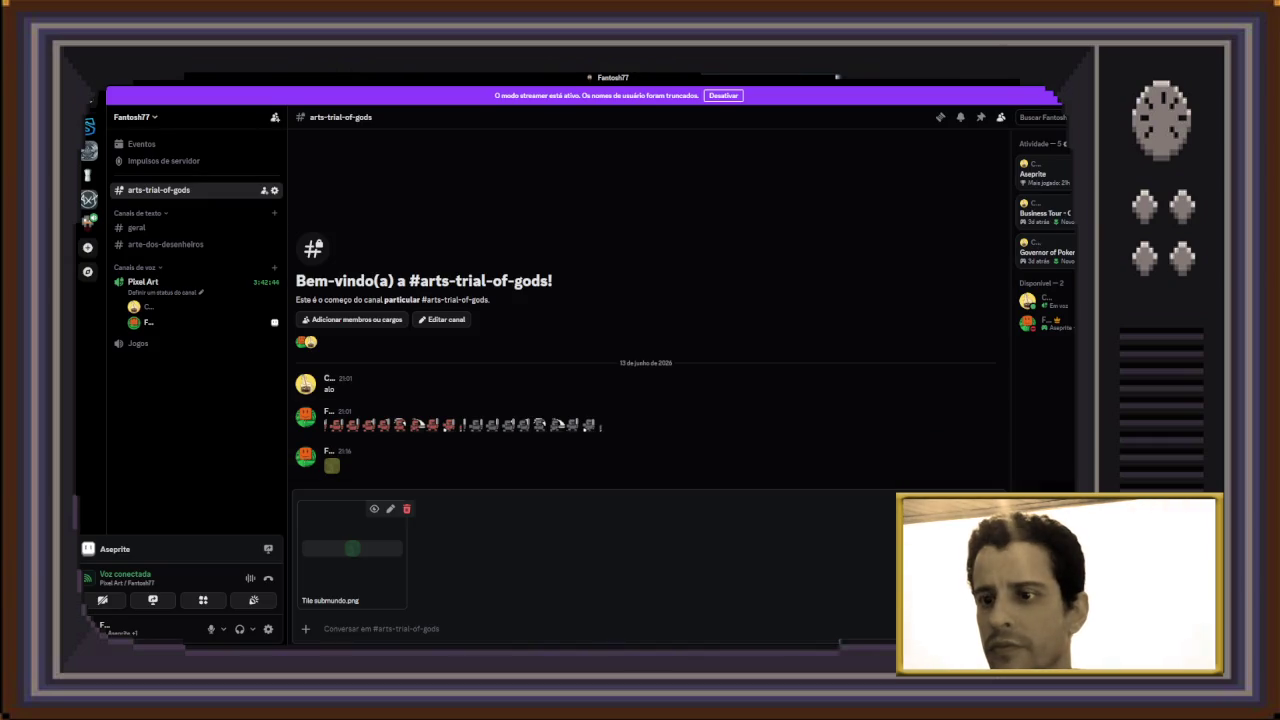
{"action": "key", "text": "Return"}
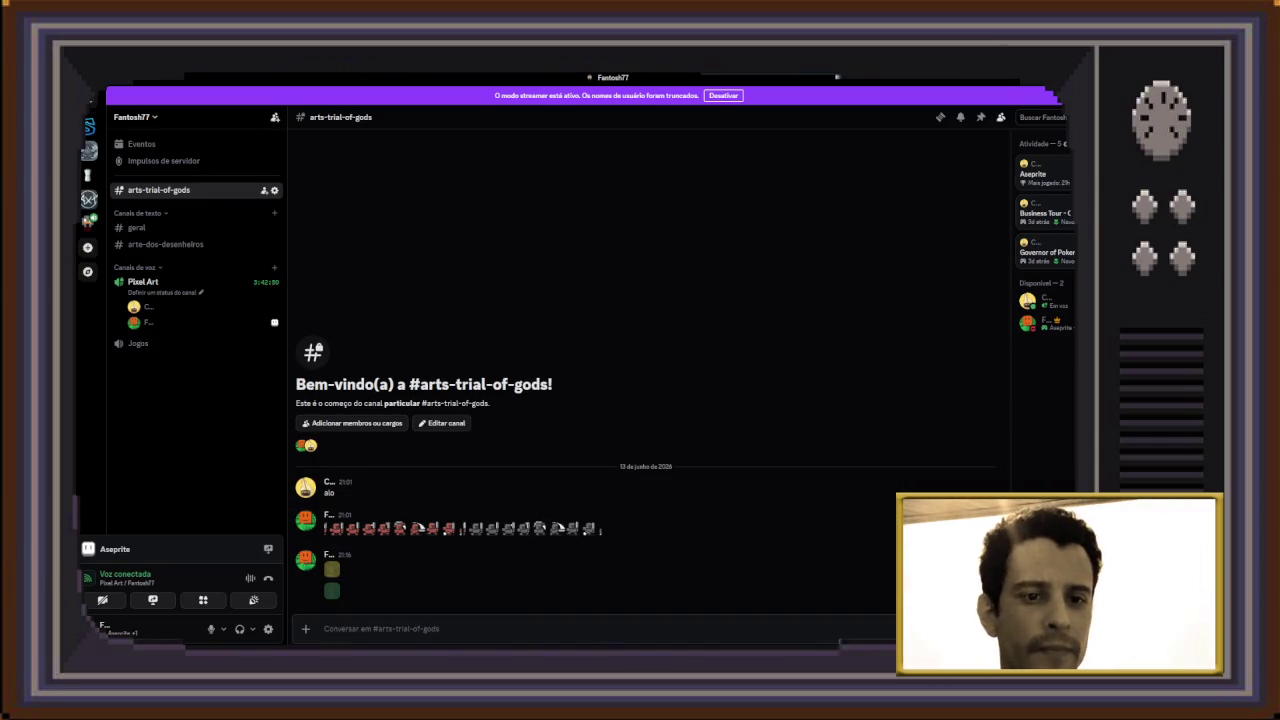
{"action": "key", "text": "alt+Tab"}
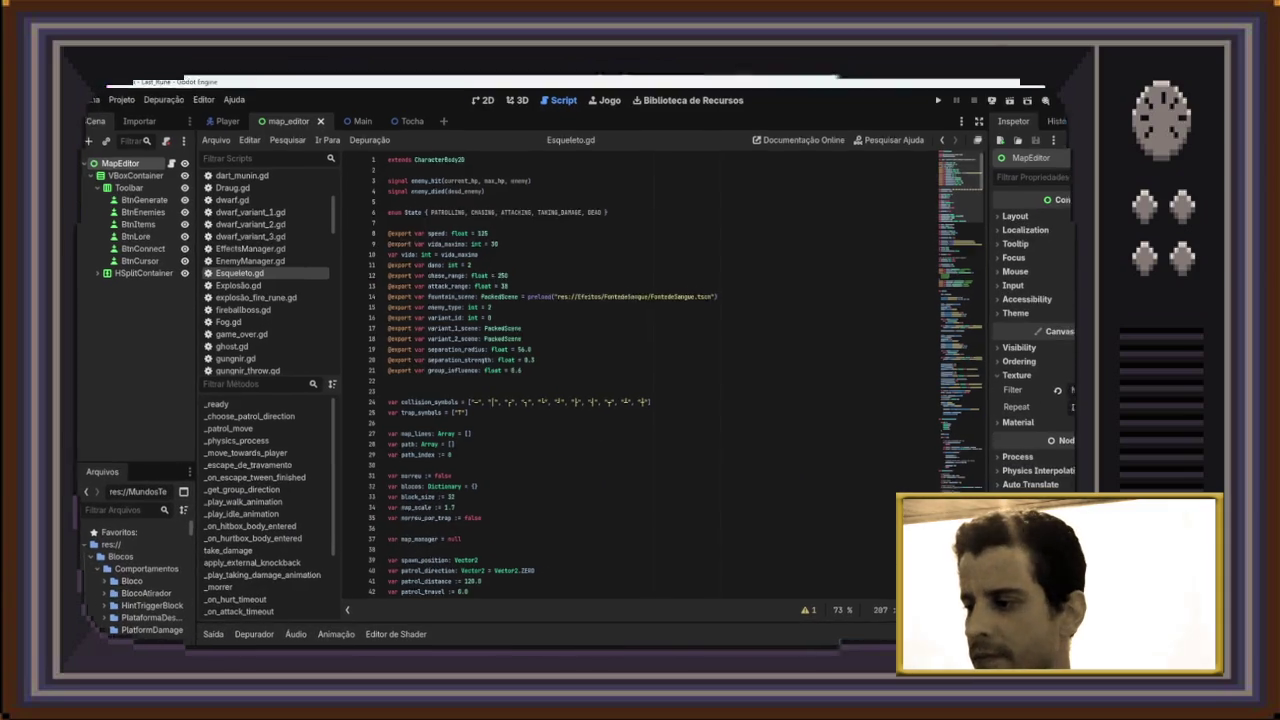
{"action": "key", "text": "alt+Tab"}
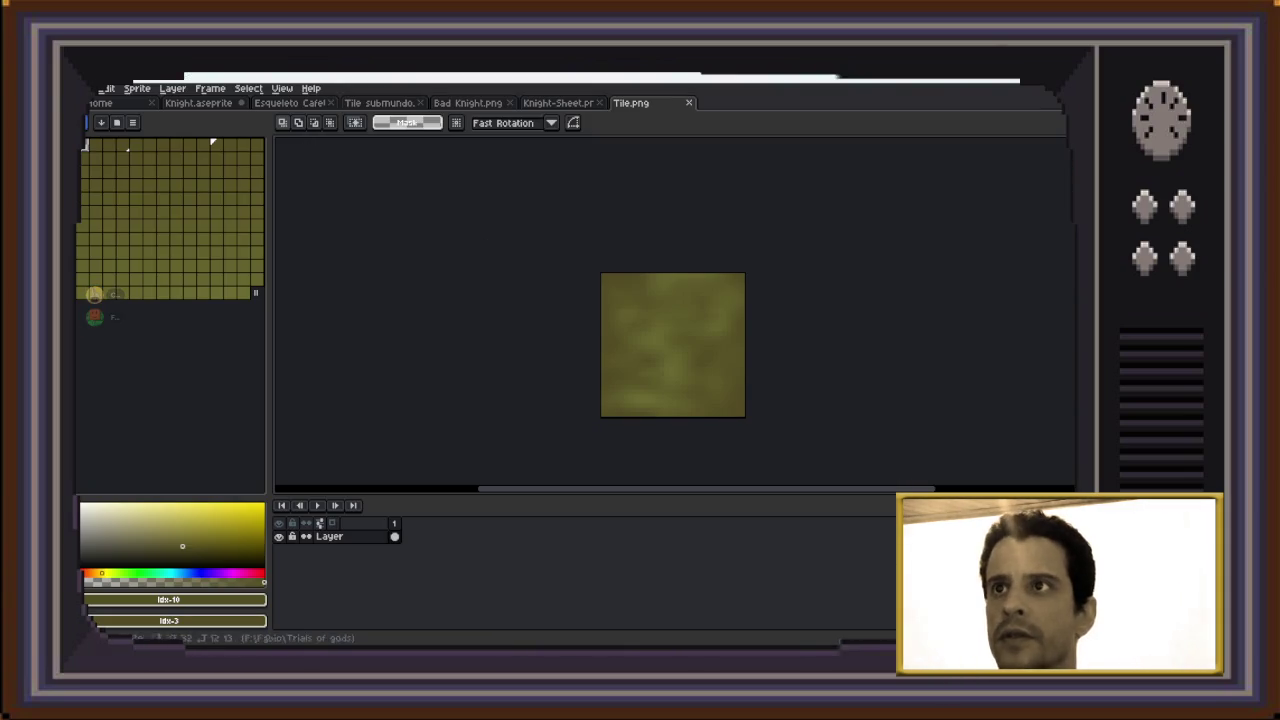
{"action": "key", "text": "ctrl+Tab"}
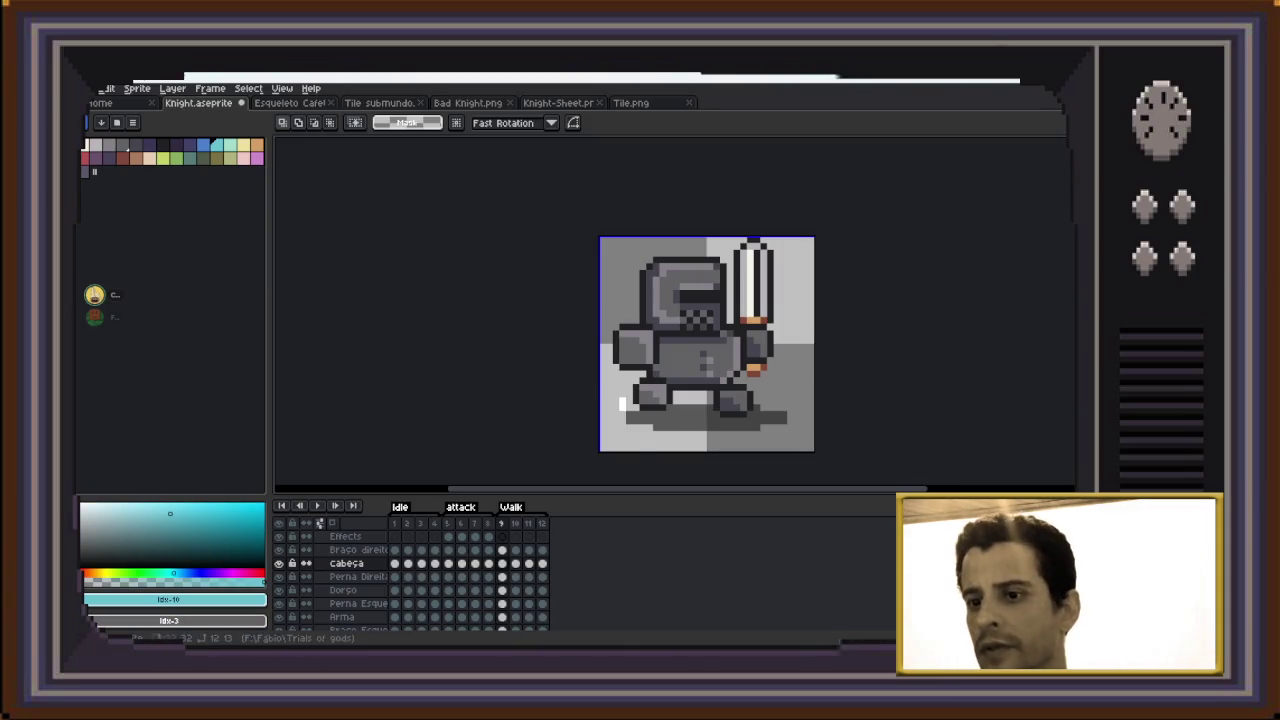
Go to frame 1, select the Dorço torso layer and hide the Braço direito arm
{"action": "left_click", "coordinate": [394, 523]}
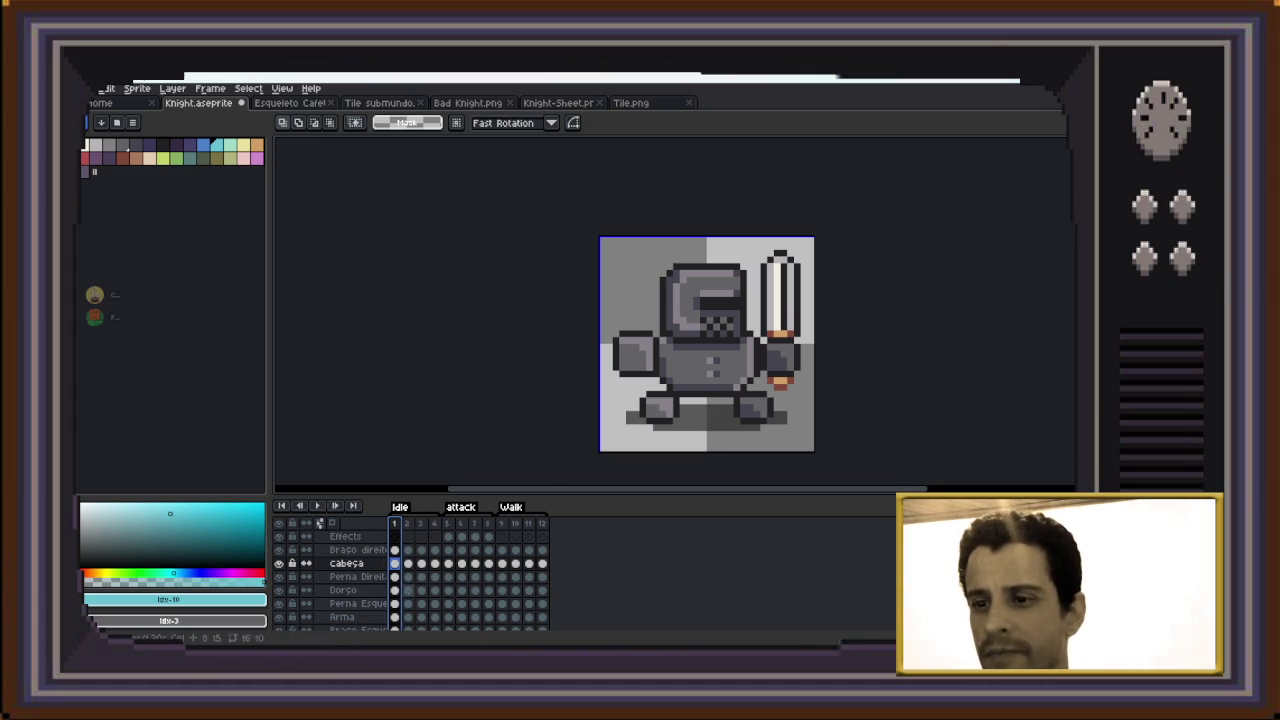
{"action": "key", "text": "Down"}
{"action": "key", "text": "Down"}
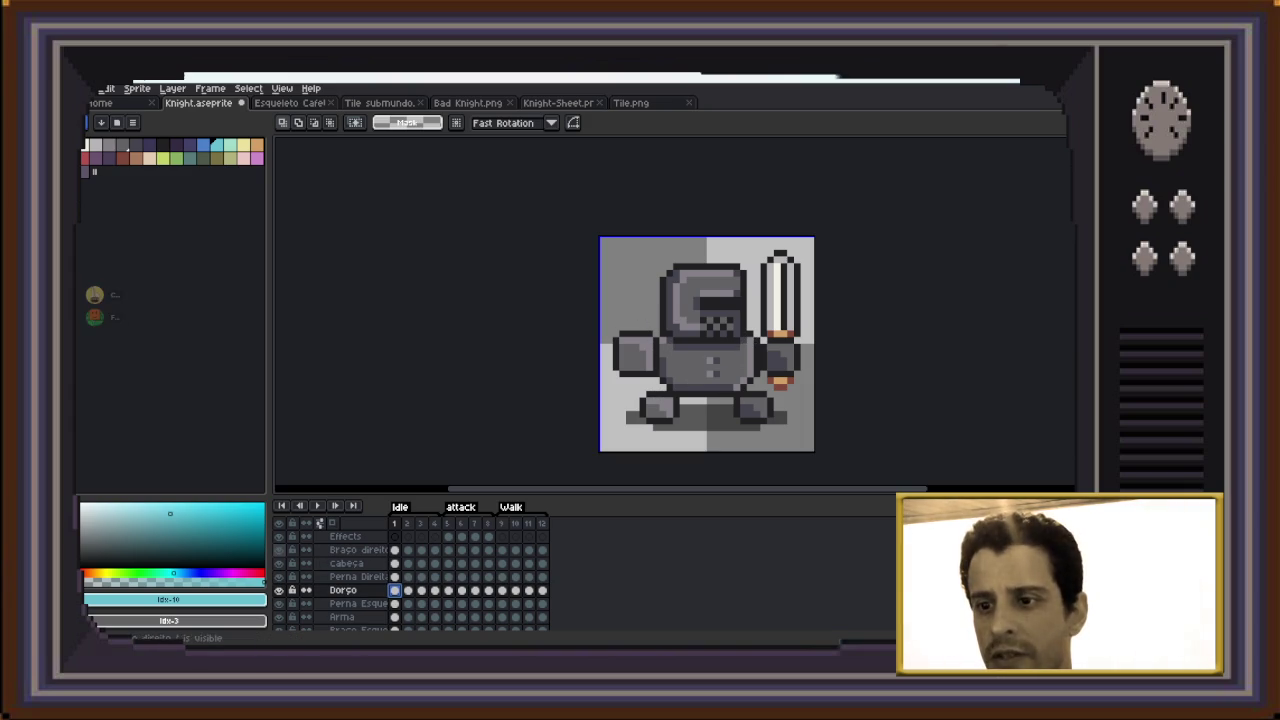
{"action": "left_click", "coordinate": [279, 550]}
Hide the Cabeça, Perna Direita, Perna Esquerda, Braço Esquerdo and Arma layers, and pick red
{"action": "left_click", "coordinate": [279, 563]}
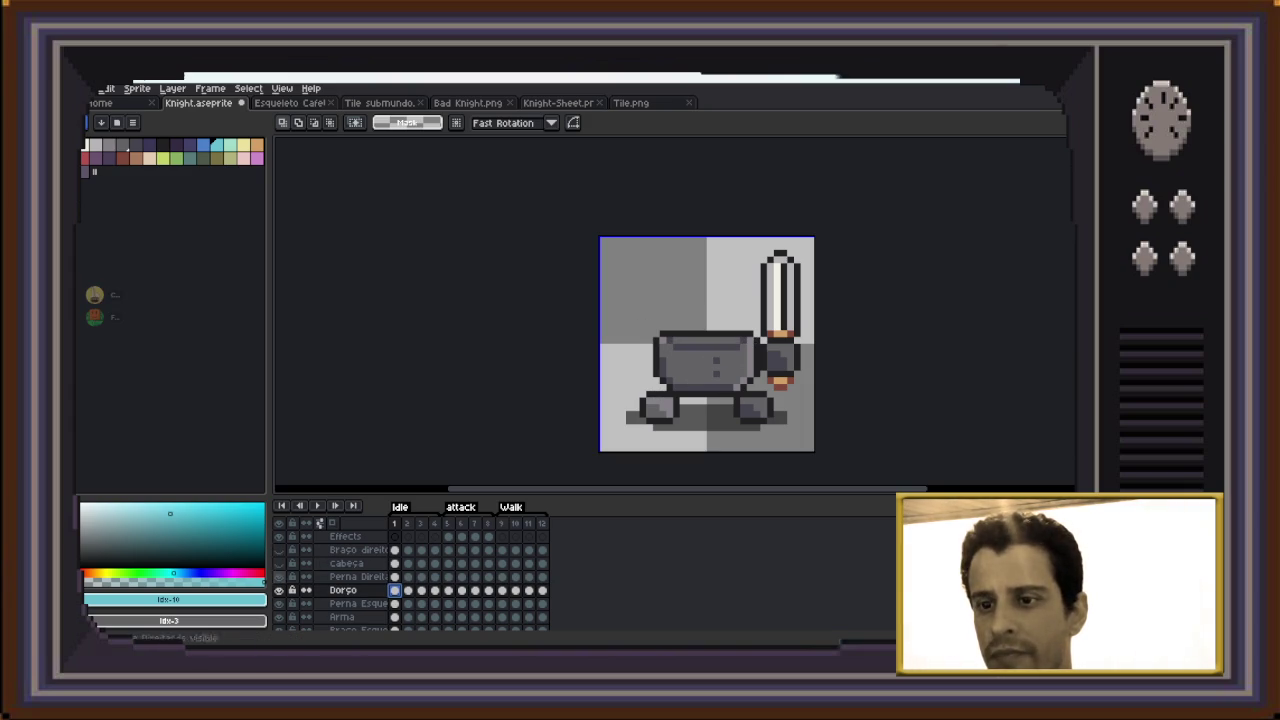
{"action": "left_click", "coordinate": [279, 576]}
{"action": "scroll", "coordinate": [279, 585], "scroll_direction": "down", "scroll_amount": 1}
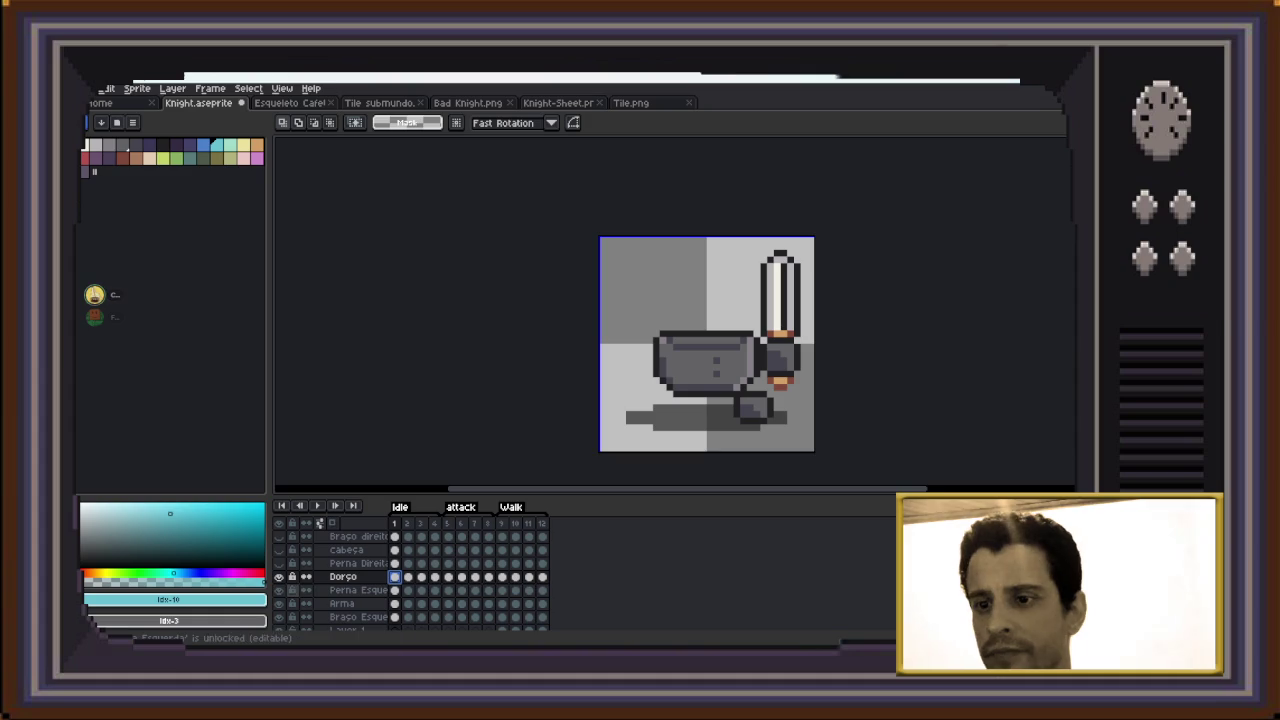
{"action": "left_click", "coordinate": [279, 590]}
{"action": "scroll", "coordinate": [279, 590], "scroll_direction": "down", "scroll_amount": 2}
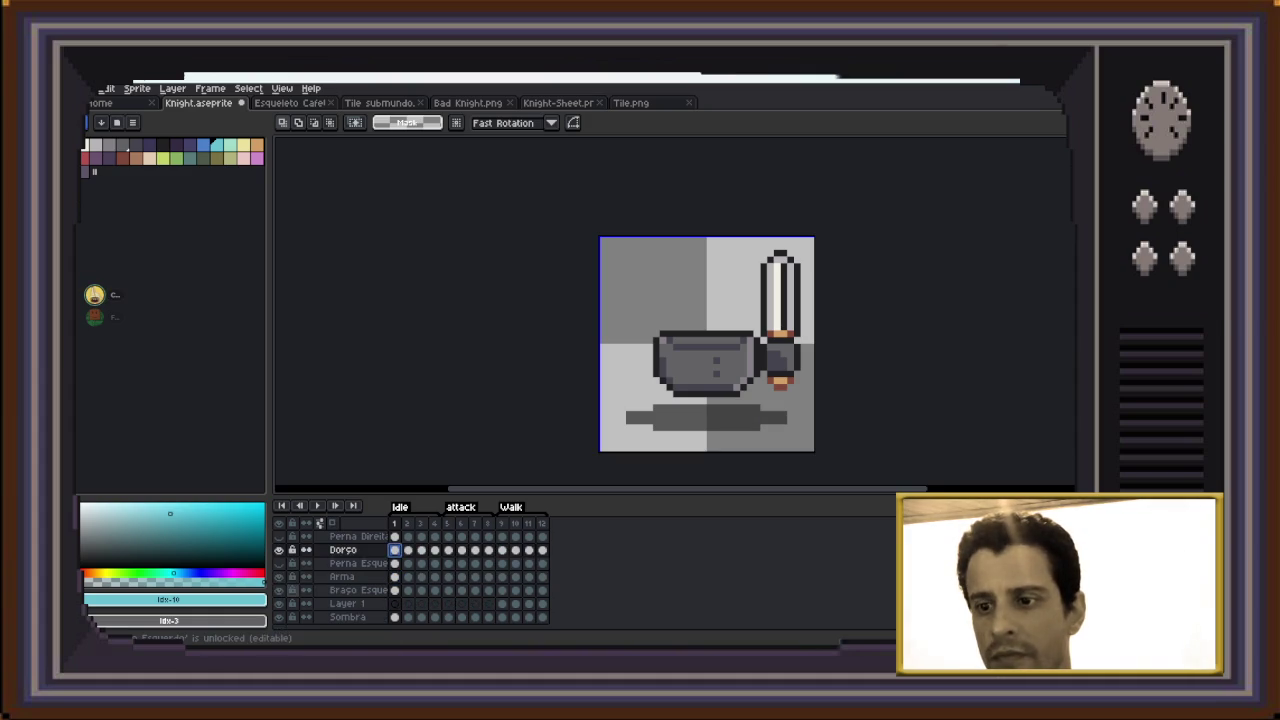
{"action": "left_click", "coordinate": [279, 590]}
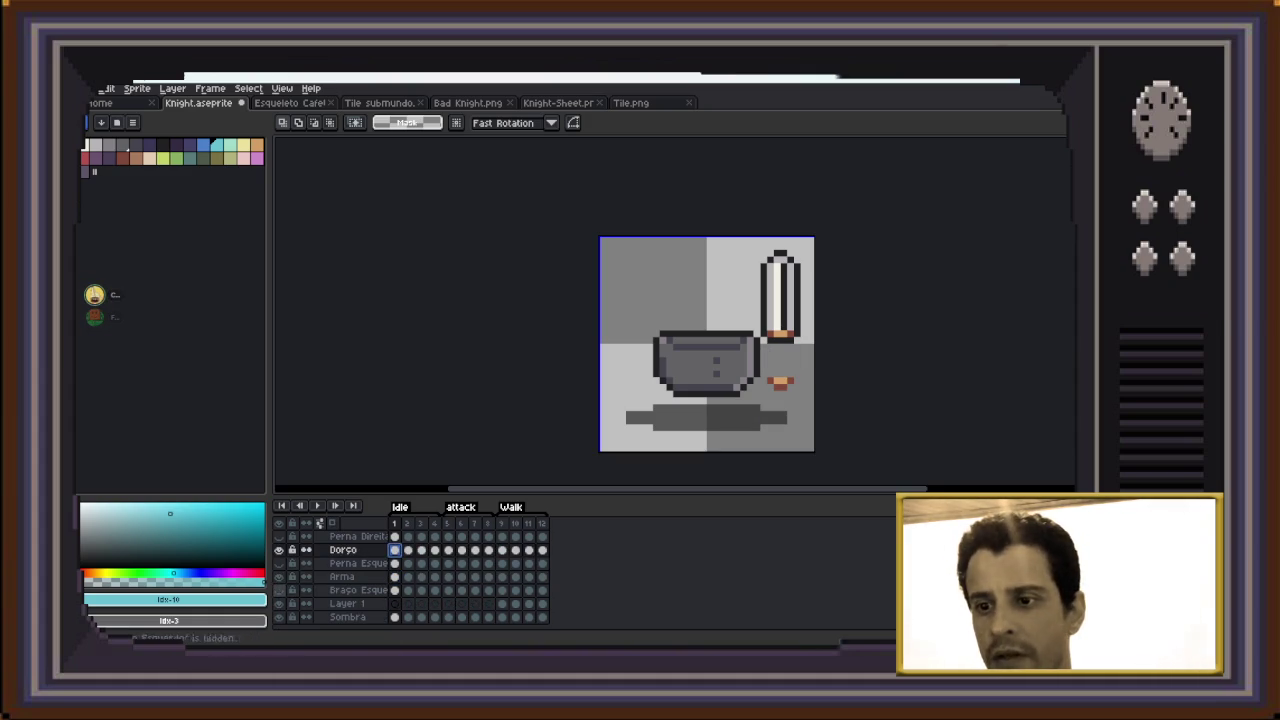
{"action": "left_click", "coordinate": [279, 576]}
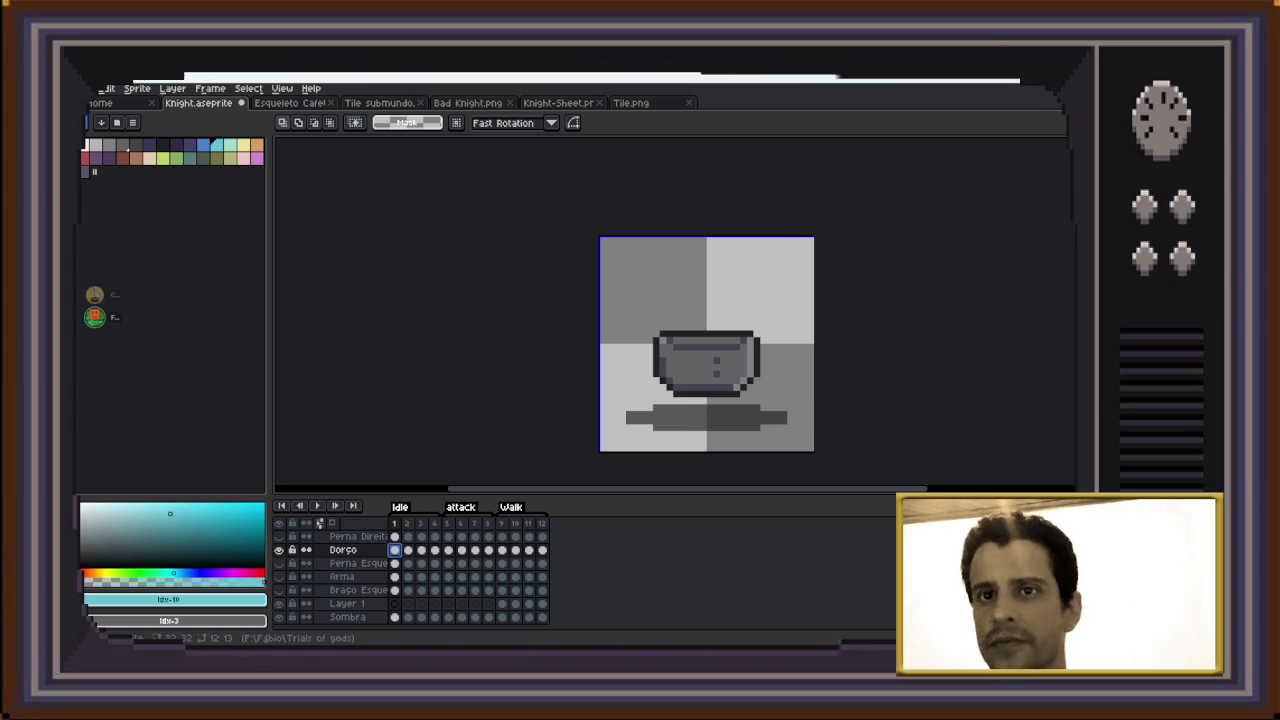
{"action": "left_click", "coordinate": [122, 157]}
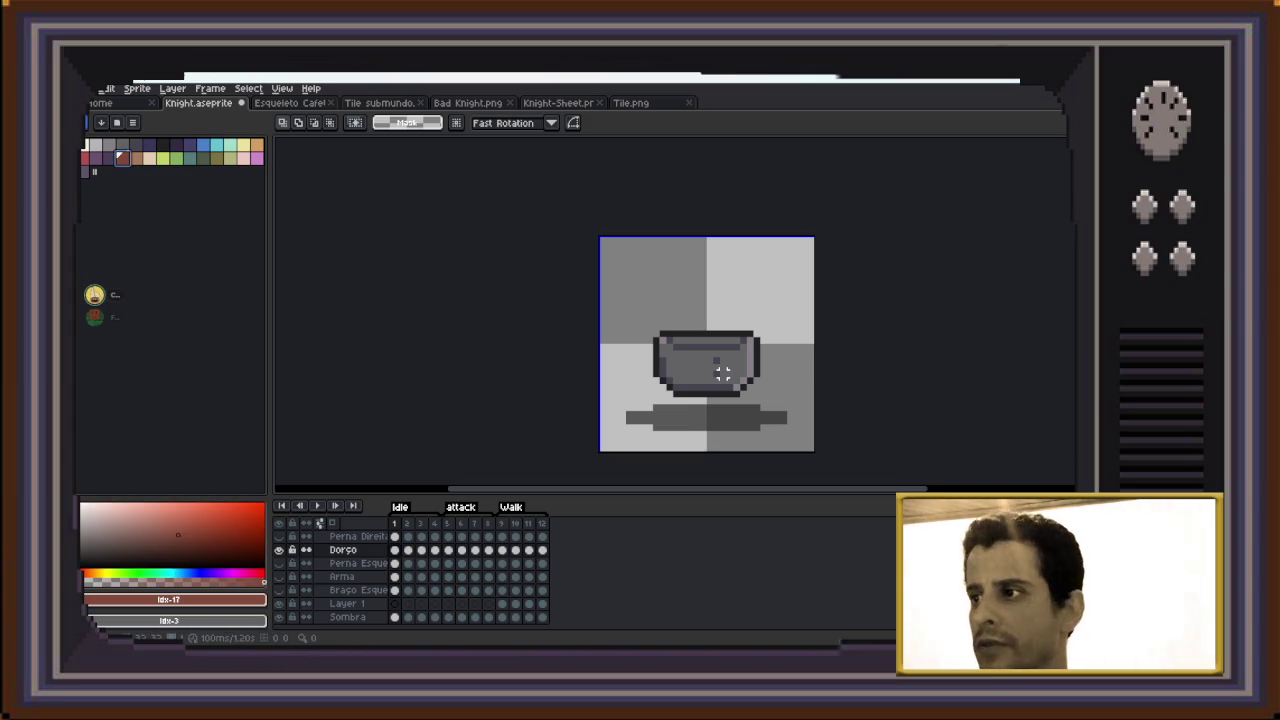
Pencil a red diagonal strap running down-left across the torso on frame 1
{"action": "key", "text": "b"}
{"action": "scroll", "coordinate": [748, 346], "scroll_direction": "up", "scroll_amount": 1}
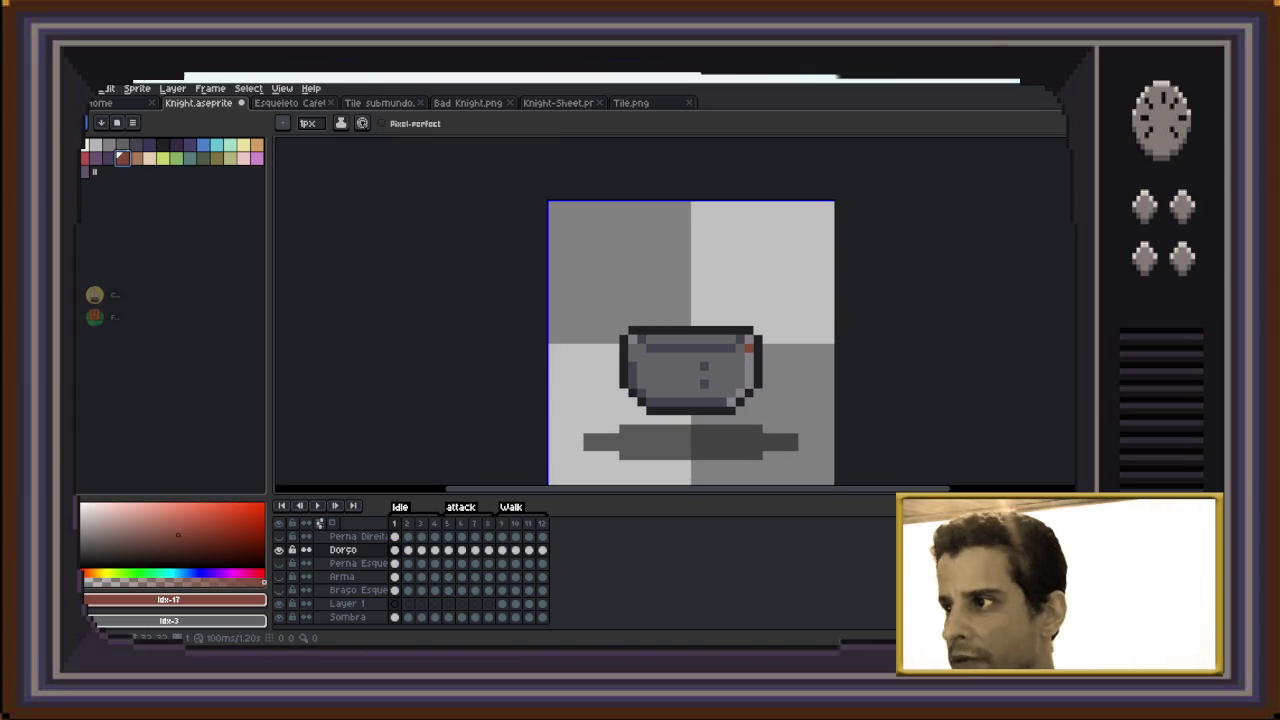
{"action": "left_click", "coordinate": [740, 340]}
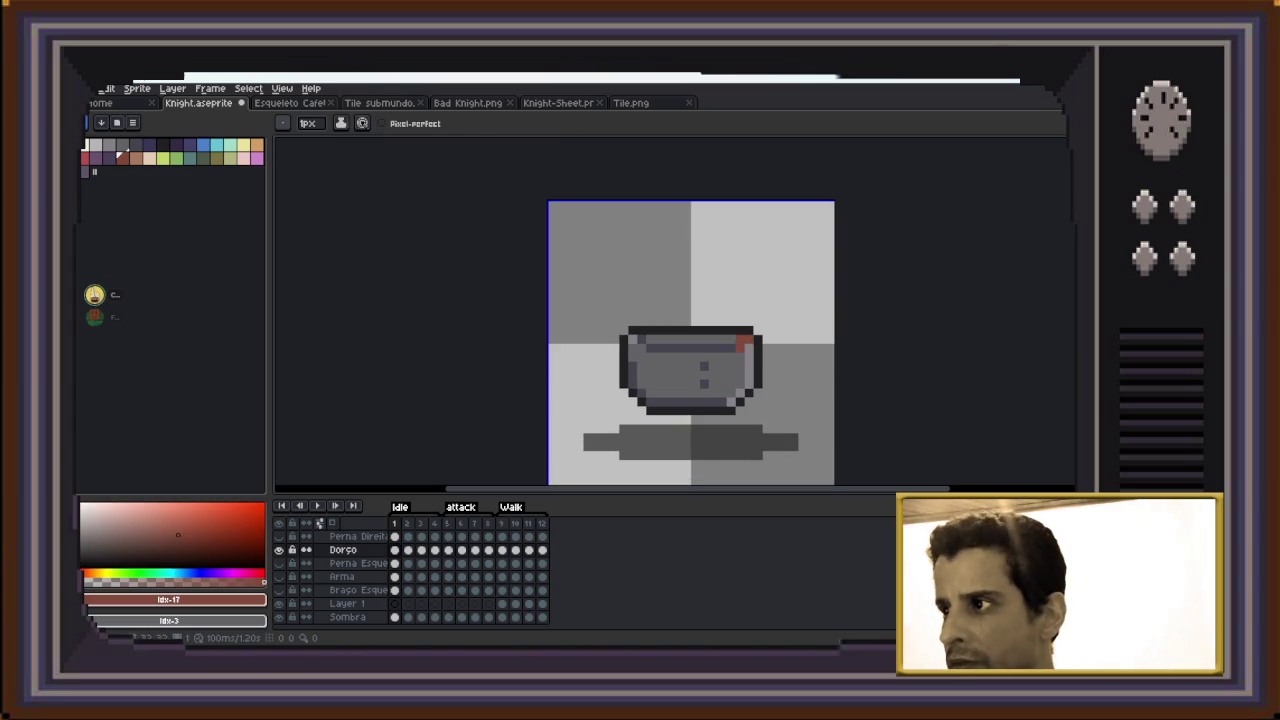
{"action": "left_click", "coordinate": [730, 348]}
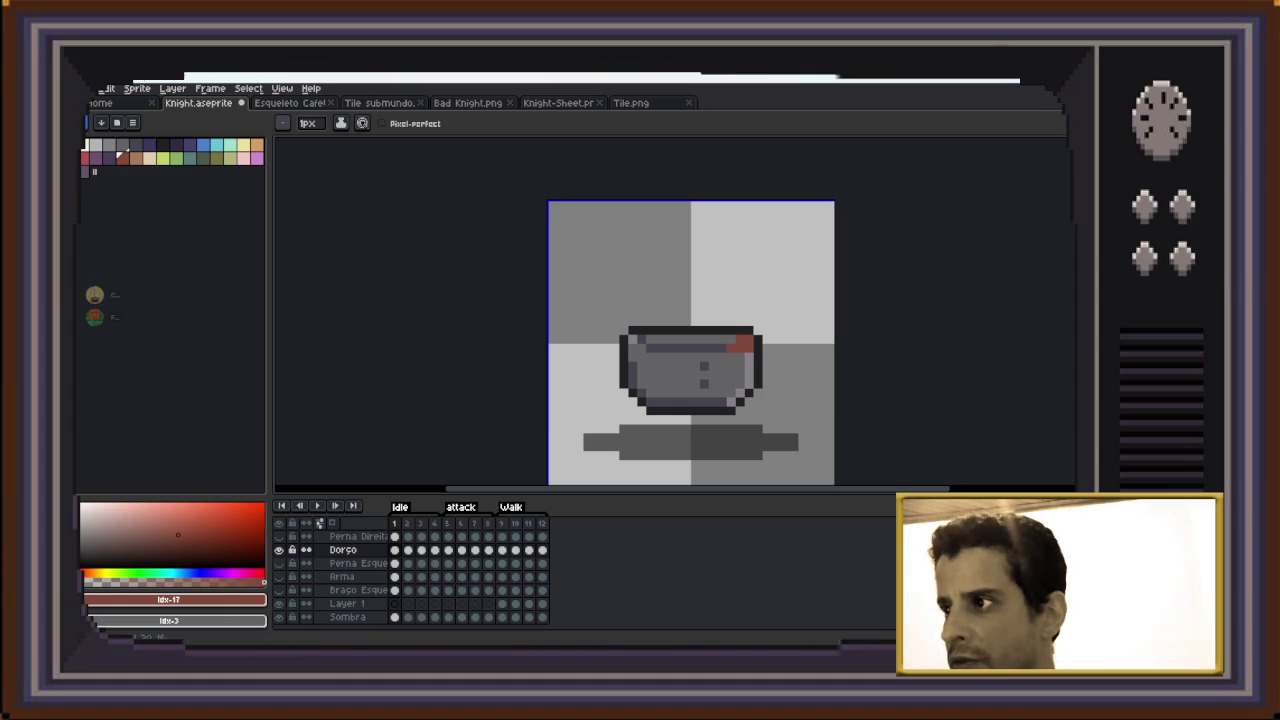
{"action": "left_click", "coordinate": [731, 357]}
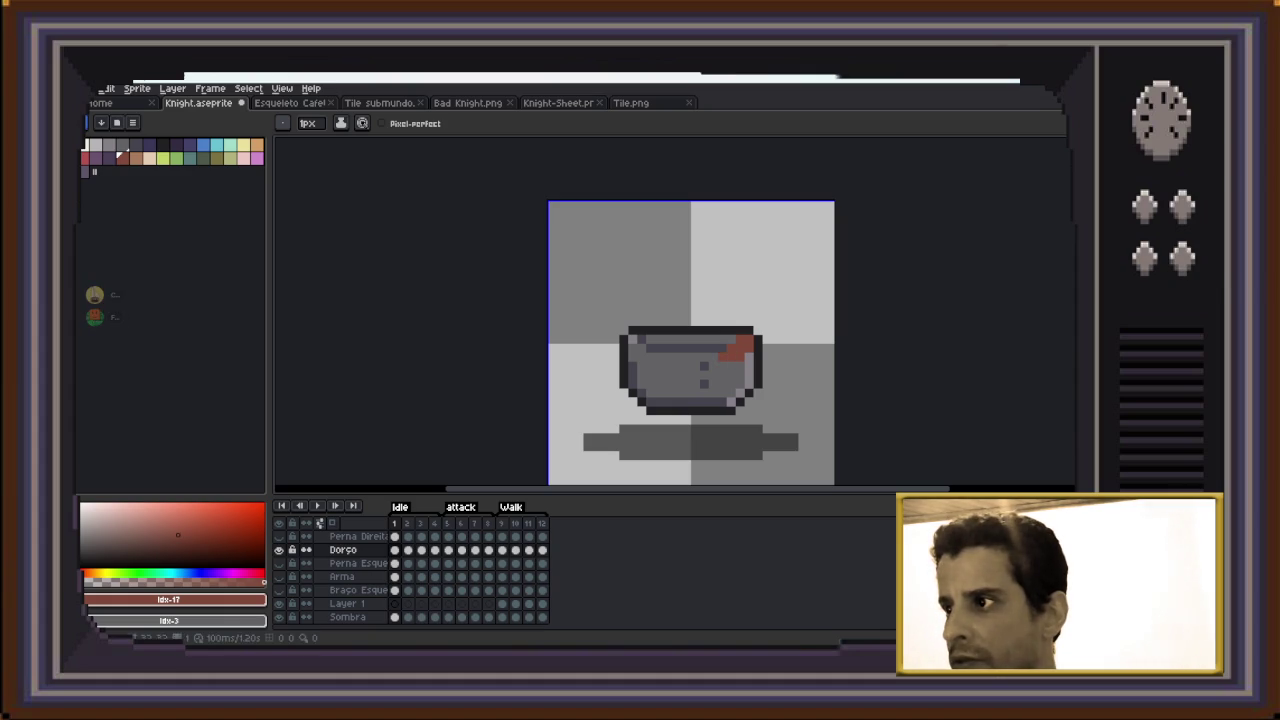
{"action": "left_click", "coordinate": [713, 366]}
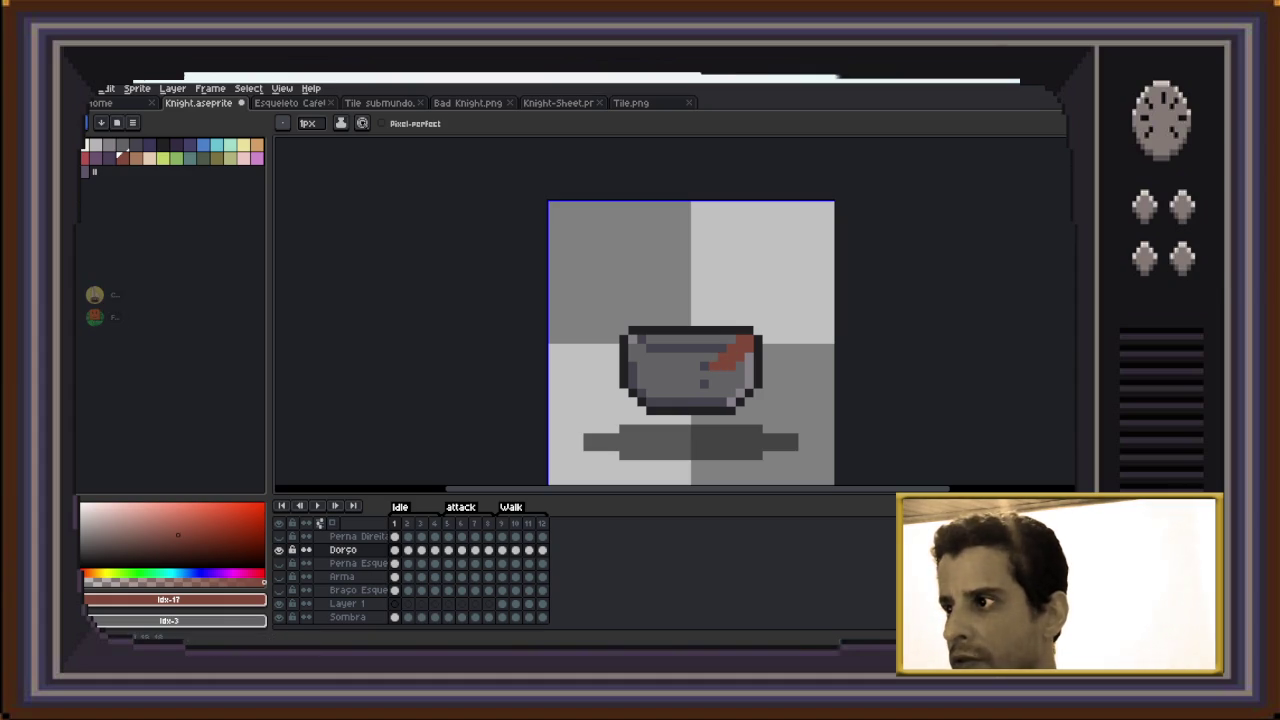
{"action": "left_click", "coordinate": [704, 375]}
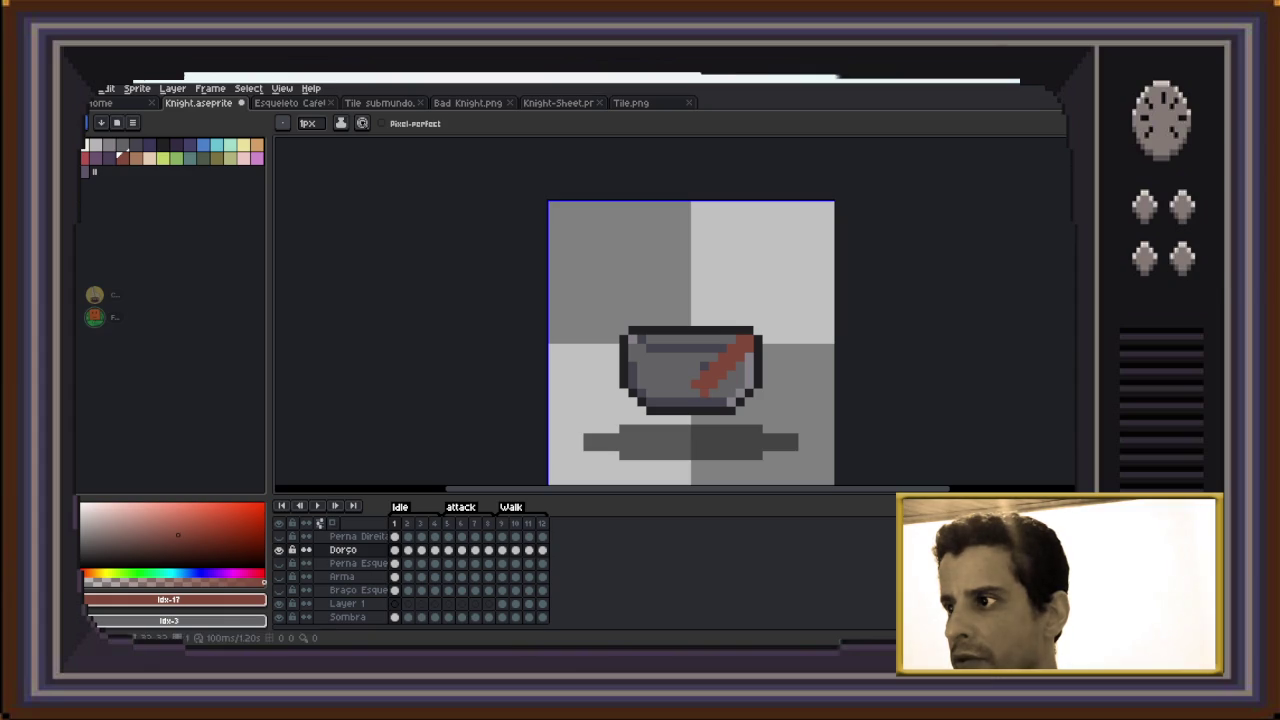
{"action": "left_click", "coordinate": [680, 400]}
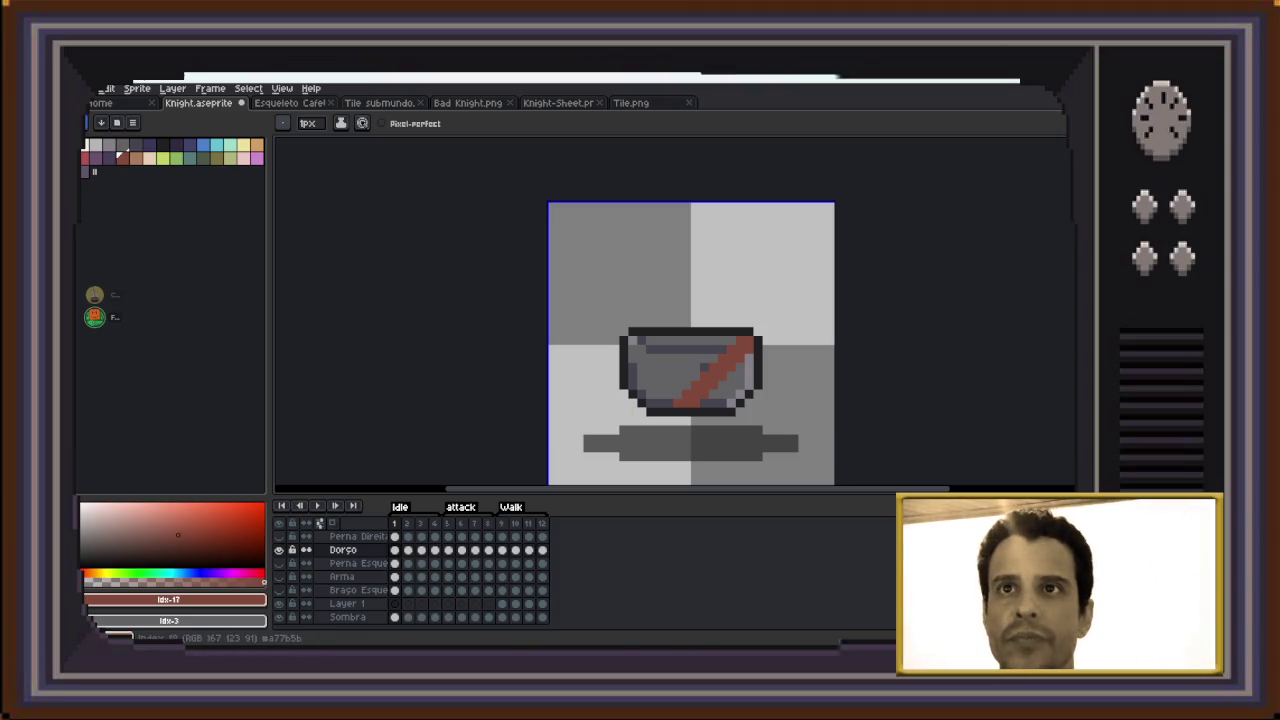
Add light orange highlight pixels along the strap, then sample its dark red #80493a
{"action": "left_click", "coordinate": [136, 158]}
{"action": "scroll", "coordinate": [736, 360], "scroll_direction": "up", "scroll_amount": 1}
{"action": "scroll", "coordinate": [736, 360], "scroll_direction": "up", "scroll_amount": 1}
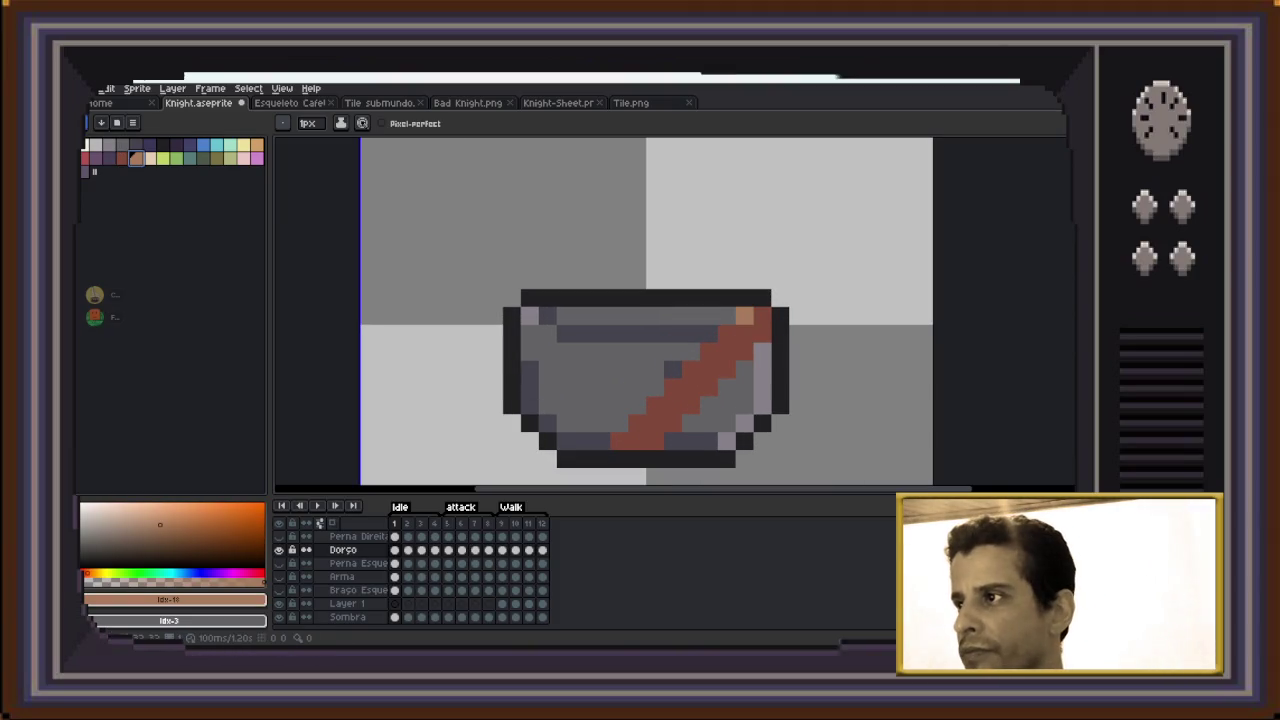
{"action": "left_click", "coordinate": [762, 316]}
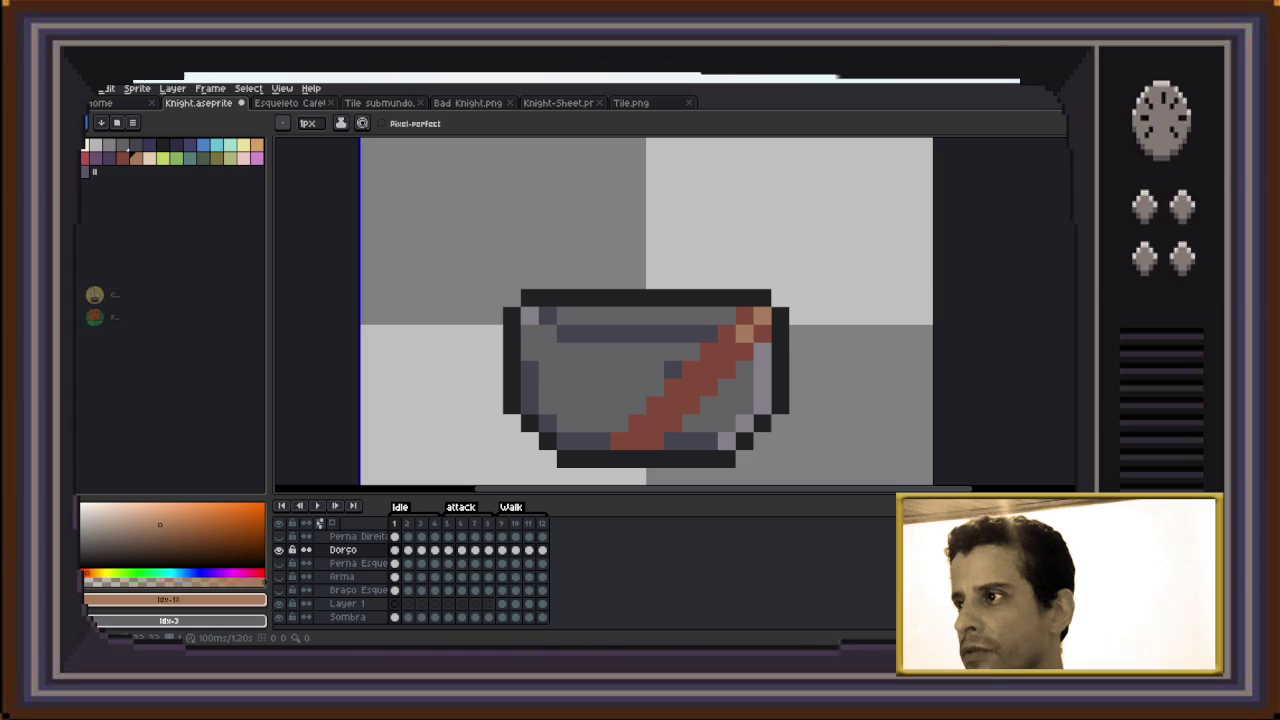
{"action": "left_click", "coordinate": [727, 352]}
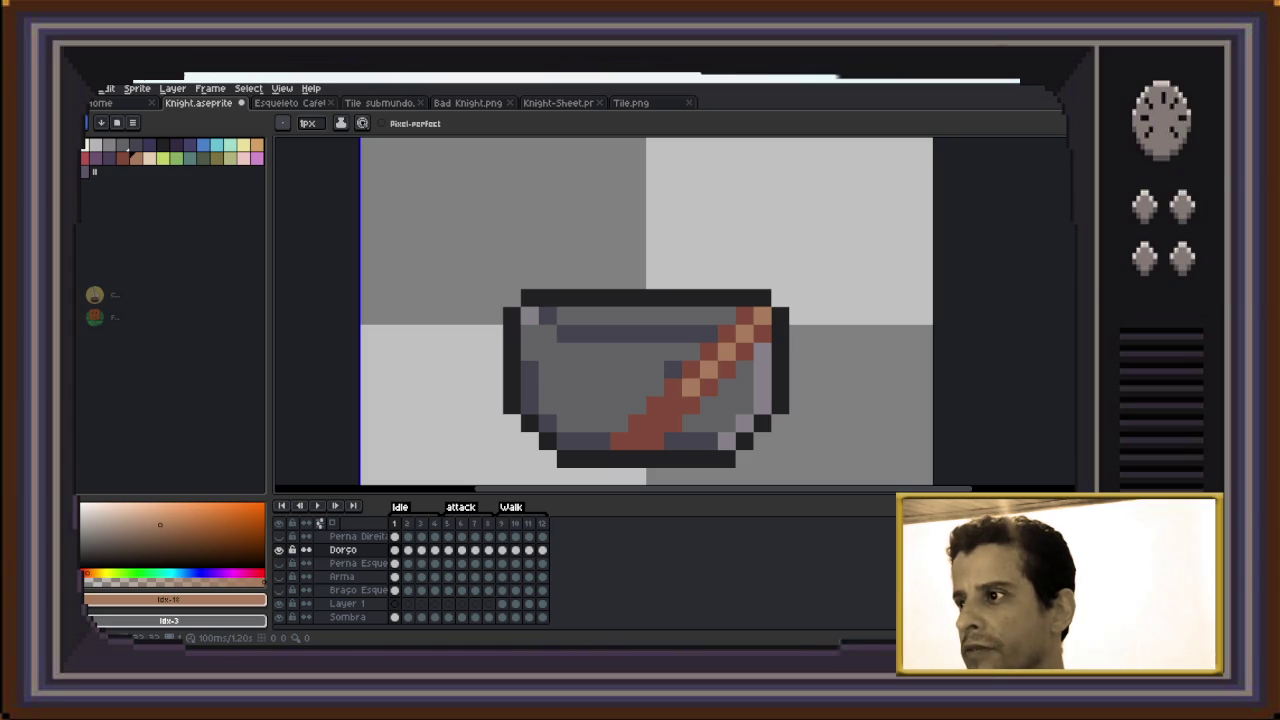
{"action": "left_click", "coordinate": [673, 405]}
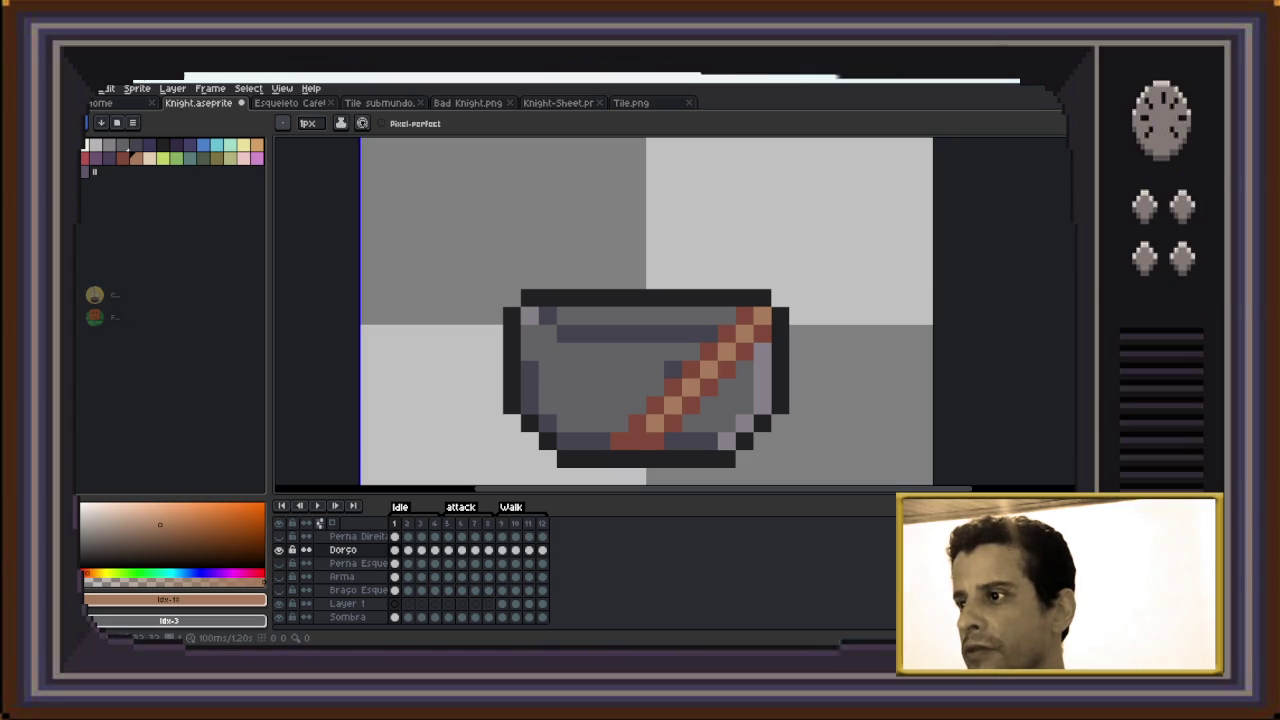
{"action": "scroll", "coordinate": [780, 370], "scroll_direction": "up", "scroll_amount": 1}
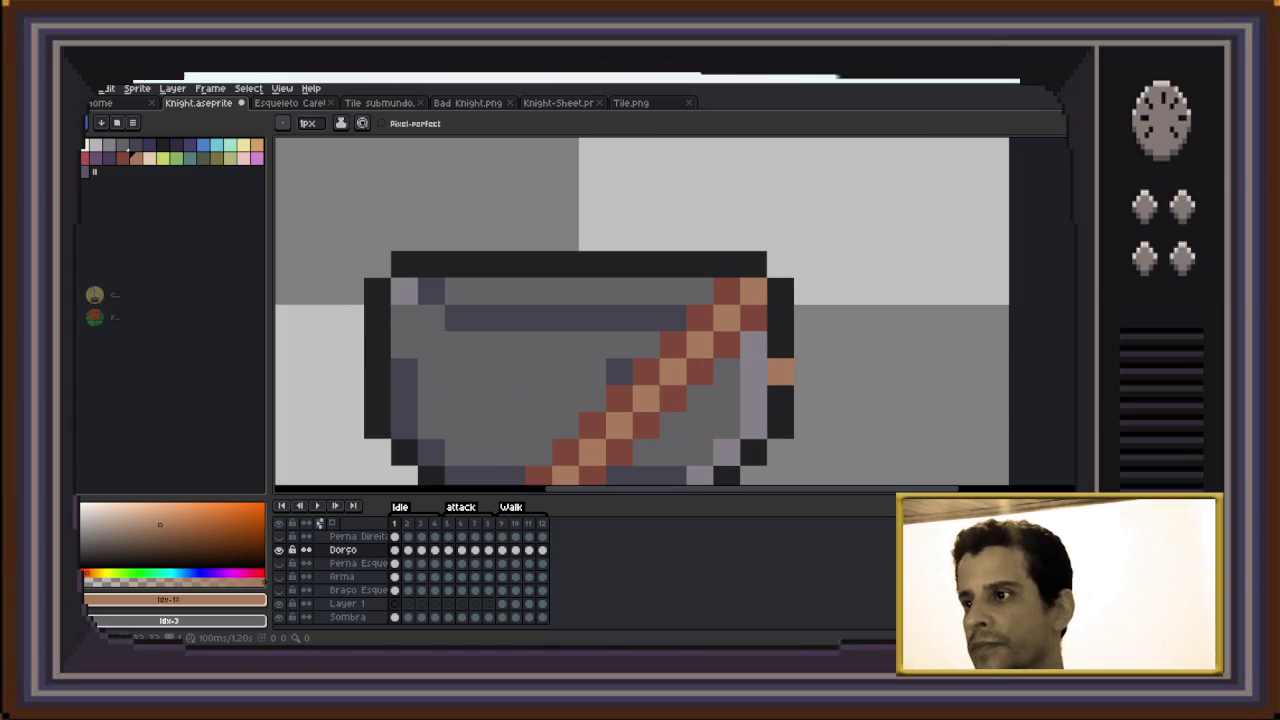
{"action": "scroll", "coordinate": [780, 370], "scroll_direction": "down", "scroll_amount": 2}
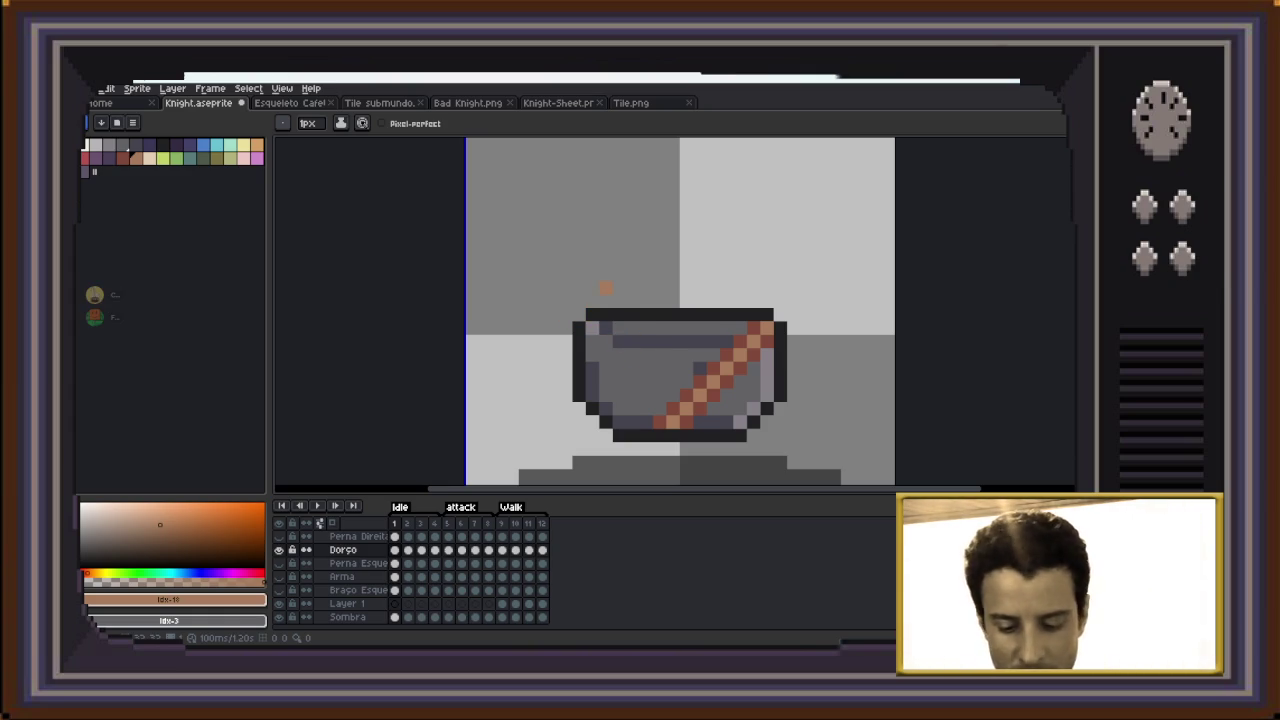
{"action": "left_click", "coordinate": [686, 410], "text": "alt"}
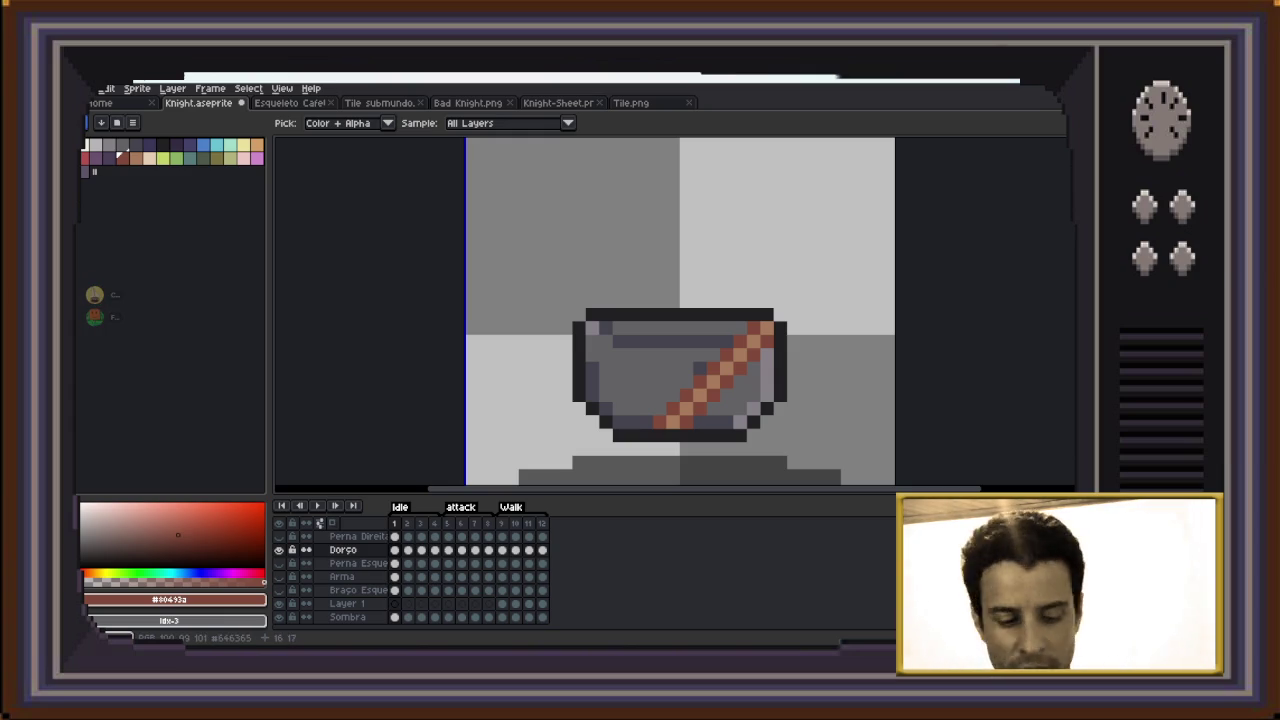
{"action": "key", "text": "m"}
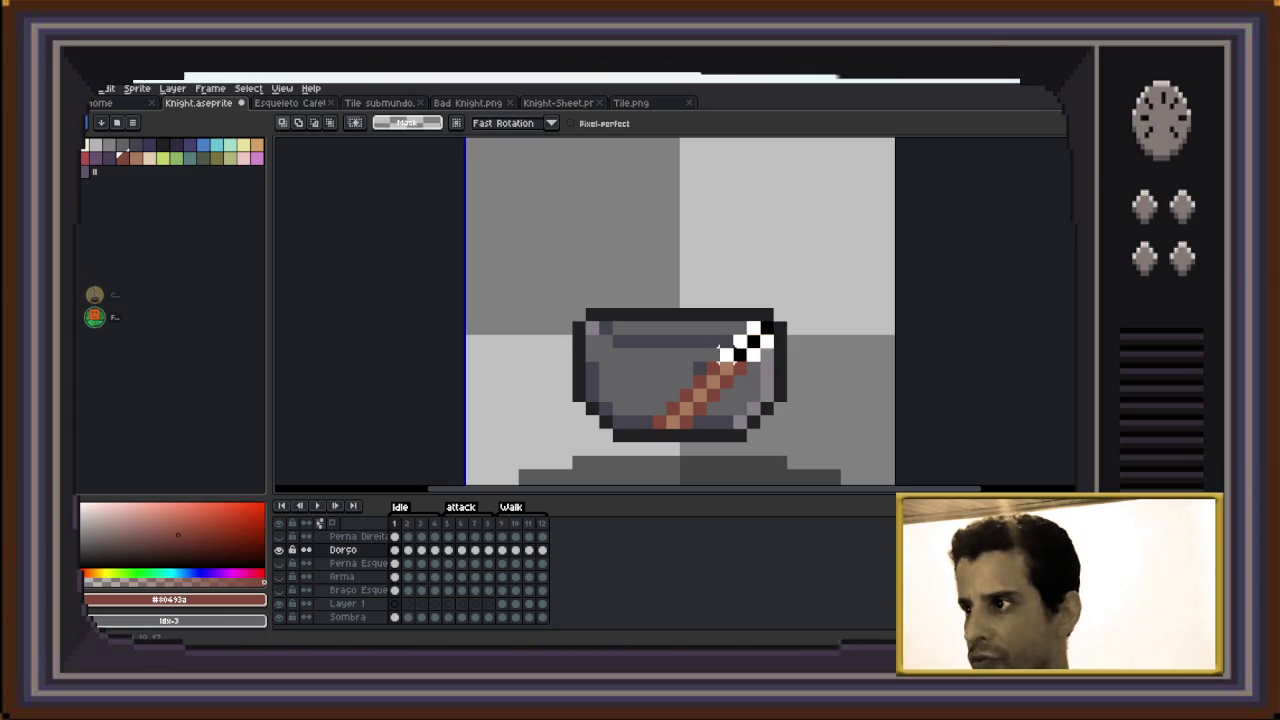
Select and copy the frame 1 strap, then paste it onto frames 2 and 3
{"action": "left_click_drag", "start_coordinate": [728, 368], "coordinate": [705, 362]}
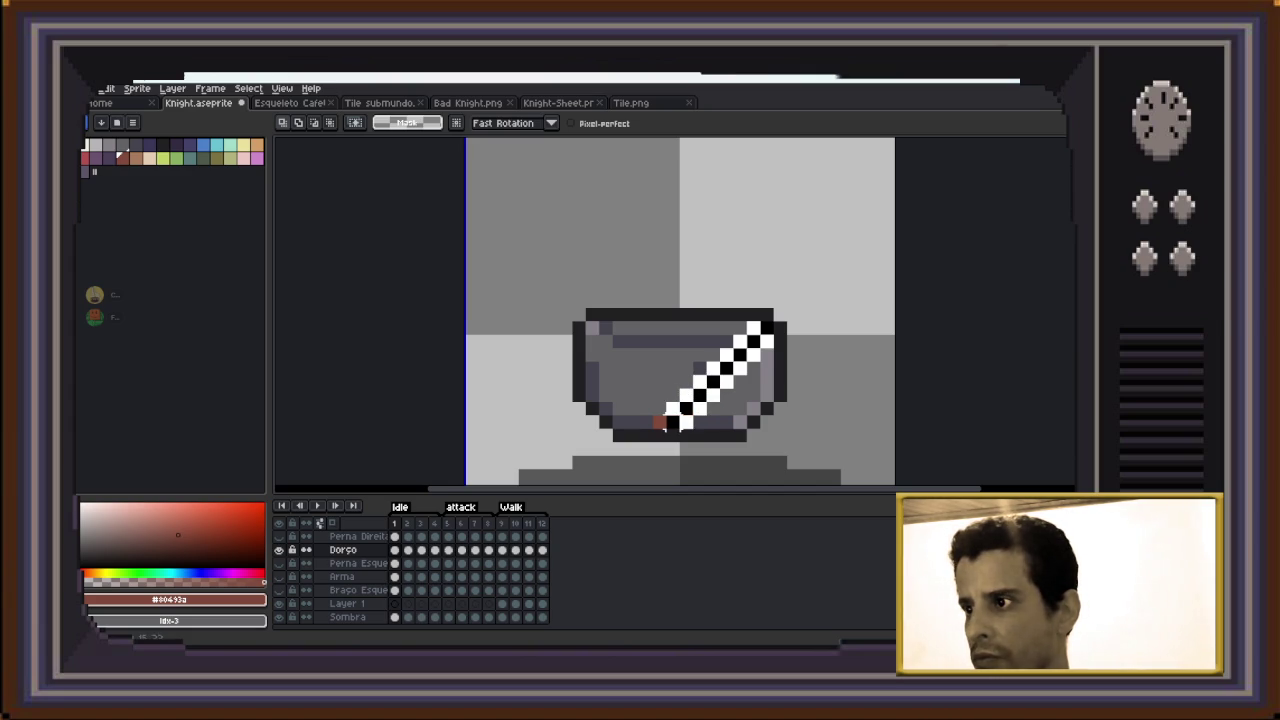
{"action": "key", "text": "ctrl+z"}
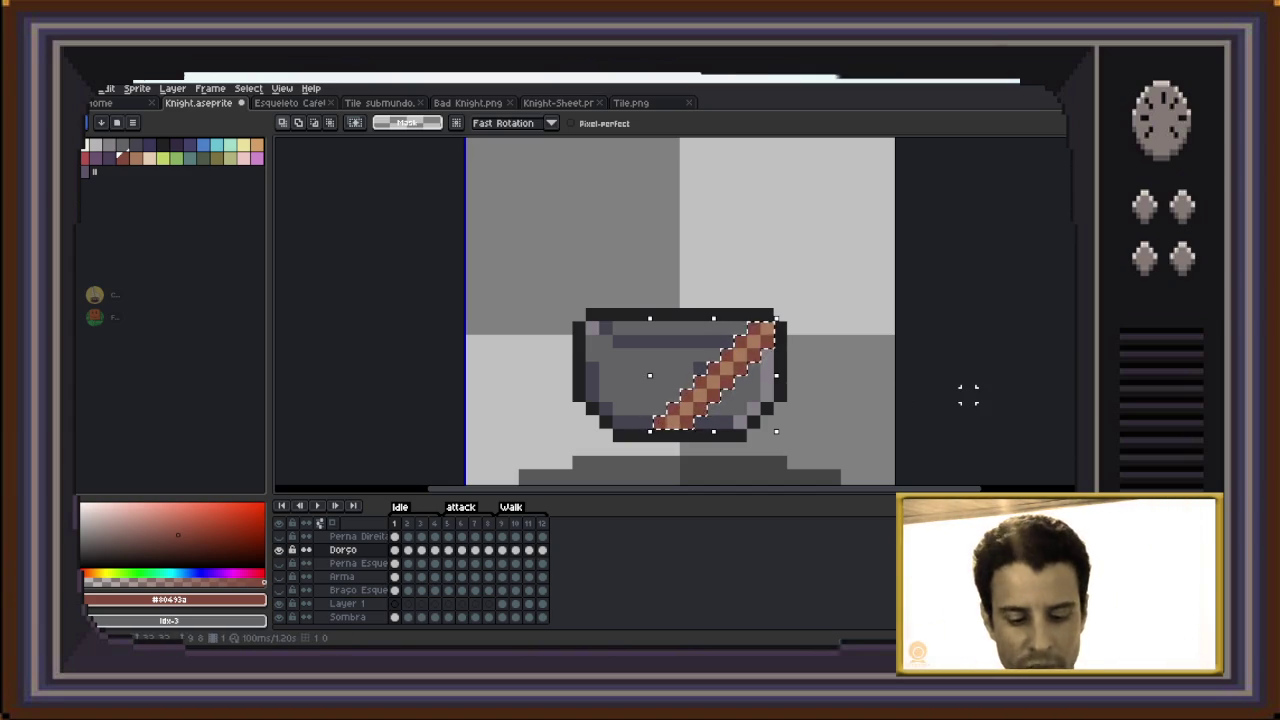
{"action": "key", "text": "Right"}
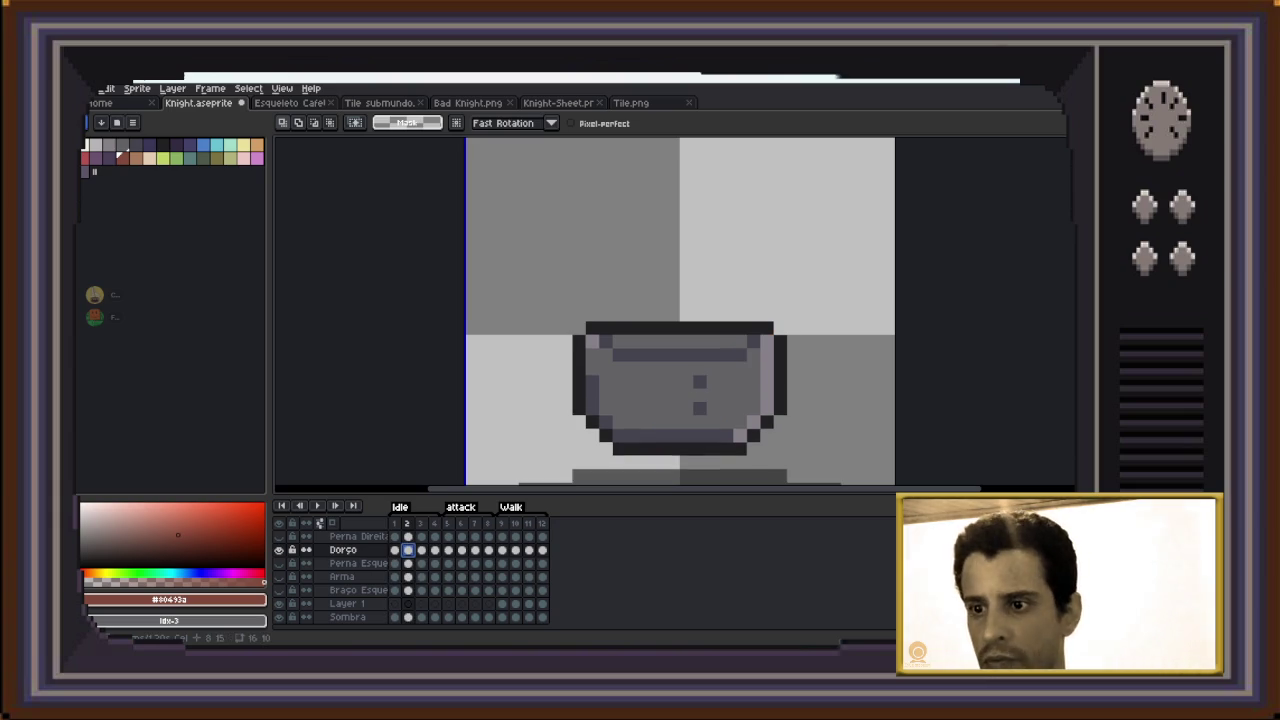
{"action": "key", "text": "ctrl+v"}
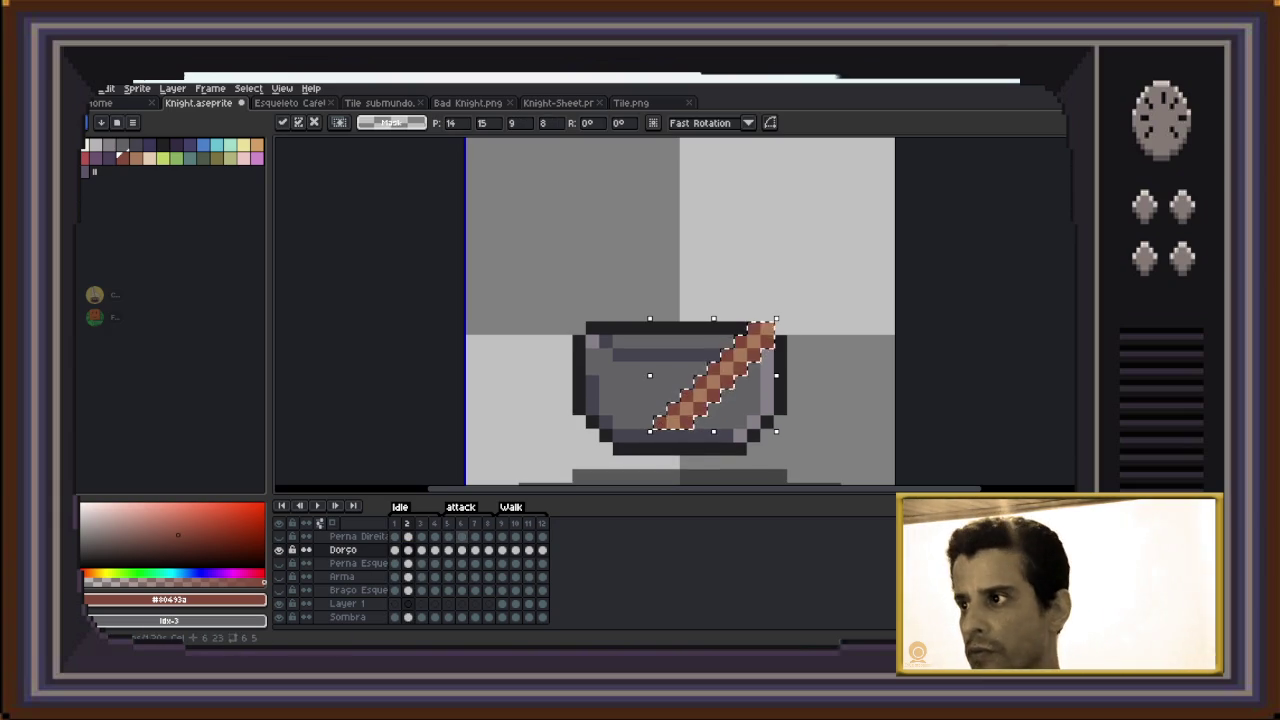
{"action": "key", "text": "Return"}
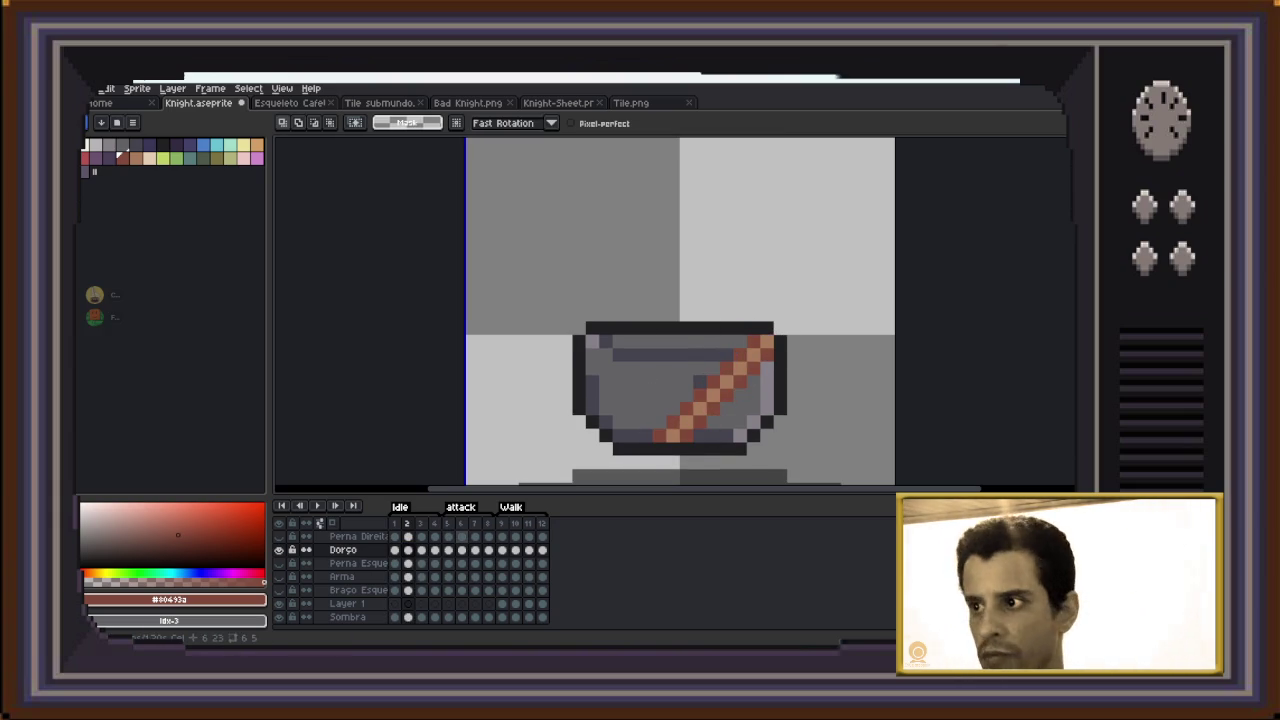
{"action": "key", "text": "Right"}
{"action": "key", "text": "ctrl+v"}
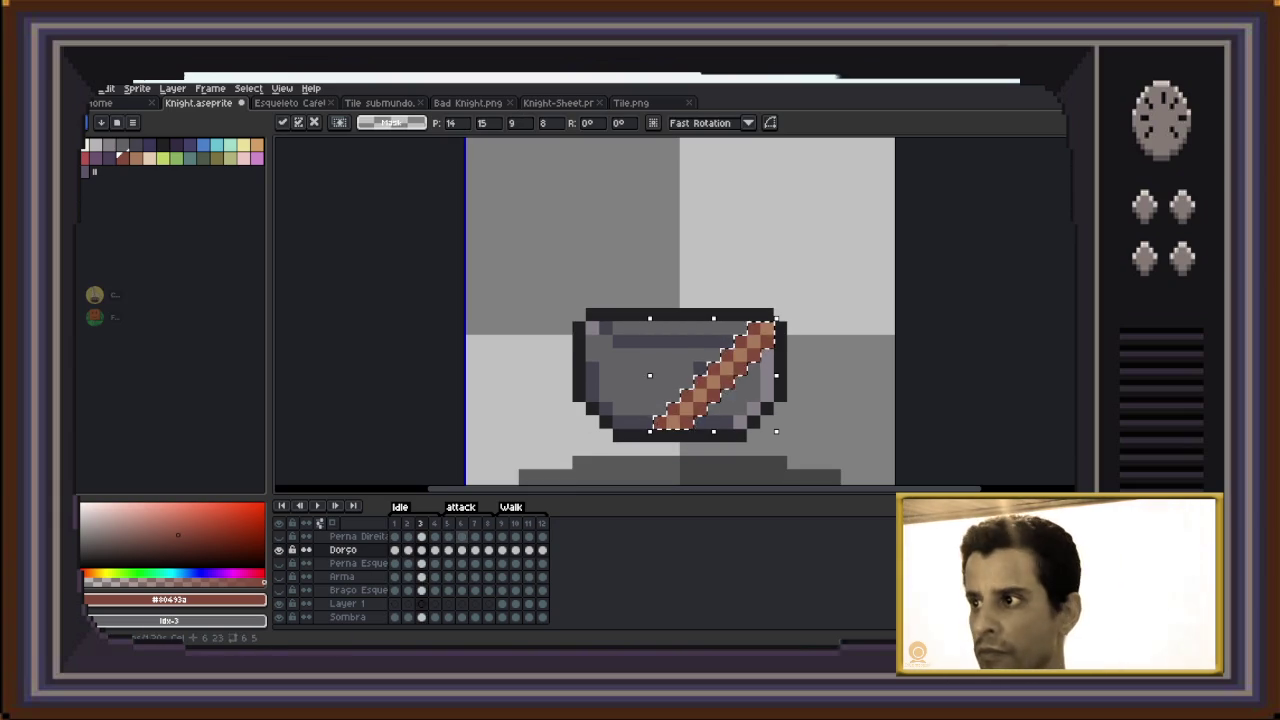
{"action": "key", "text": "Return"}
Paste the strap onto frame 4, nudged down one pixel, and onto frame 5
{"action": "key", "text": "Right"}
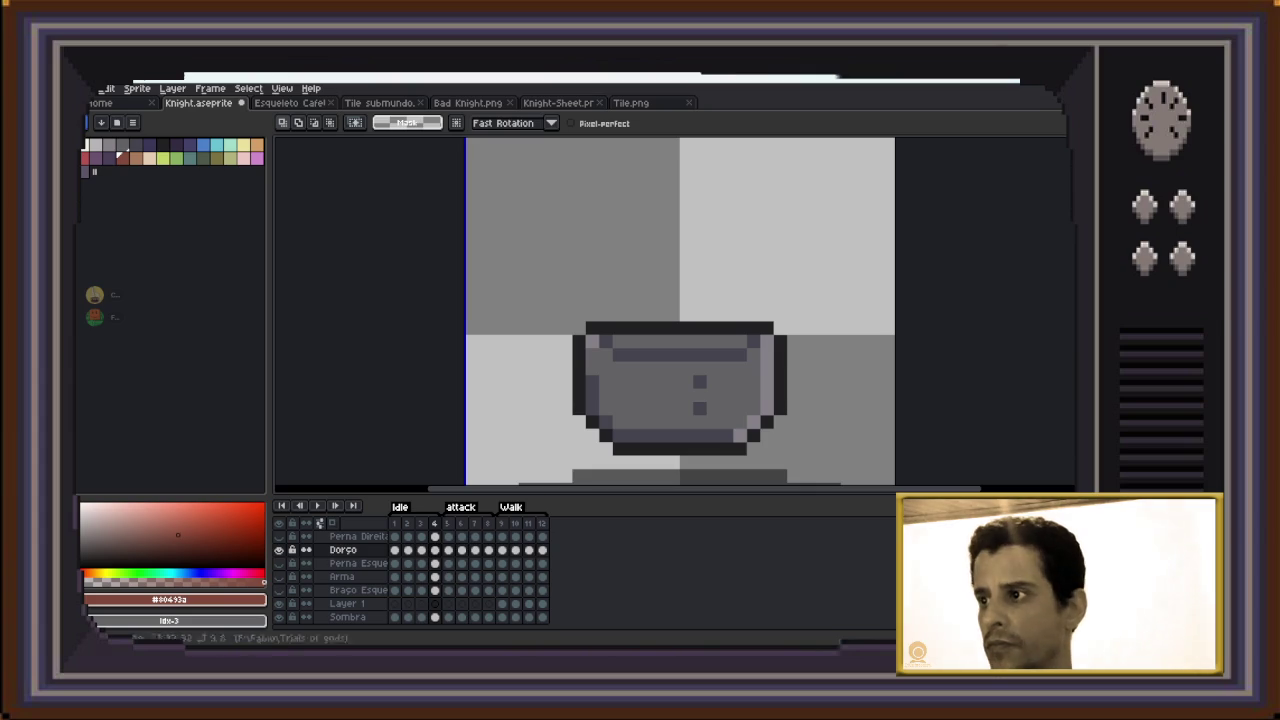
{"action": "key", "text": "ctrl+v"}
{"action": "key", "text": "Down"}
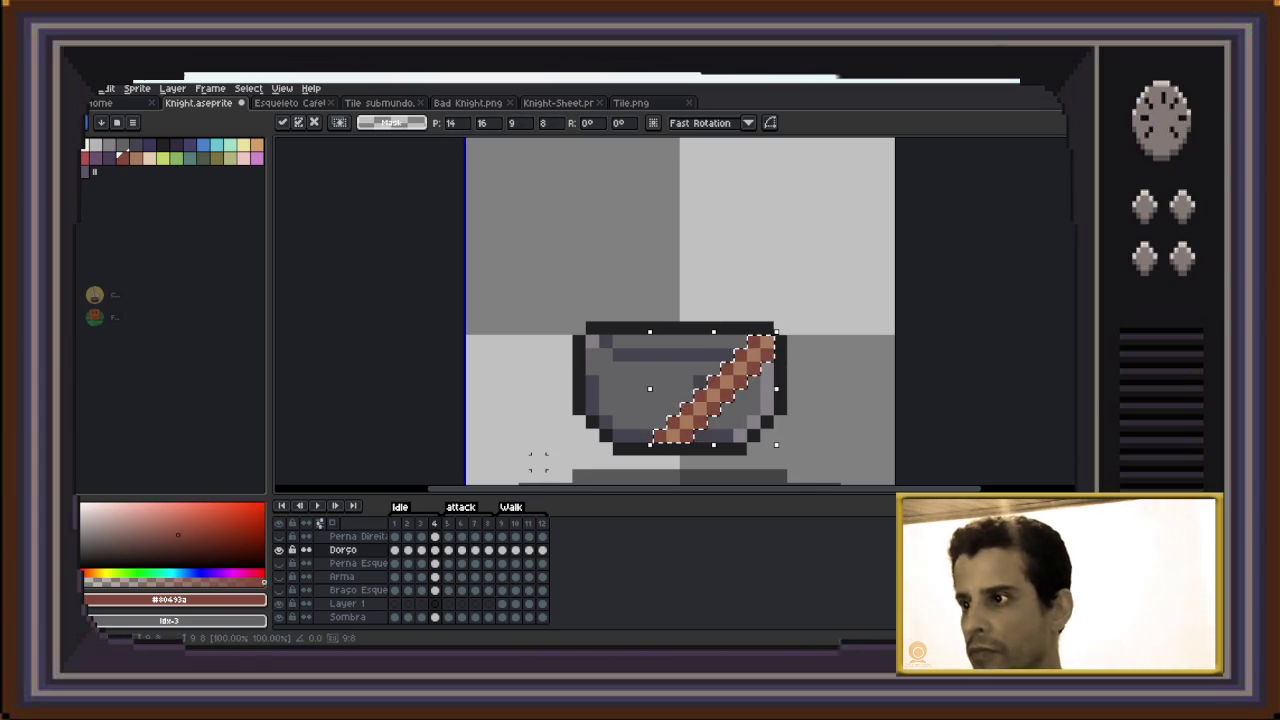
{"action": "key", "text": "Return"}
{"action": "key", "text": "Right"}
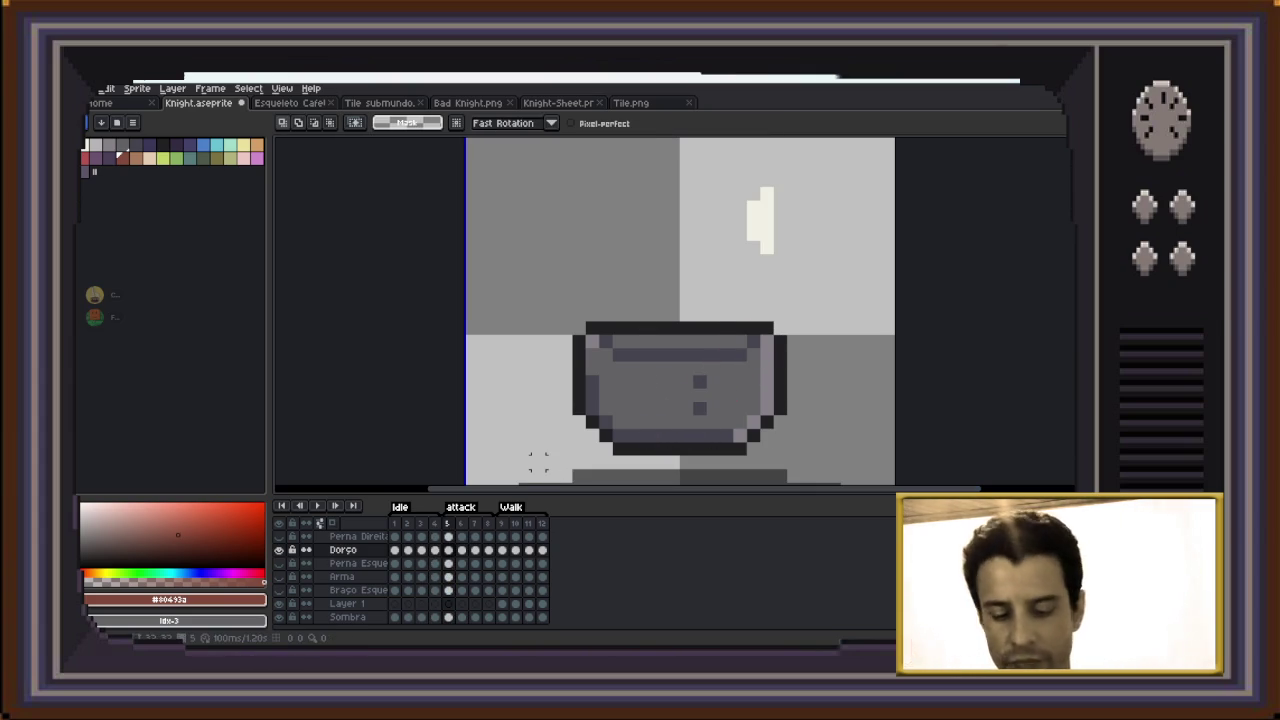
{"action": "key", "text": "ctrl+v"}
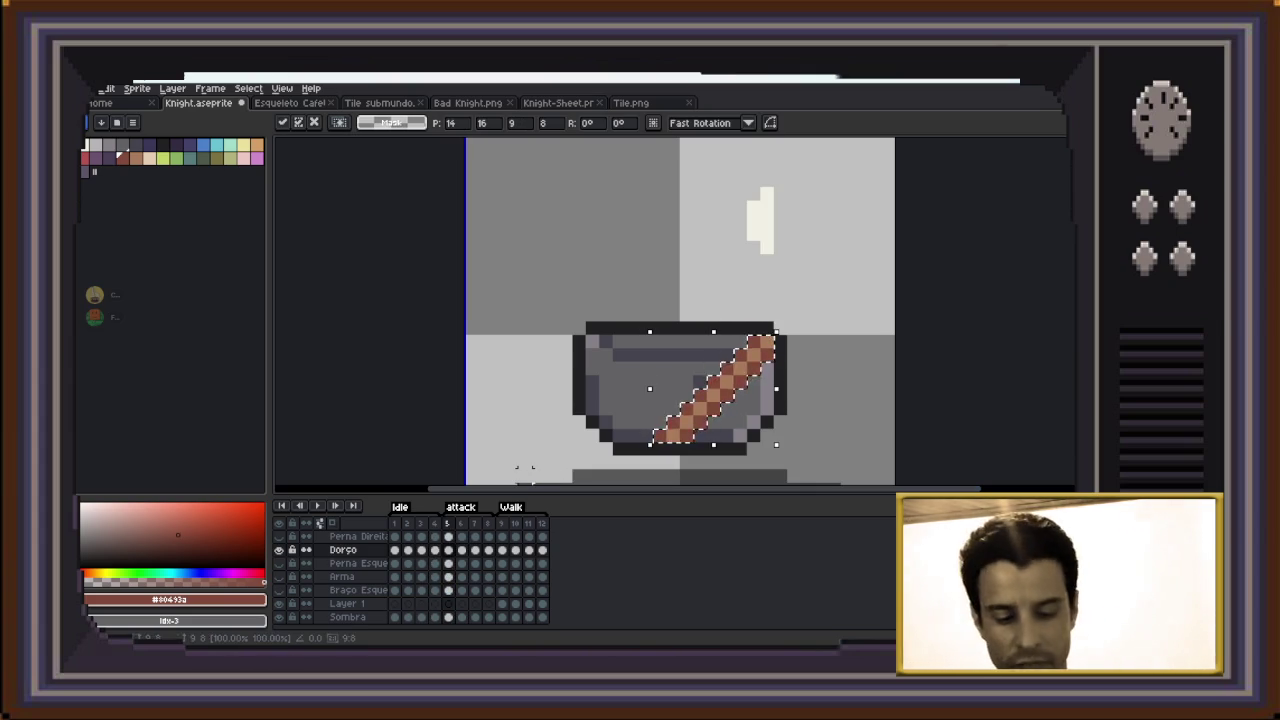
{"action": "key", "text": "Return"}
{"action": "key", "text": "Right"}
{"action": "key", "text": "ctrl+f"}
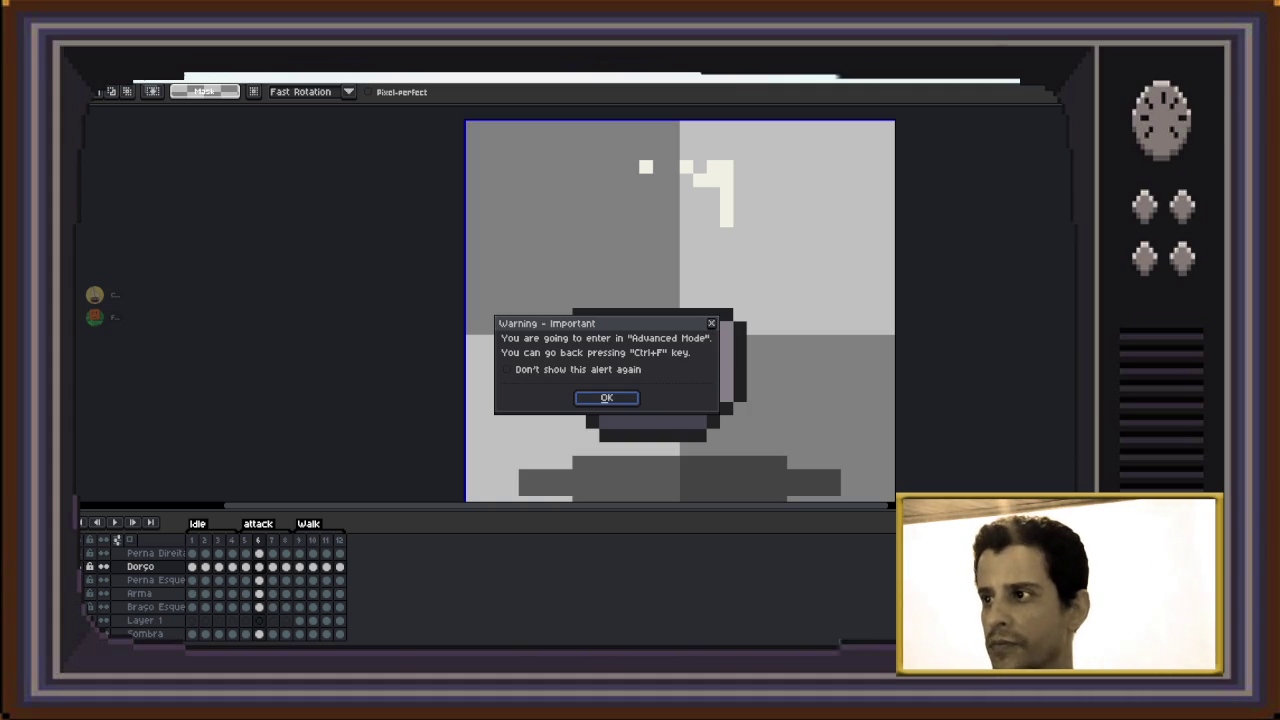
Dismiss the Advanced Mode warning, restore the full interface, and paste the strap onto frames 6 and 7
{"action": "left_click", "coordinate": [711, 323]}
{"action": "key", "text": "ctrl+f"}
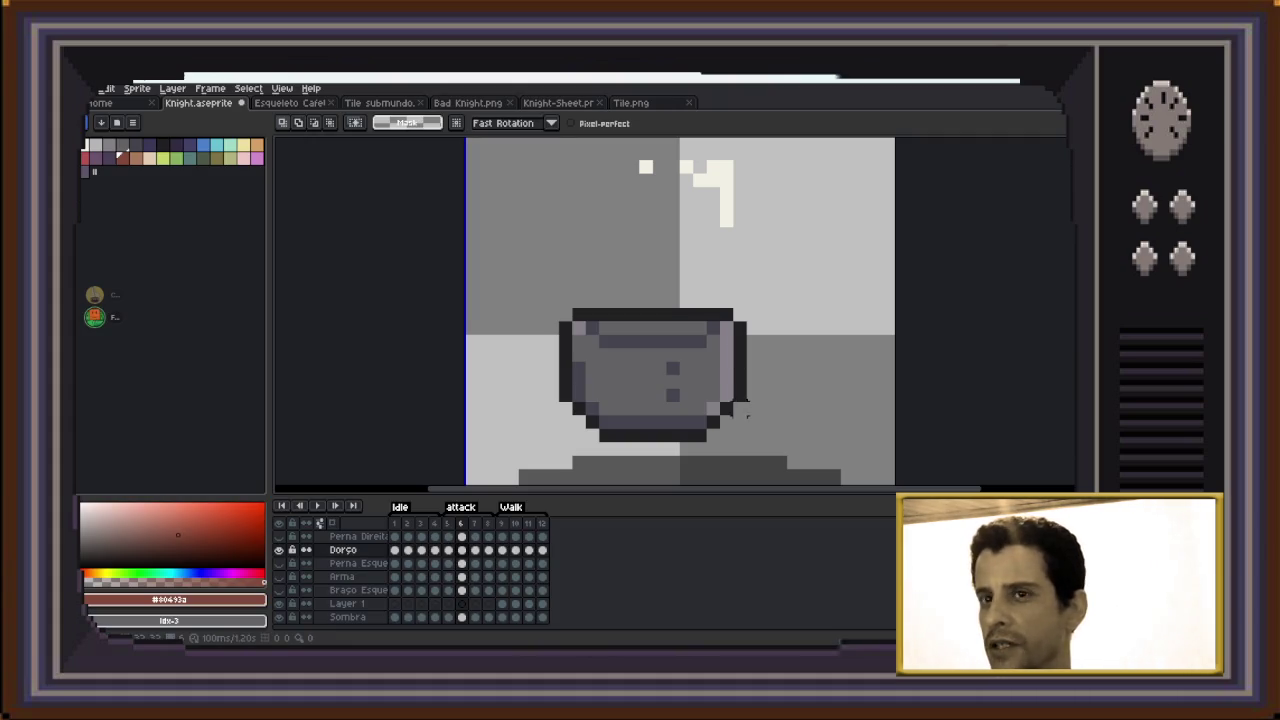
{"action": "key", "text": "ctrl+v"}
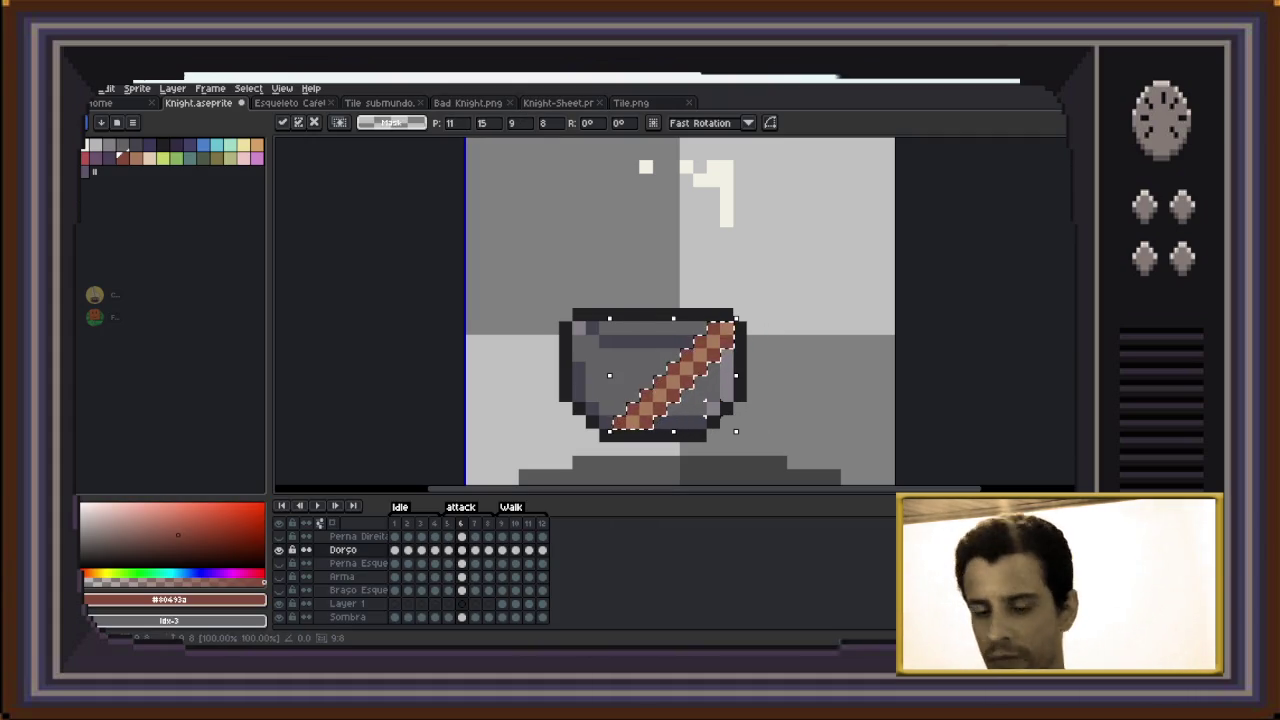
{"action": "key", "text": "Return"}
{"action": "key", "text": "Right"}
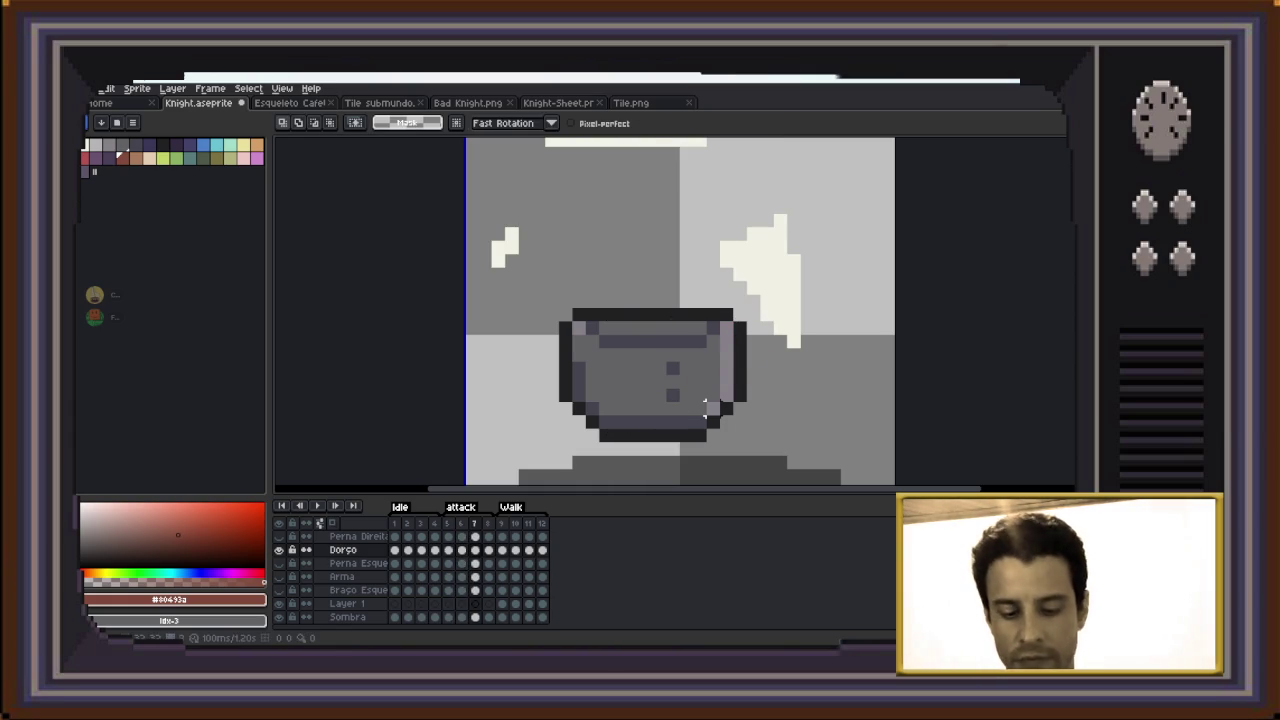
{"action": "key", "text": "ctrl+v"}
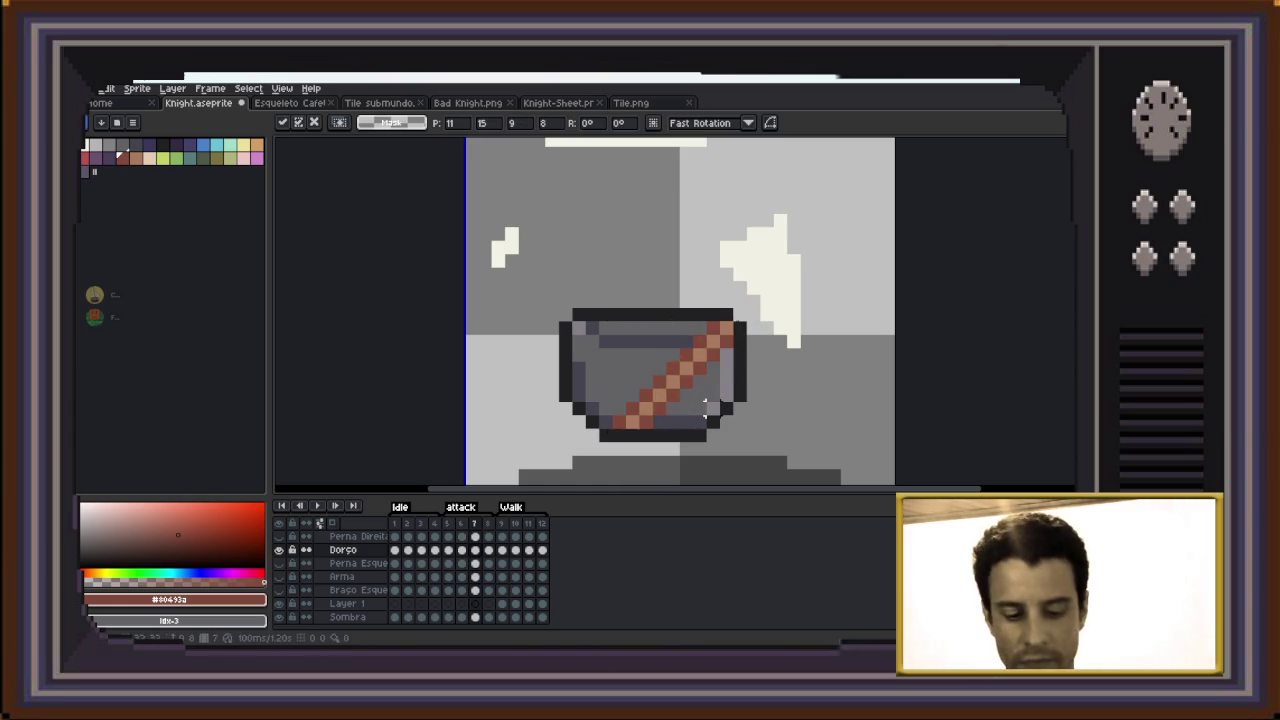
{"action": "key", "text": "Return"}
Paste the strap onto frames 8 and 9, nudging it left onto the torso
{"action": "key", "text": "Right"}
{"action": "key", "text": "ctrl+v"}
{"action": "key", "text": "Left"}
{"action": "key", "text": "Left"}
{"action": "key", "text": "Left"}
{"action": "key", "text": "Left"}
{"action": "key", "text": "Left"}
{"action": "key", "text": "Left"}
{"action": "key", "text": "Left"}
{"action": "key", "text": "Down"}
{"action": "key", "text": "Left"}
{"action": "key", "text": "Left"}
{"action": "key", "text": "Left"}
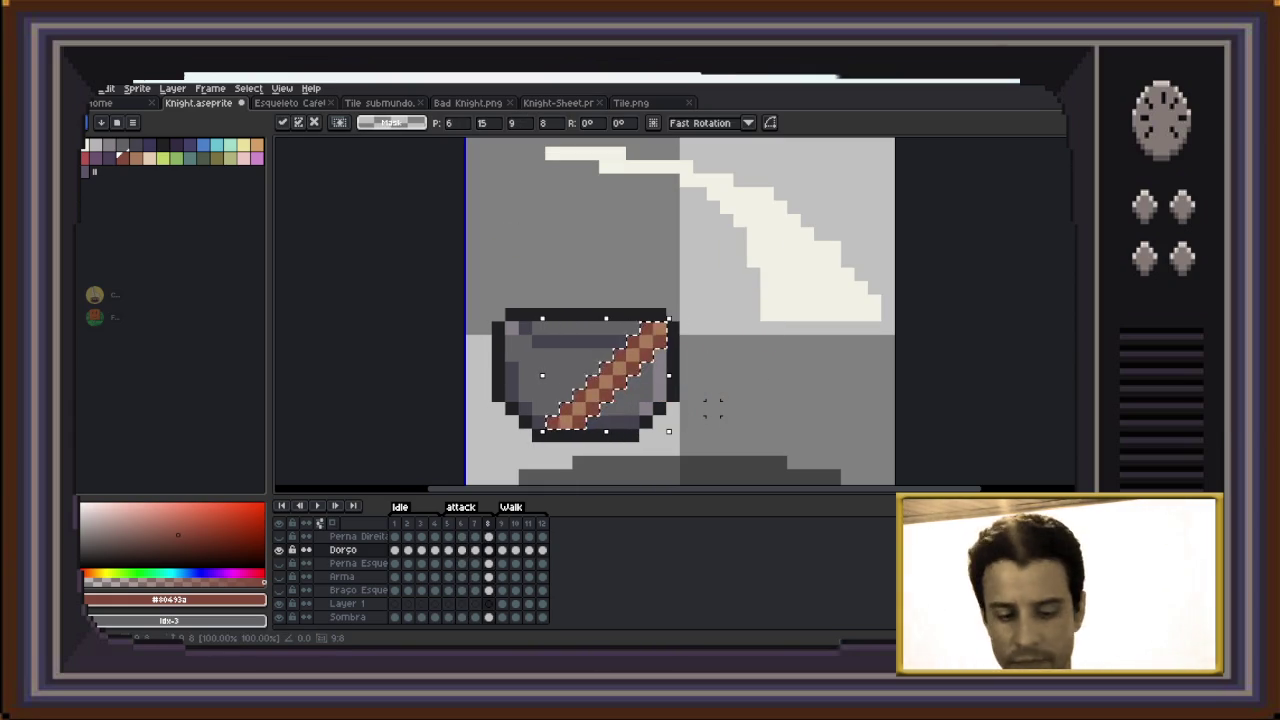
{"action": "key", "text": "Return"}
{"action": "key", "text": "Right"}
{"action": "key", "text": "ctrl+v"}
{"action": "key", "text": "Left"}
{"action": "key", "text": "Left"}
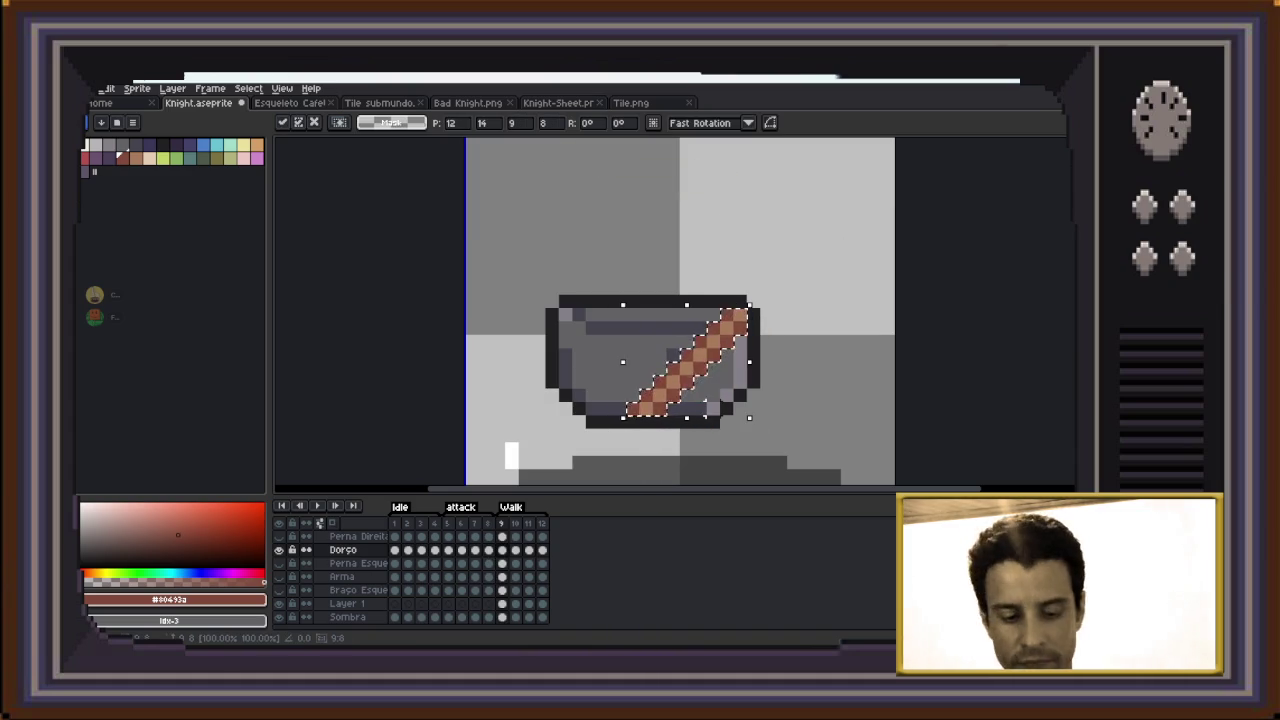
{"action": "key", "text": "Return"}
Paste the strap onto frames 10 and 11, shifting it left onto the torso
{"action": "key", "text": "Right"}
{"action": "key", "text": "ctrl+v"}
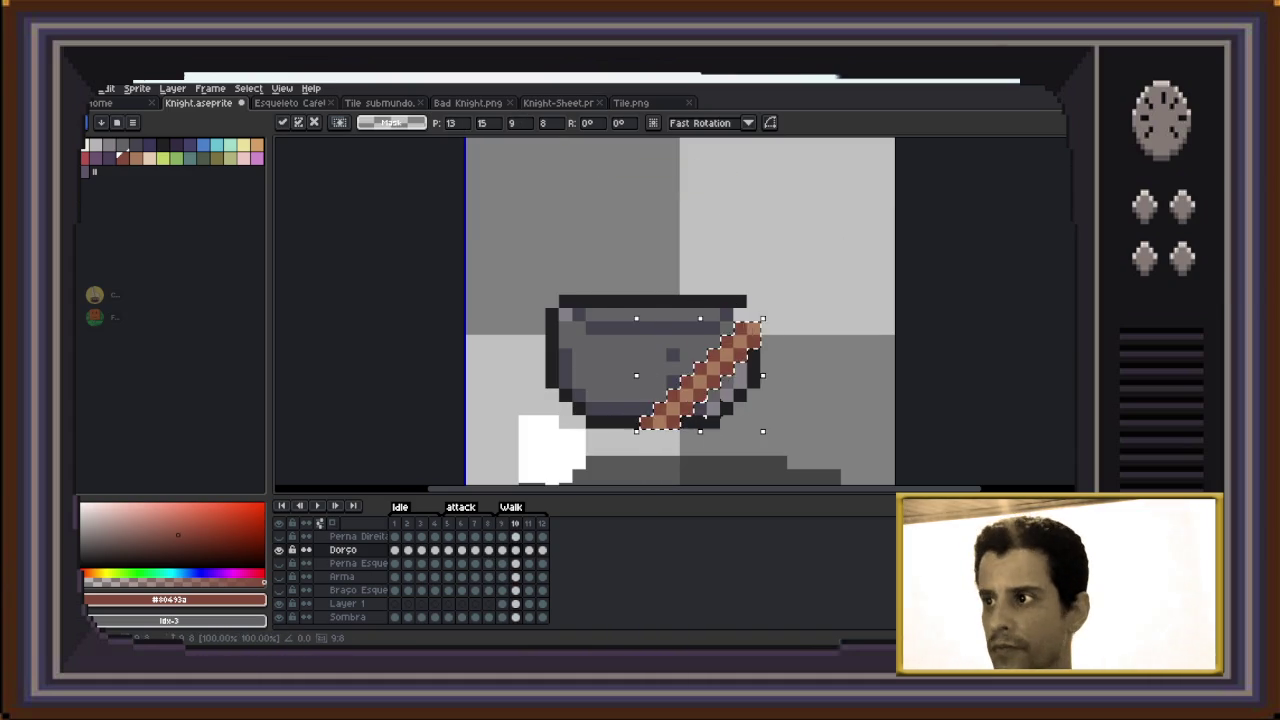
{"action": "key", "text": "Left"}
{"action": "key", "text": "Return"}
{"action": "key", "text": "Right"}
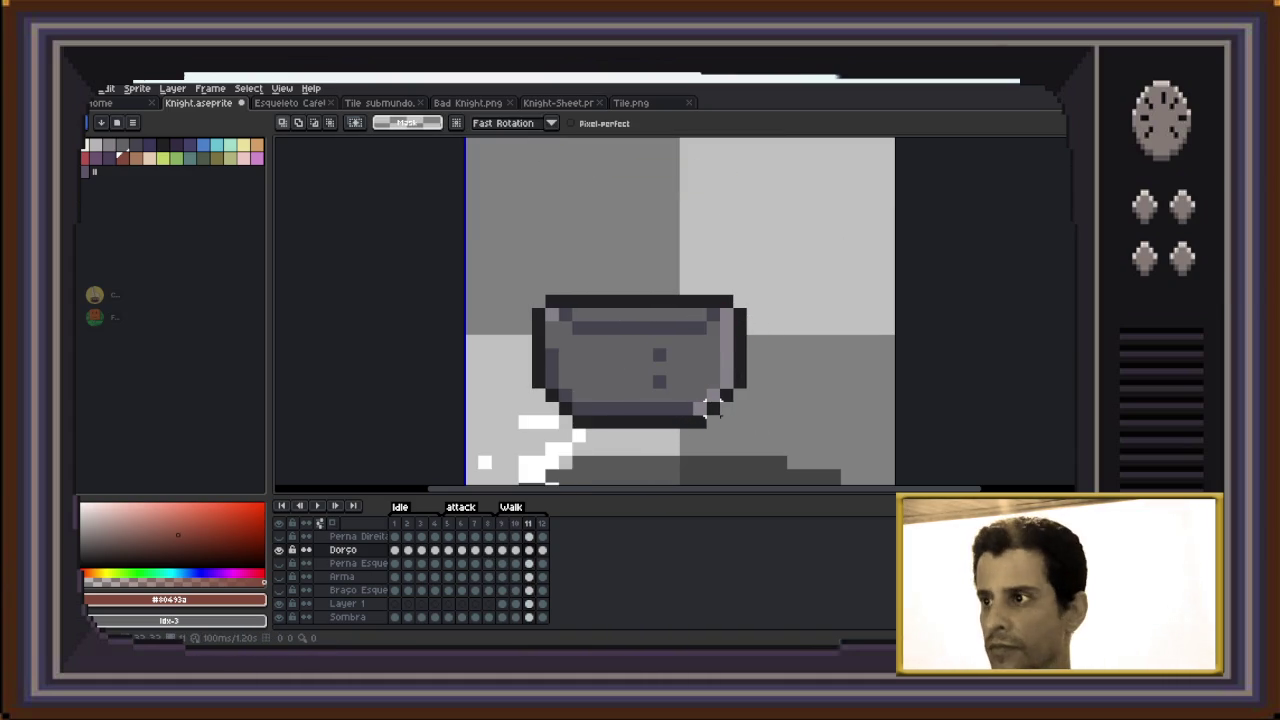
{"action": "key", "text": "ctrl+v"}
{"action": "key", "text": "Left"}
{"action": "key", "text": "Left"}
{"action": "key", "text": "Left"}
{"action": "key", "text": "Return"}
Paste the strap onto frame 12, shifted about three pixels left, and return to frame 1
{"action": "key", "text": "Right"}
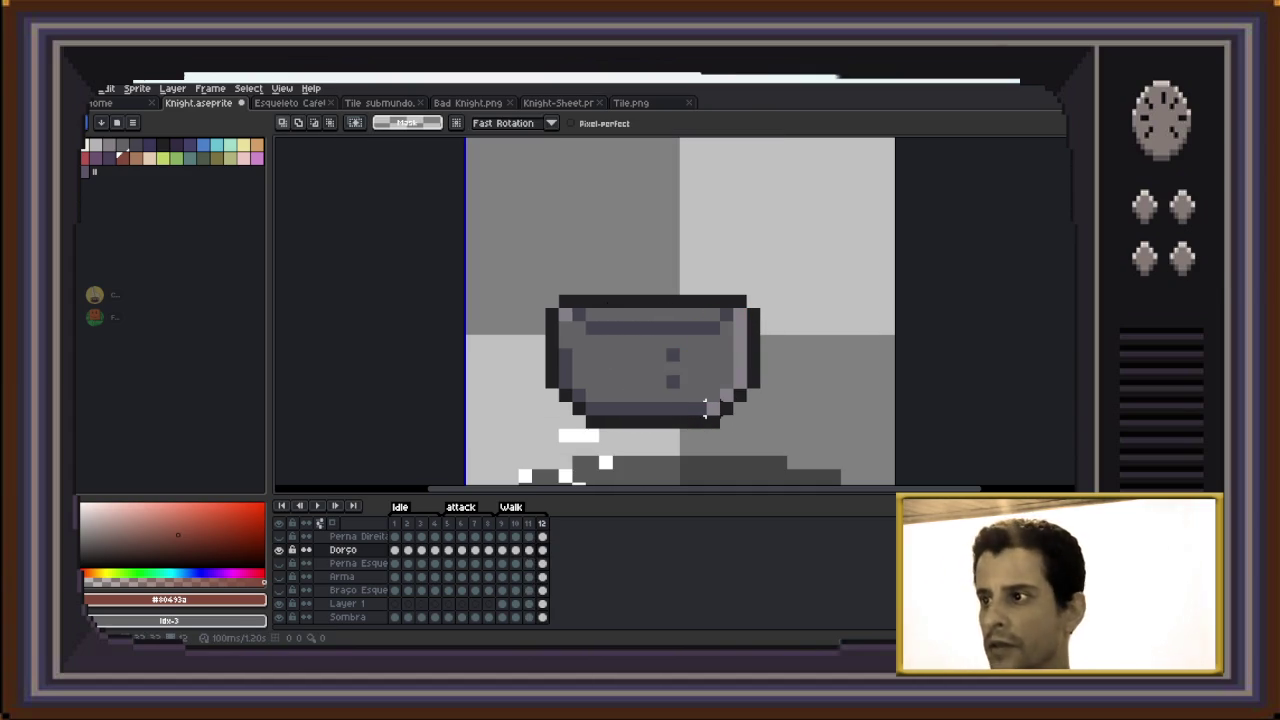
{"action": "key", "text": "ctrl+v"}
{"action": "key", "text": "Left"}
{"action": "key", "text": "Left"}
{"action": "key", "text": "Left"}
{"action": "key", "text": "Up"}
{"action": "key", "text": "Right"}
{"action": "key", "text": "Return"}
{"action": "key", "text": "Right"}
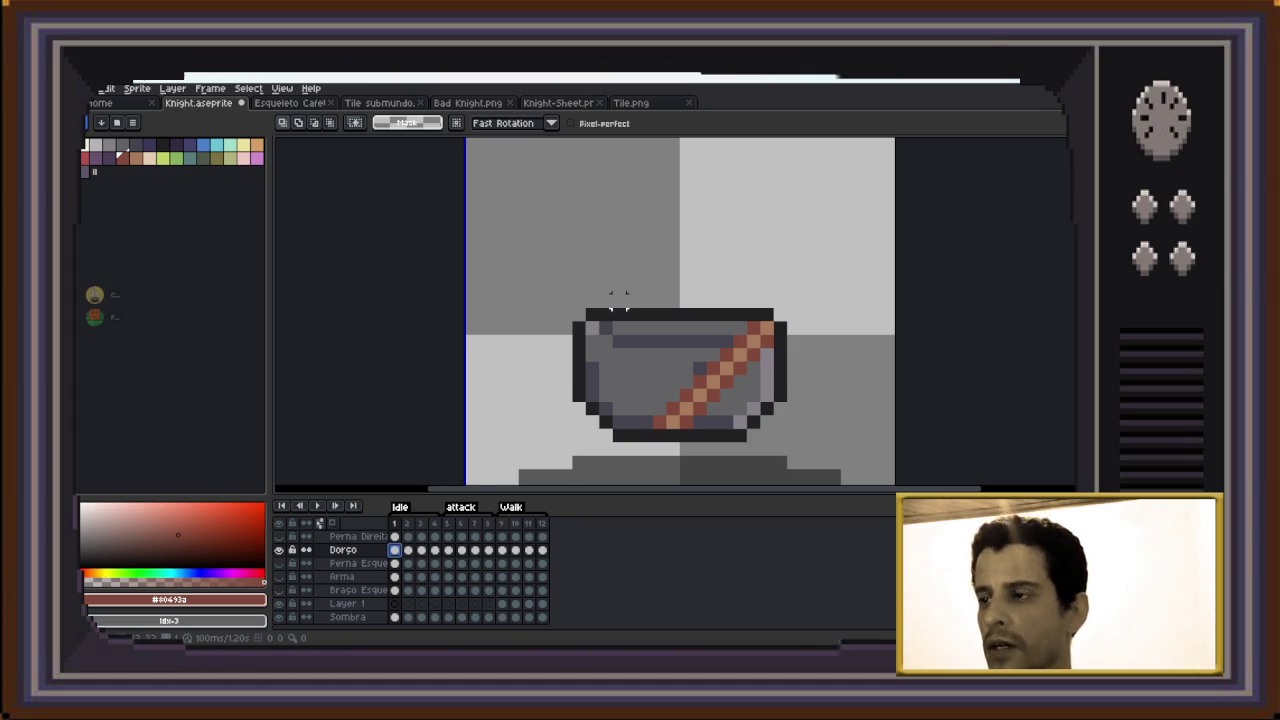
Draw a red shoulder piece above the torso's upper-left corner and copy it for the other frames
{"action": "key", "text": "i"}
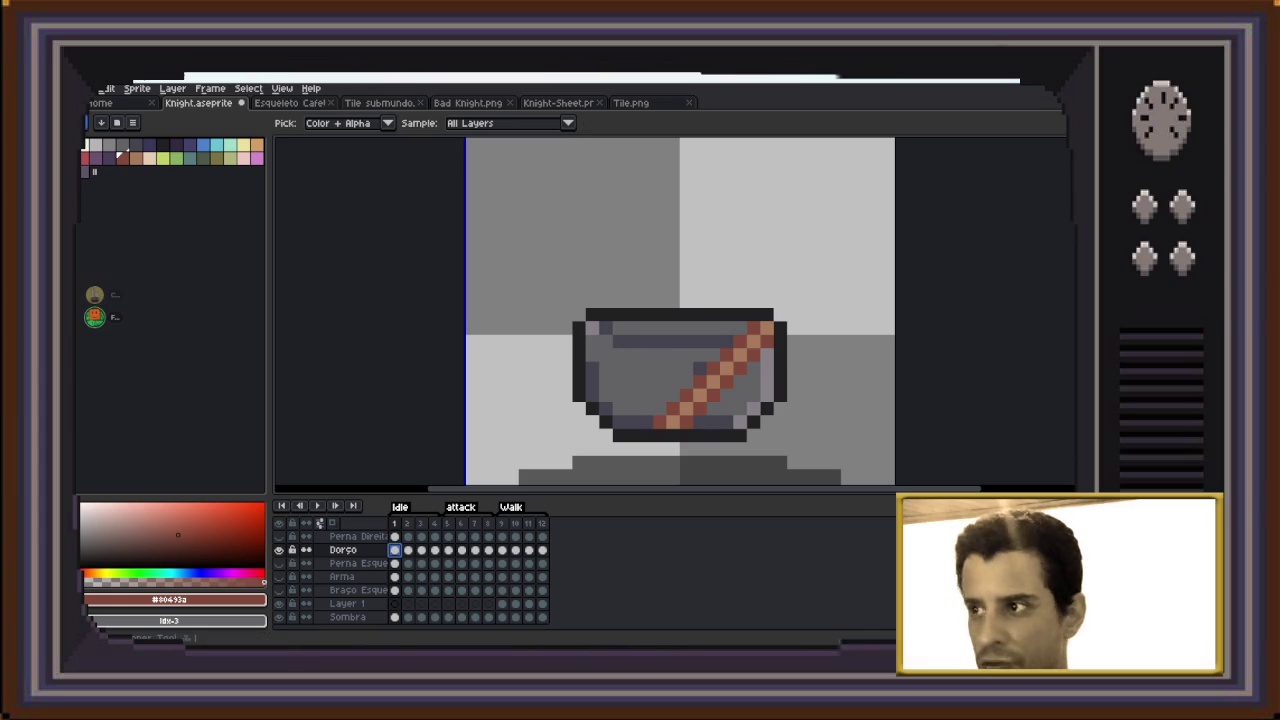
{"action": "key", "text": "b"}
{"action": "left_click", "coordinate": [551, 287]}
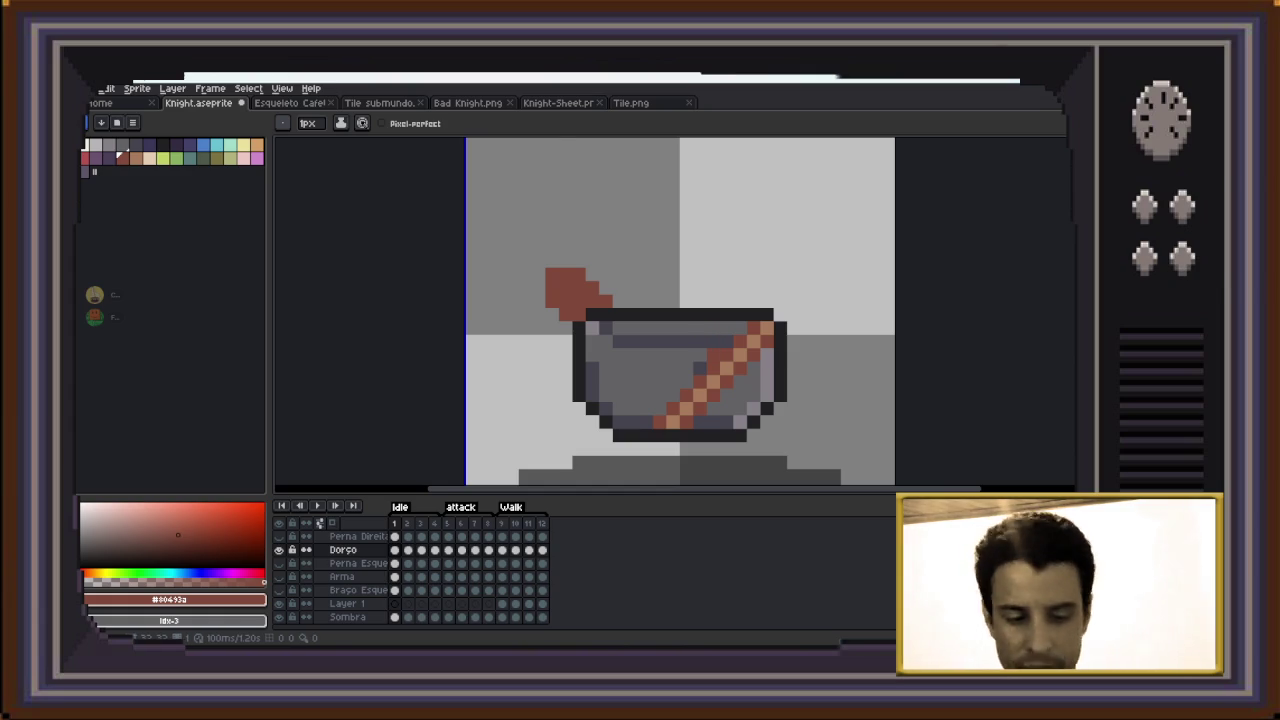
{"action": "key", "text": "m"}
{"action": "left_click_drag", "start_coordinate": [546, 269], "coordinate": [578, 290]}
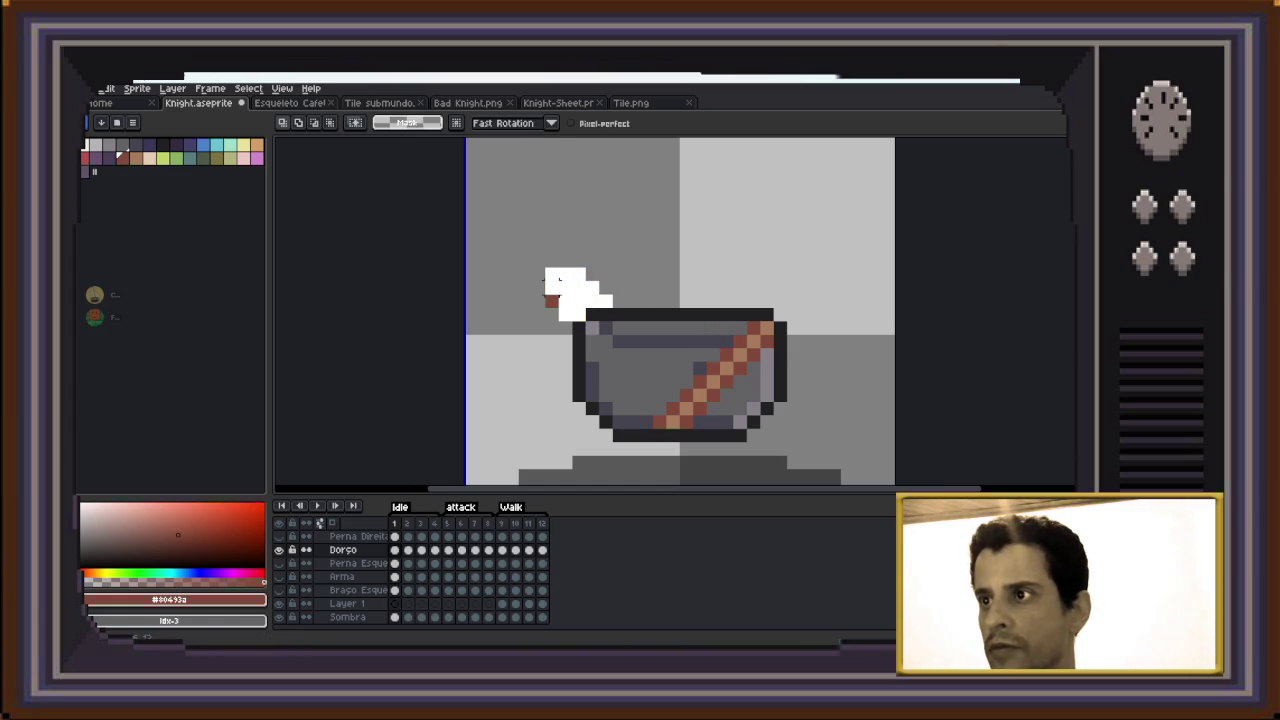
{"action": "key", "text": "ctrl+d"}
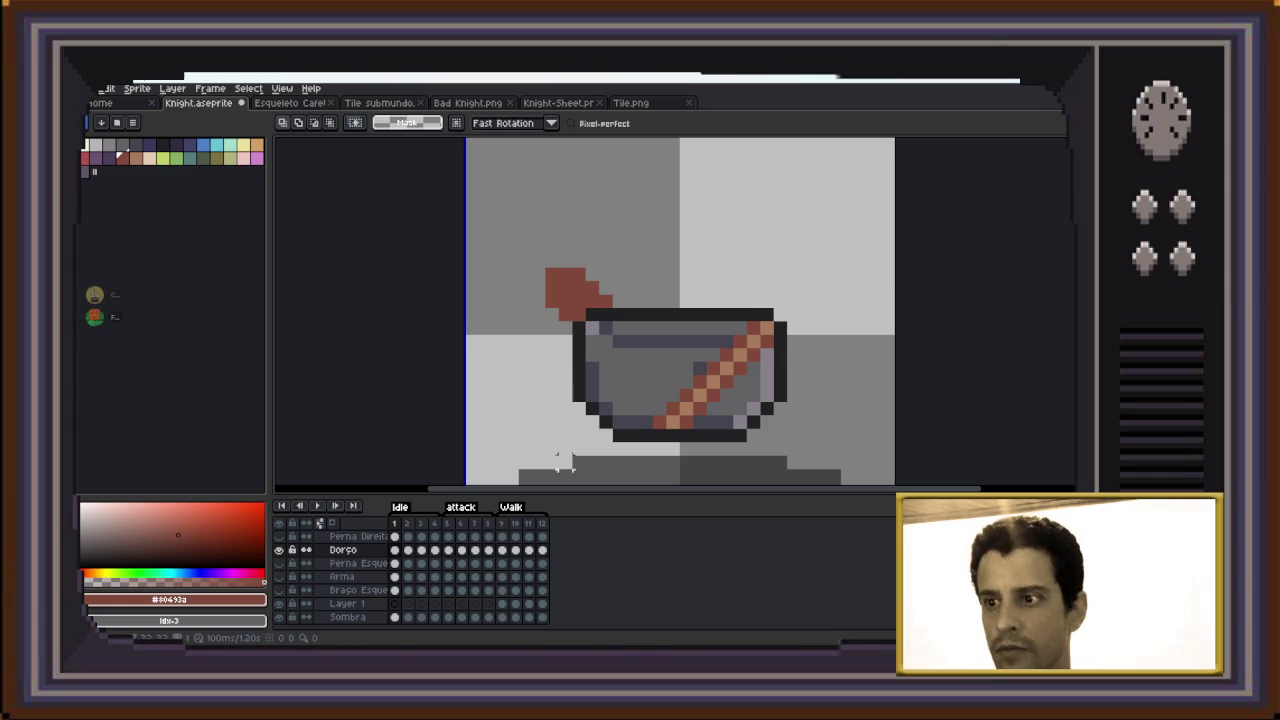
{"action": "key", "text": "Right"}
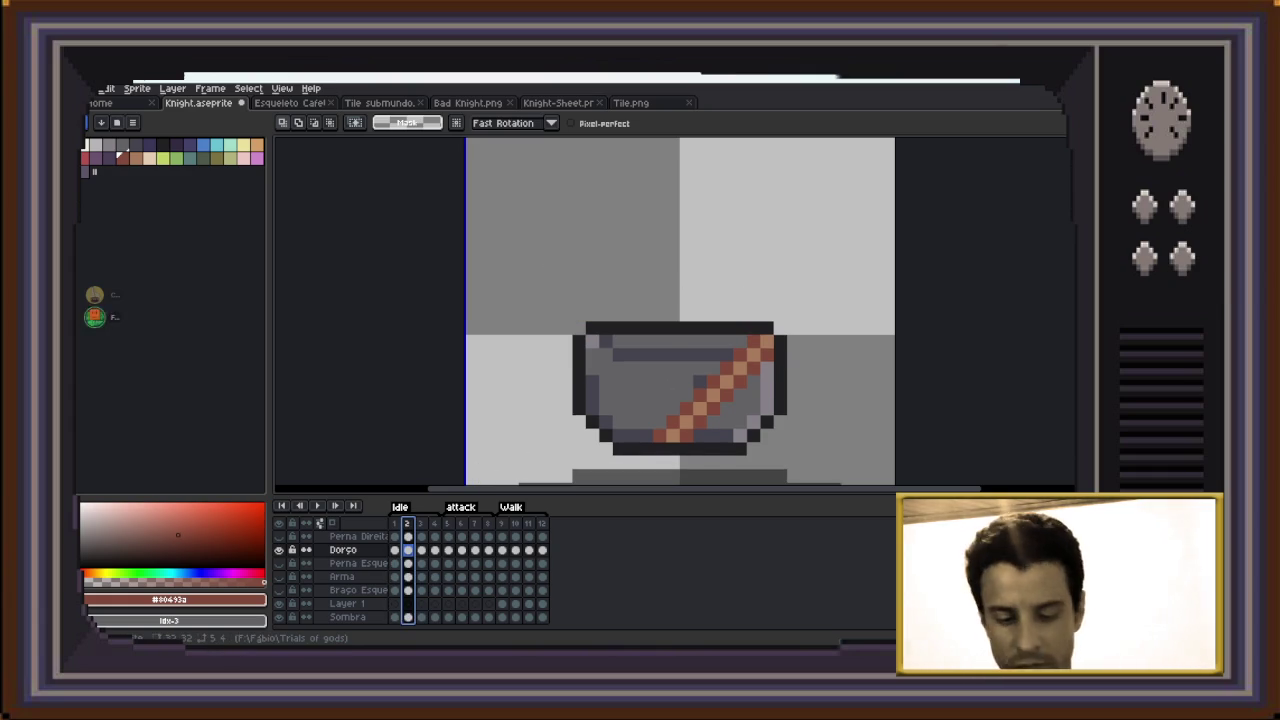
Paste the red shoulder piece onto frames 2–5, nudging it down to fit each torso
{"action": "key", "text": "ctrl+v"}
{"action": "key", "text": "Down"}
{"action": "key", "text": "Return"}
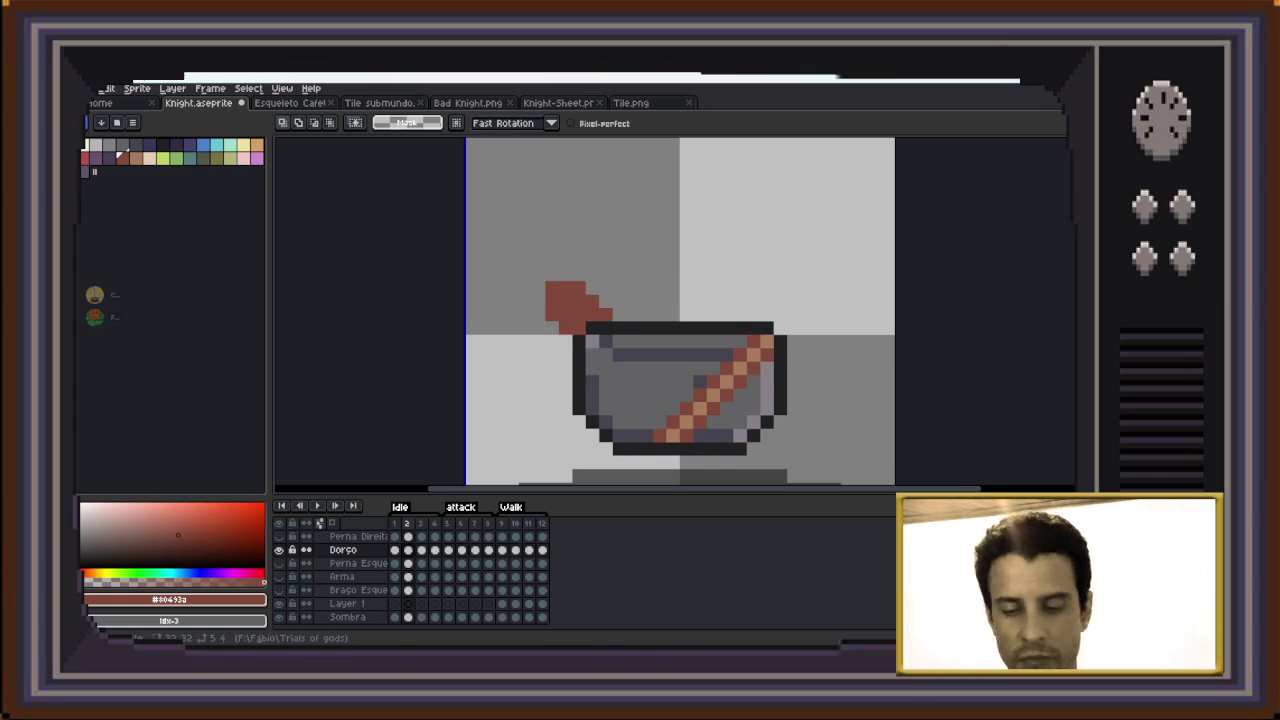
{"action": "key", "text": "Right"}
{"action": "key", "text": "ctrl+v"}
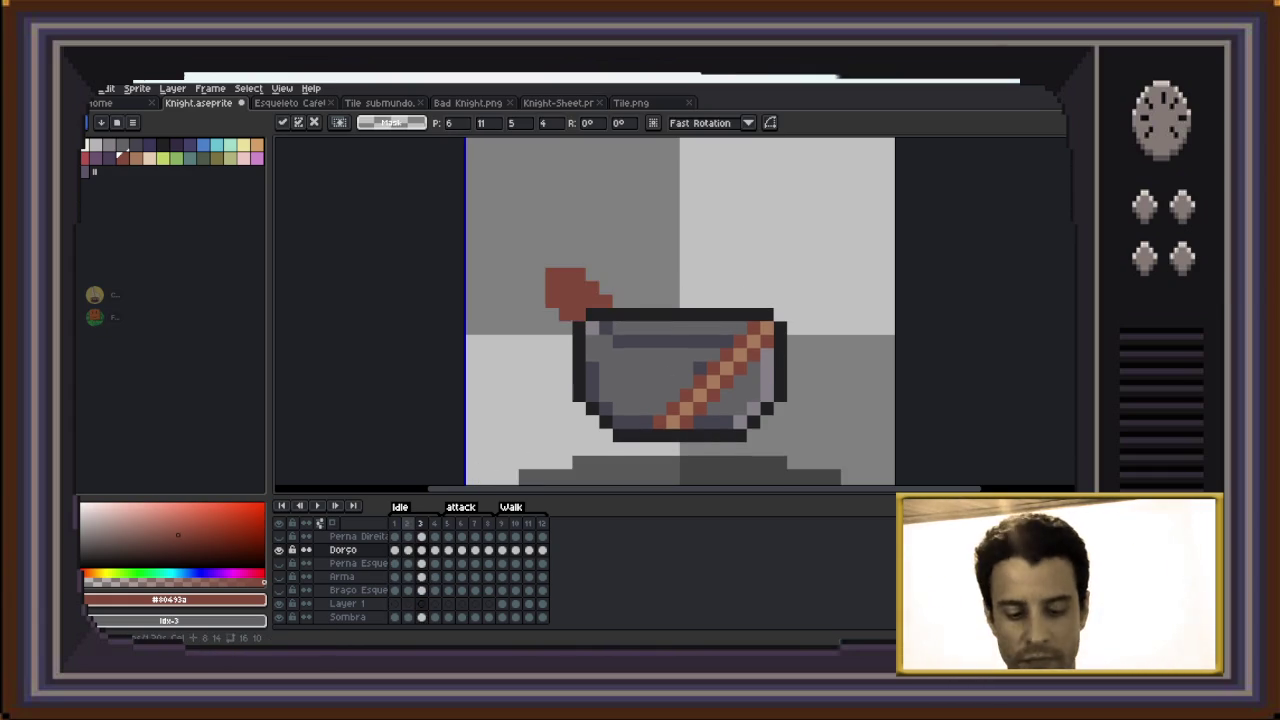
{"action": "key", "text": "Return"}
{"action": "key", "text": "Right"}
{"action": "key", "text": "ctrl+v"}
{"action": "key", "text": "Down"}
{"action": "key", "text": "Return"}
{"action": "key", "text": "Right"}
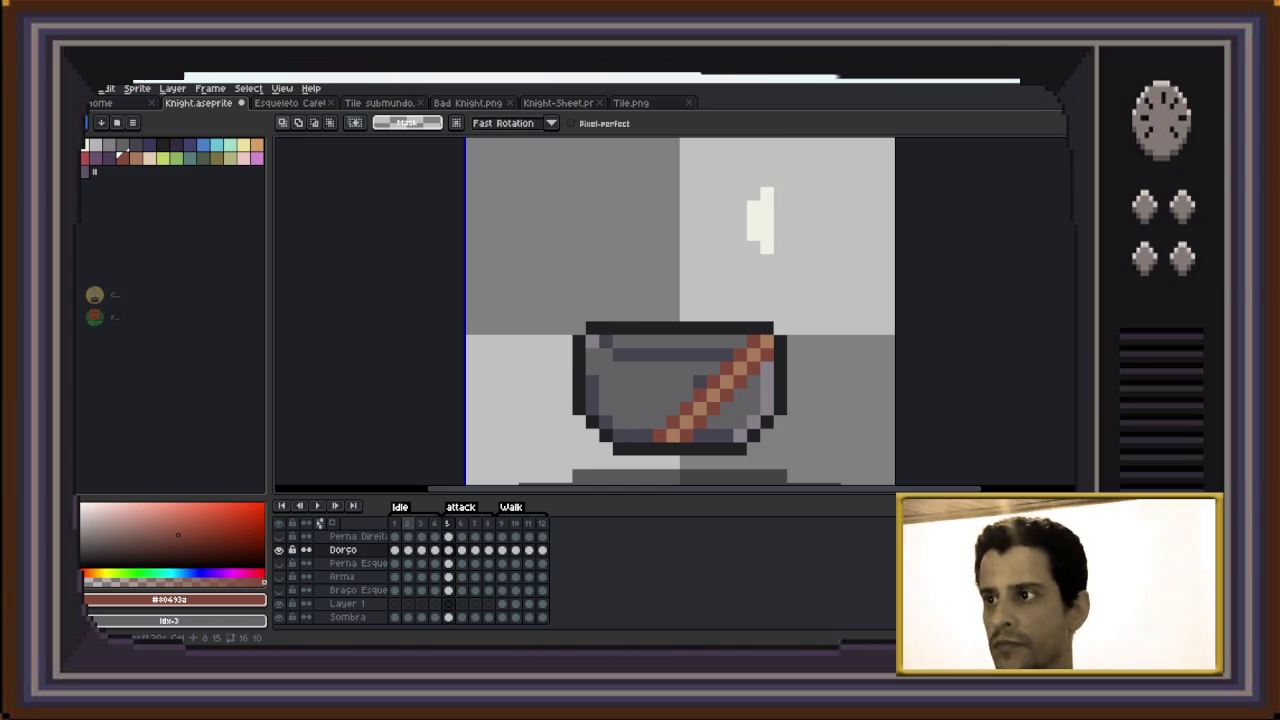
{"action": "key", "text": "ctrl+v"}
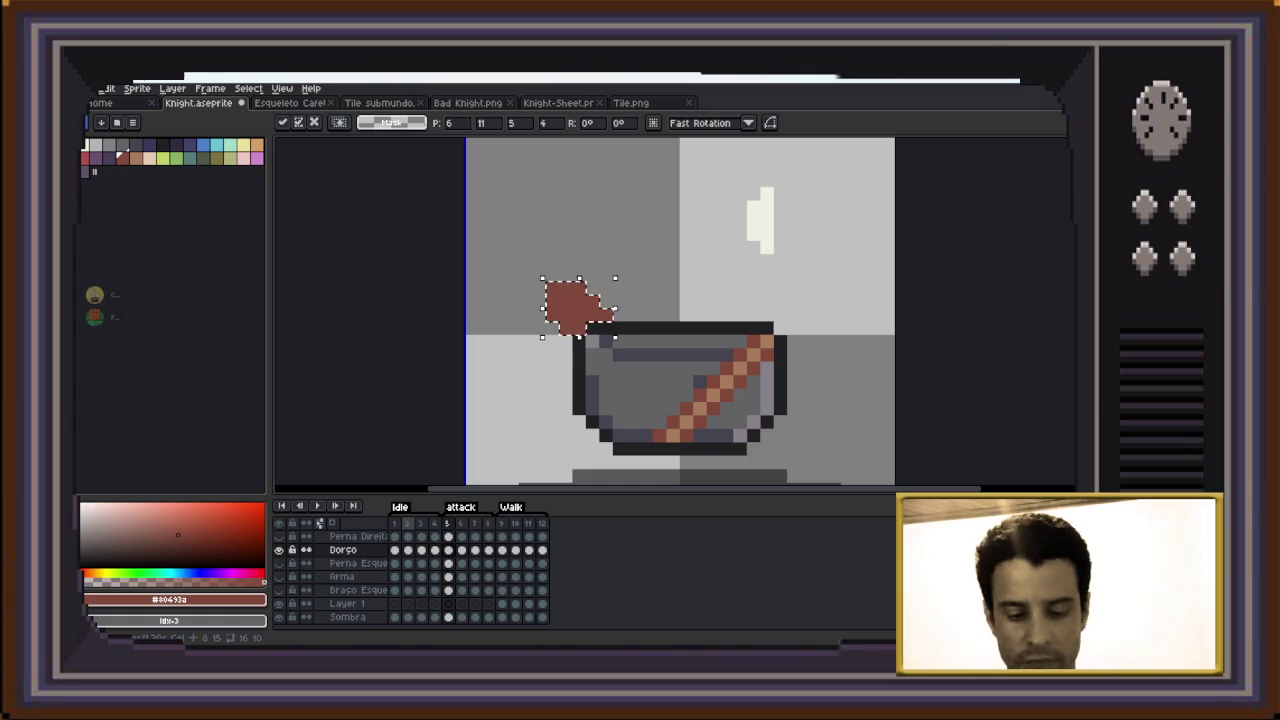
{"action": "key", "text": "Return"}
{"action": "key", "text": "Right"}
Paste and fit the shoulder piece on frames 6–9, shifting it left on frame 8
{"action": "key", "text": "ctrl+v"}
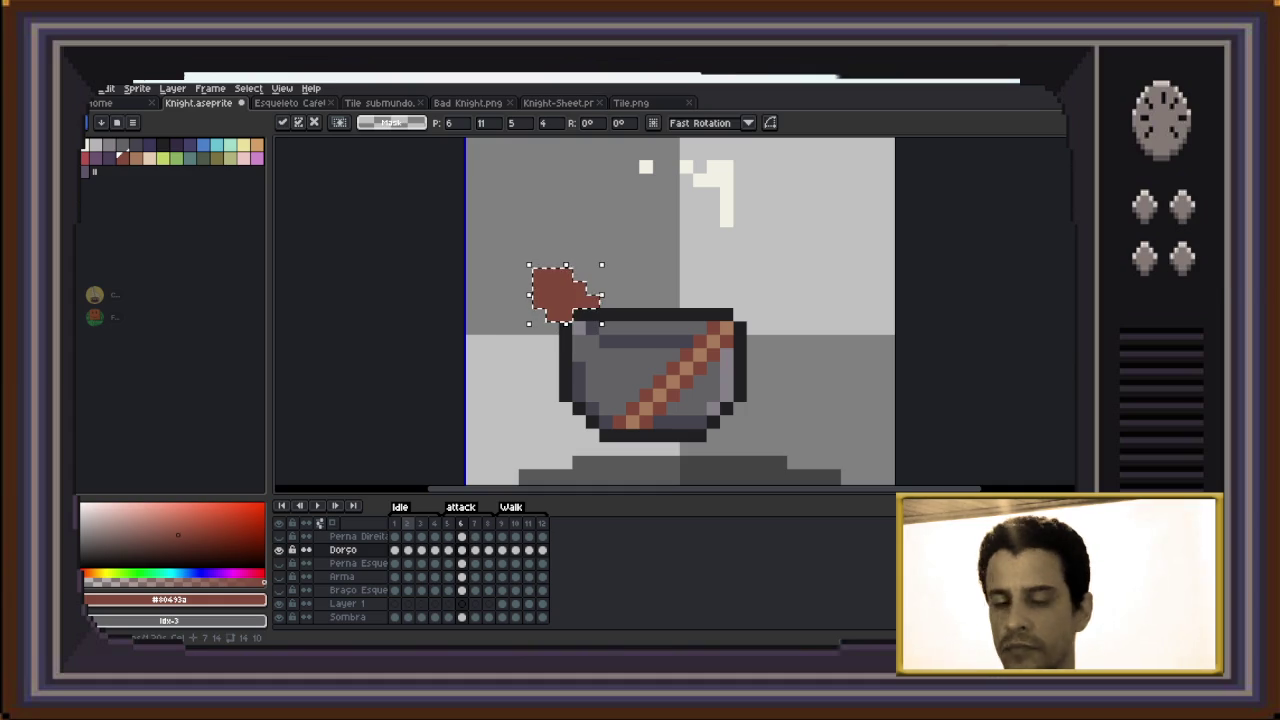
{"action": "key", "text": "Return"}
{"action": "key", "text": "Right"}
{"action": "key", "text": "ctrl+v"}
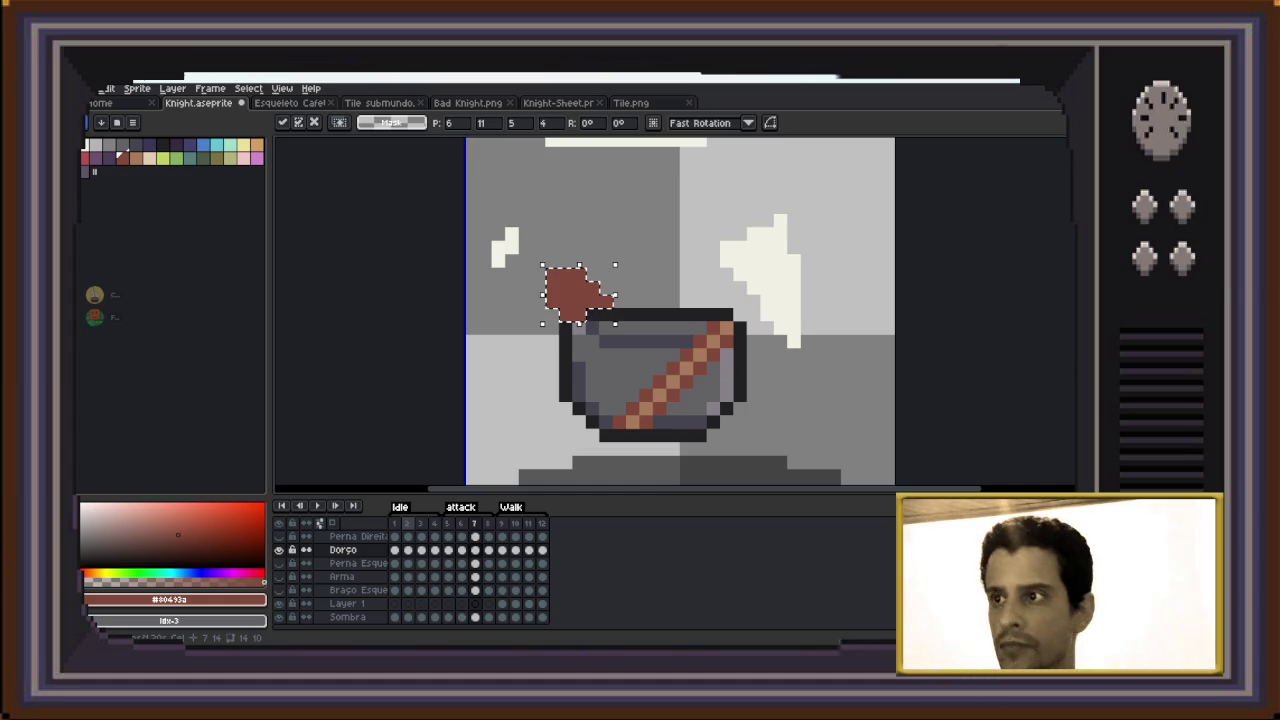
{"action": "key", "text": "Return"}
{"action": "key", "text": "Right"}
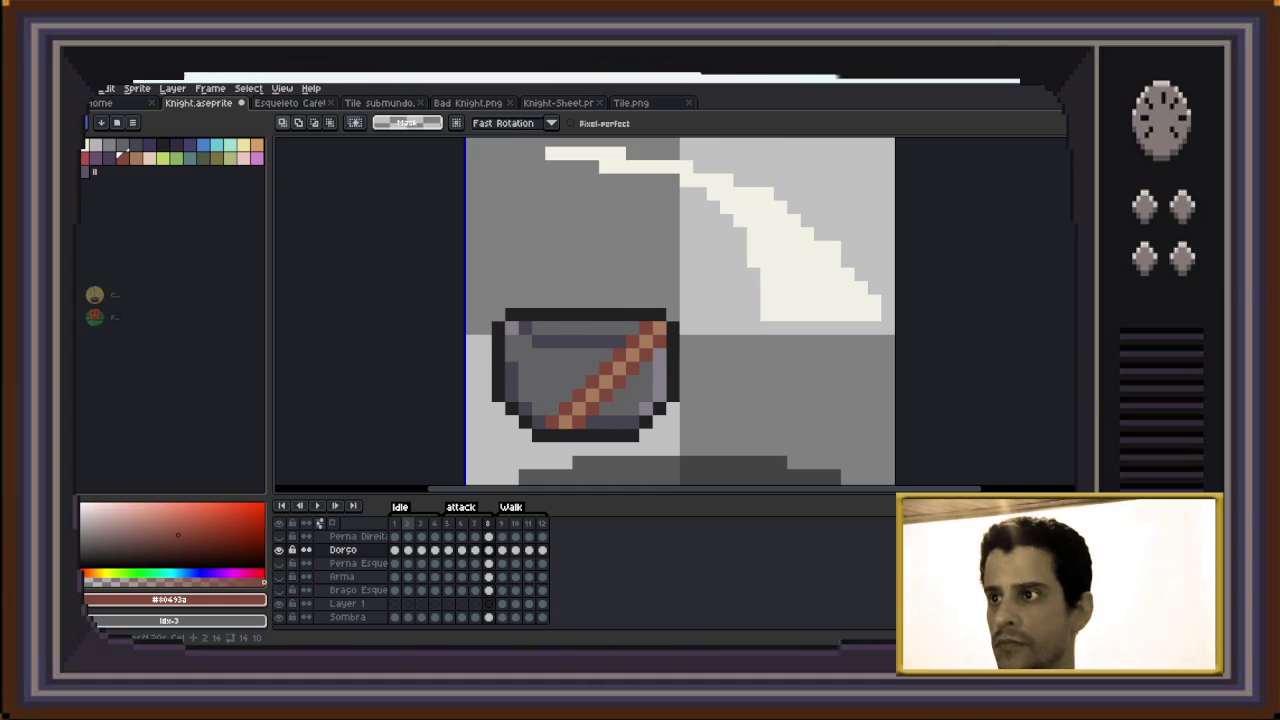
{"action": "key", "text": "ctrl+v"}
{"action": "key", "text": "Left"}
{"action": "key", "text": "Left"}
{"action": "key", "text": "Left"}
{"action": "key", "text": "Left"}
{"action": "key", "text": "Left"}
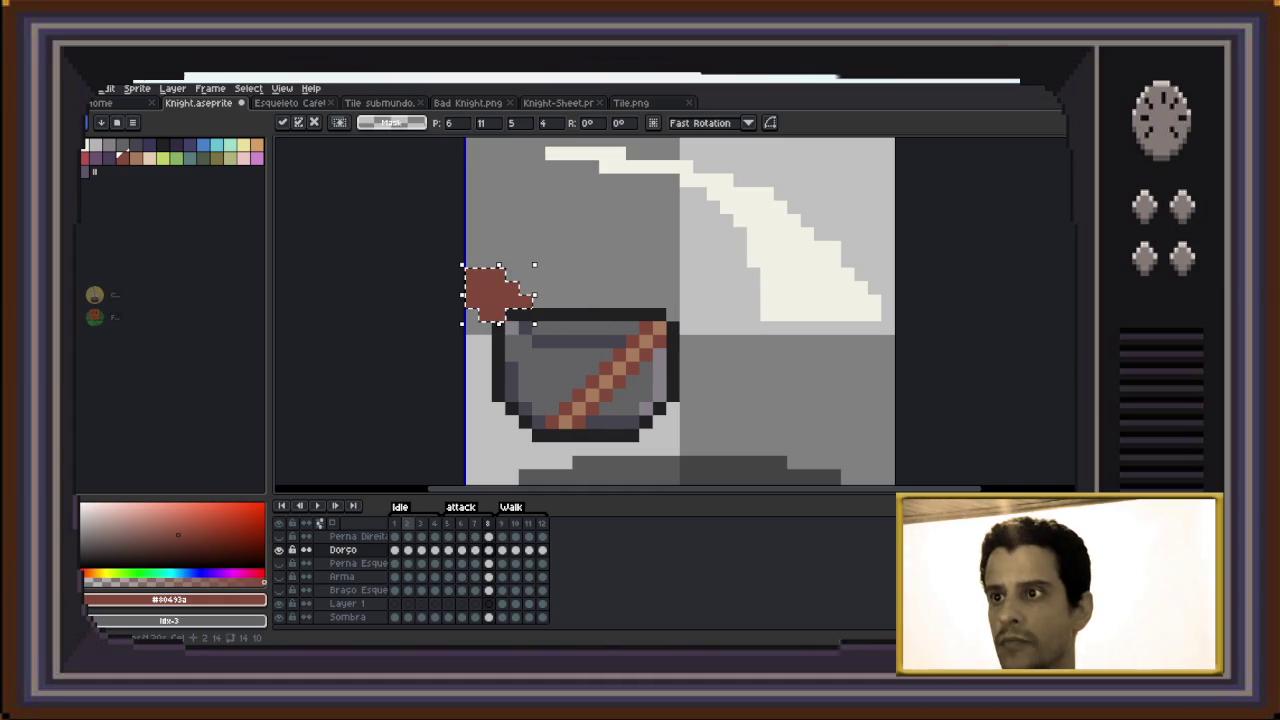
{"action": "key", "text": "Return"}
{"action": "key", "text": "Right"}
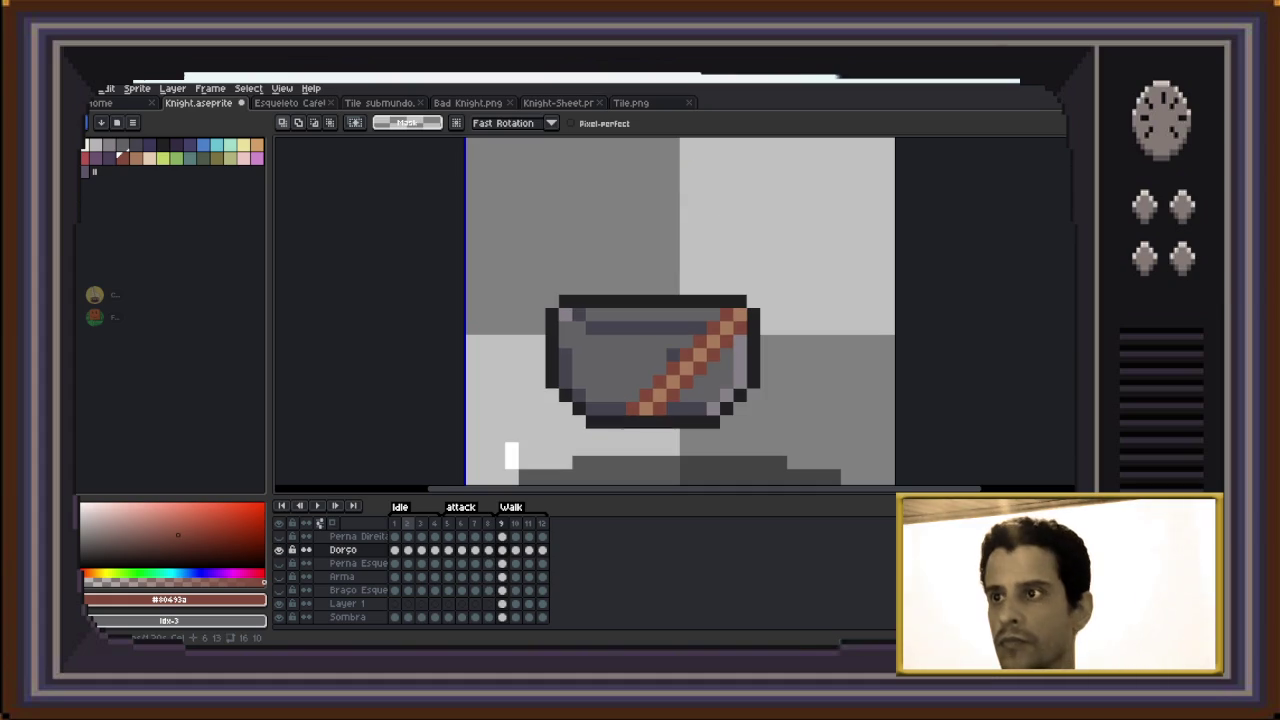
{"action": "key", "text": "ctrl+v"}
{"action": "key", "text": "Up"}
{"action": "key", "text": "Up"}
{"action": "key", "text": "Down"}
{"action": "key", "text": "Return"}
{"action": "key", "text": "Right"}
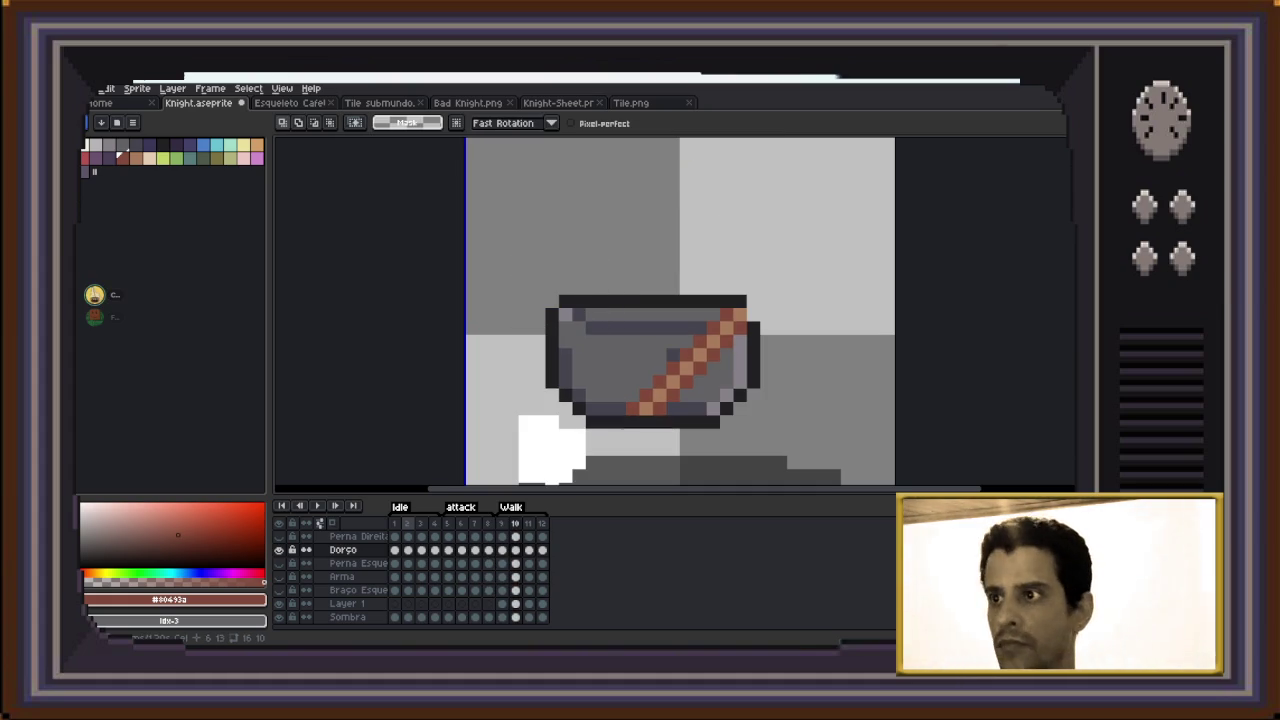
Paste the shoulder piece onto frames 10–12, nudging it left and up, then return to frame 1
{"action": "key", "text": "ctrl+v"}
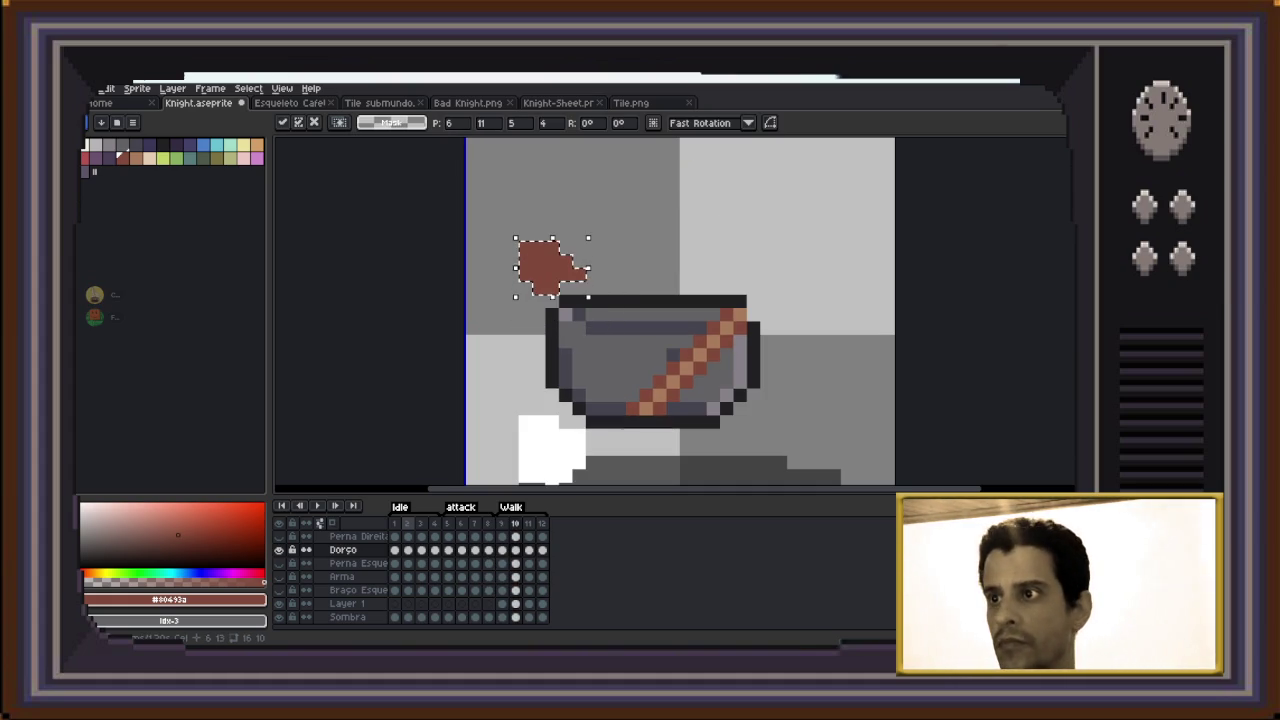
{"action": "key", "text": "Return"}
{"action": "key", "text": "Right"}
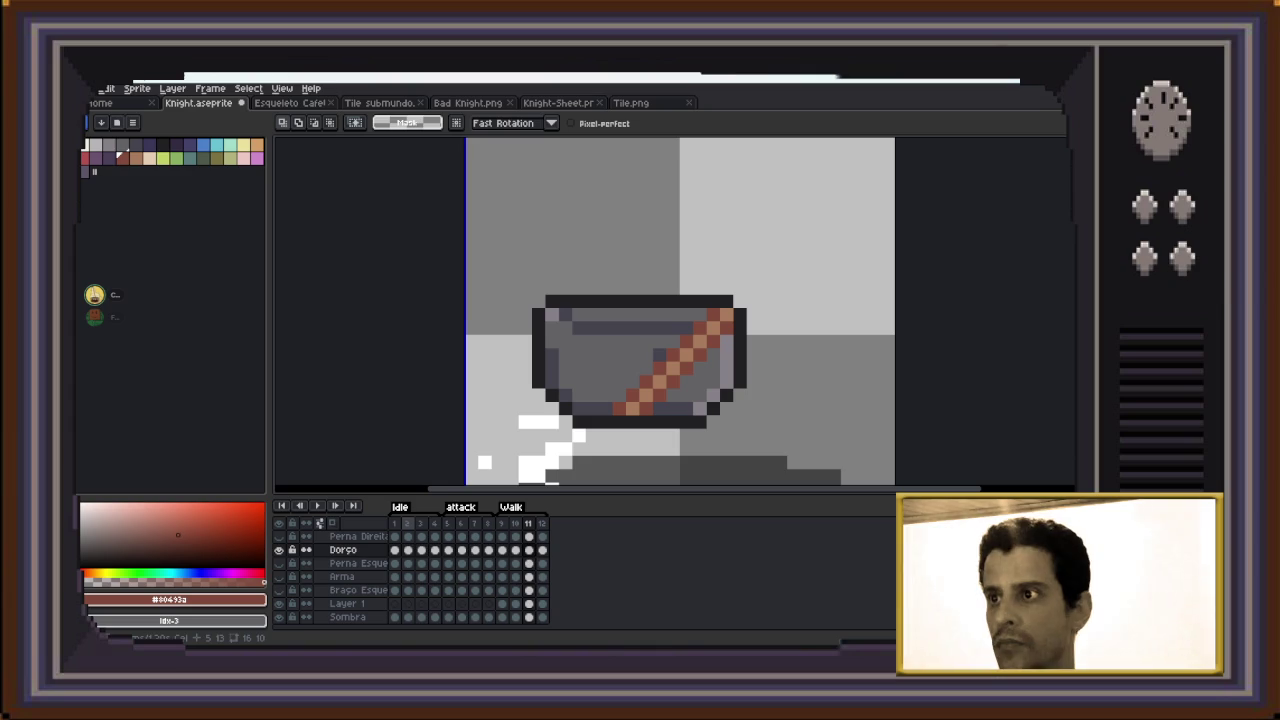
{"action": "key", "text": "ctrl+v"}
{"action": "key", "text": "Left"}
{"action": "key", "text": "Left"}
{"action": "key", "text": "Left"}
{"action": "key", "text": "Up"}
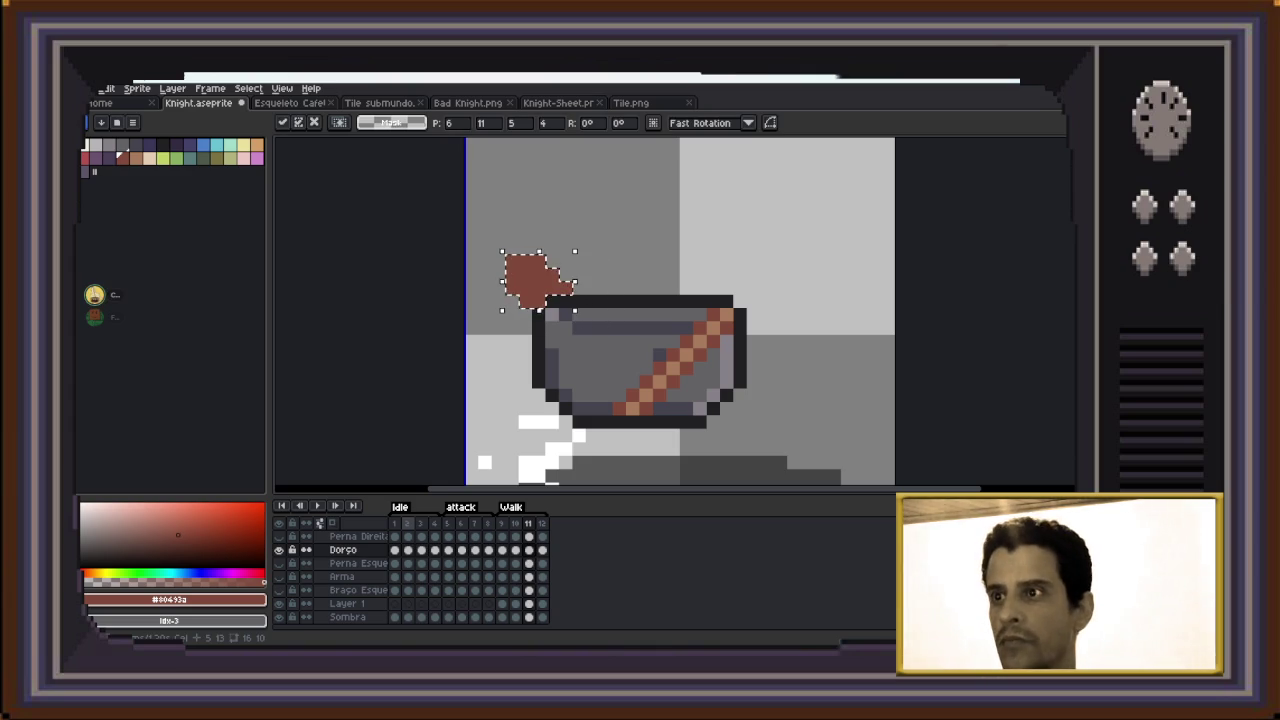
{"action": "key", "text": "Return"}
{"action": "key", "text": "Right"}
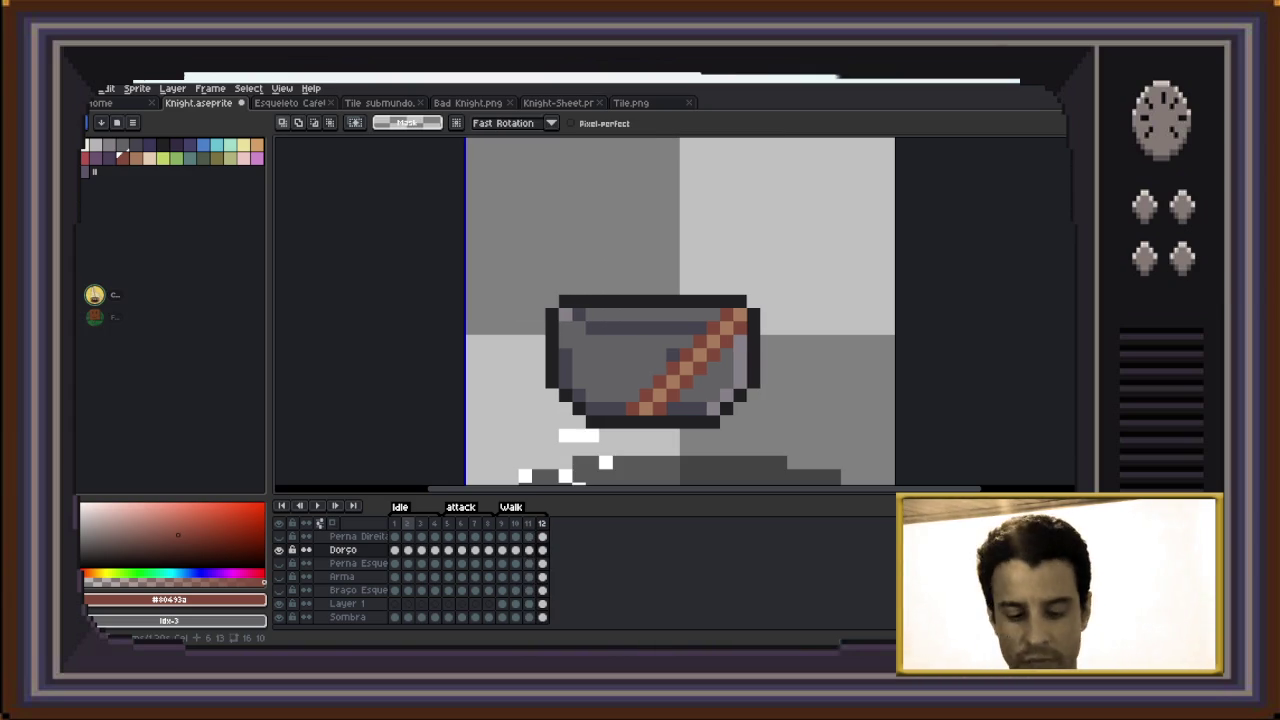
{"action": "key", "text": "ctrl+v"}
{"action": "key", "text": "Left"}
{"action": "key", "text": "Left"}
{"action": "key", "text": "Up"}
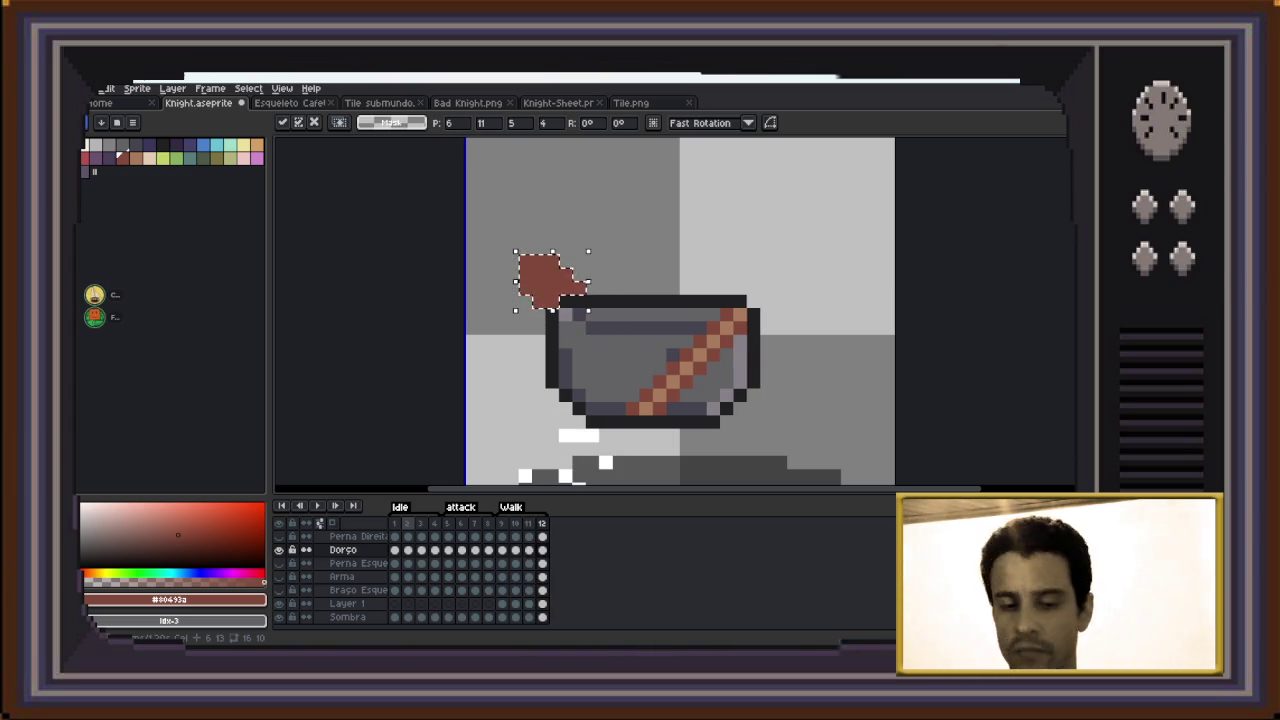
{"action": "key", "text": "Return"}
{"action": "key", "text": "Right"}
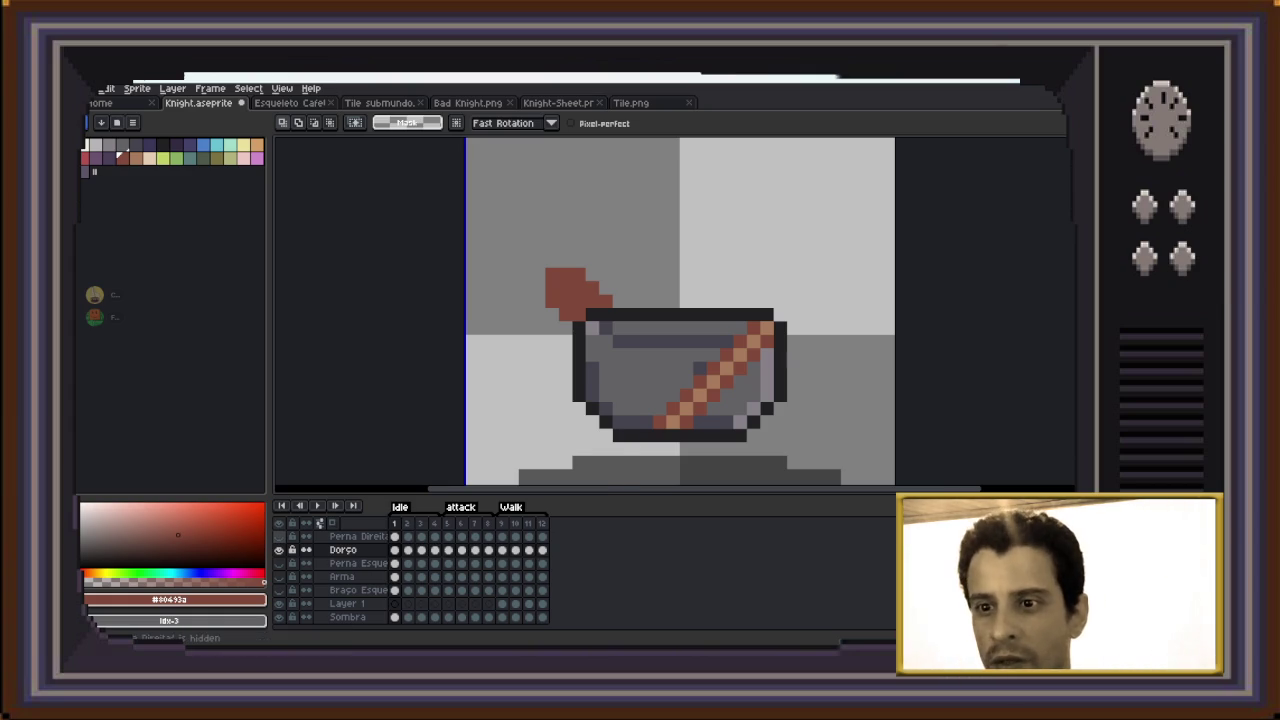
{"action": "key", "text": "ctrl+v"}
Unhide the legs, weapon and arm layers, then select the Arma weapon layer
{"action": "left_click", "coordinate": [279, 563]}
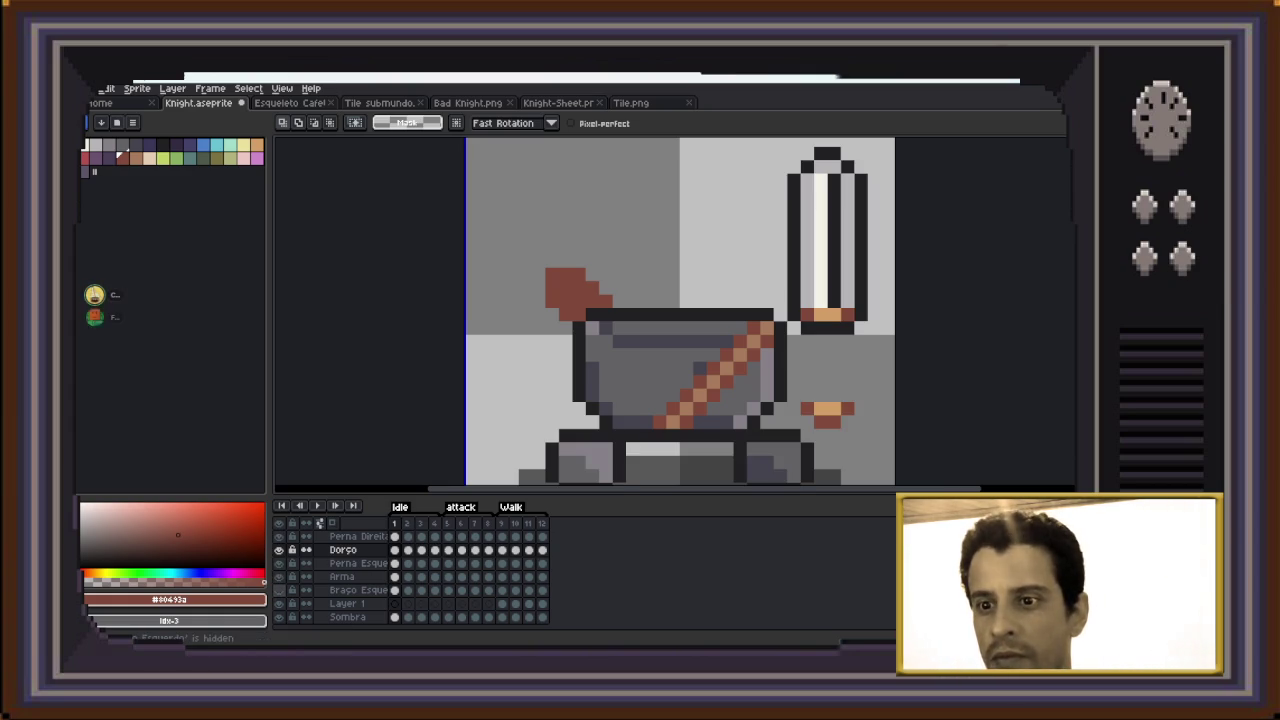
{"action": "left_click", "coordinate": [279, 590]}
{"action": "scroll", "coordinate": [280, 588], "scroll_direction": "up", "scroll_amount": 2}
{"action": "scroll", "coordinate": [286, 588], "scroll_direction": "up", "scroll_amount": 1}
{"action": "scroll", "coordinate": [280, 570], "scroll_direction": "up", "scroll_amount": 1}
{"action": "left_click", "coordinate": [279, 568]}
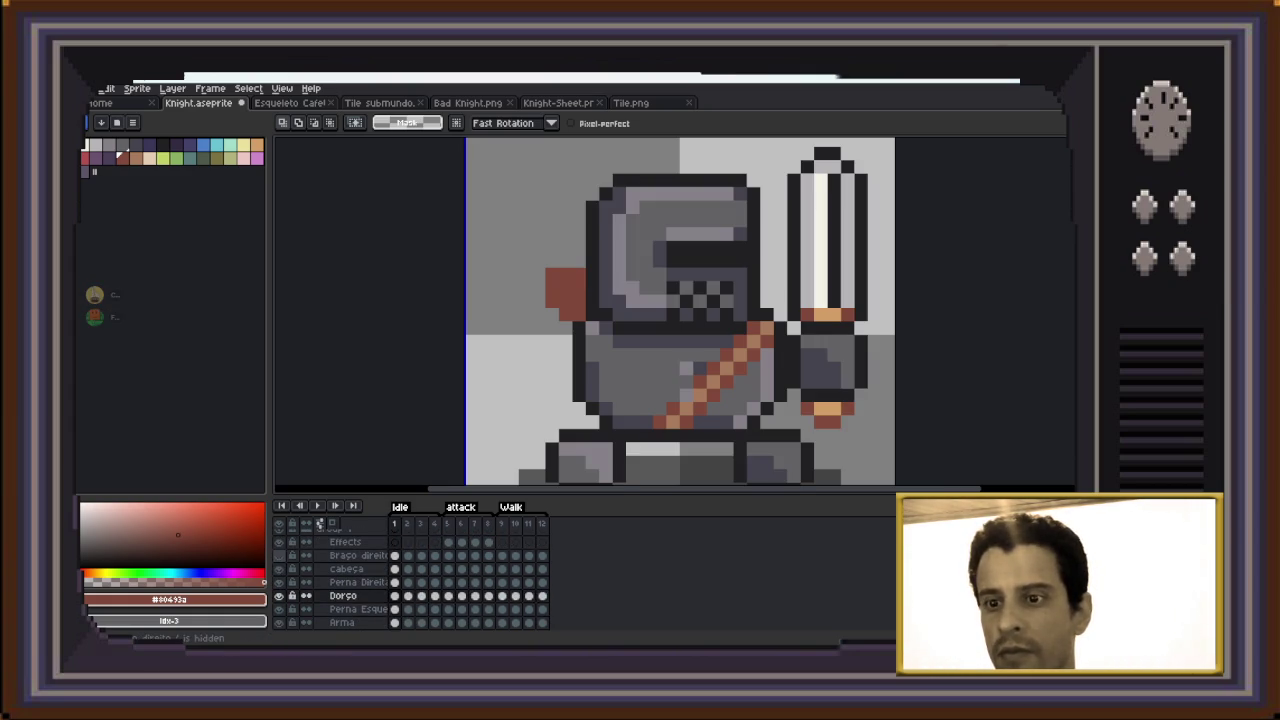
{"action": "scroll", "coordinate": [319, 523], "scroll_direction": "up", "scroll_amount": 1}
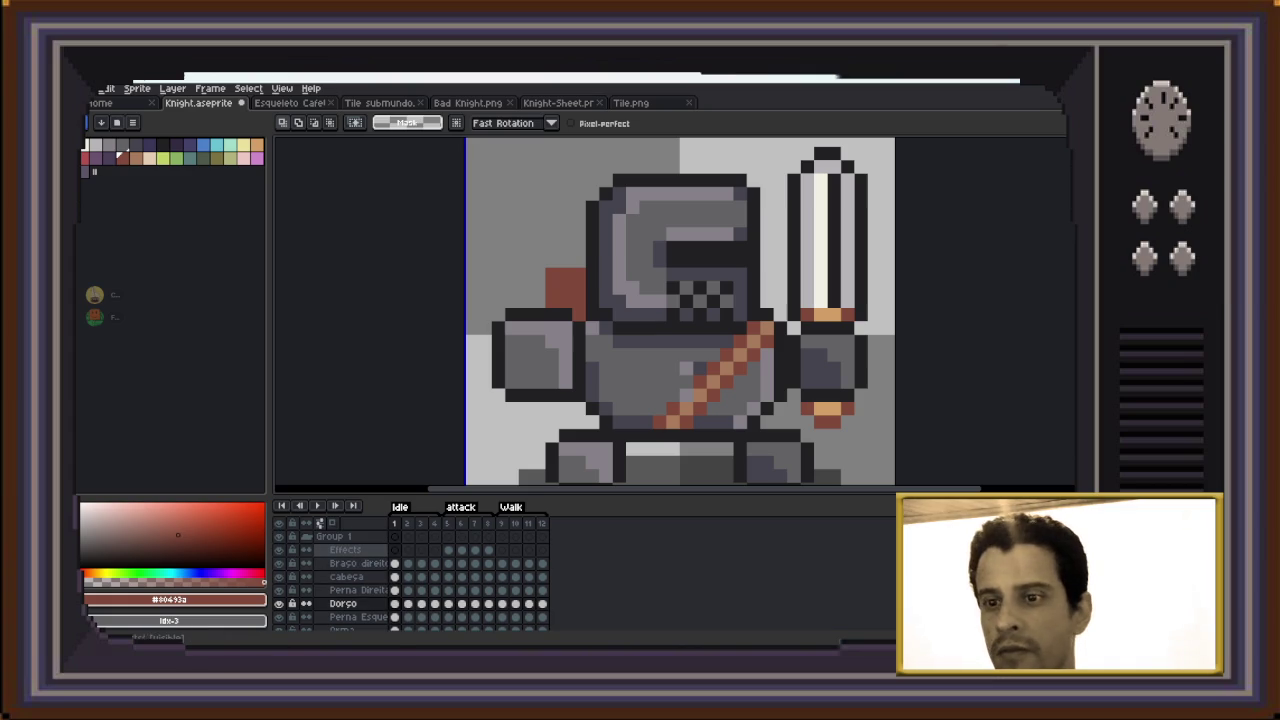
{"action": "scroll", "coordinate": [319, 523], "scroll_direction": "down", "scroll_amount": 3}
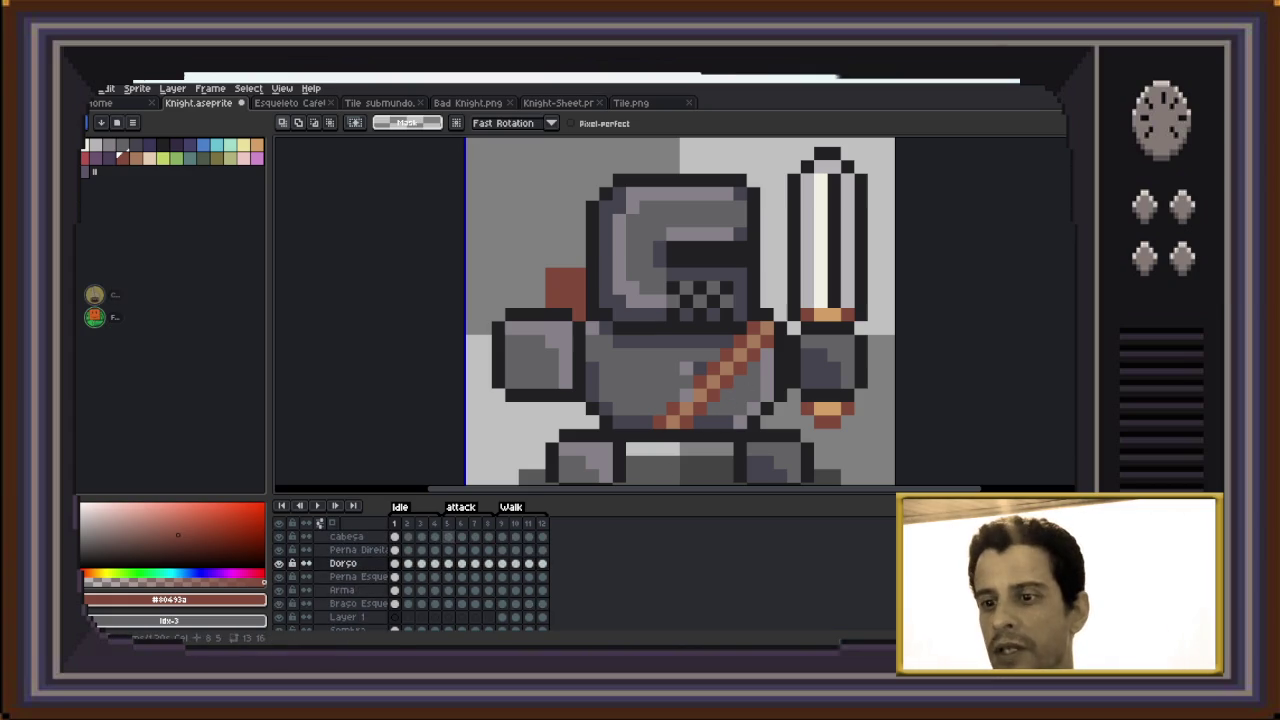
{"action": "scroll", "coordinate": [319, 523], "scroll_direction": "down", "scroll_amount": 2}
{"action": "left_click", "coordinate": [342, 568]}
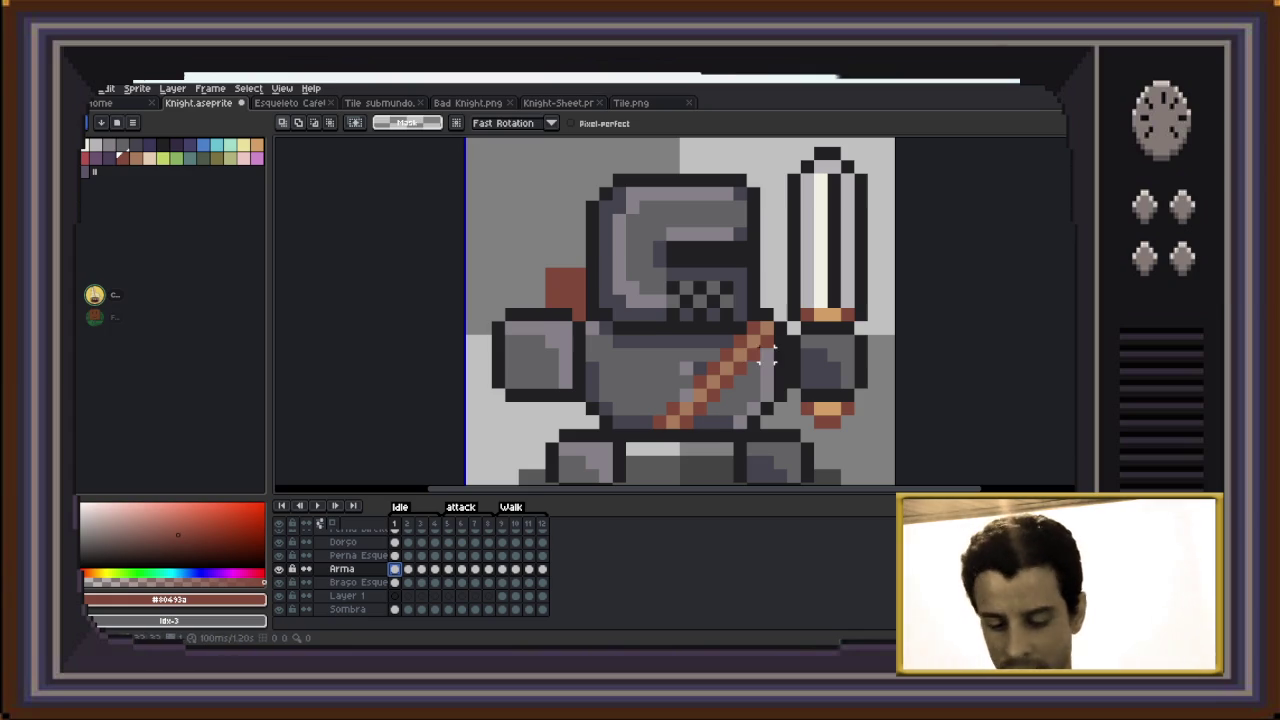
Select and delete the sword on Arma layer frames 1–3
{"action": "scroll", "coordinate": [903, 181], "scroll_direction": "down", "scroll_amount": 2}
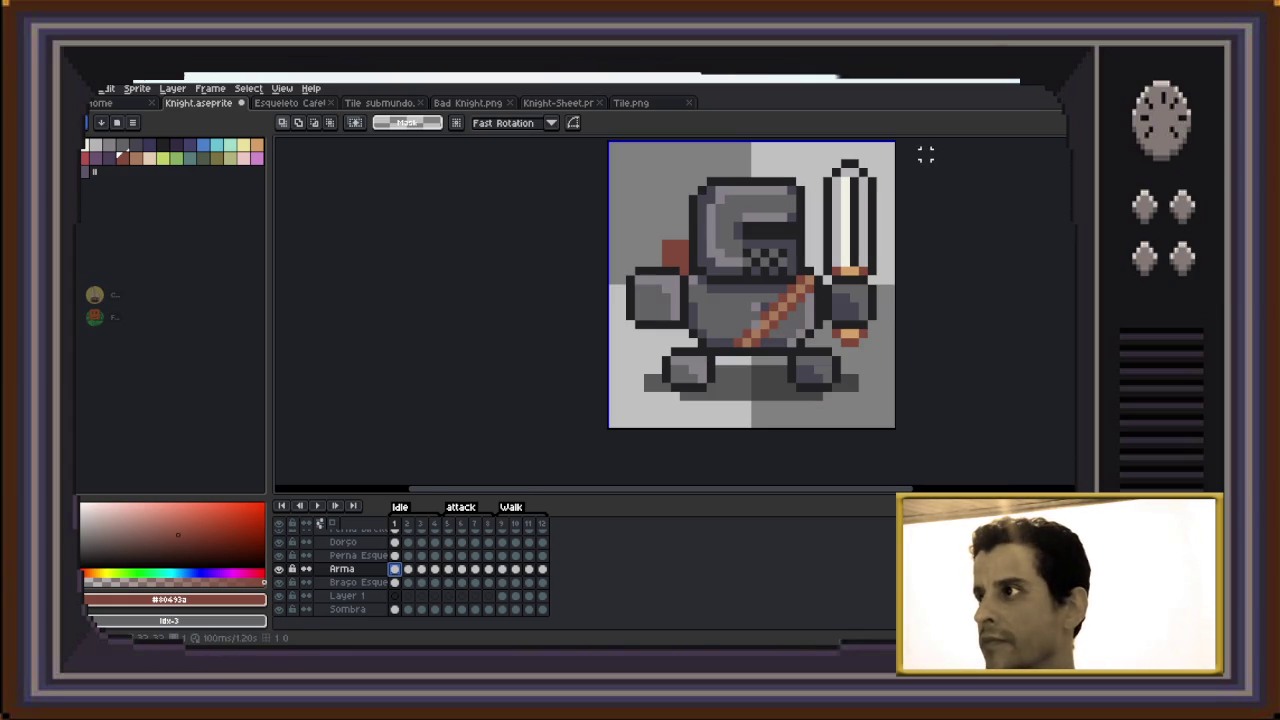
{"action": "left_click_drag", "start_coordinate": [925, 146], "coordinate": [820, 367]}
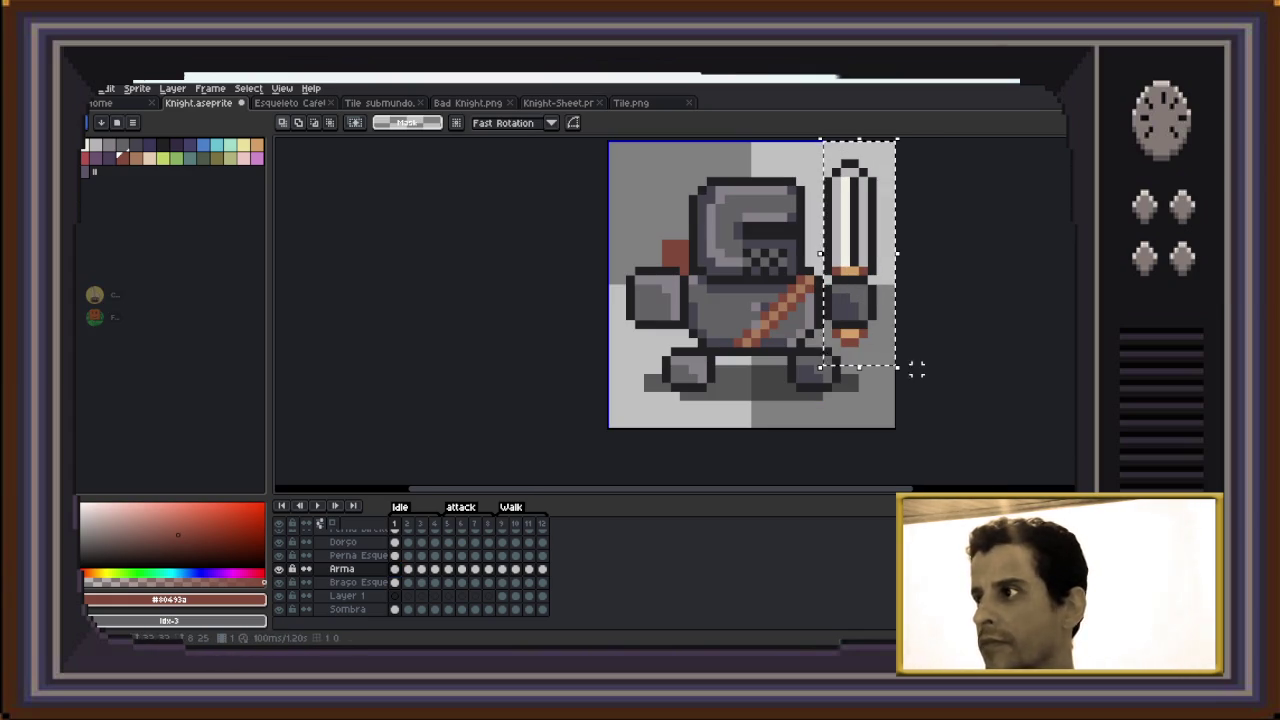
{"action": "key", "text": "Delete"}
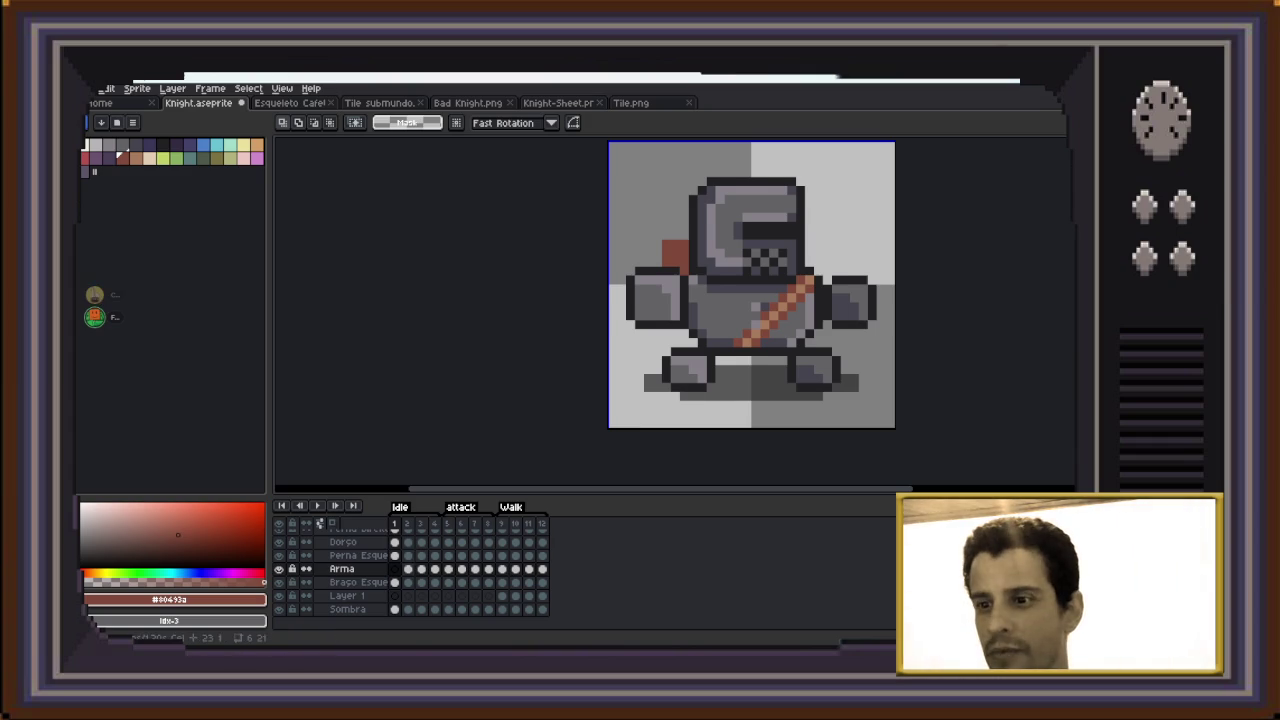
{"action": "key", "text": "Right"}
{"action": "left_click_drag", "start_coordinate": [897, 140], "coordinate": [796, 350]}
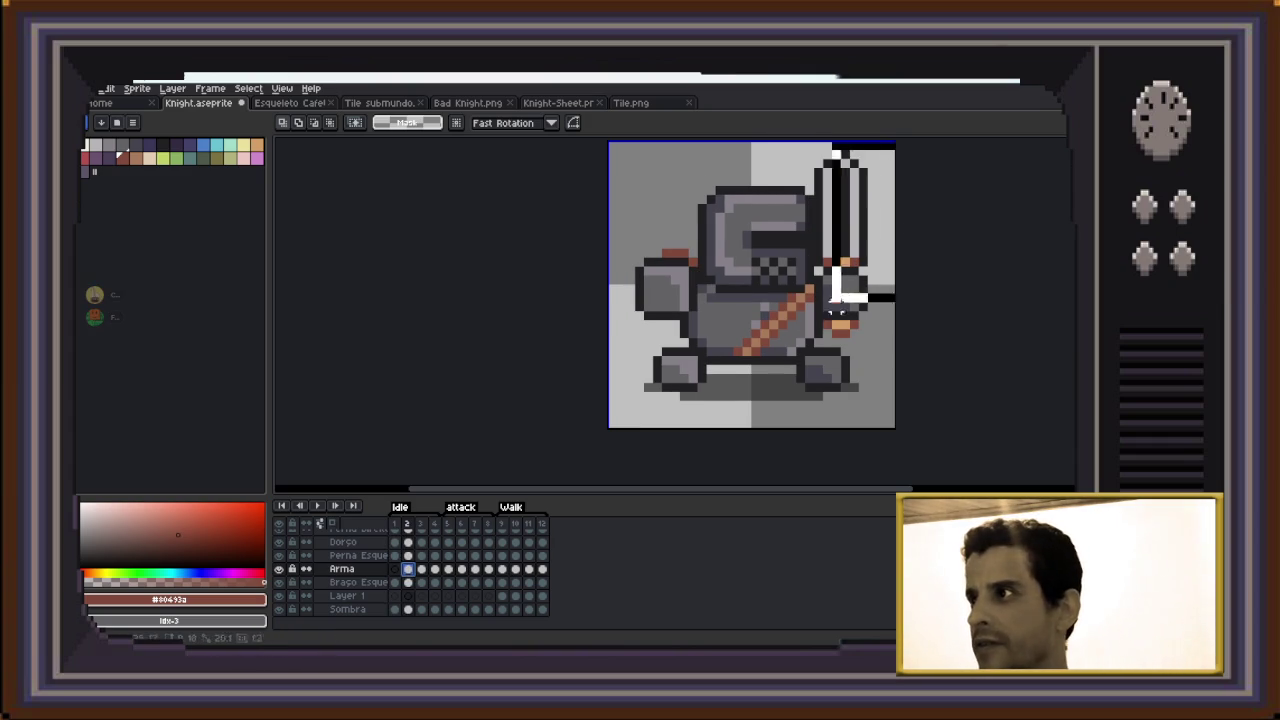
{"action": "key", "text": "Delete"}
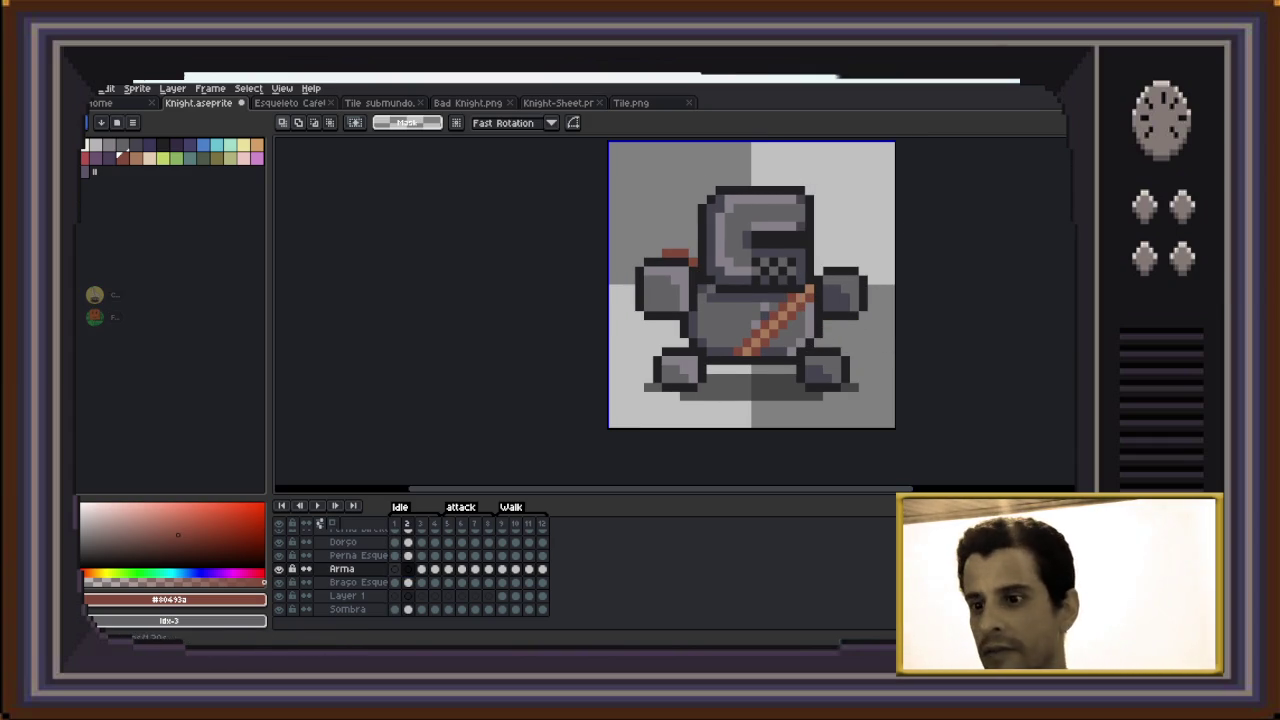
{"action": "key", "text": "Right"}
{"action": "left_click_drag", "start_coordinate": [897, 141], "coordinate": [815, 360]}
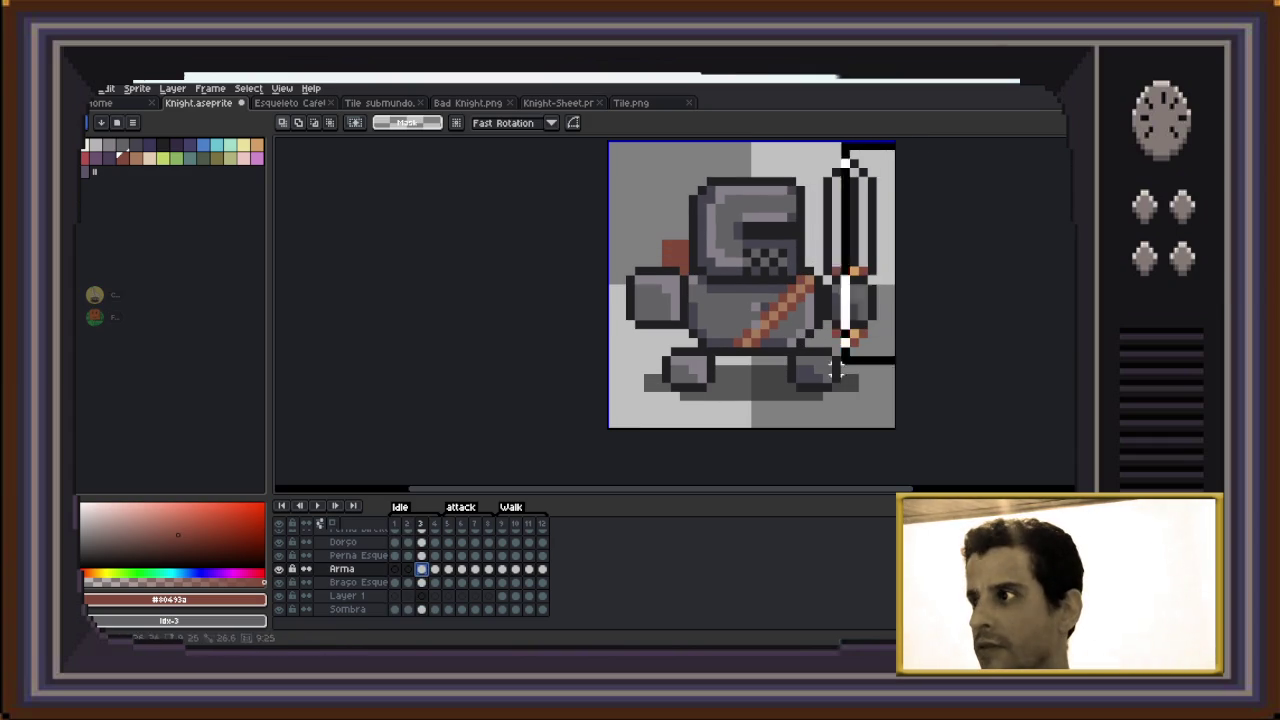
{"action": "key", "text": "Delete"}
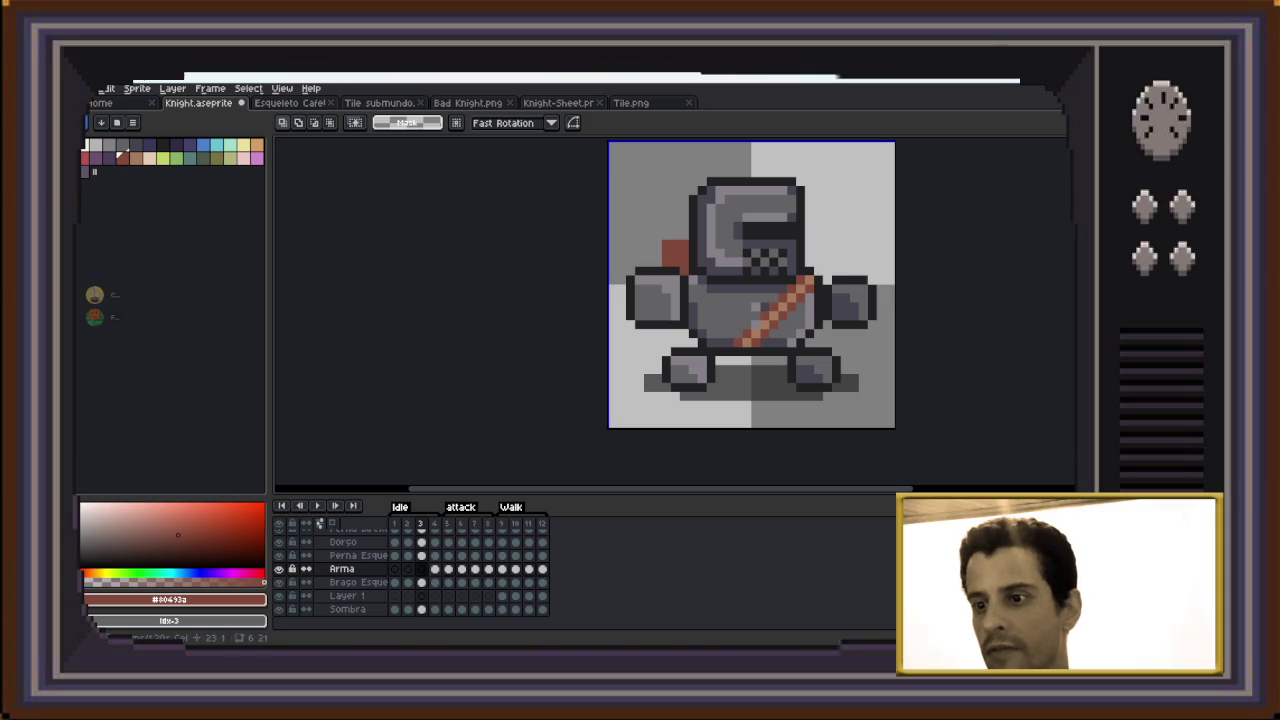
{"action": "key", "text": "Right"}
Select and delete the sword on frames 4–6, moving on to frame 7
{"action": "left_click_drag", "start_coordinate": [890, 142], "coordinate": [816, 352]}
{"action": "key", "text": "Delete"}
{"action": "key", "text": "Right"}
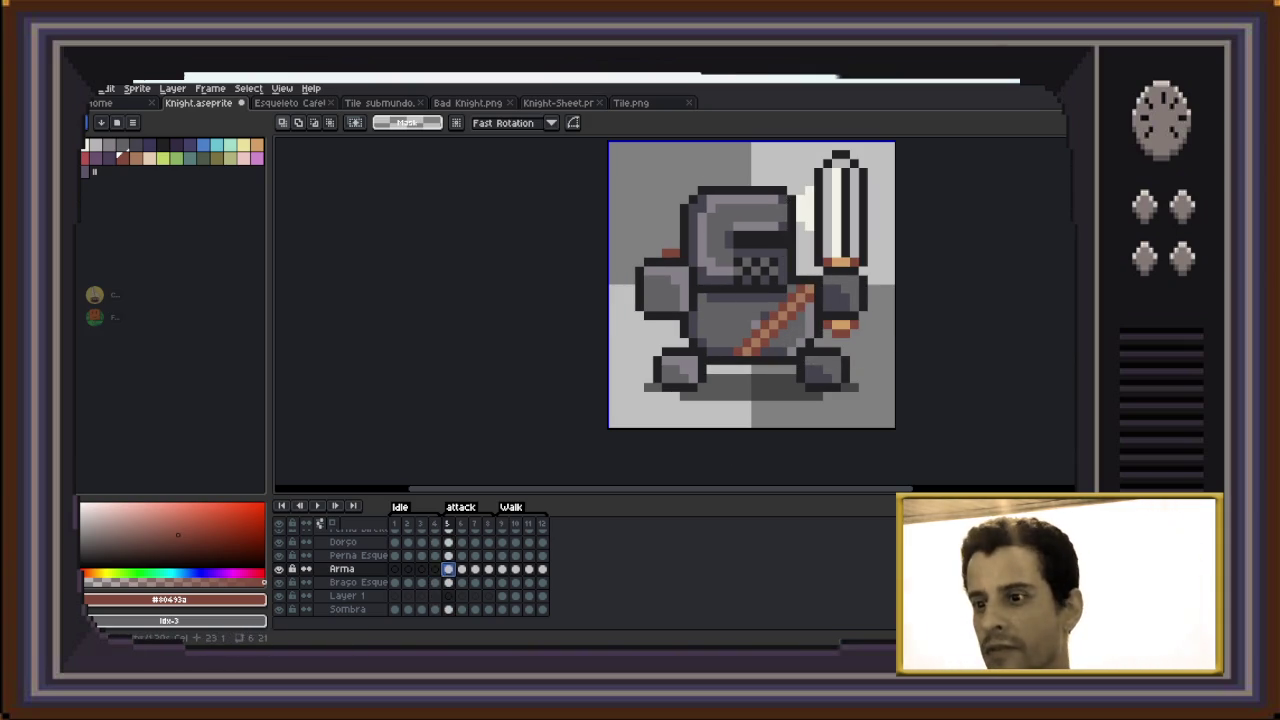
{"action": "left_click_drag", "start_coordinate": [894, 140], "coordinate": [796, 358]}
{"action": "key", "text": "Delete"}
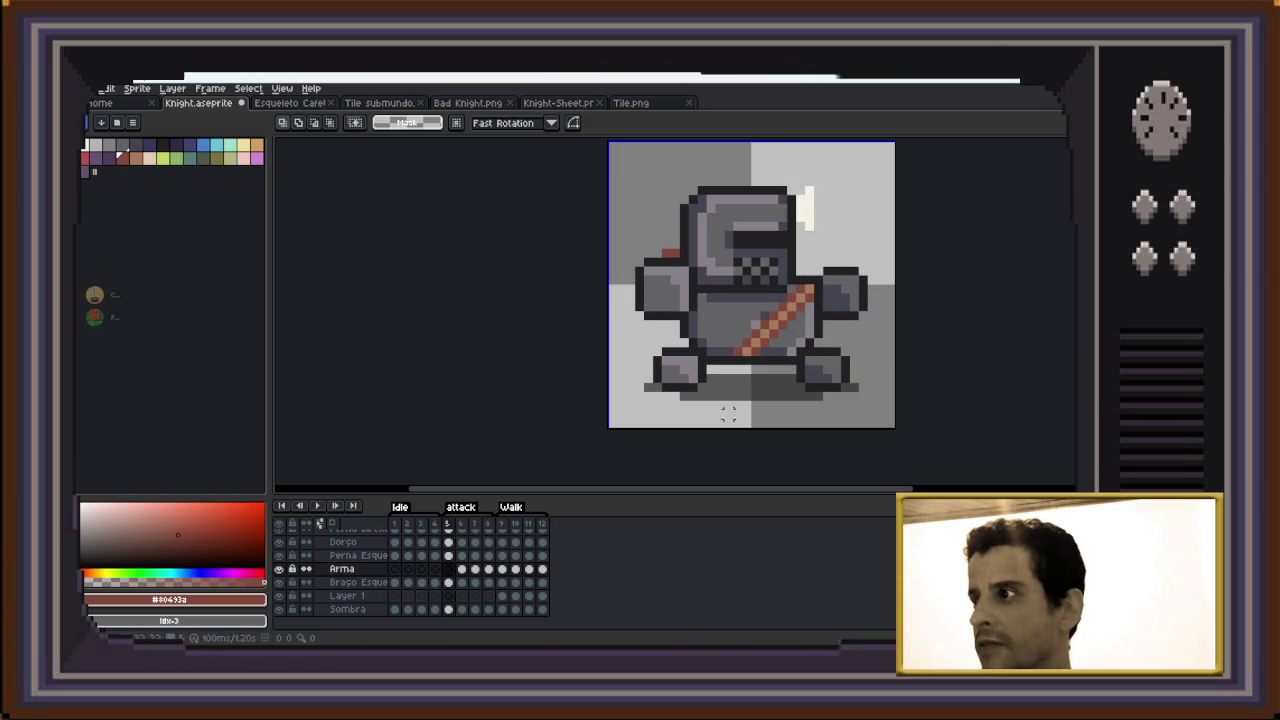
{"action": "key", "text": "Right"}
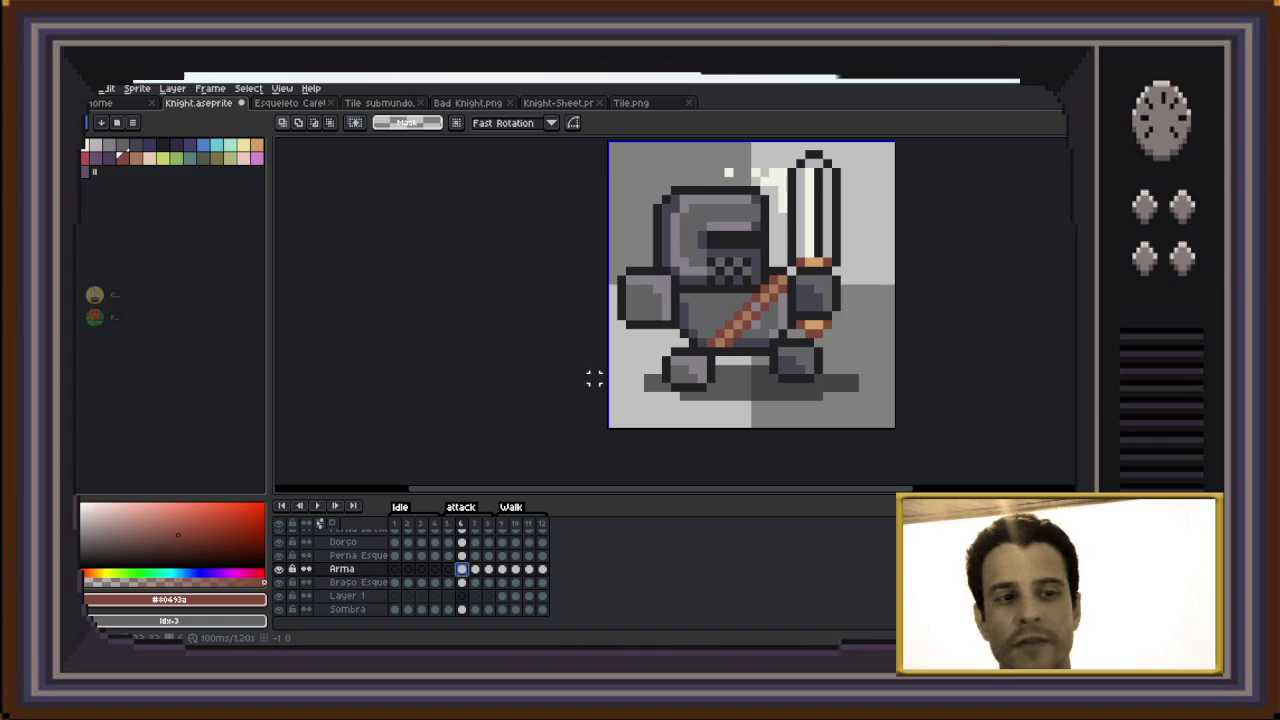
{"action": "left_click_drag", "start_coordinate": [870, 145], "coordinate": [782, 388]}
{"action": "key", "text": "Delete"}
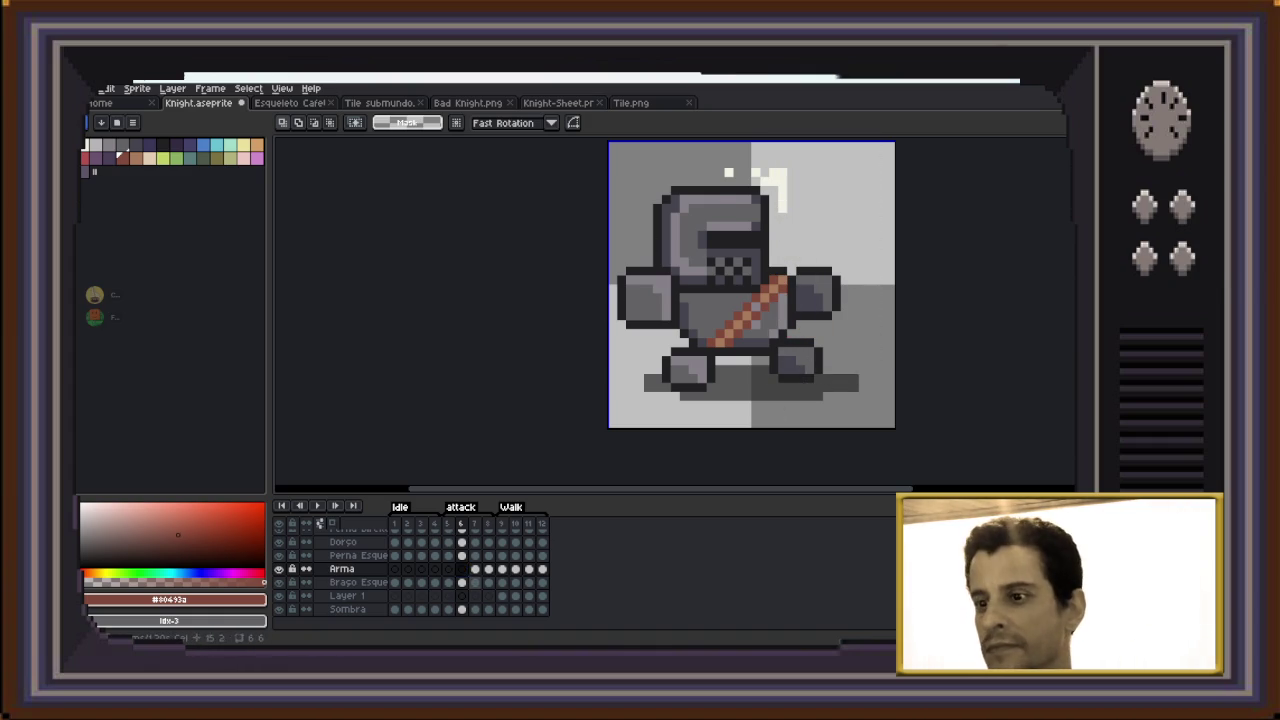
{"action": "key", "text": "Right"}
{"action": "scroll", "coordinate": [880, 180], "scroll_direction": "up", "scroll_amount": 1}
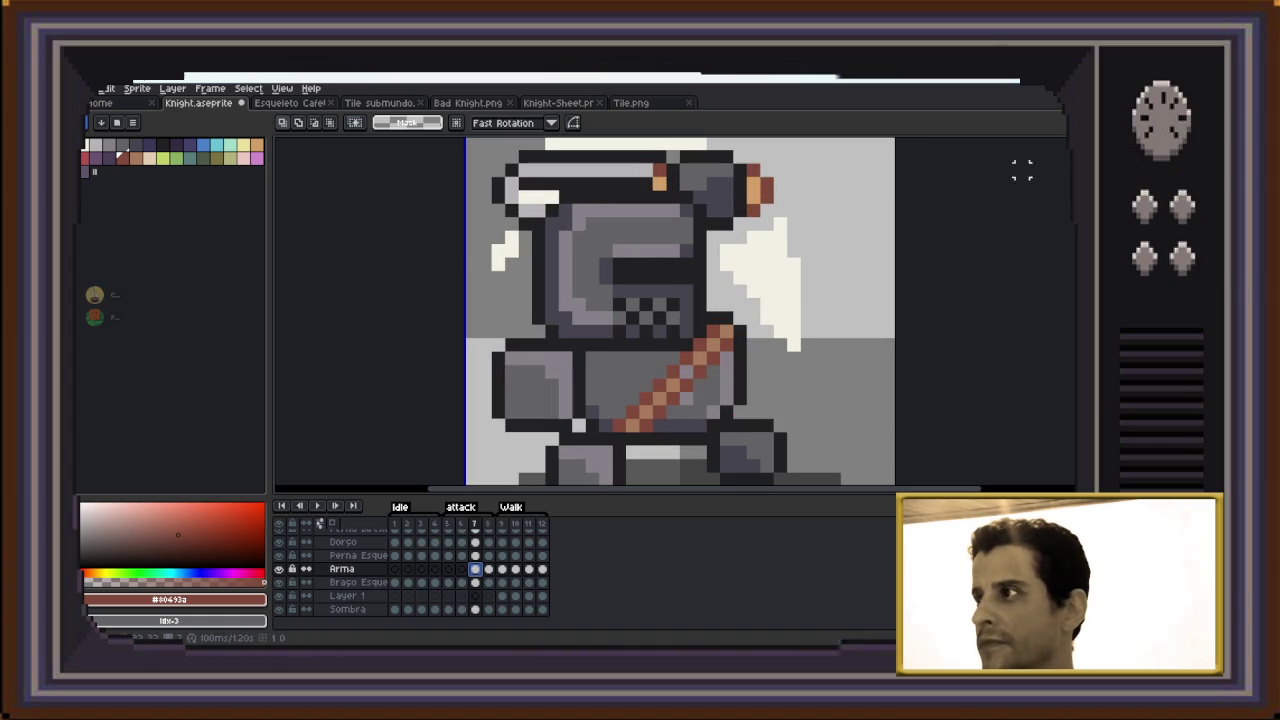
Delete the sword on frames 7–9 of the Arma layer
{"action": "scroll", "coordinate": [680, 310], "scroll_direction": "up", "scroll_amount": 1}
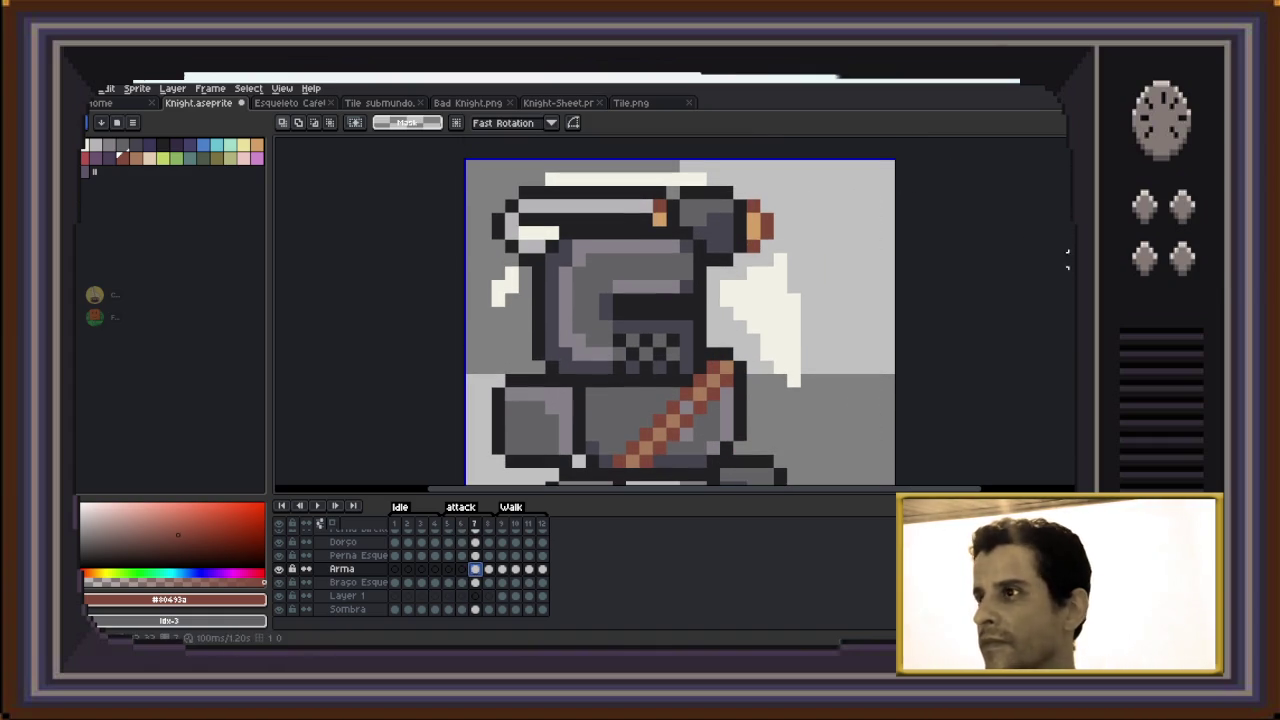
{"action": "key", "text": "Delete"}
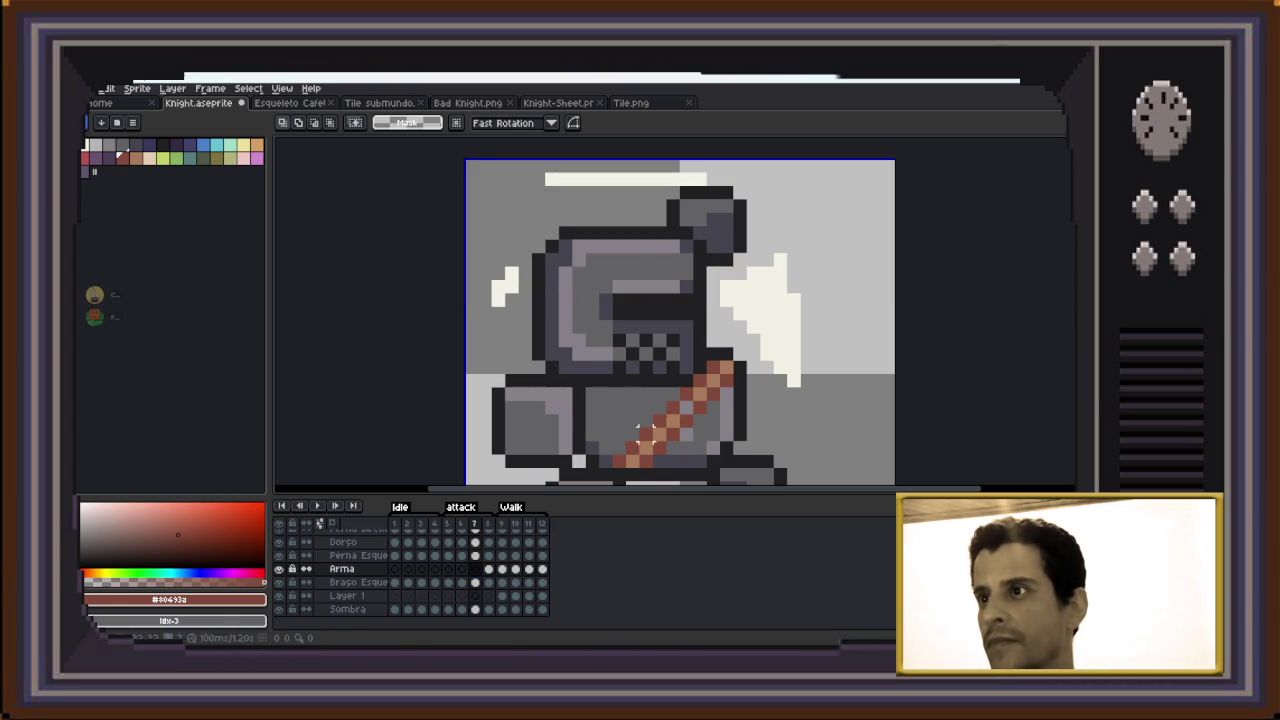
{"action": "key", "text": "Right"}
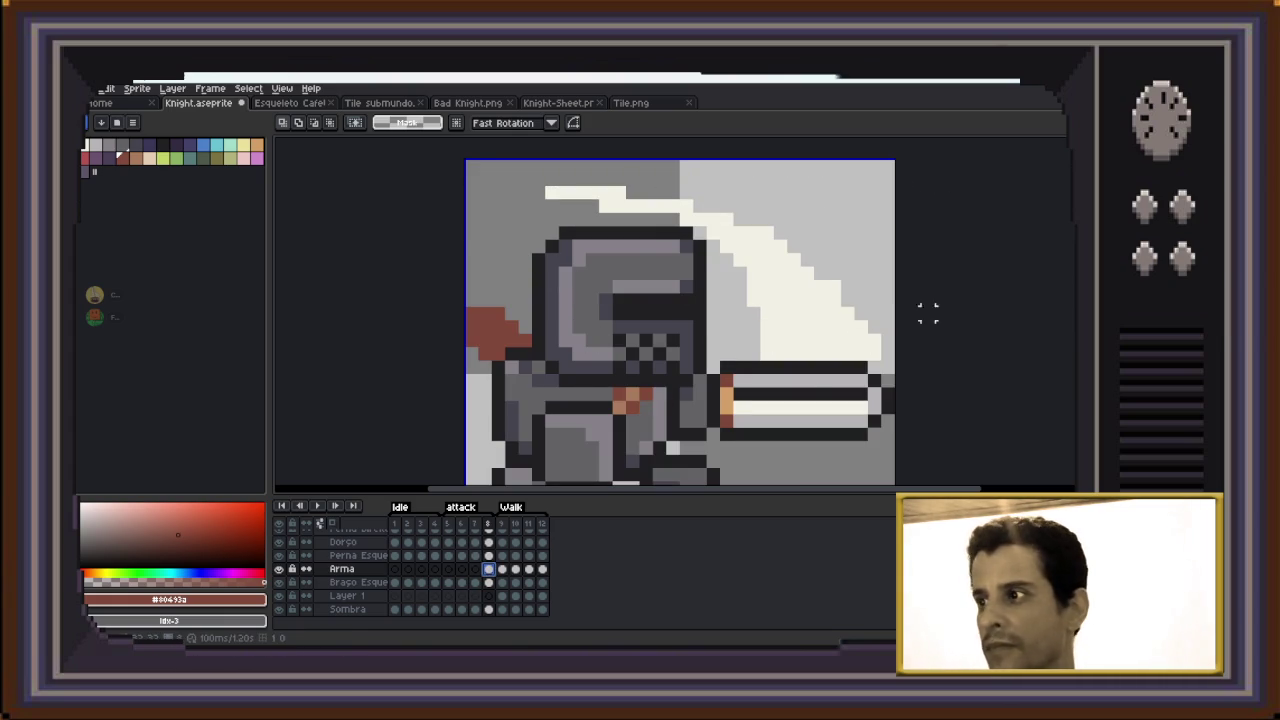
{"action": "left_click_drag", "start_coordinate": [914, 306], "coordinate": [486, 474]}
{"action": "key", "text": "Delete"}
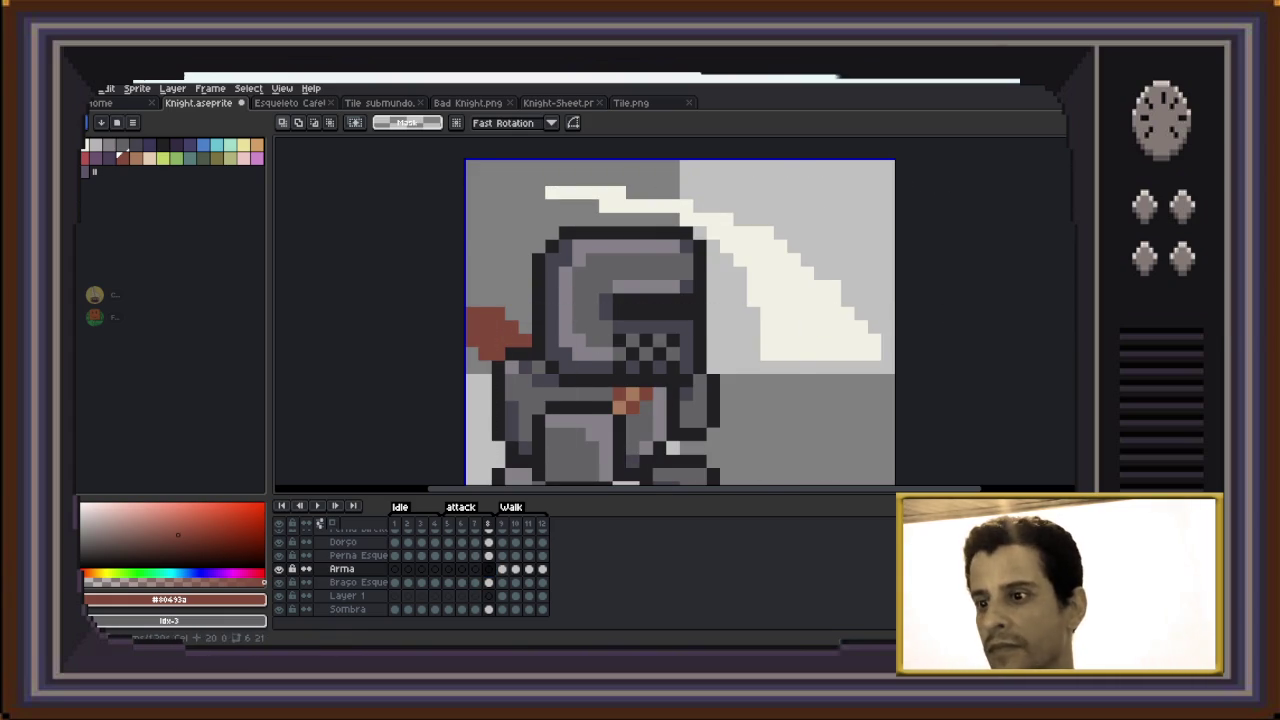
{"action": "key", "text": "Right"}
{"action": "left_click_drag", "start_coordinate": [900, 150], "coordinate": [686, 471]}
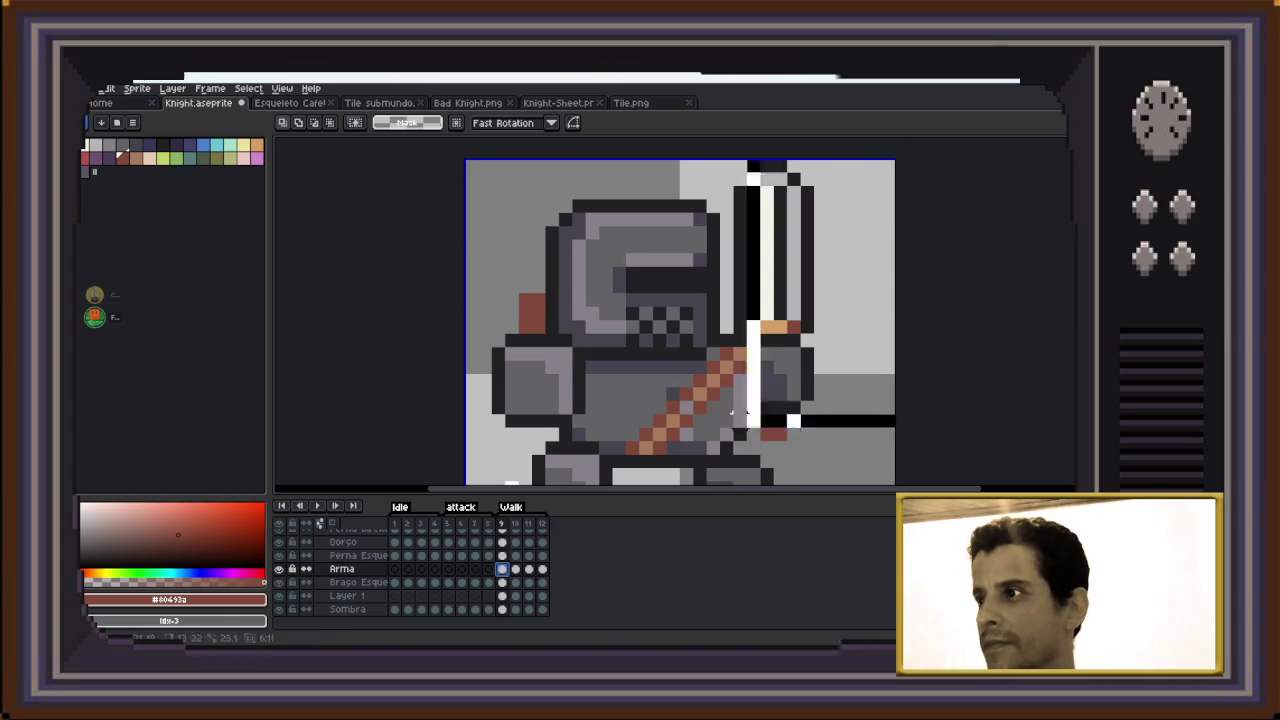
{"action": "key", "text": "Delete"}
{"action": "key", "text": "Right"}
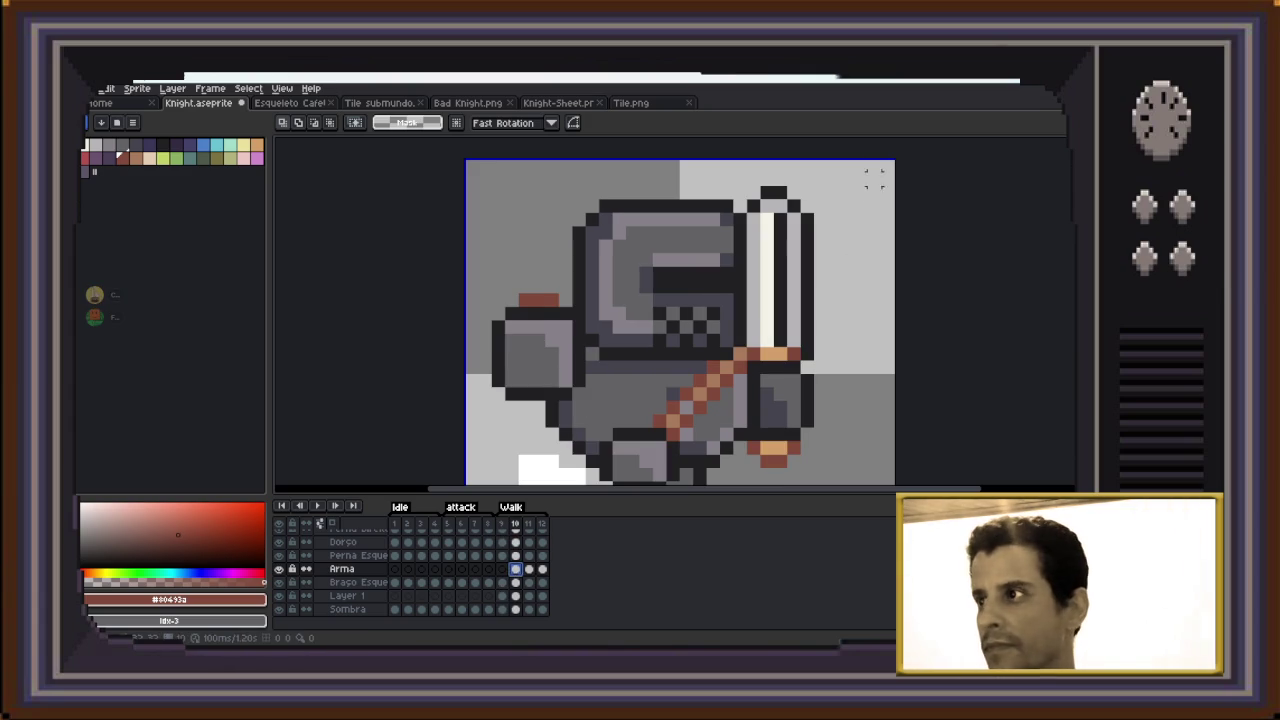
Erase the sword on frames 10–12, then zoom out to view the whole sprite
{"action": "left_click_drag", "start_coordinate": [884, 158], "coordinate": [744, 472]}
{"action": "key", "text": "Delete"}
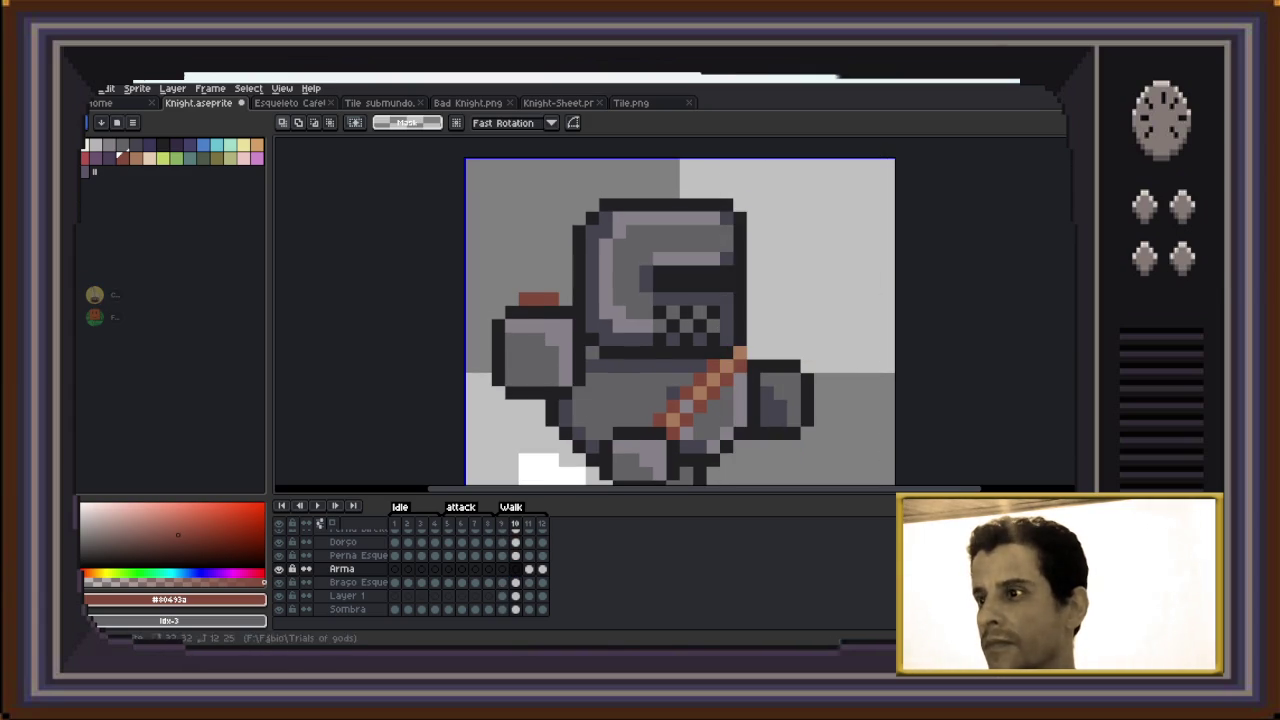
{"action": "key", "text": "Right"}
{"action": "left_click_drag", "start_coordinate": [868, 168], "coordinate": [738, 472]}
{"action": "key", "text": "Delete"}
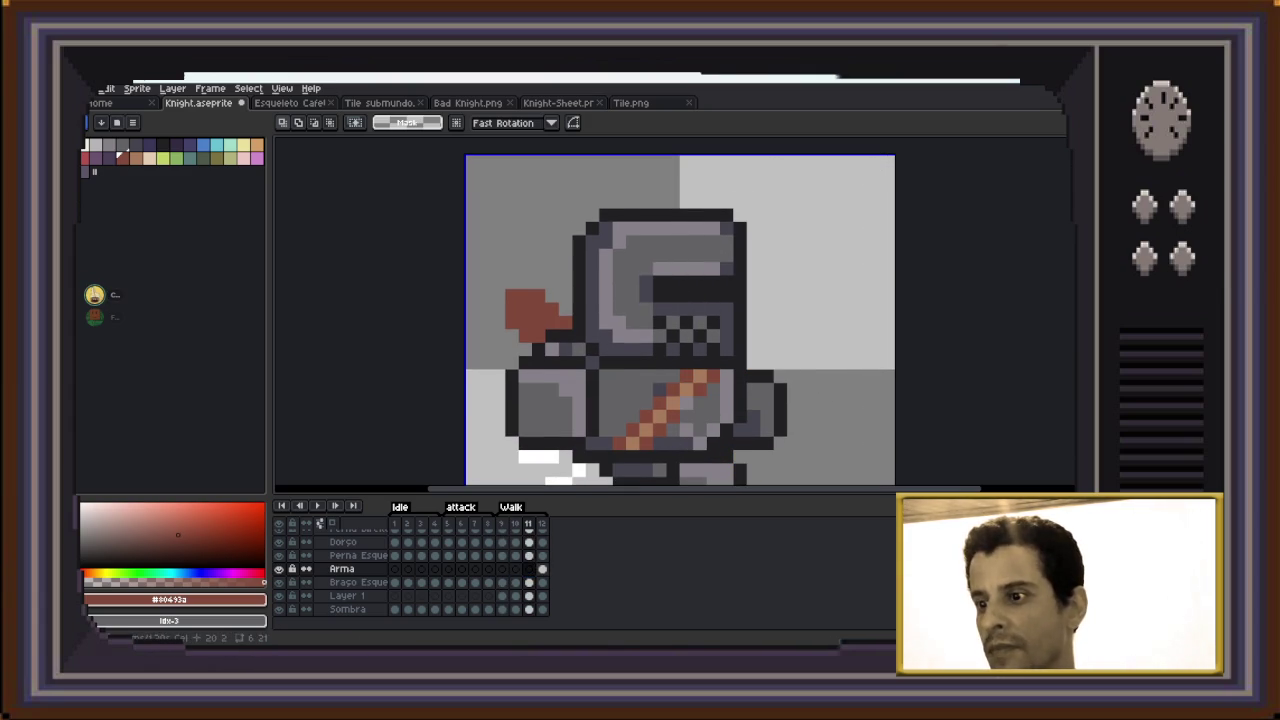
{"action": "key", "text": "Right"}
{"action": "left_click_drag", "start_coordinate": [868, 160], "coordinate": [738, 470]}
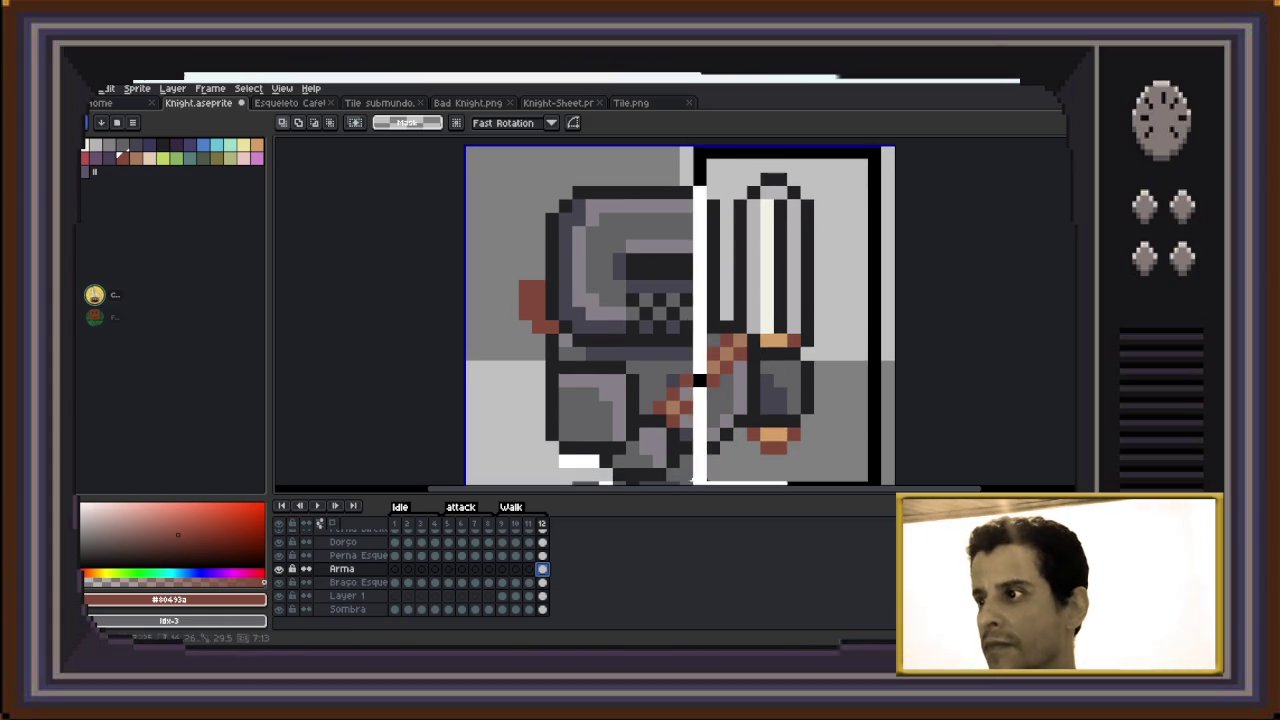
{"action": "key", "text": "Delete"}
{"action": "scroll", "coordinate": [782, 437], "scroll_direction": "down", "scroll_amount": 1}
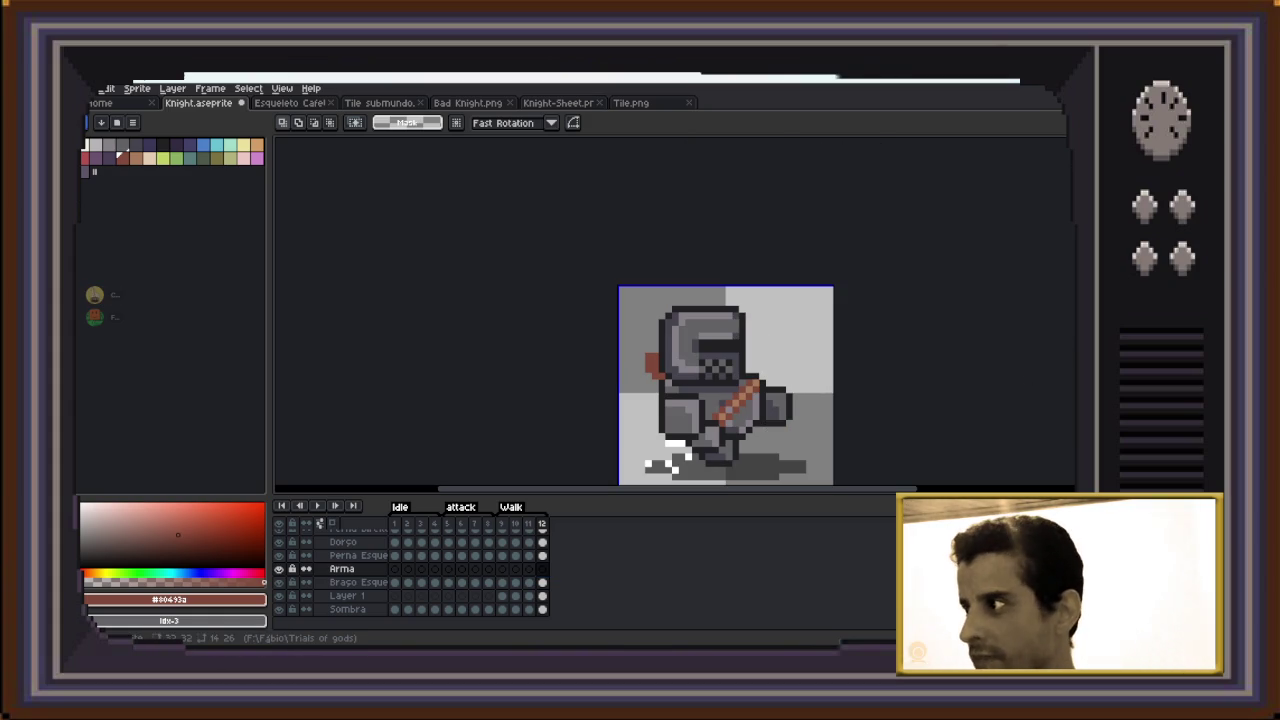
{"action": "left_click_drag", "start_coordinate": [794, 410], "coordinate": [794, 366]}
{"action": "scroll", "coordinate": [794, 366], "scroll_direction": "up", "scroll_amount": 1}
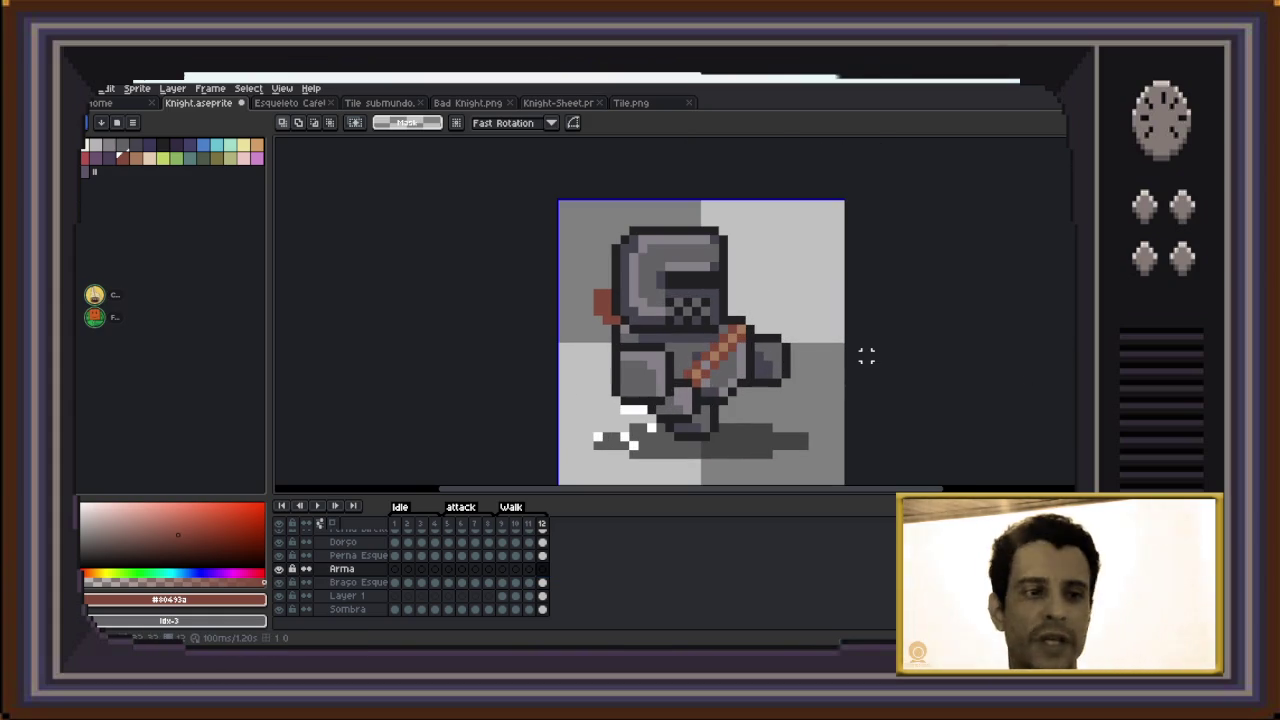
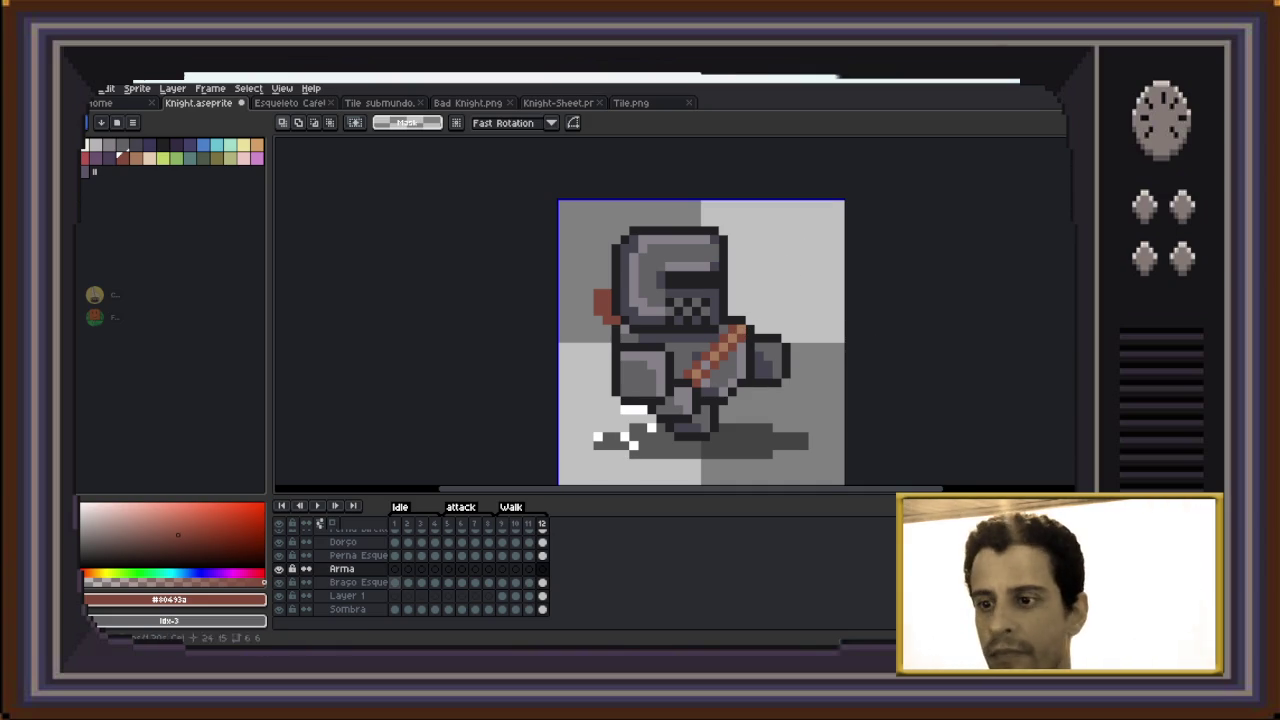
Return to Idle frame 1, sample the strap's tan colour for the pencil, and select the Dorso layer
{"action": "key", "text": "Right"}
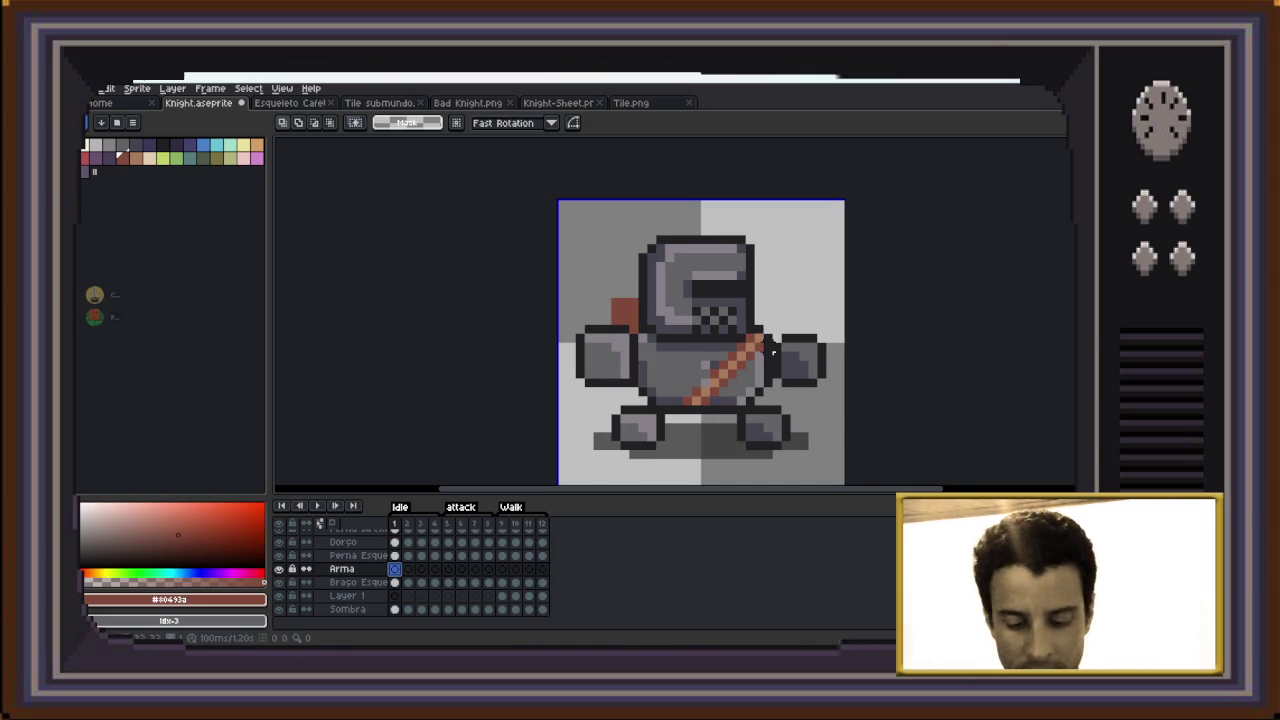
{"action": "key", "text": "i"}
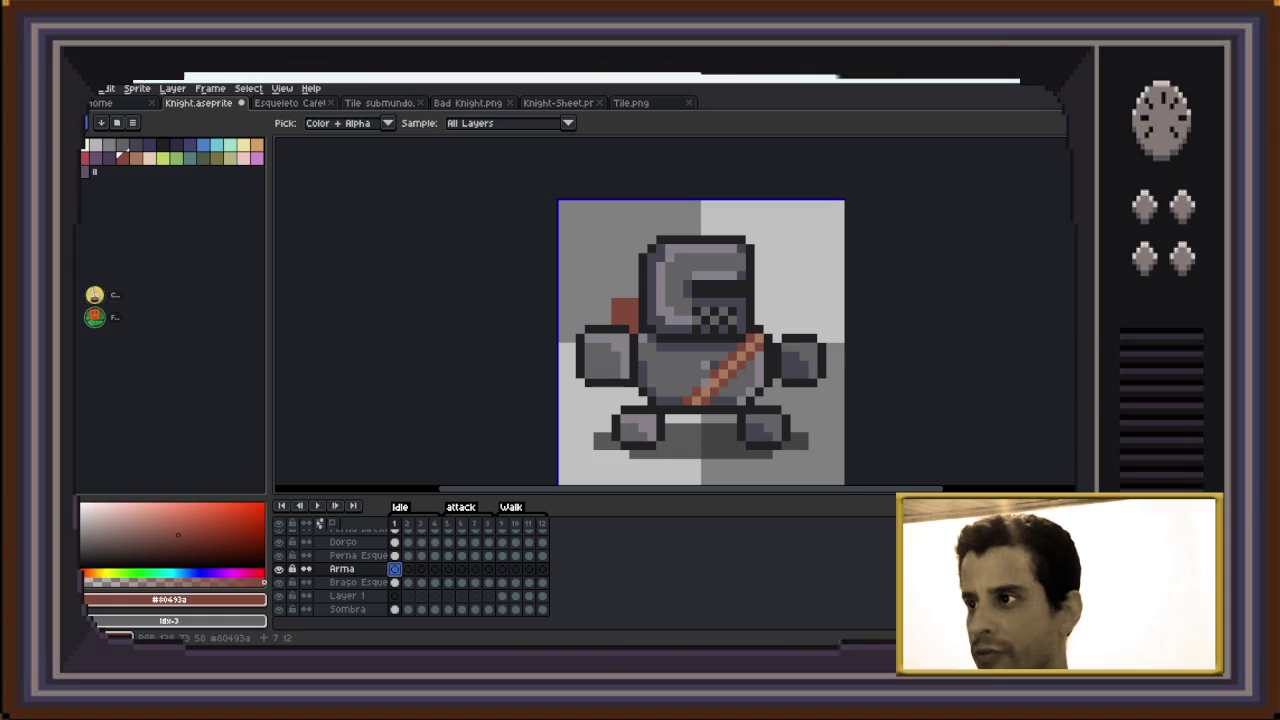
{"action": "left_click", "coordinate": [732, 365]}
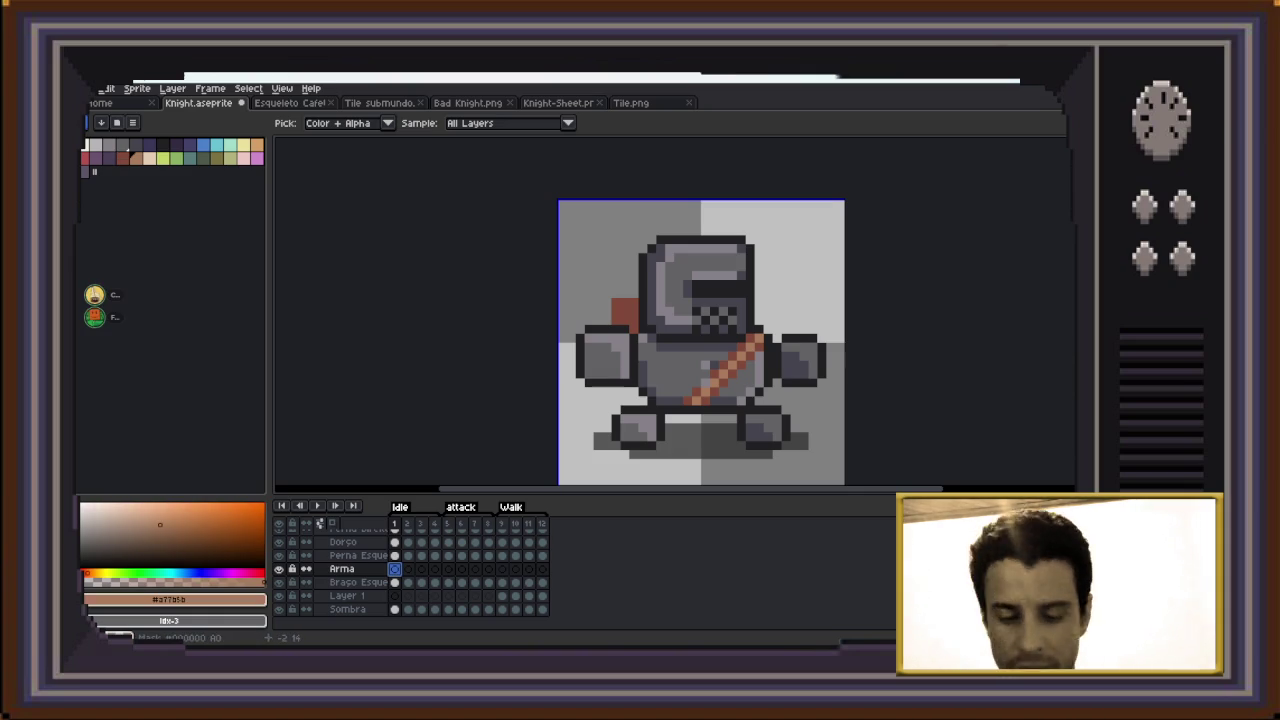
{"action": "key", "text": "b"}
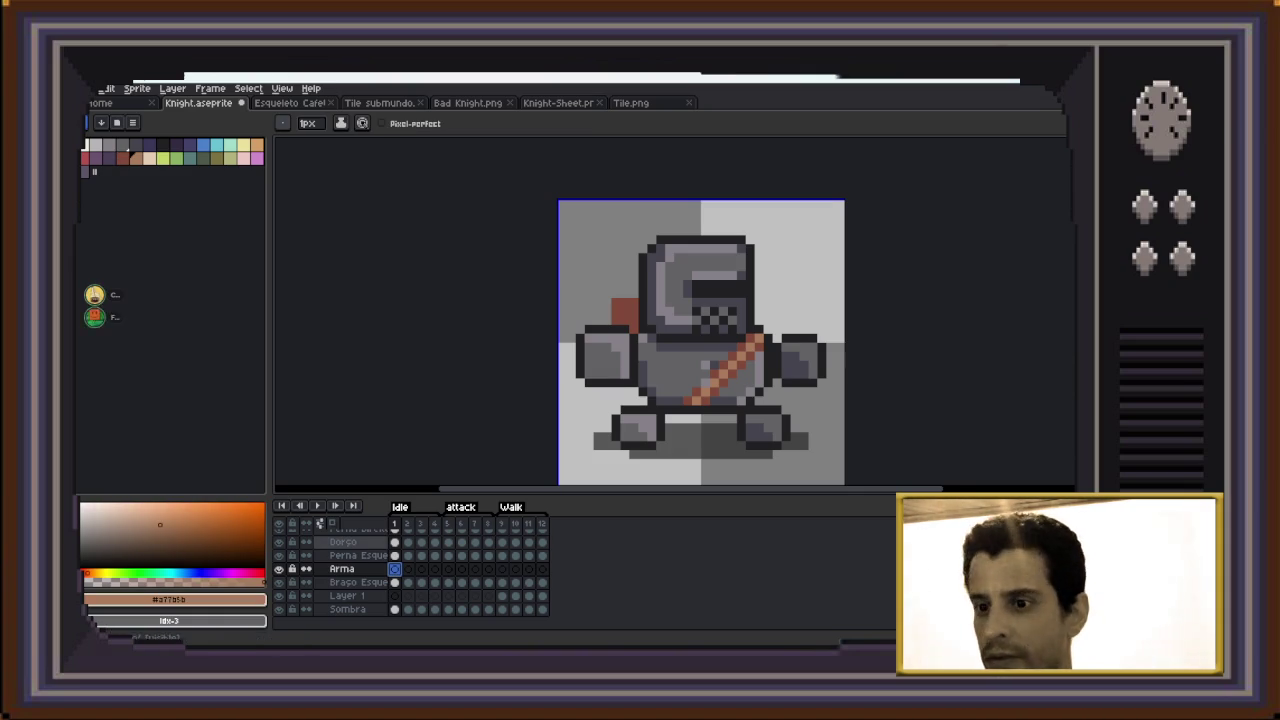
{"action": "scroll", "coordinate": [340, 570], "scroll_direction": "up", "scroll_amount": 1}
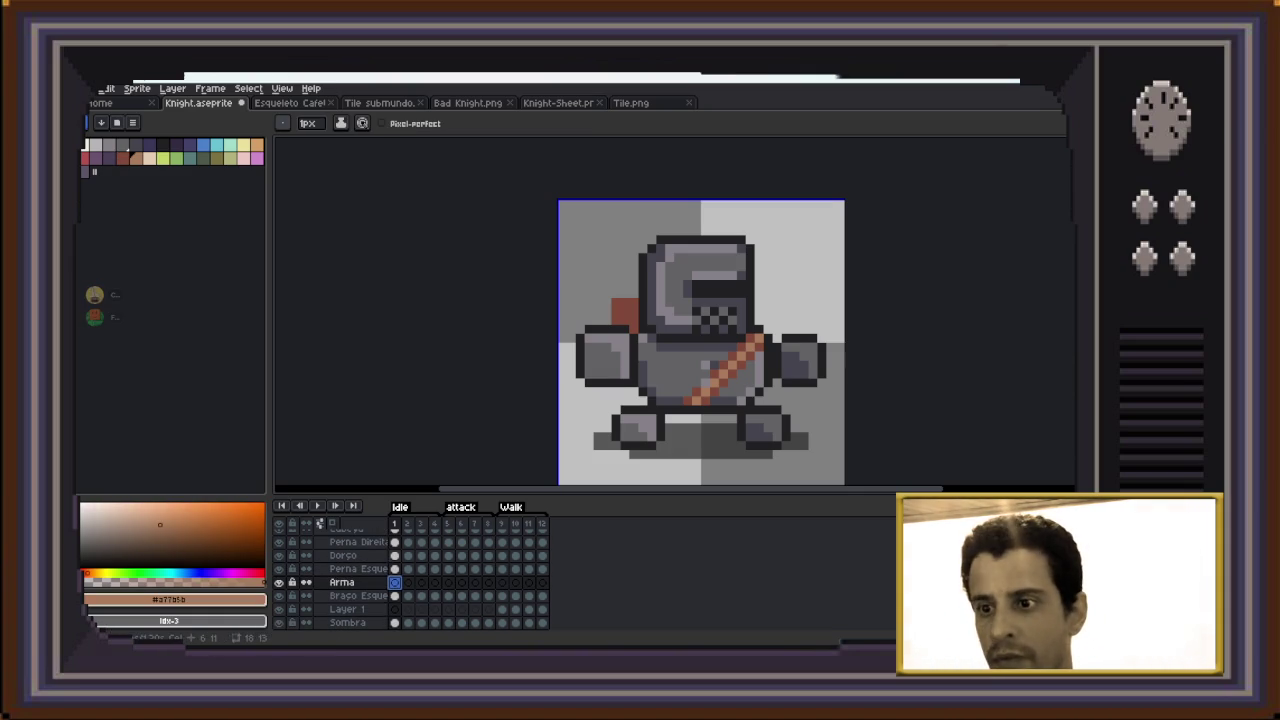
{"action": "key", "text": "Up"}
{"action": "key", "text": "Up"}
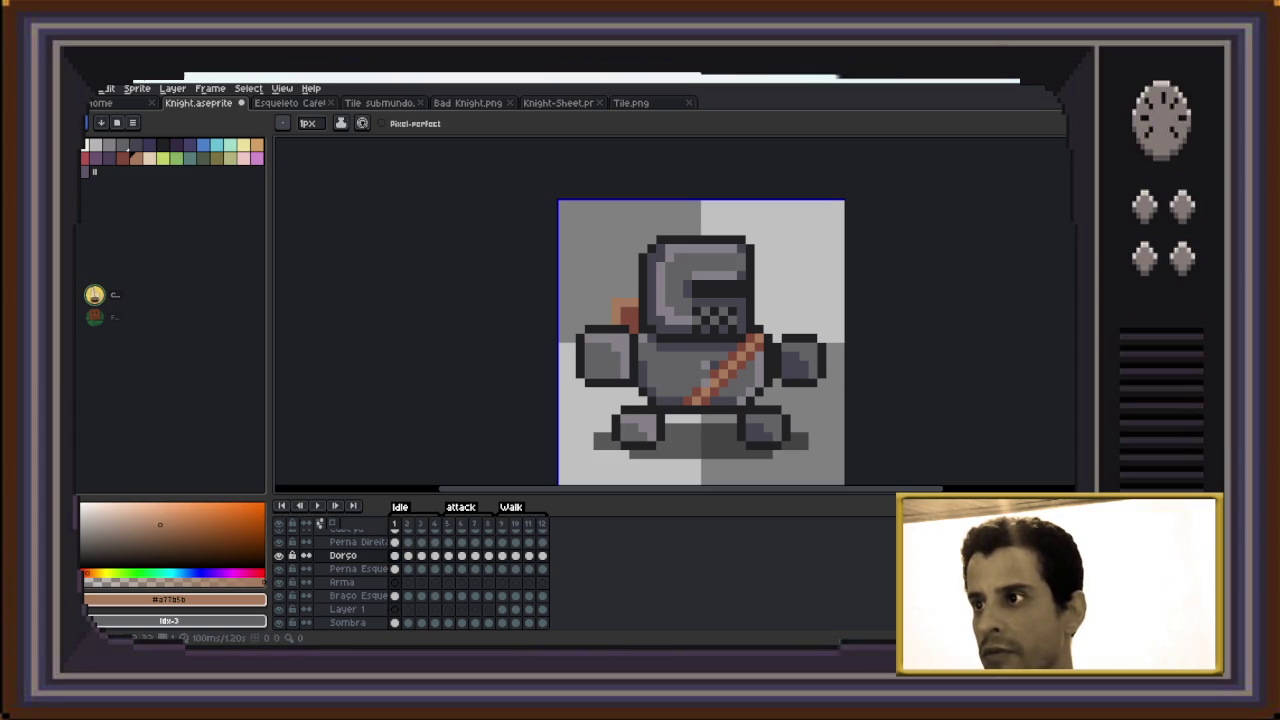
{"action": "key", "text": "Right"}
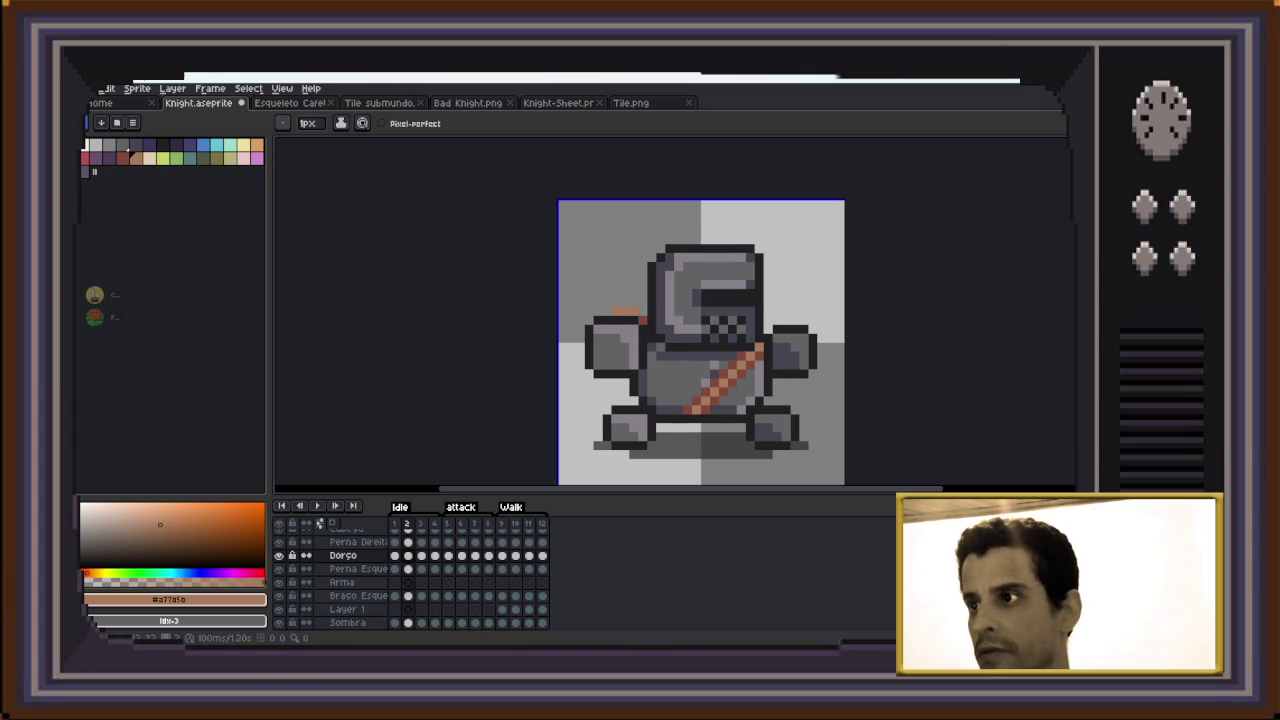
{"action": "key", "text": "Right"}
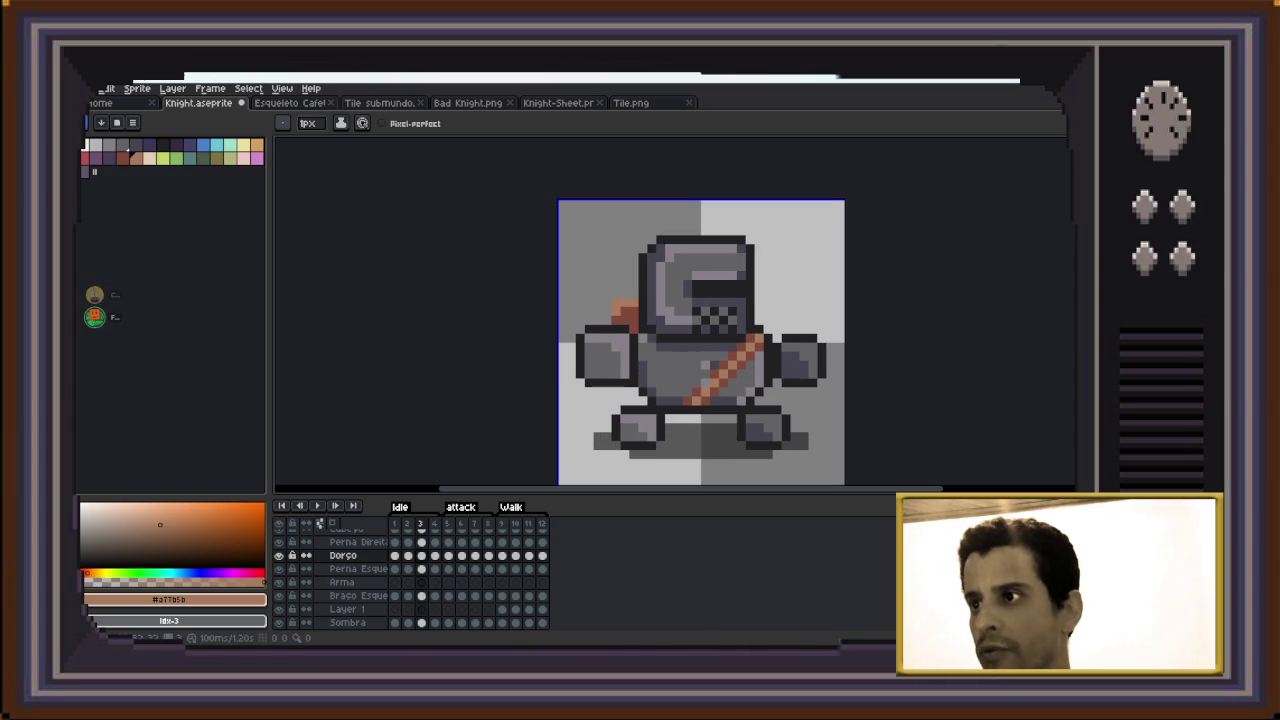
{"action": "key", "text": "Right"}
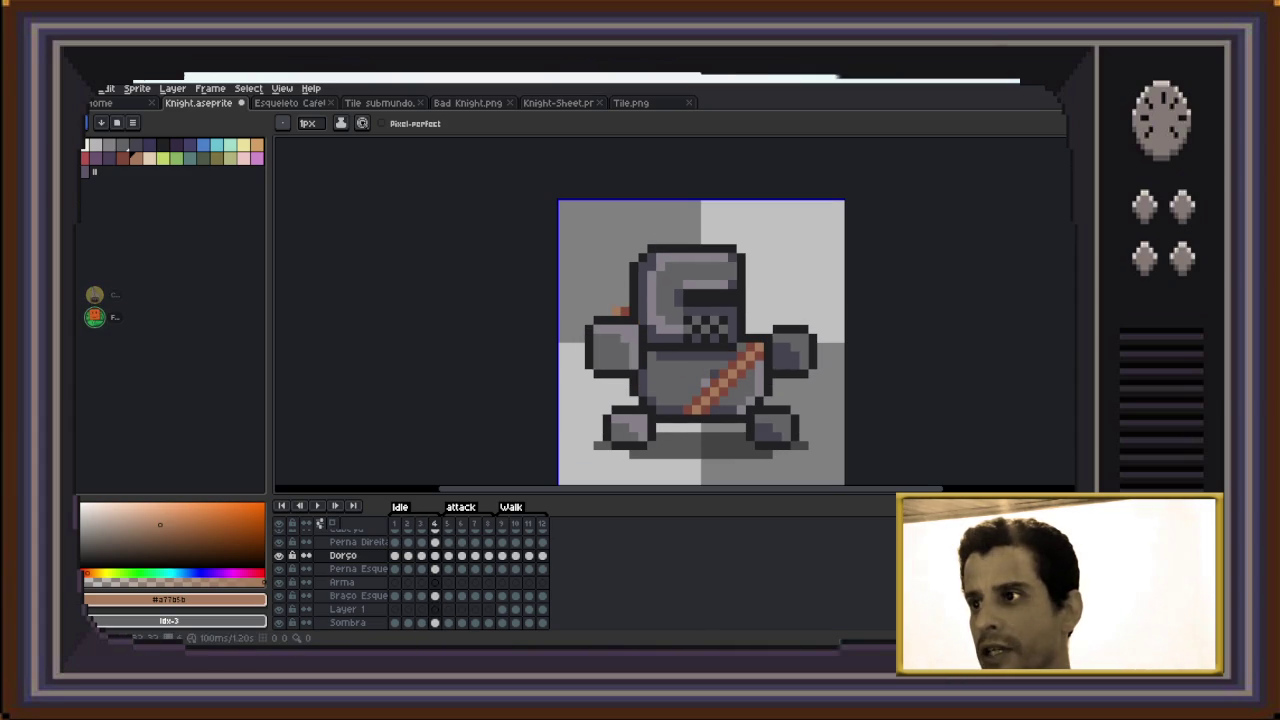
{"action": "key", "text": "Right"}
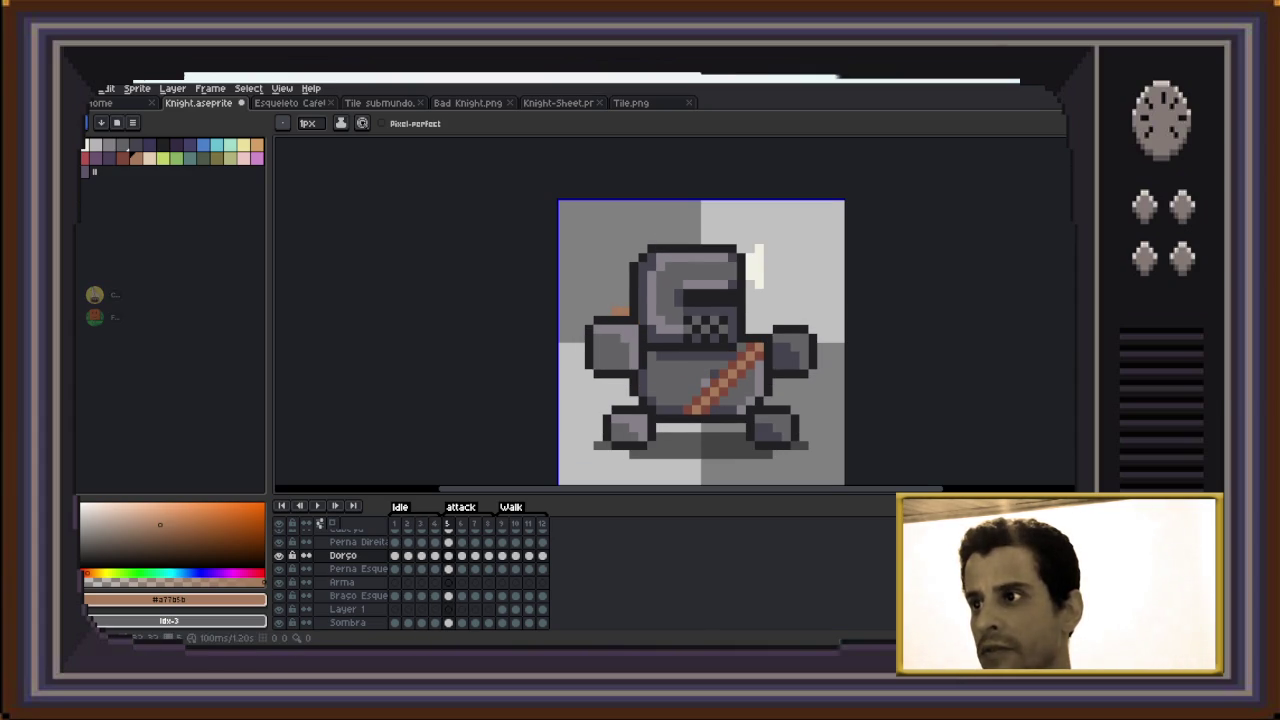
{"action": "key", "text": "Right"}
{"action": "key", "text": "Right"}
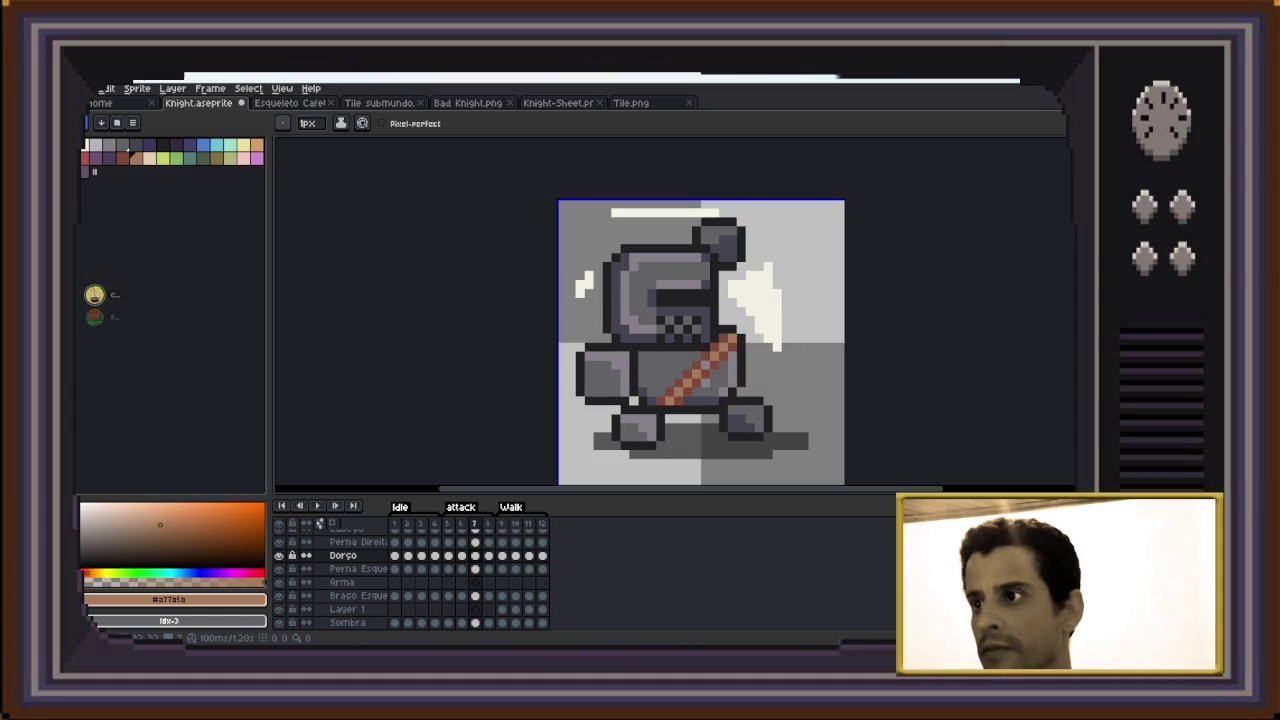
{"action": "key", "text": "Right"}
{"action": "key", "text": "Right"}
{"action": "key", "text": "Left"}
{"action": "key", "text": "Left"}
{"action": "key", "text": "Left"}
{"action": "key", "text": "Left"}
{"action": "key", "text": "Left"}
{"action": "key", "text": "Left"}
{"action": "key", "text": "Left"}
{"action": "key", "text": "Left"}
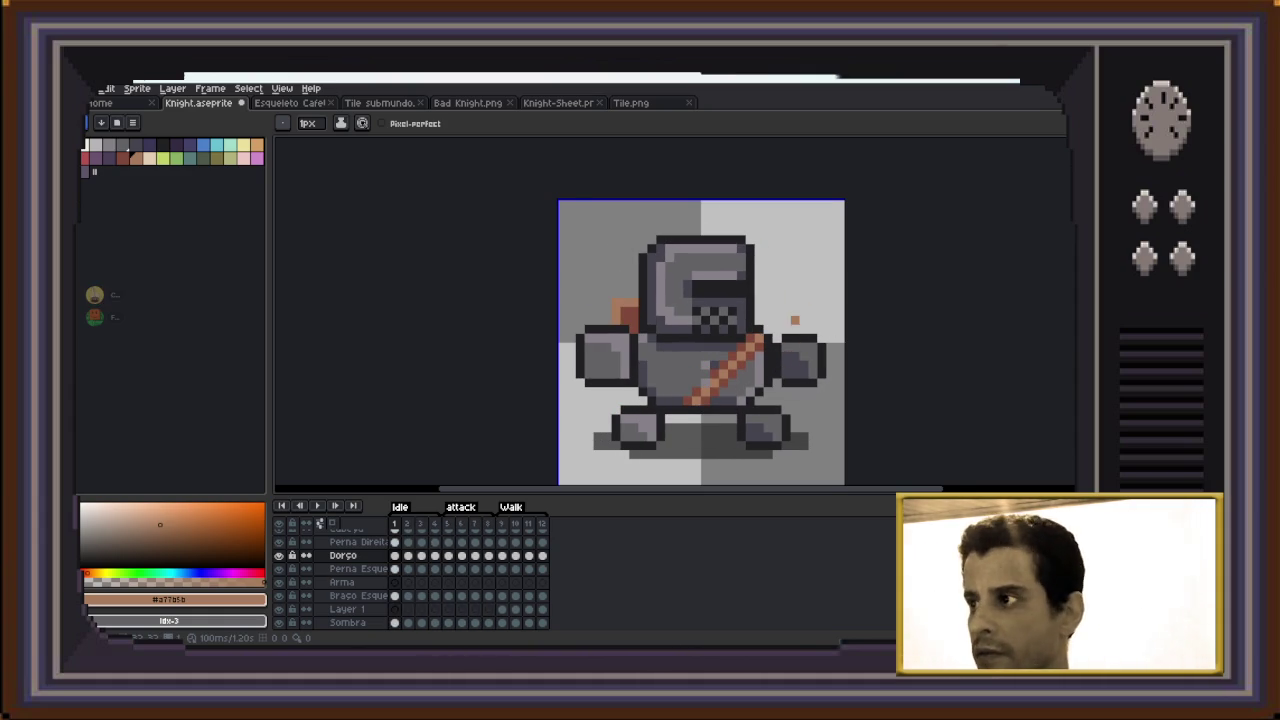
Pick the reddish-brown swatch and draw first bow strokes down the knight's right side, then undo them
{"action": "left_click", "coordinate": [122, 157]}
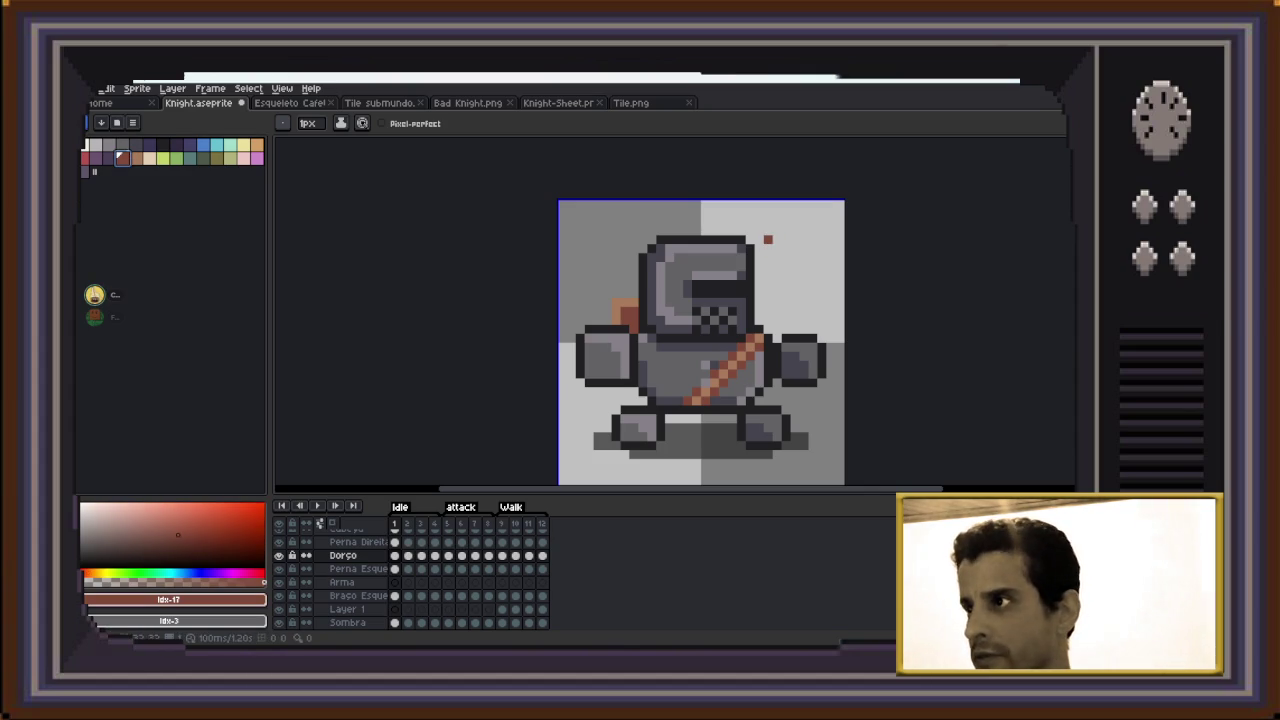
{"action": "left_click_drag", "start_coordinate": [791, 268], "coordinate": [796, 286]}
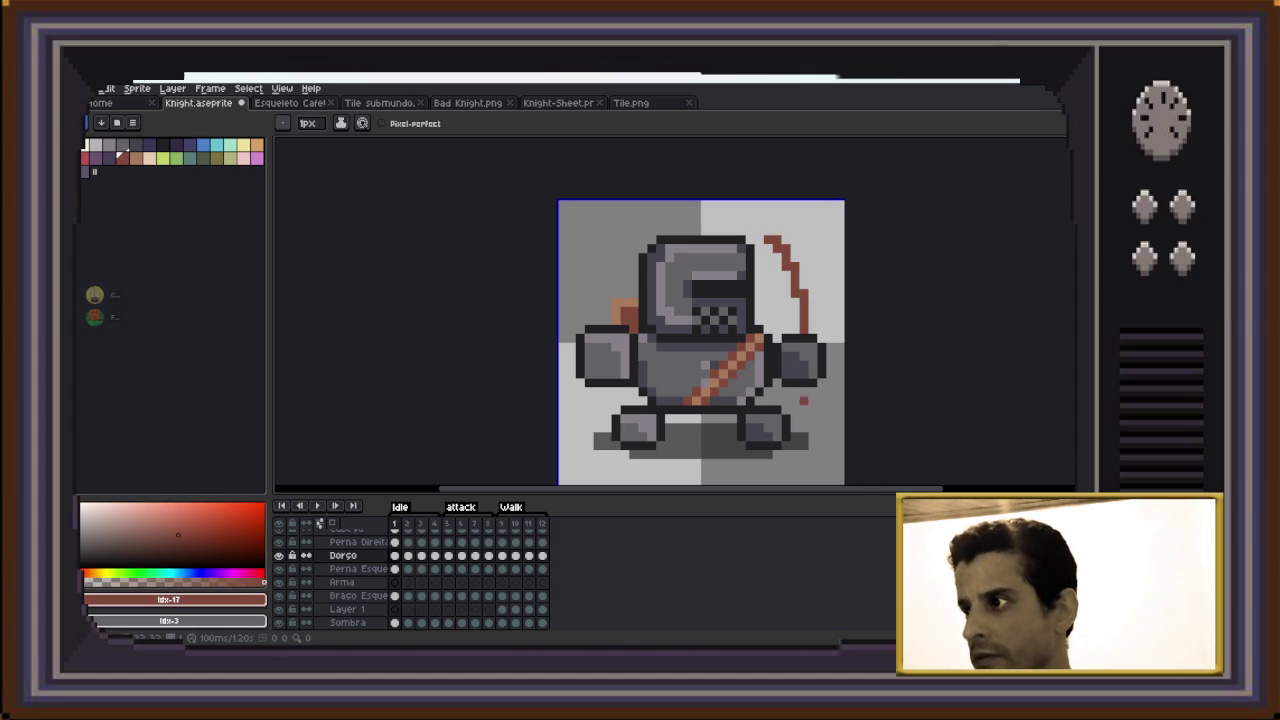
{"action": "left_click_drag", "start_coordinate": [803, 398], "coordinate": [804, 412]}
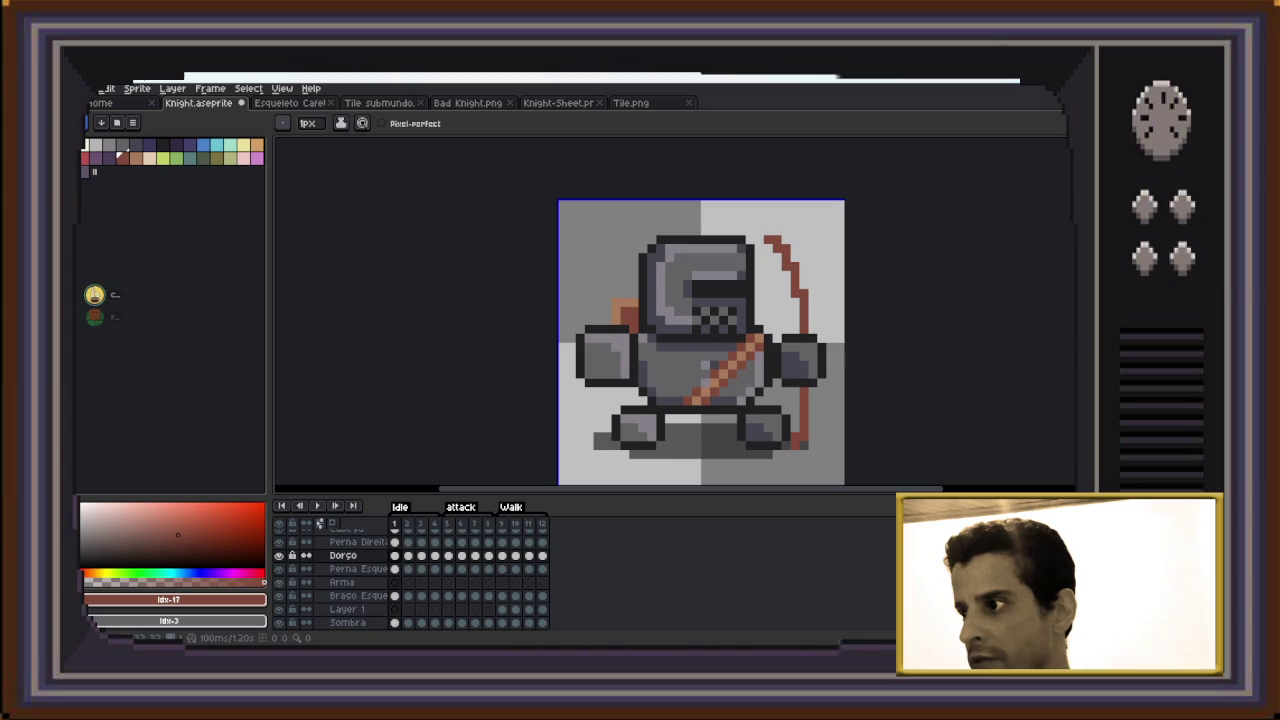
{"action": "key", "text": "ctrl"}
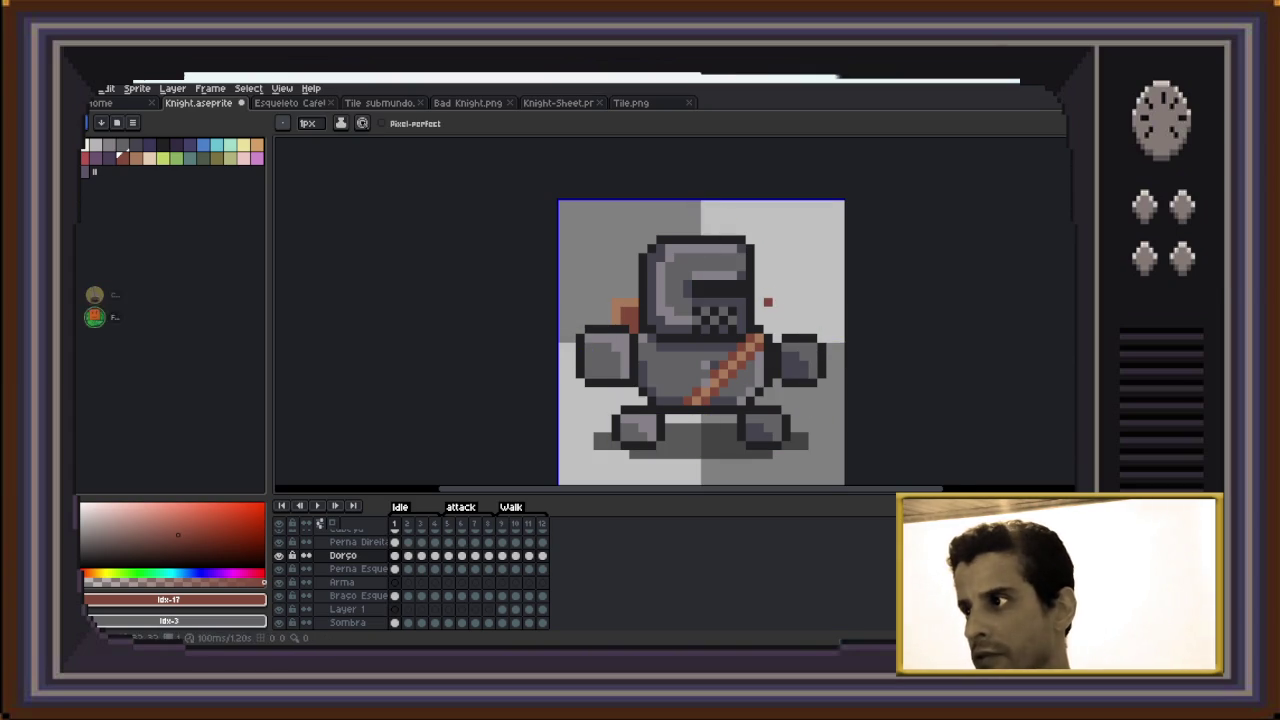
Redraw the bow curve pixel by pixel near the right arm and fill its gaps
{"action": "left_click_drag", "start_coordinate": [772, 284], "coordinate": [786, 310]}
{"action": "key", "text": "ctrl+z"}
{"action": "key", "text": "ctrl+z"}
{"action": "key", "text": "ctrl+z"}
{"action": "left_click", "coordinate": [776, 290]}
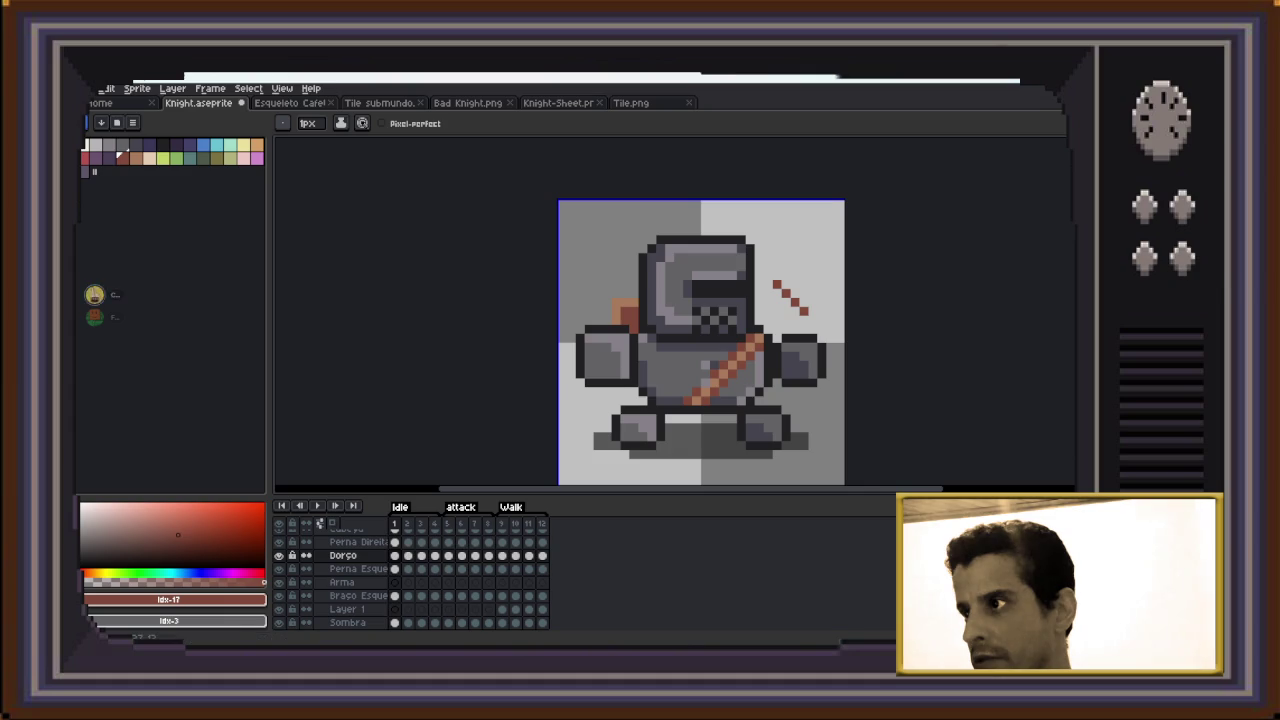
{"action": "left_click", "coordinate": [812, 390]}
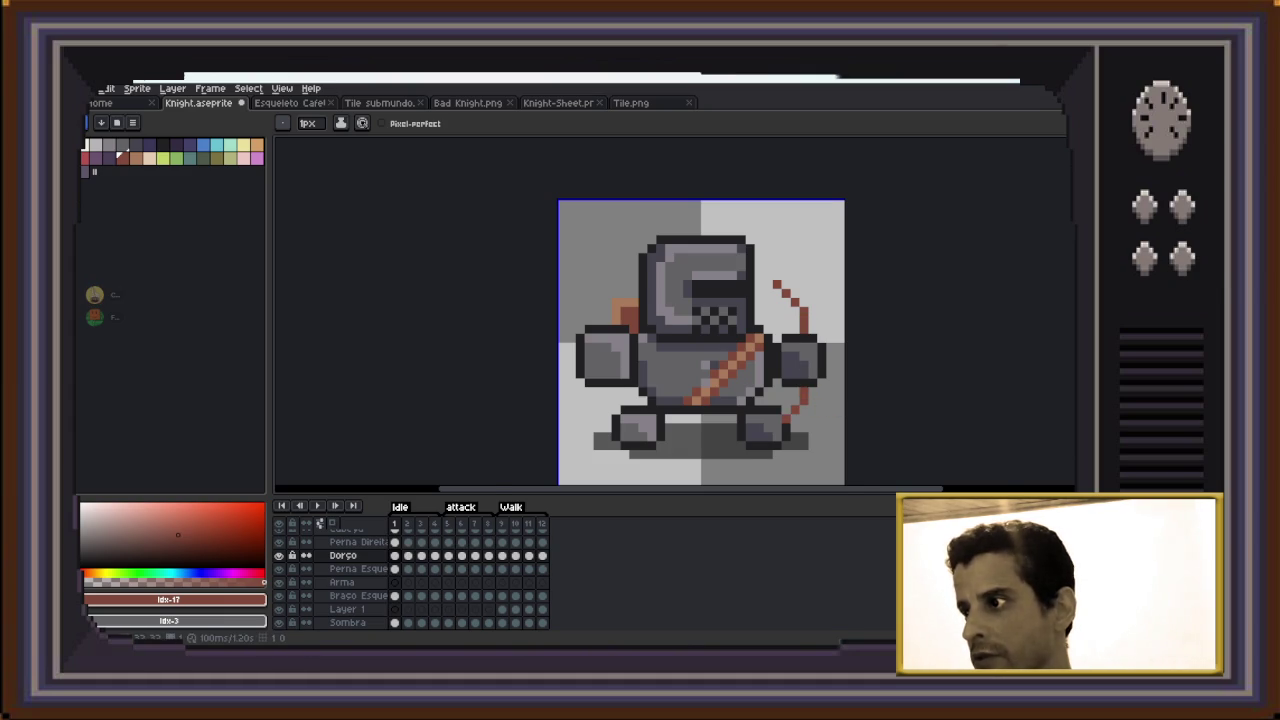
{"action": "scroll", "coordinate": [830, 352], "scroll_direction": "up", "scroll_amount": 1}
{"action": "scroll", "coordinate": [830, 352], "scroll_direction": "up", "scroll_amount": 1}
{"action": "left_click", "coordinate": [765, 292]}
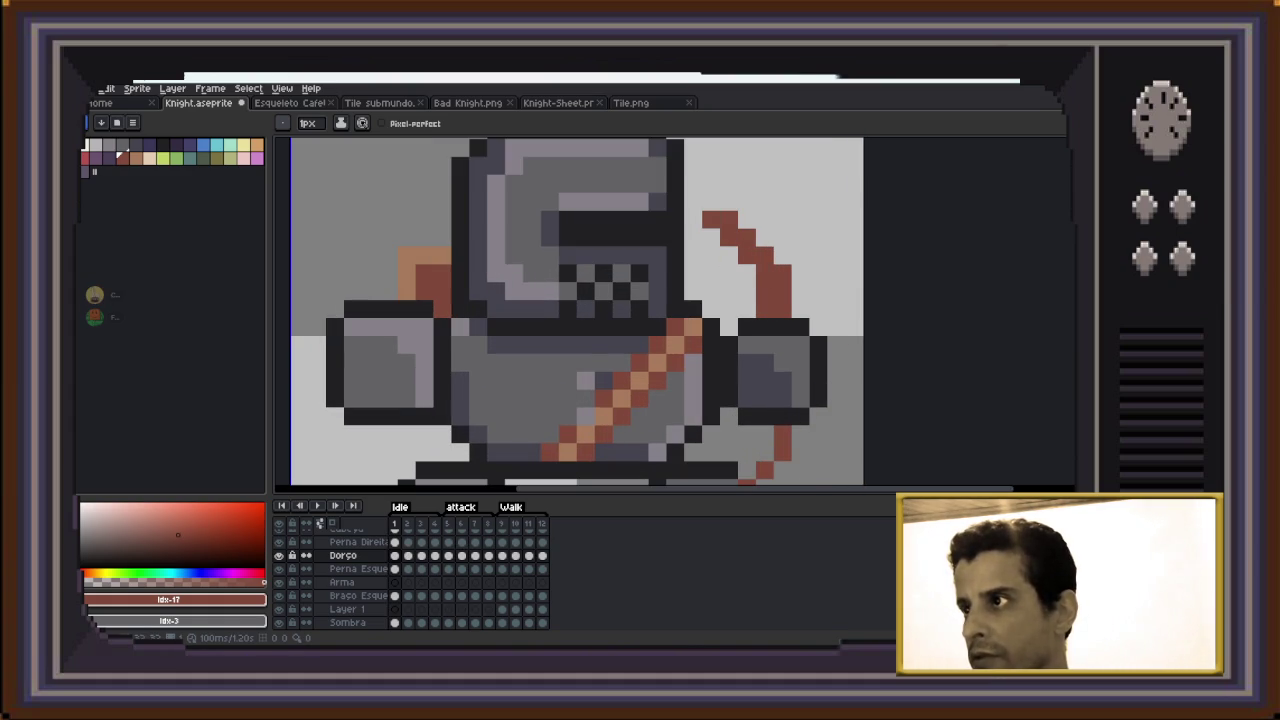
Pencil a peach highlight column beside the top of the bow
{"action": "scroll", "coordinate": [813, 330], "scroll_direction": "down", "scroll_amount": 2}
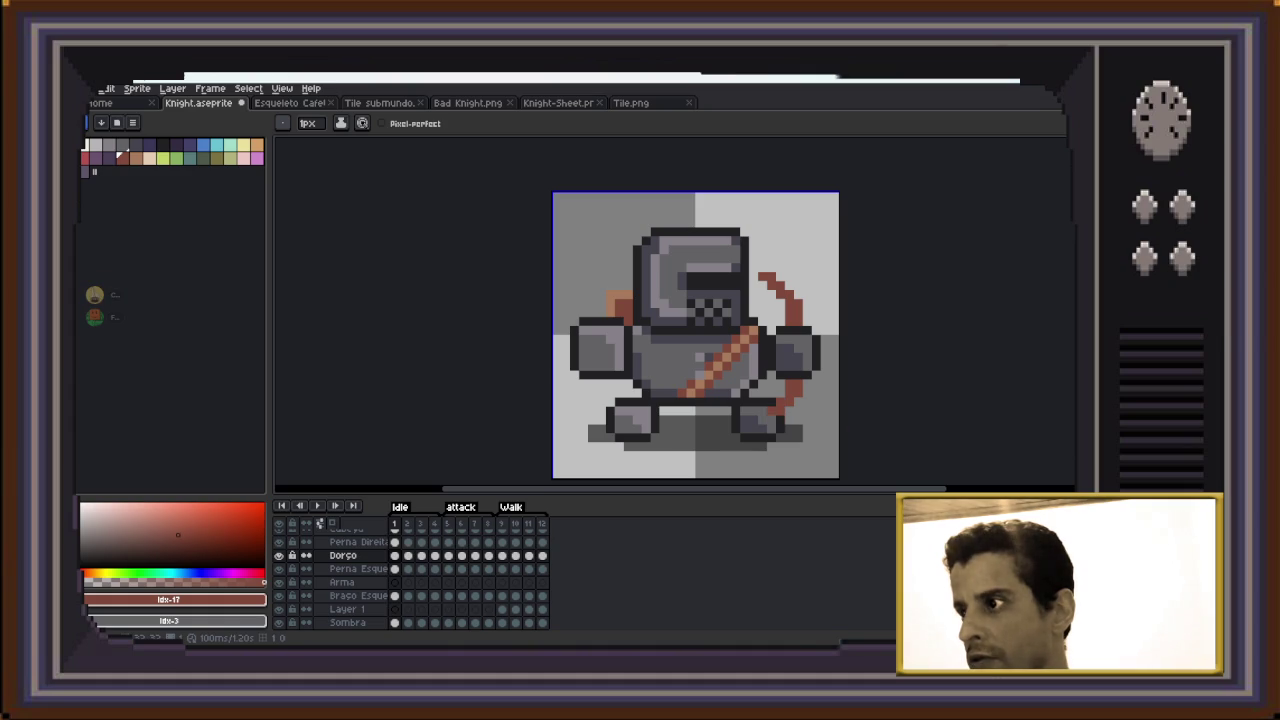
{"action": "scroll", "coordinate": [839, 408], "scroll_direction": "up", "scroll_amount": 2}
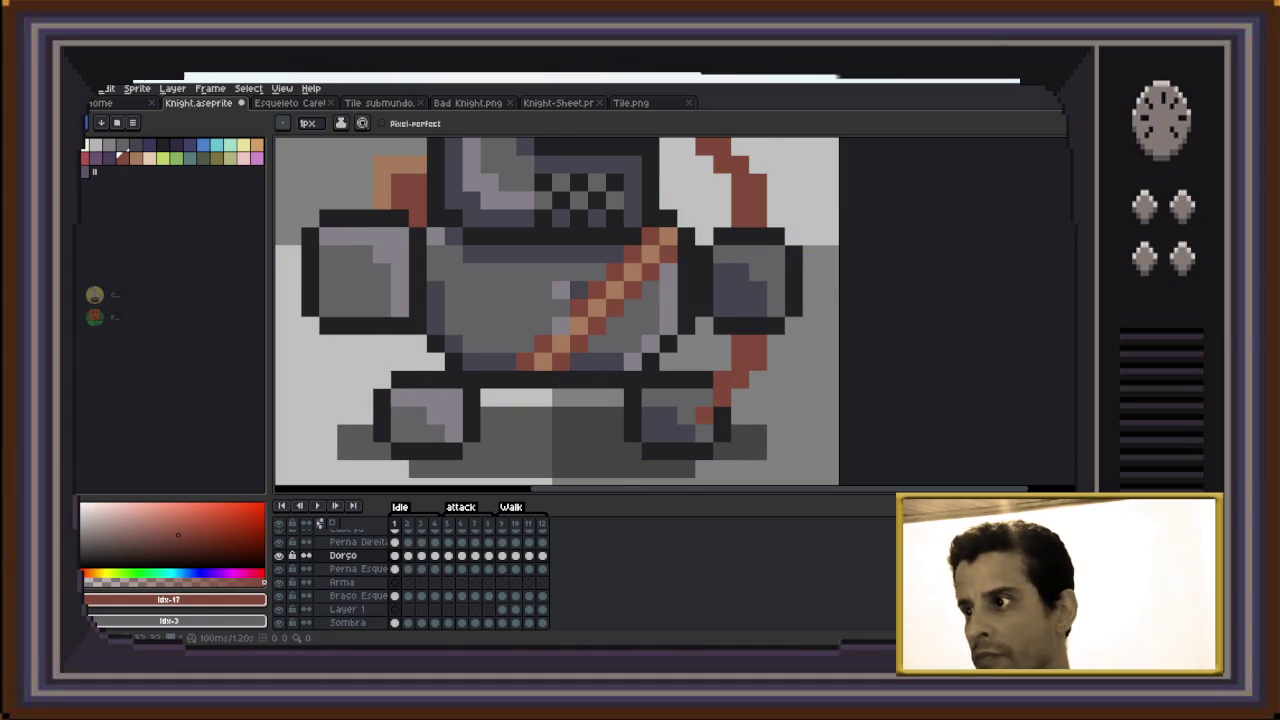
{"action": "scroll", "coordinate": [660, 245], "scroll_direction": "down", "scroll_amount": 2}
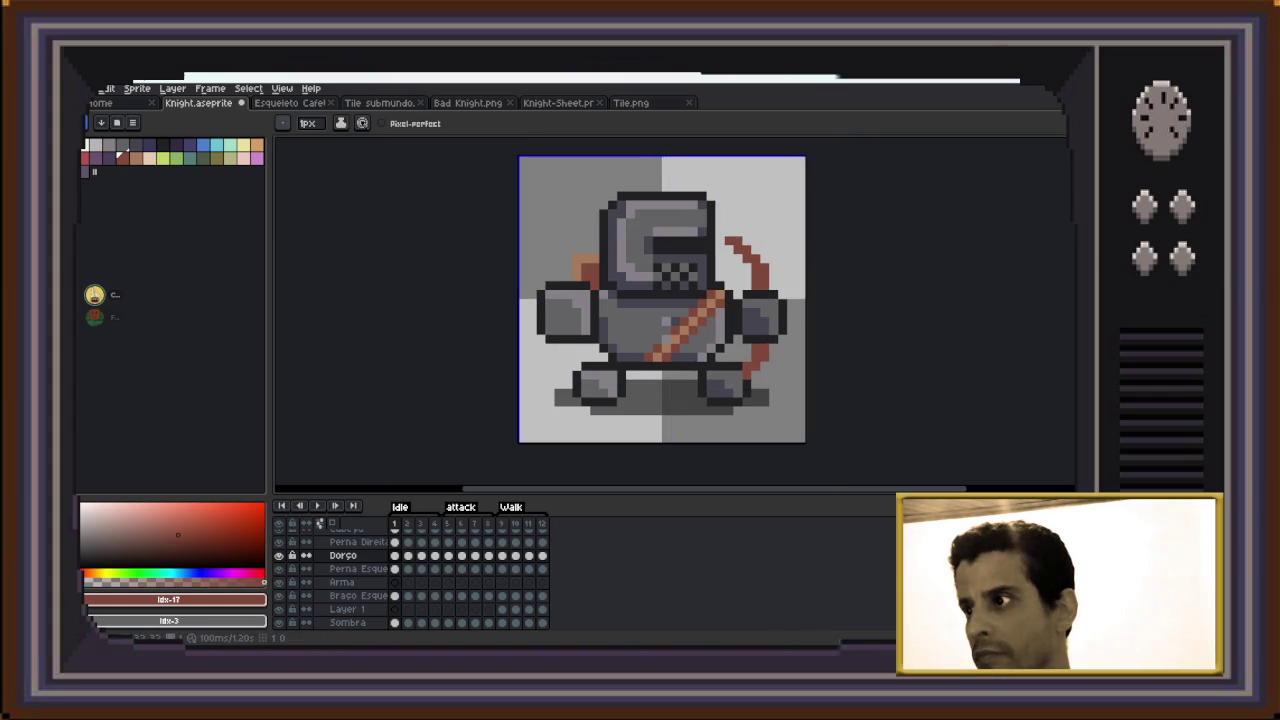
{"action": "scroll", "coordinate": [805, 370], "scroll_direction": "up", "scroll_amount": 1}
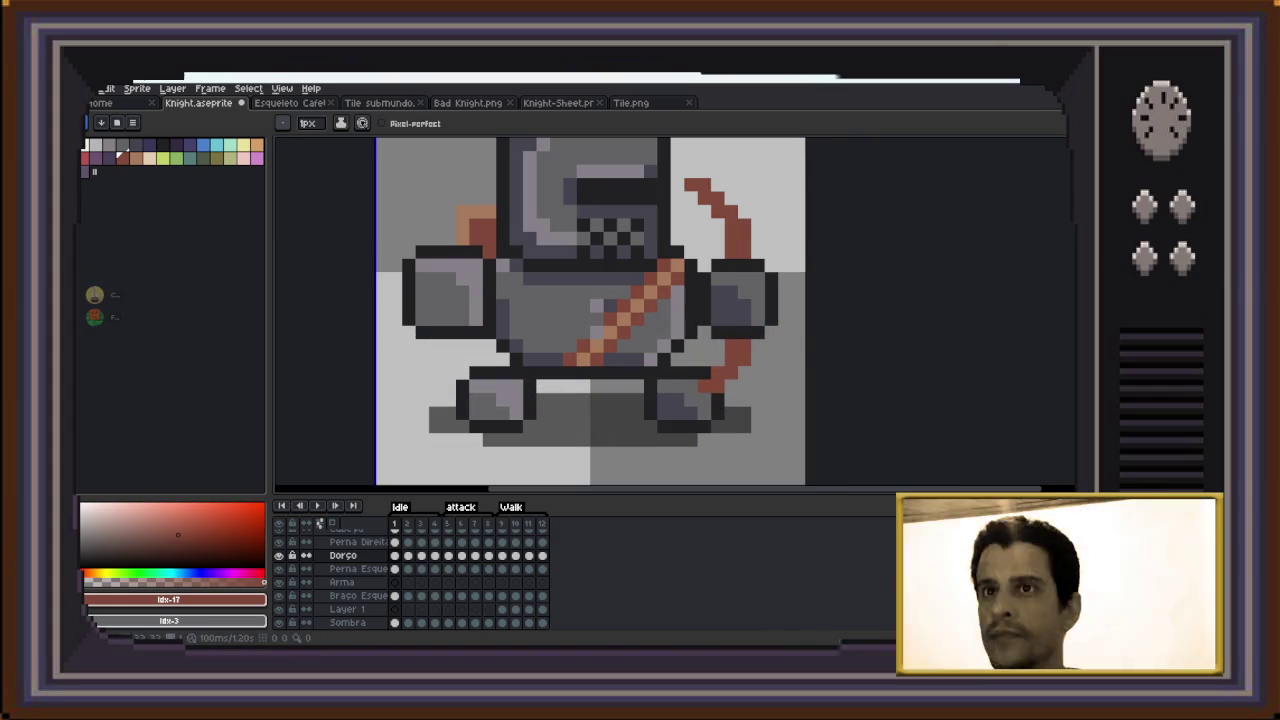
{"action": "left_click", "coordinate": [149, 157]}
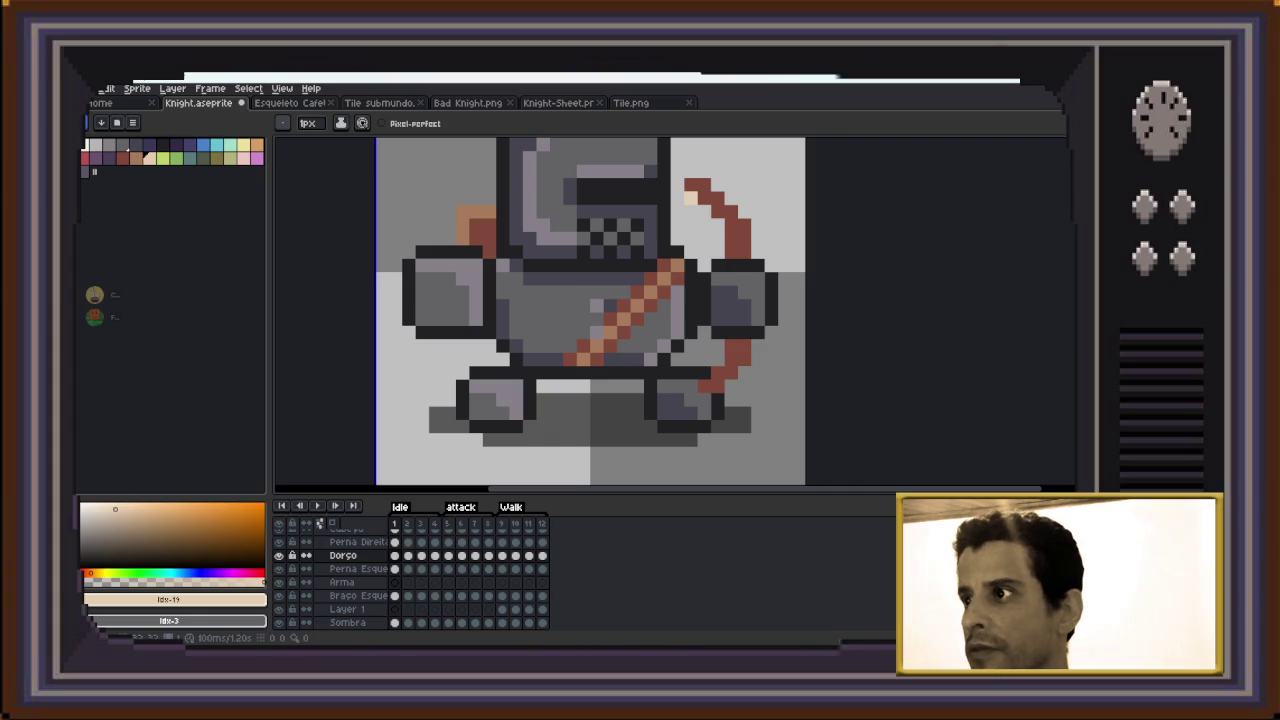
{"action": "left_click_drag", "start_coordinate": [691, 225], "coordinate": [691, 239]}
{"action": "left_click_drag", "start_coordinate": [691, 285], "coordinate": [680, 322]}
{"action": "key", "text": "ctrl+z"}
{"action": "left_click_drag", "start_coordinate": [691, 205], "coordinate": [691, 232]}
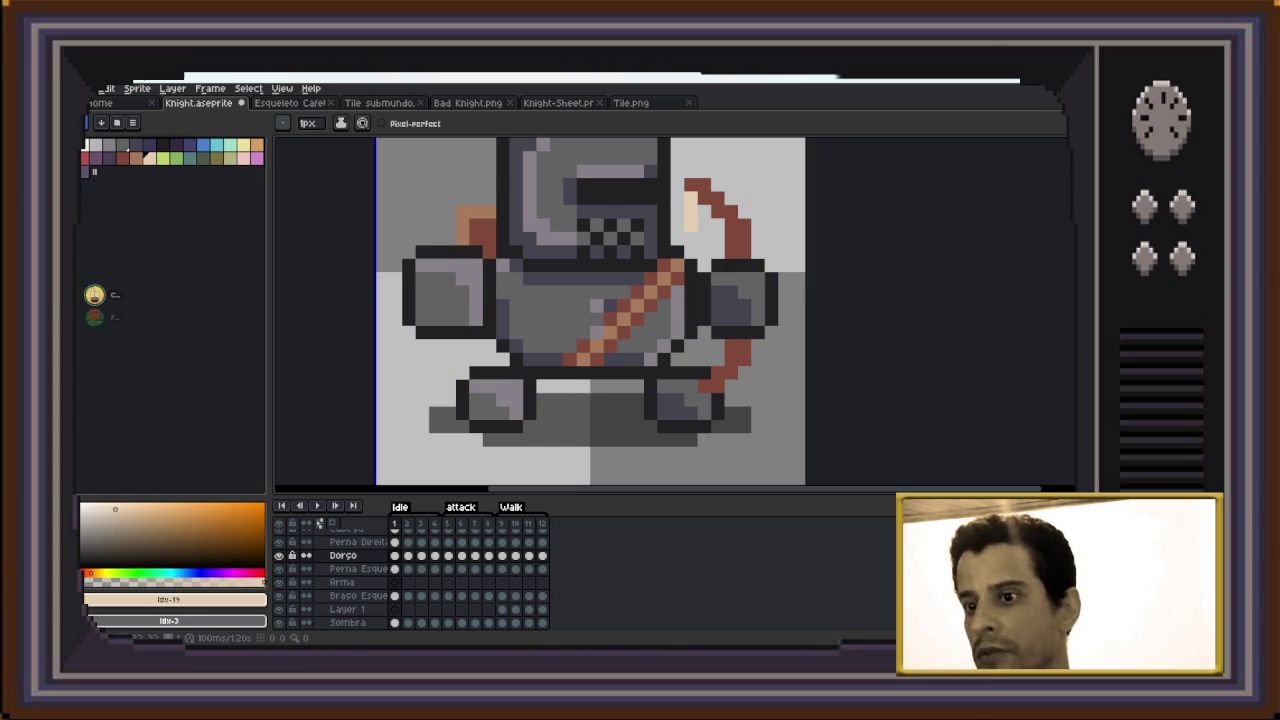
Undo the peach pixels, the light pixels between the legs and the red bow strokes
{"action": "key", "text": "ctrl+z"}
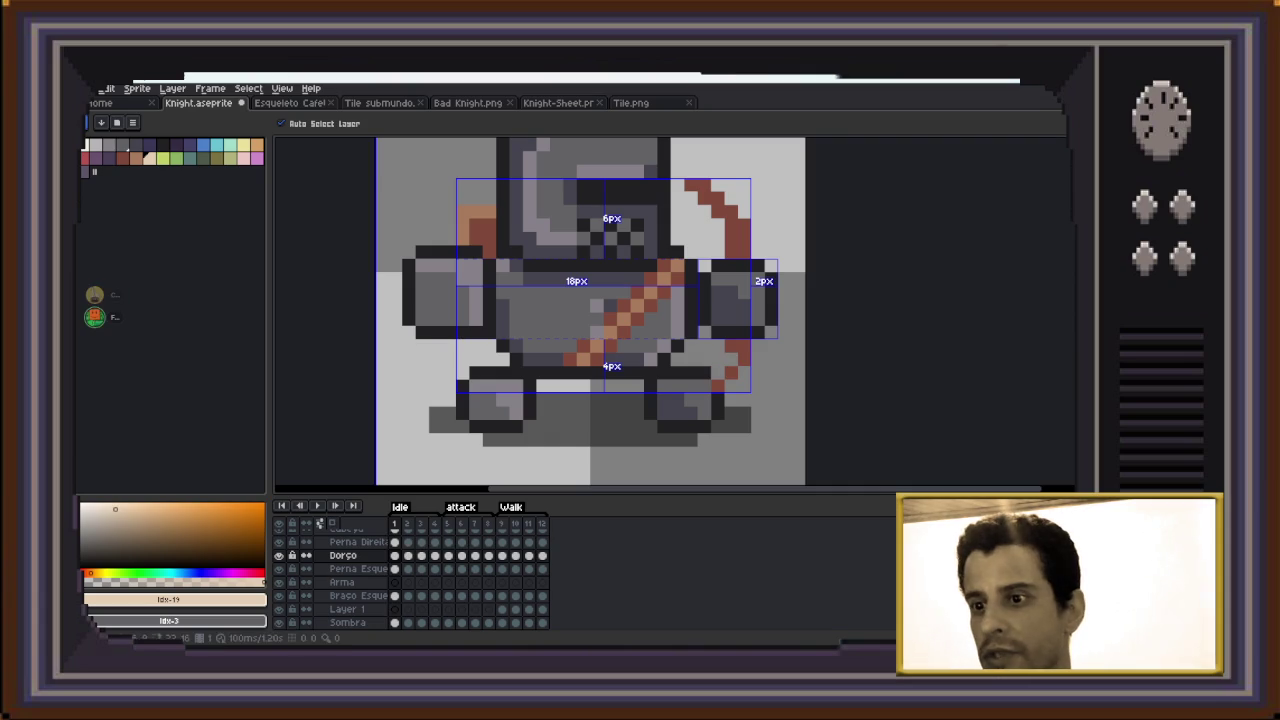
{"action": "key", "text": "ctrl+z"}
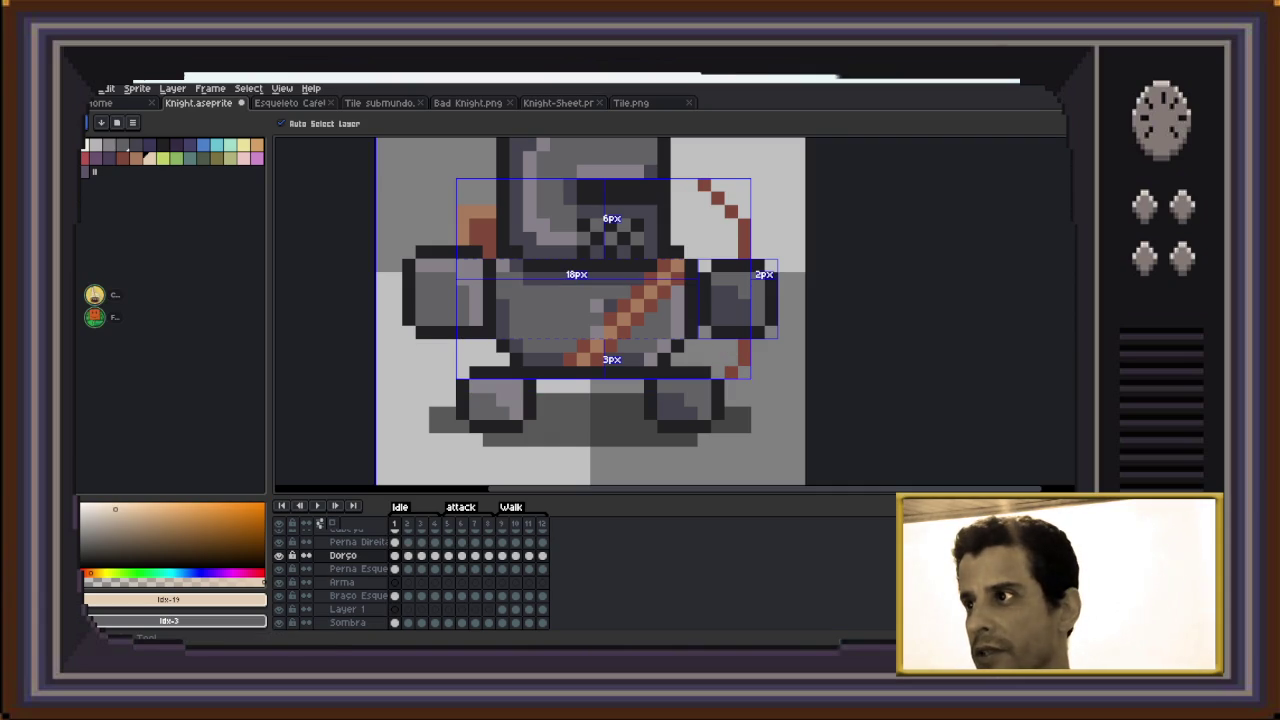
{"action": "key", "text": "ctrl+z"}
{"action": "key", "text": "ctrl+z"}
{"action": "key", "text": "ctrl+z"}
{"action": "key", "text": "ctrl+z"}
{"action": "key", "text": "ctrl+z"}
{"action": "key", "text": "ctrl+z"}
{"action": "key", "text": "ctrl+z"}
{"action": "key", "text": "ctrl+z"}
{"action": "scroll", "coordinate": [745, 358], "scroll_direction": "down", "scroll_amount": 3}
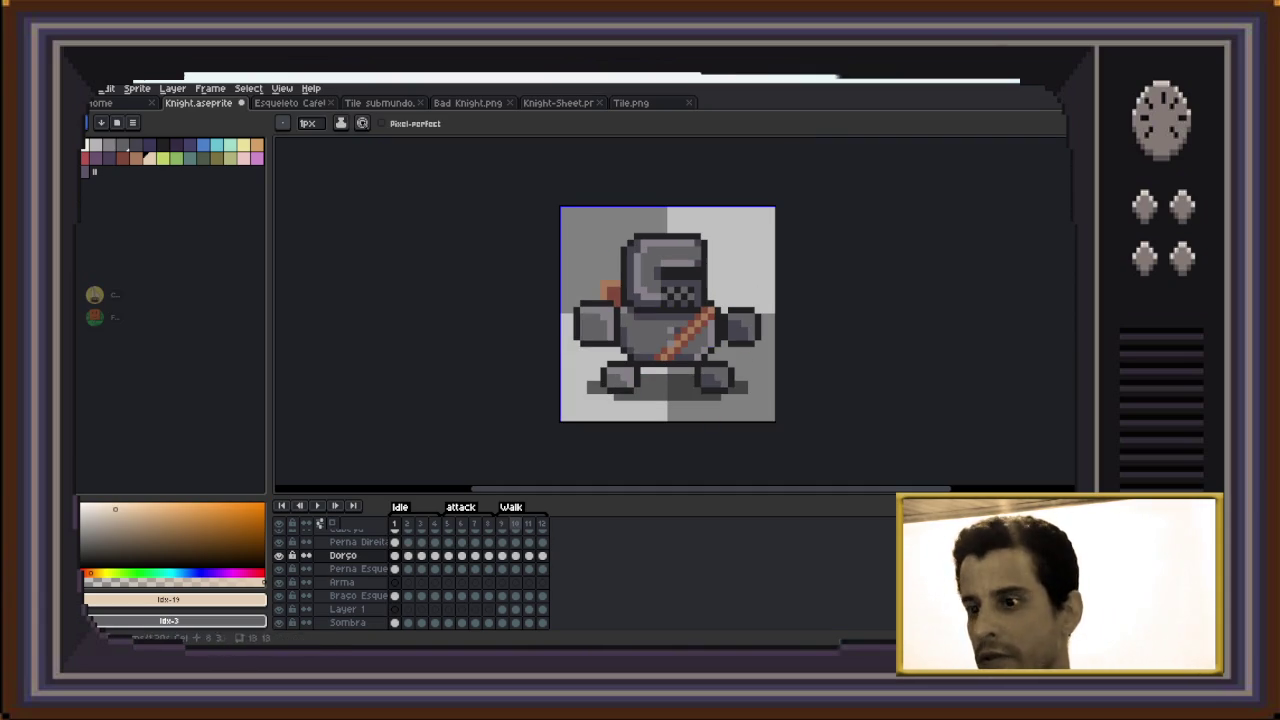
{"action": "left_click", "coordinate": [394, 582]}
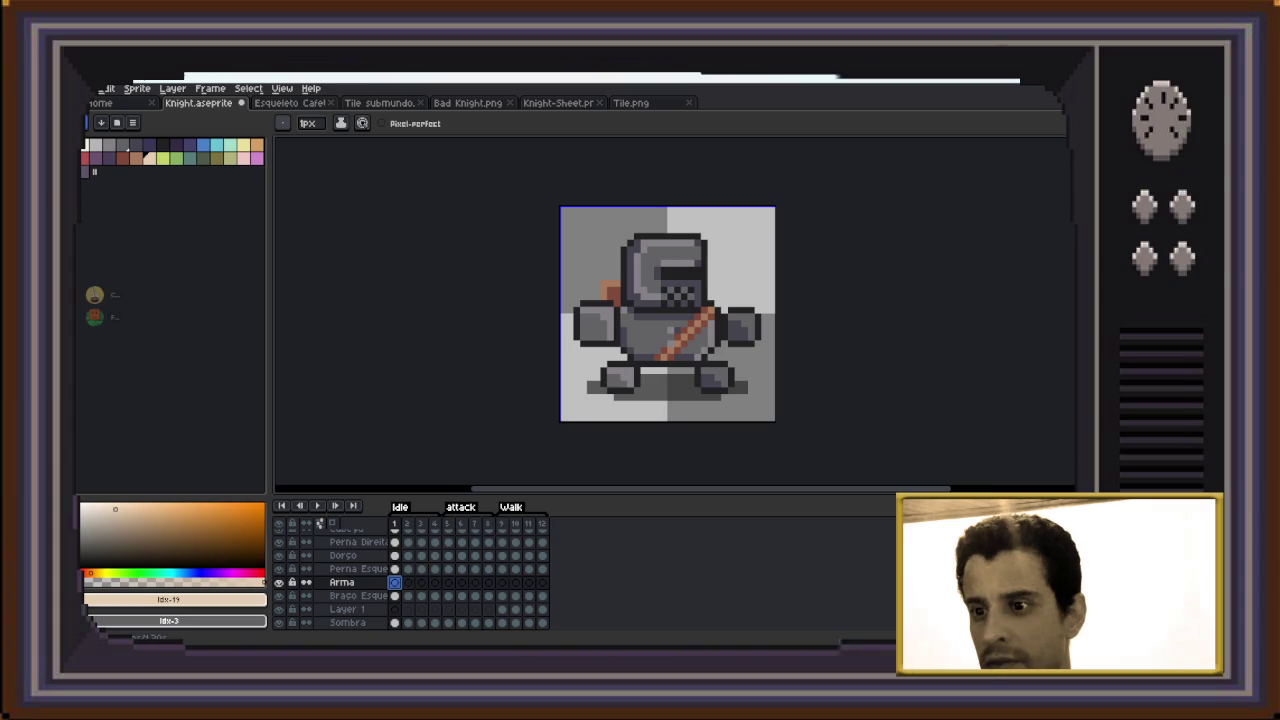
Sample the sprite's dark red and paint the first bow pixels on the Arma layer
{"action": "scroll", "coordinate": [670, 404], "scroll_direction": "up", "scroll_amount": 2}
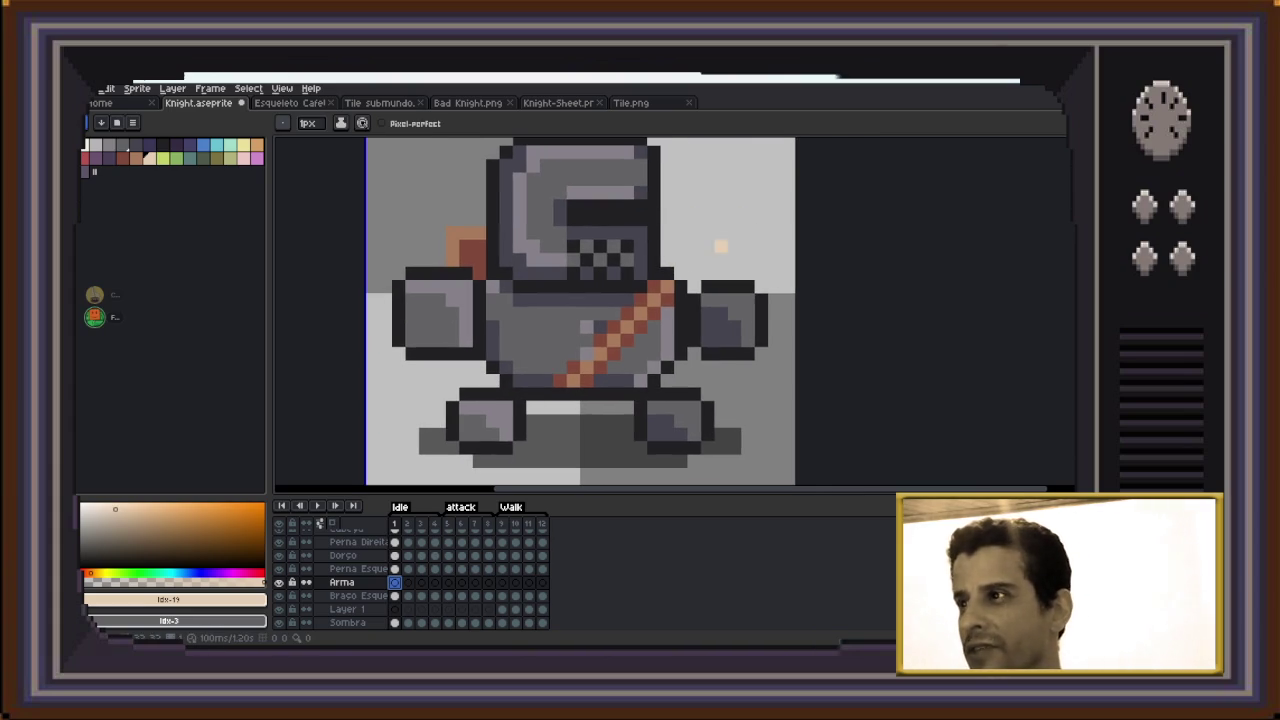
{"action": "key", "text": "i"}
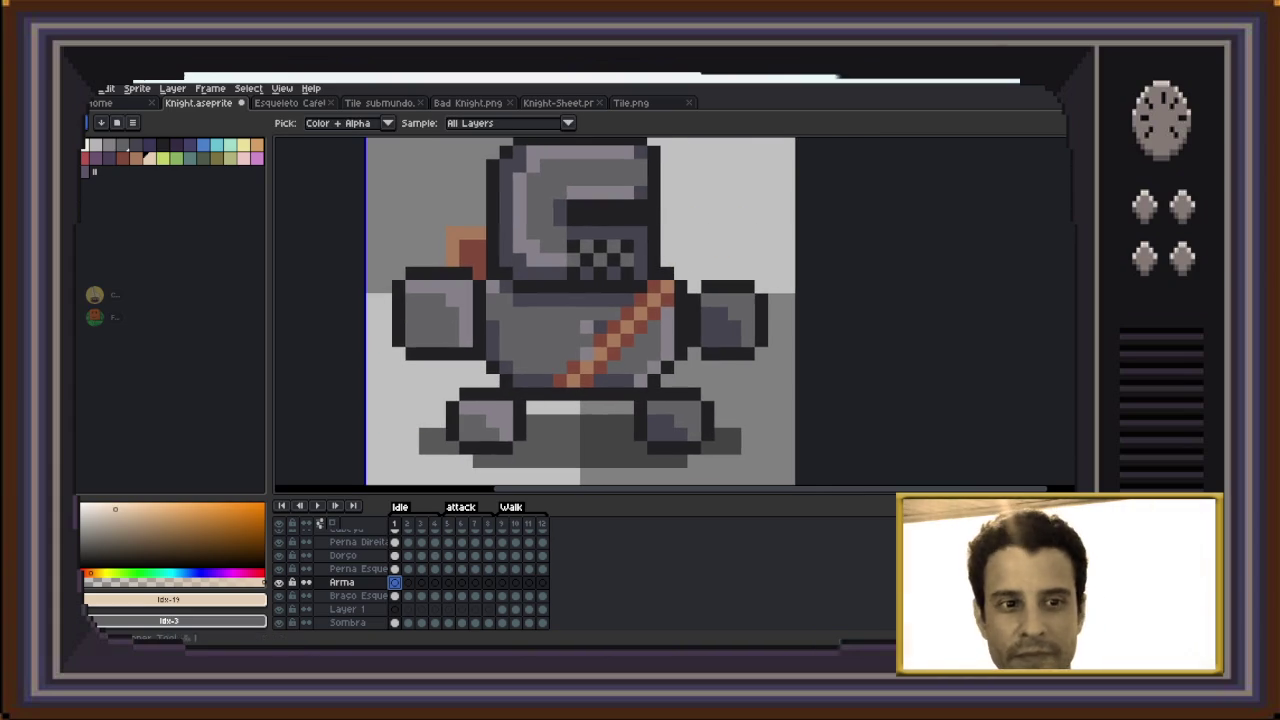
{"action": "left_click", "coordinate": [472, 258]}
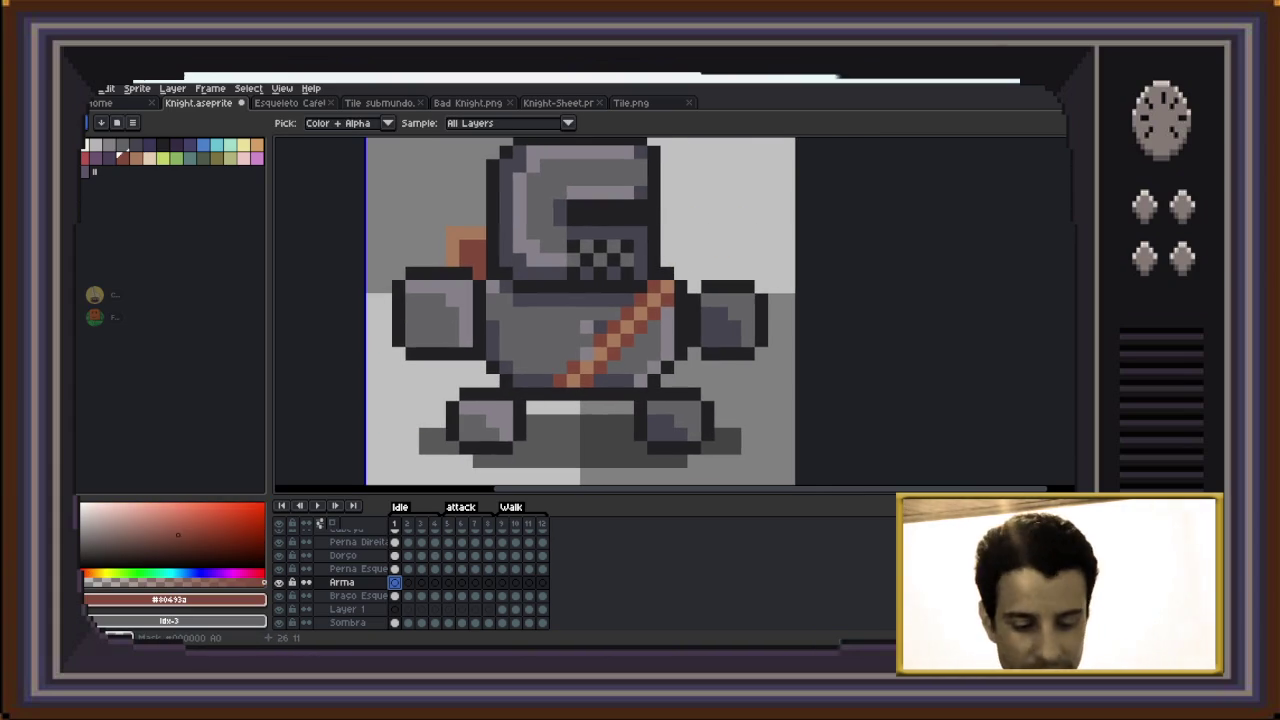
{"action": "key", "text": "b"}
{"action": "left_click_drag", "start_coordinate": [735, 273], "coordinate": [721, 273]}
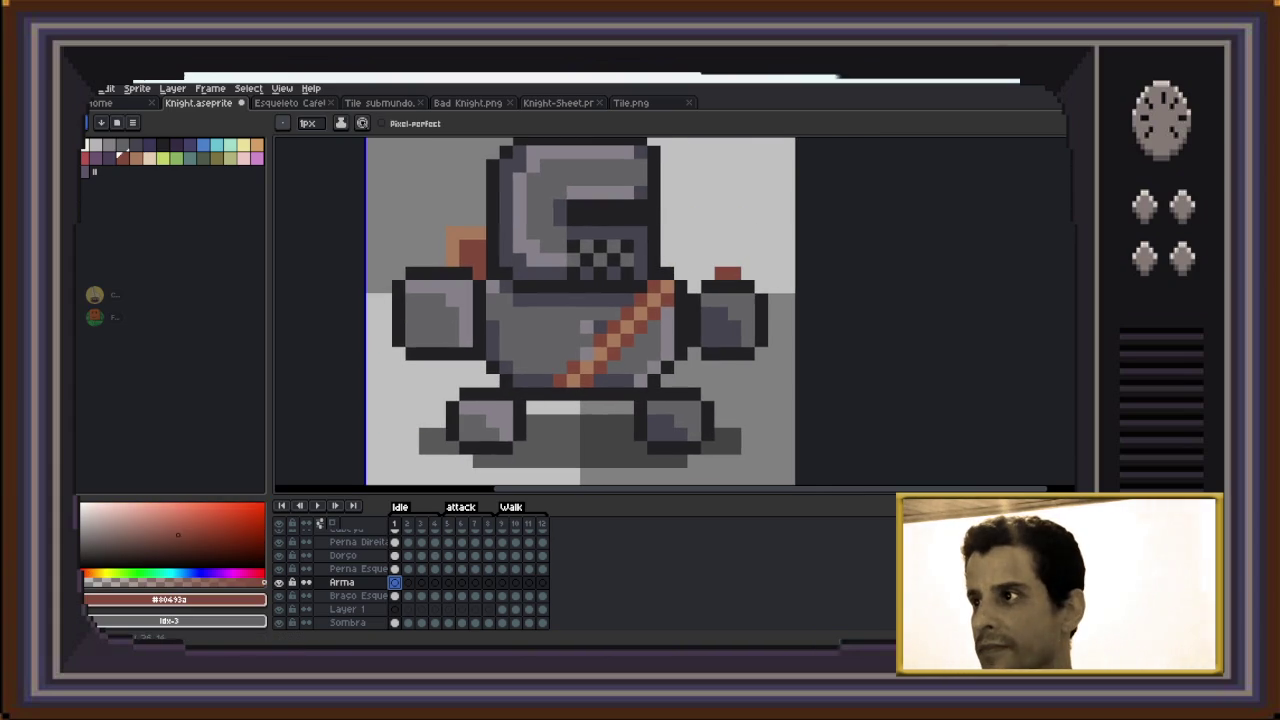
Extend the red bow from beside the helmet down below the knight's right arm
{"action": "left_click", "coordinate": [735, 367]}
{"action": "left_click", "coordinate": [735, 394]}
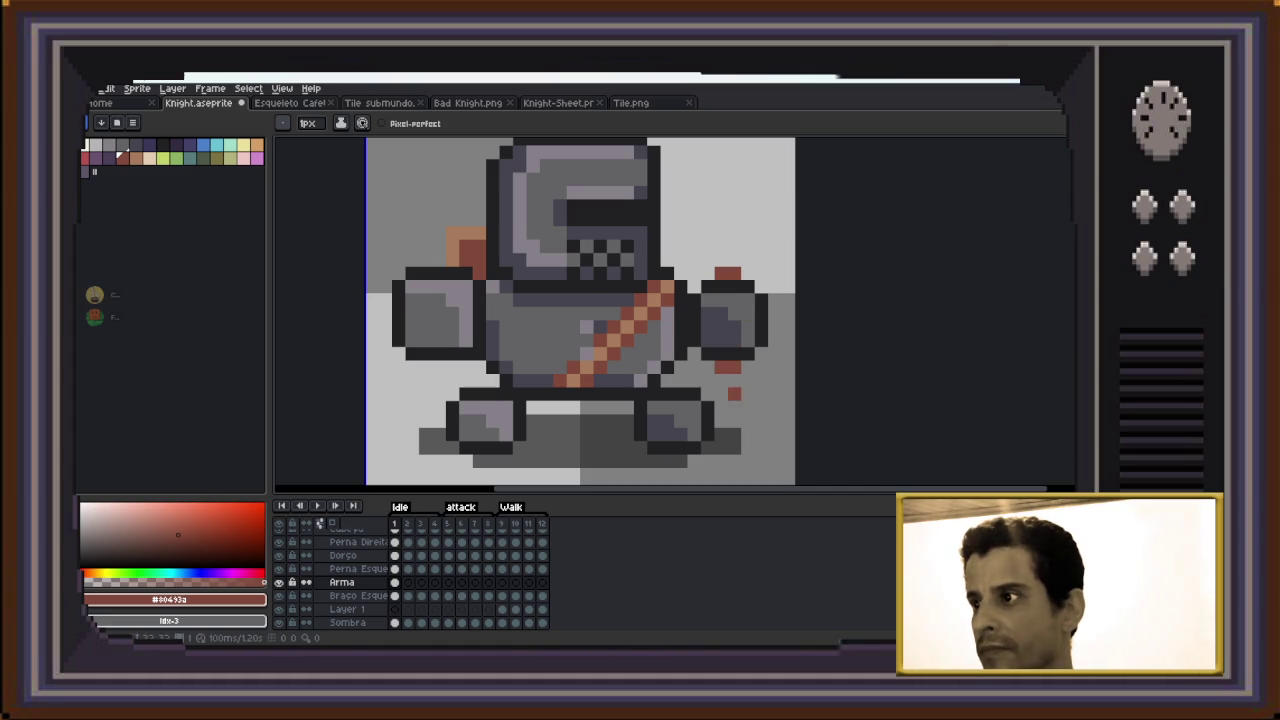
{"action": "left_click", "coordinate": [735, 260]}
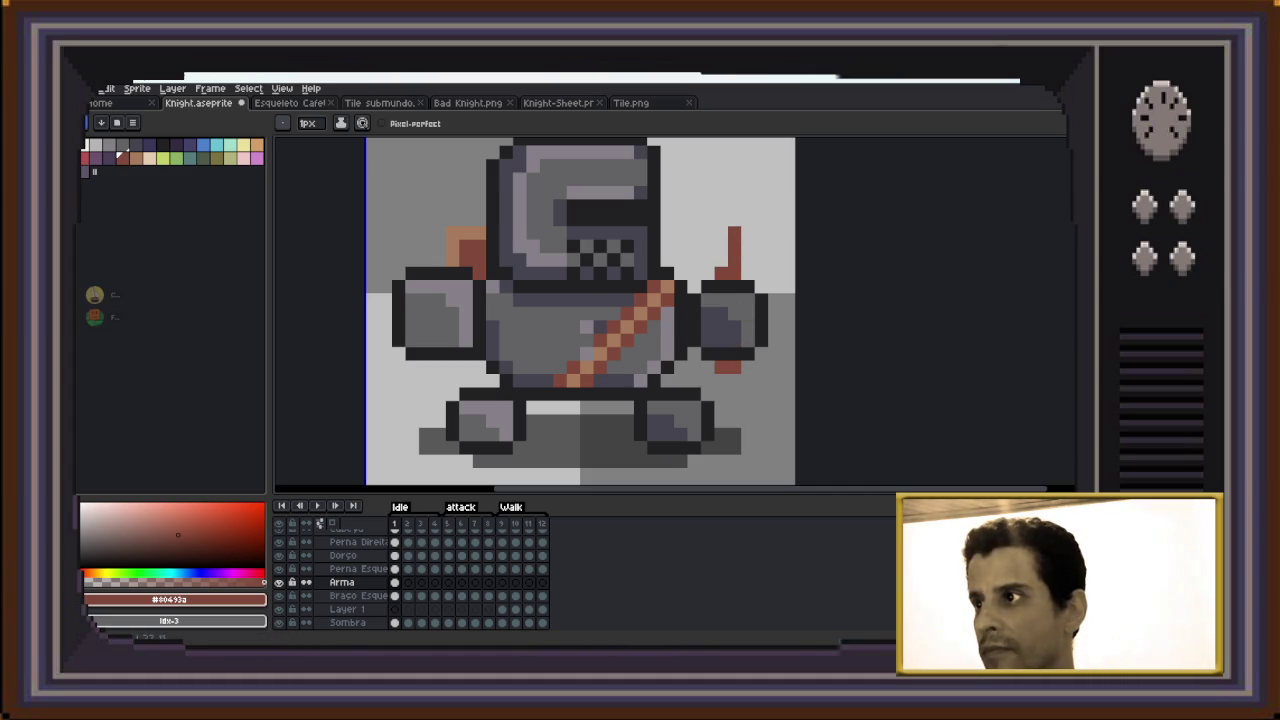
{"action": "left_click", "coordinate": [721, 220]}
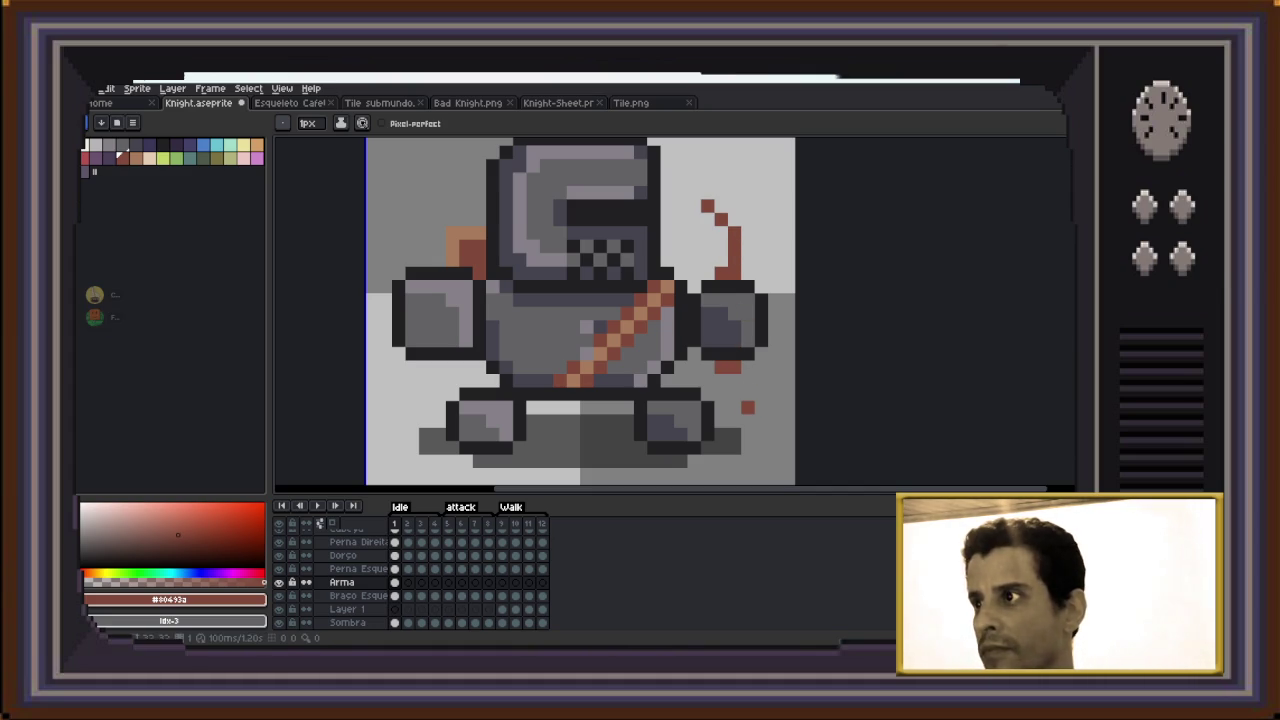
{"action": "left_click", "coordinate": [735, 394]}
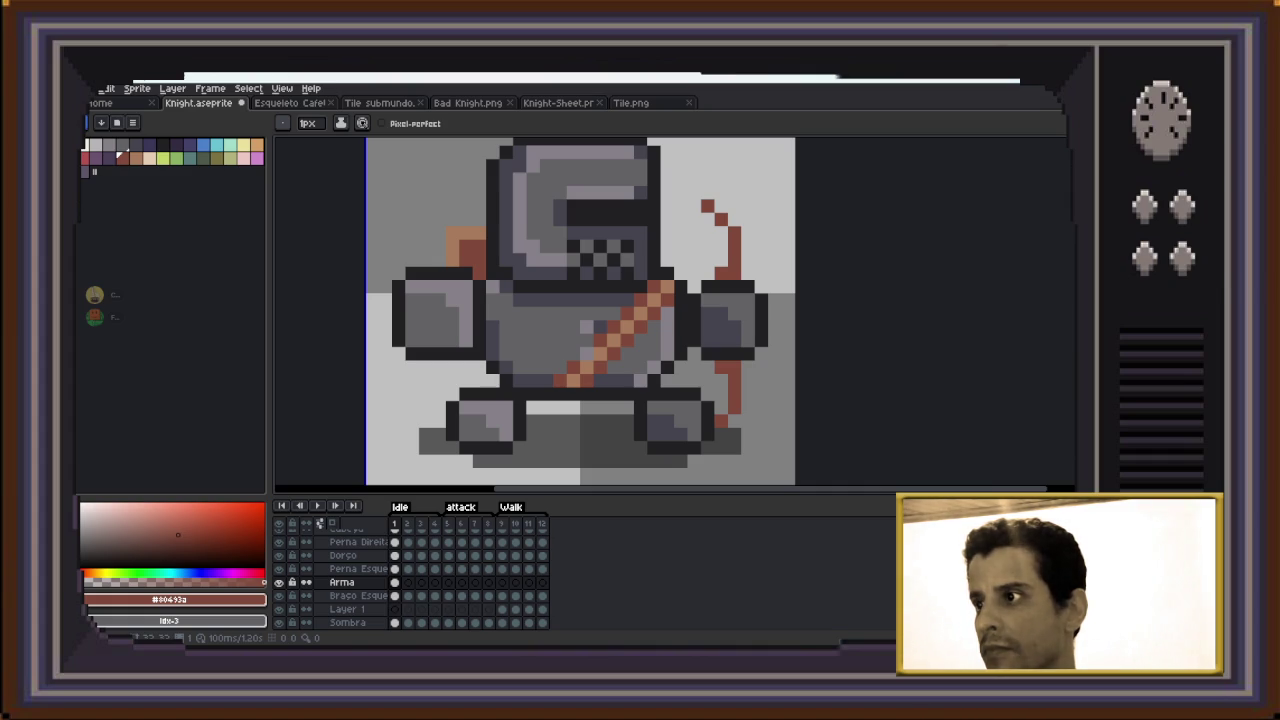
{"action": "left_click", "coordinate": [345, 582]}
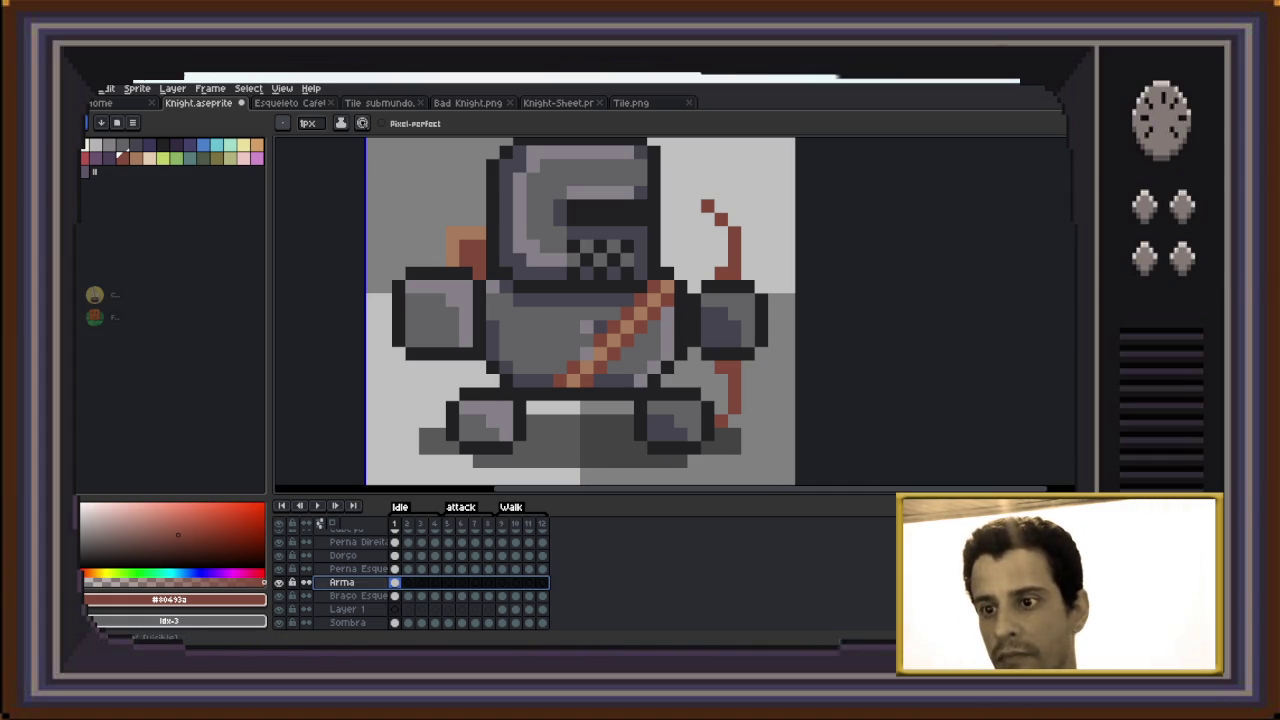
Drag the Arma layer up two rows so it sits above Dorço, then clear the selection
{"action": "left_click_drag", "start_coordinate": [341, 582], "coordinate": [341, 568]}
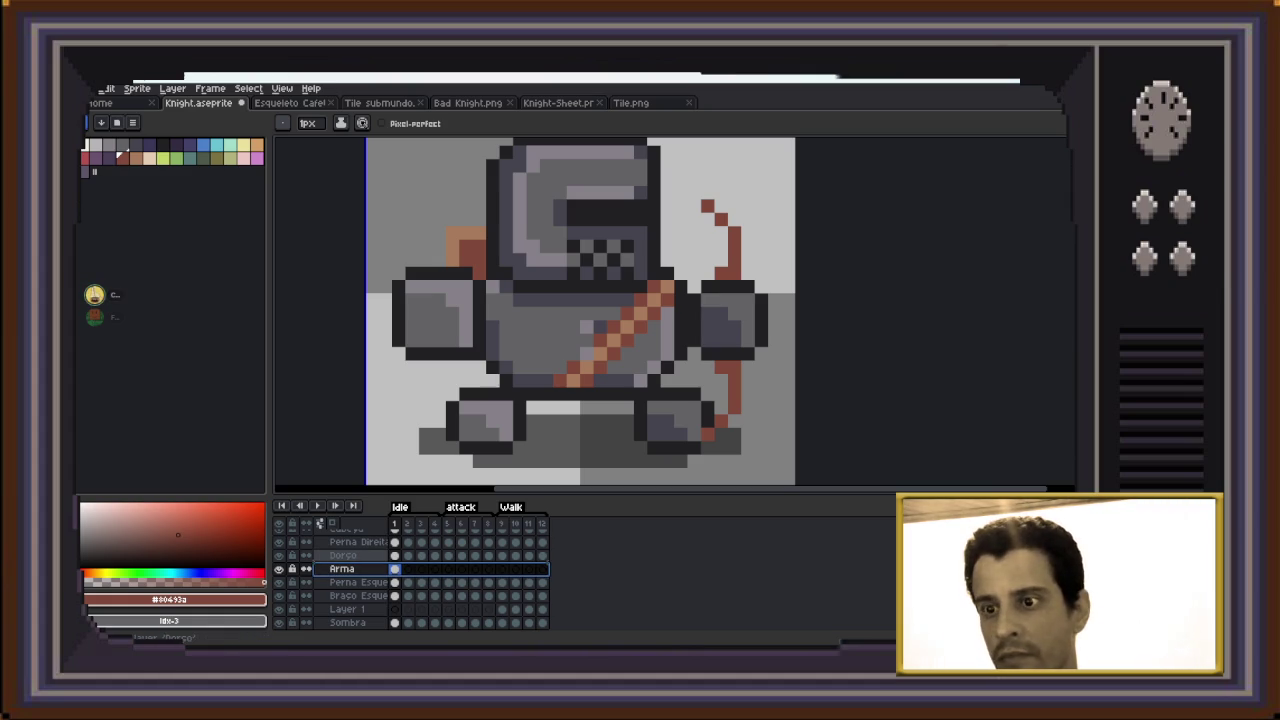
{"action": "left_click_drag", "start_coordinate": [341, 568], "coordinate": [341, 555]}
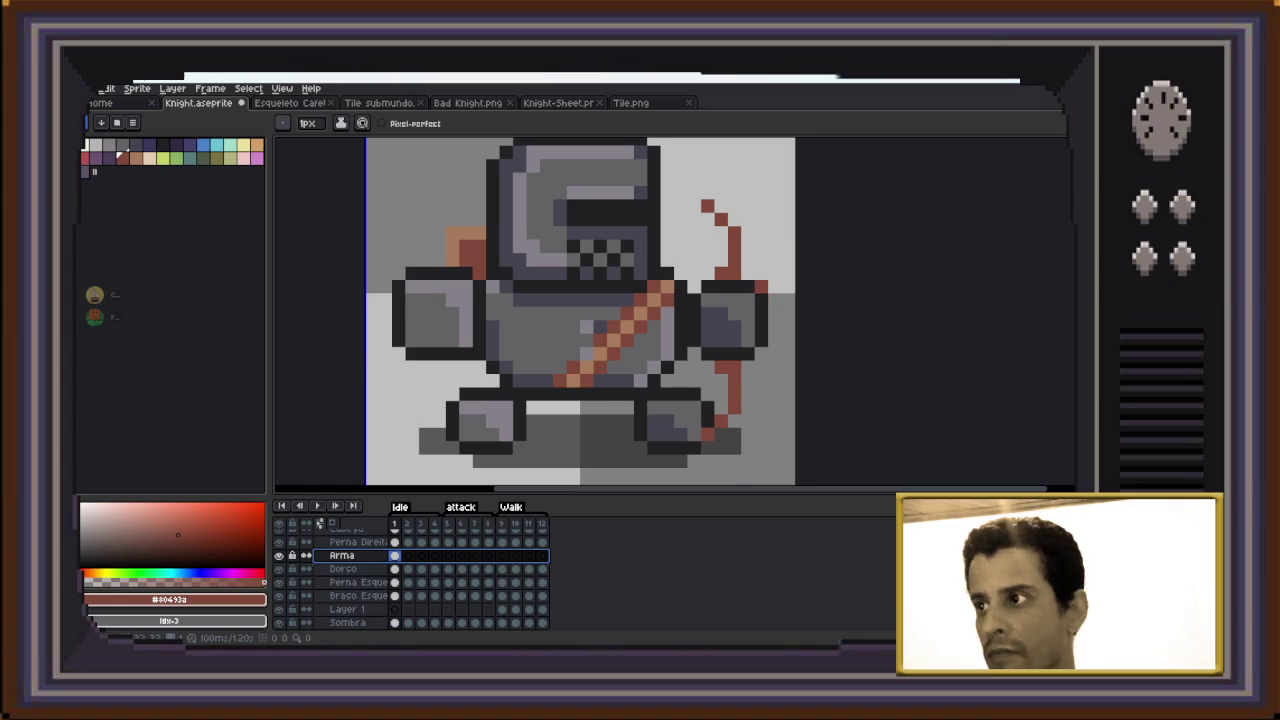
{"action": "scroll", "coordinate": [768, 295], "scroll_direction": "up", "scroll_amount": 1}
{"action": "scroll", "coordinate": [716, 340], "scroll_direction": "down", "scroll_amount": 3}
{"action": "scroll", "coordinate": [695, 379], "scroll_direction": "up", "scroll_amount": 1}
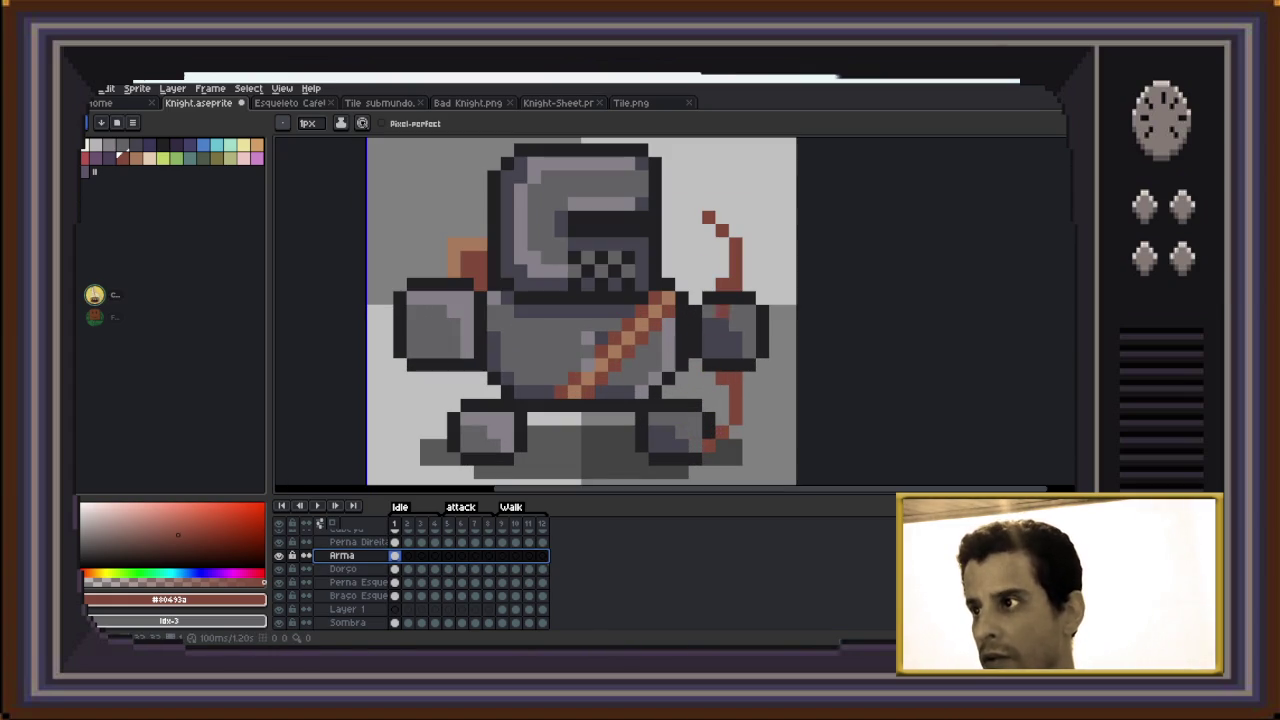
{"action": "key", "text": "Escape"}
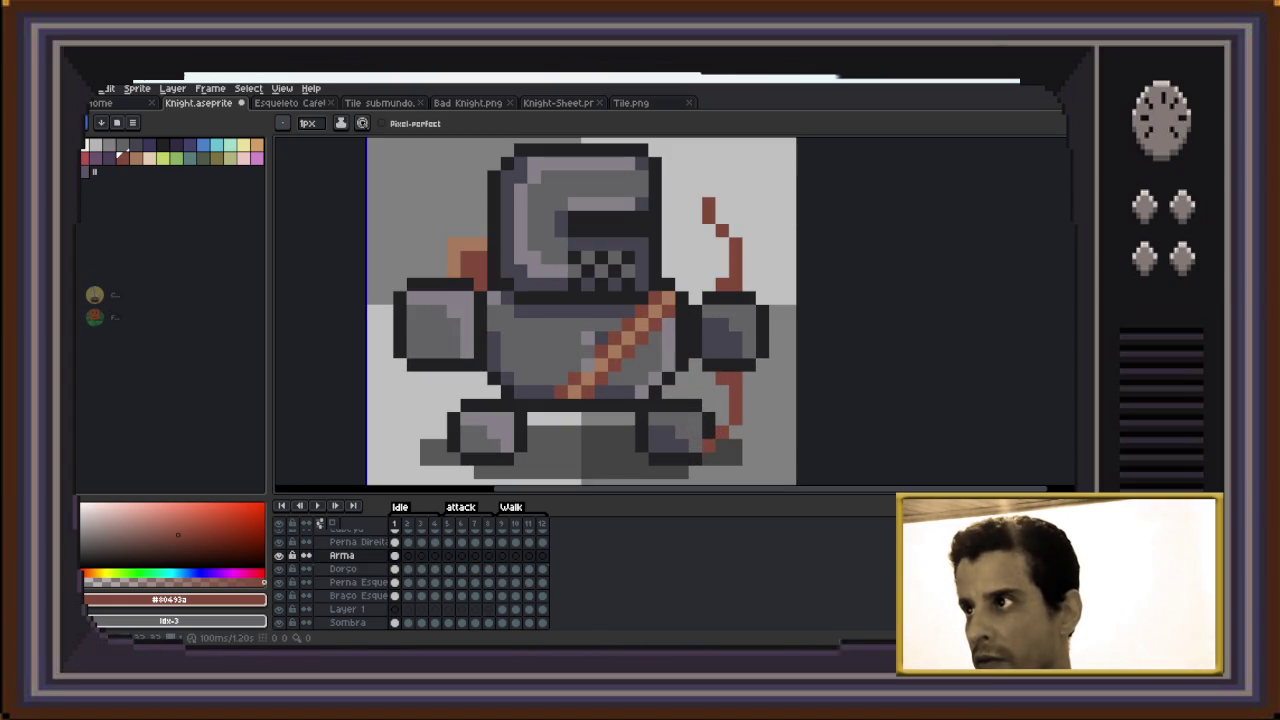
Tidy the bow's top tip and add a red pixel by the shoulder, checking at zoom
{"action": "left_click", "coordinate": [722, 217]}
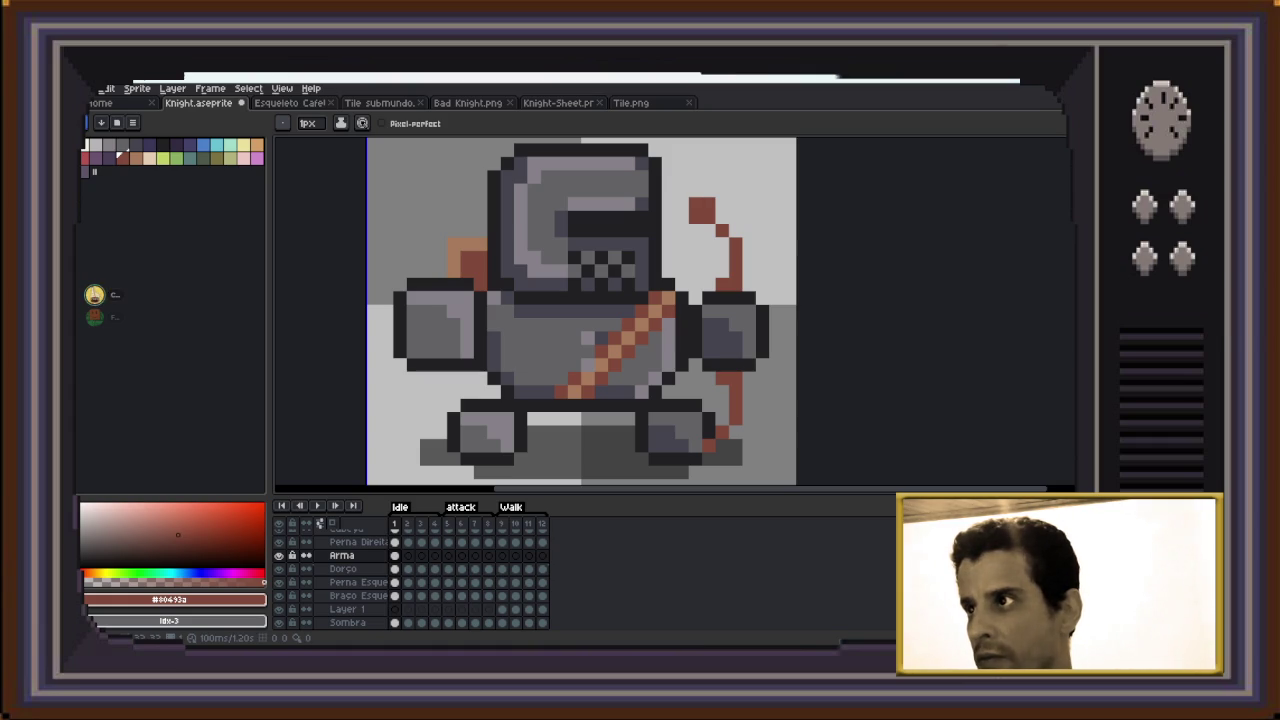
{"action": "left_click", "coordinate": [696, 298]}
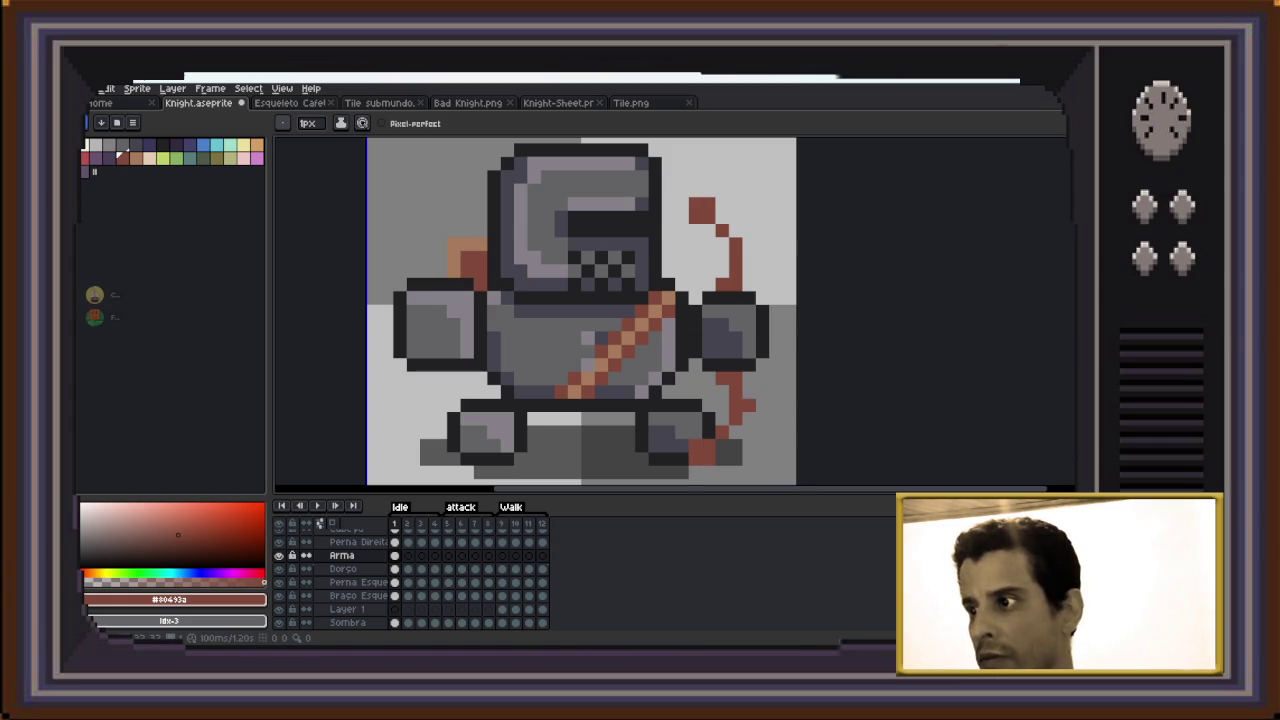
{"action": "key", "text": "minus"}
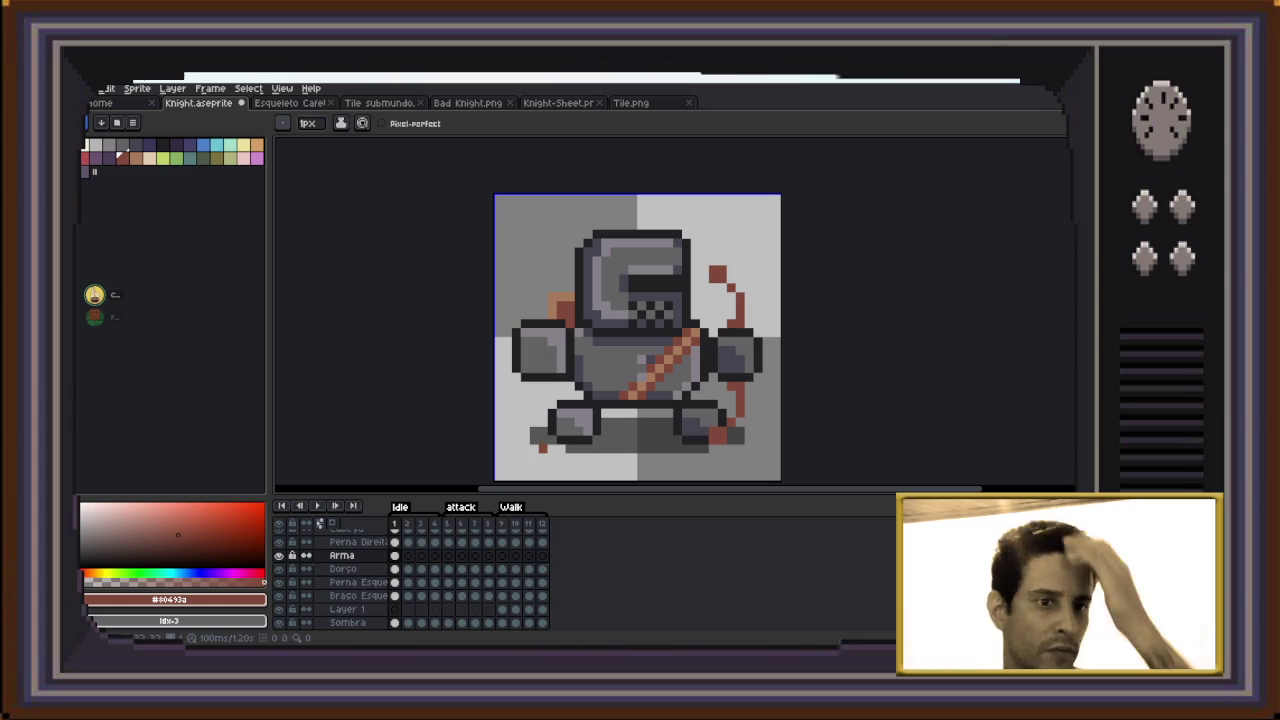
{"action": "key", "text": "plus"}
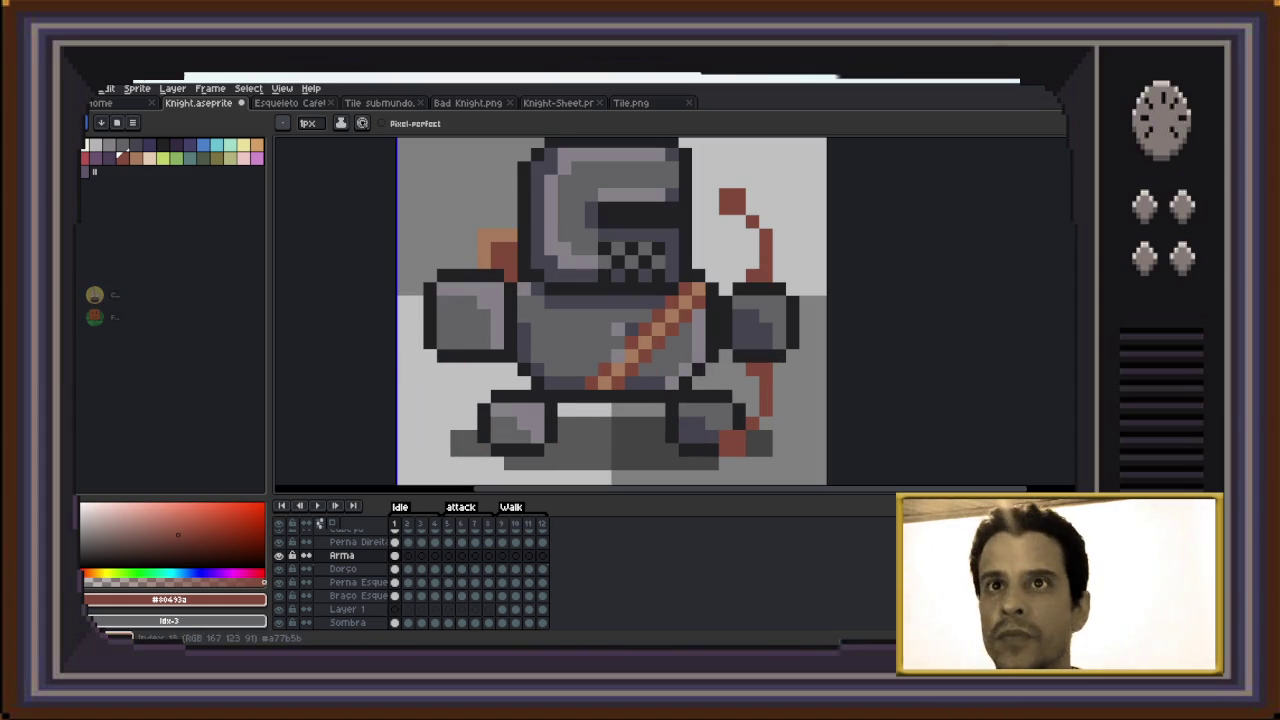
{"action": "left_click", "coordinate": [136, 157]}
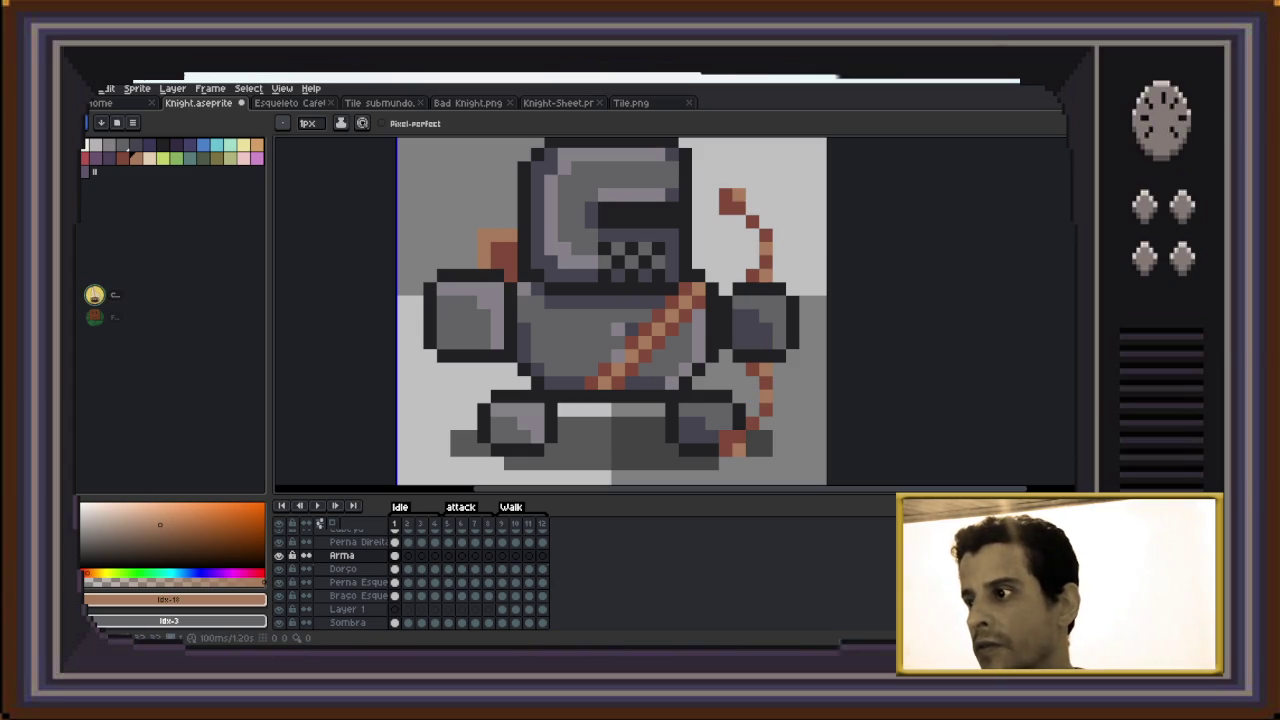
Draw a light peach vertical bowstring from the bow's top tip down past the right arm
{"action": "scroll", "coordinate": [846, 333], "scroll_direction": "down", "scroll_amount": 1}
{"action": "left_click_drag", "start_coordinate": [846, 333], "coordinate": [746, 321]}
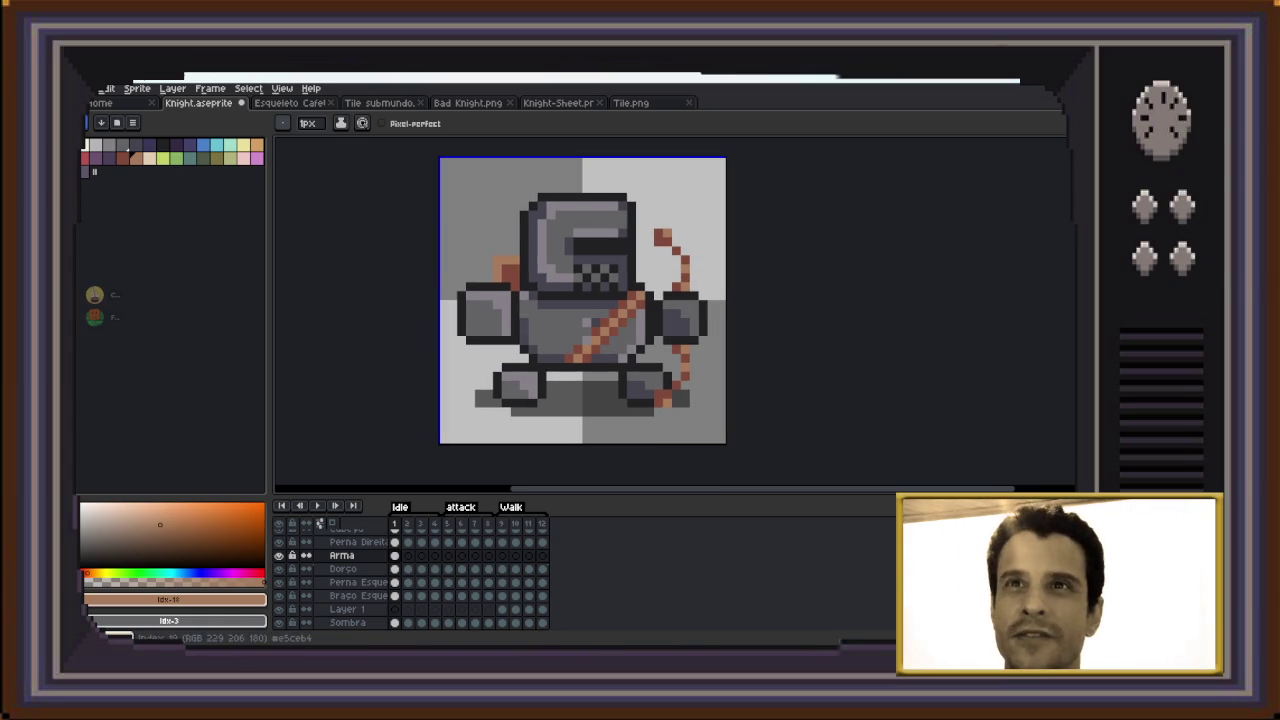
{"action": "left_click", "coordinate": [149, 158]}
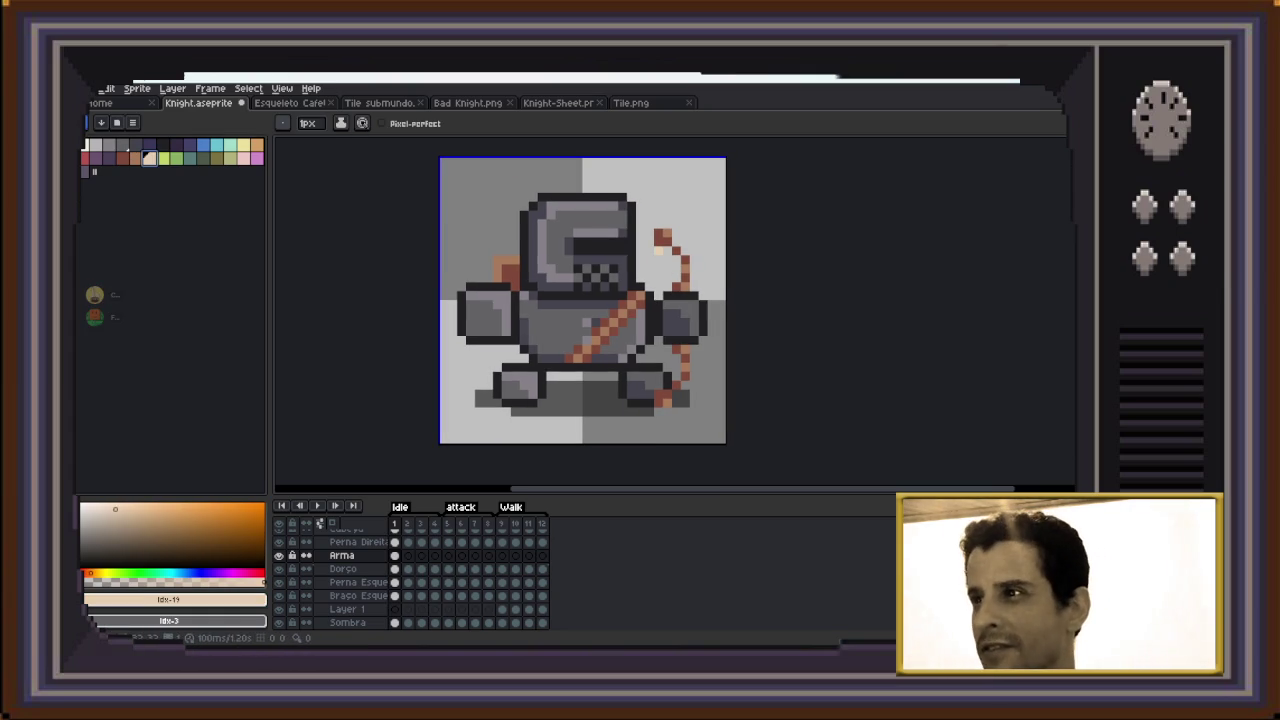
{"action": "left_click_drag", "start_coordinate": [658, 259], "coordinate": [658, 277]}
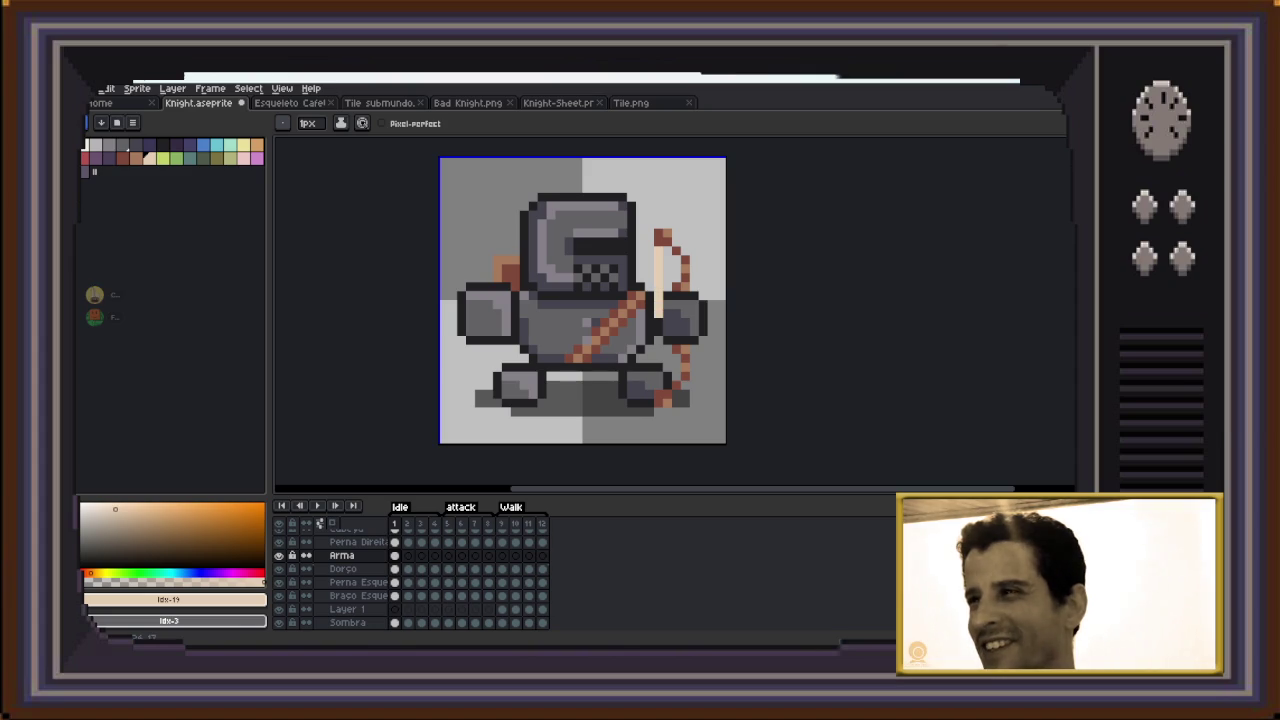
{"action": "left_click", "coordinate": [659, 323]}
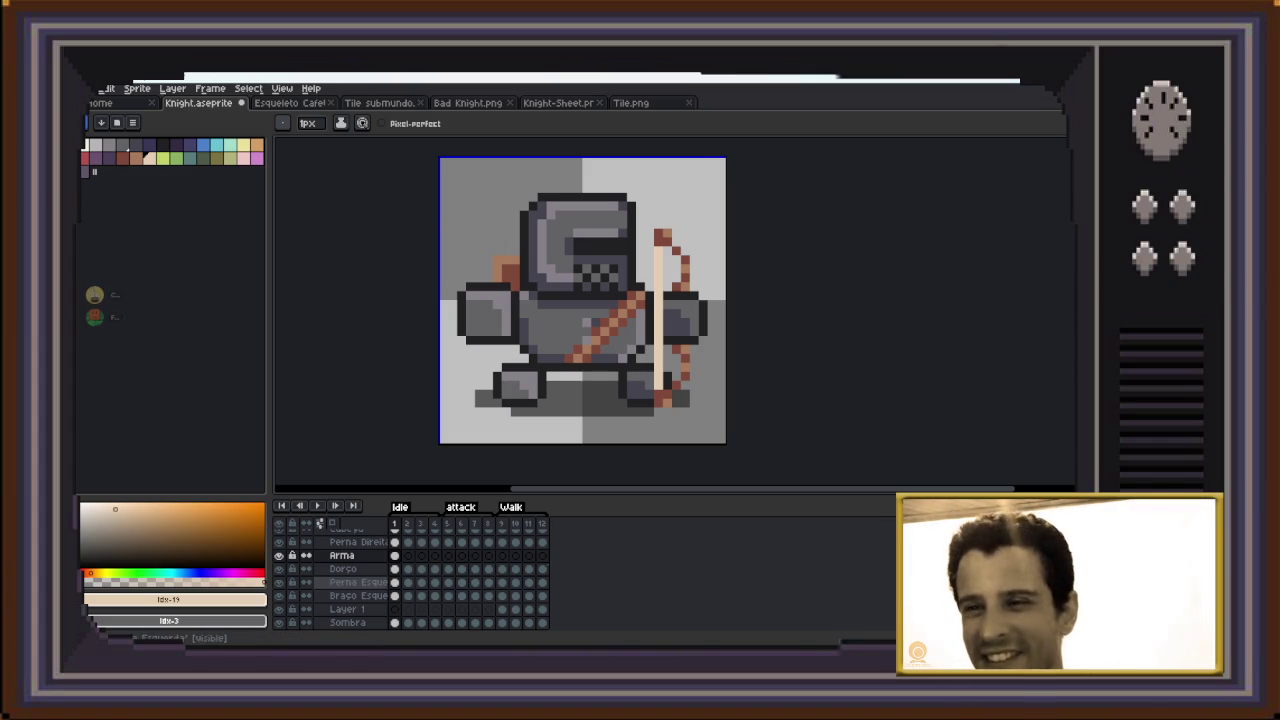
{"action": "left_click", "coordinate": [343, 568]}
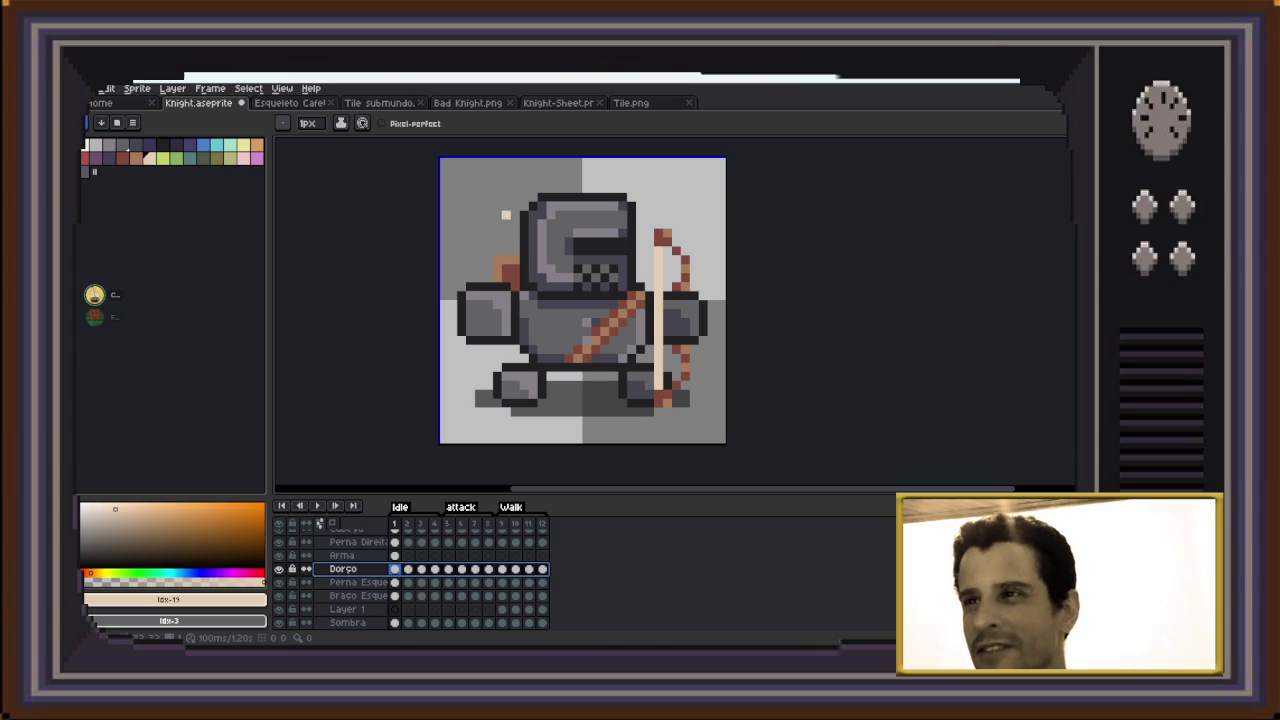
Paint a small light peach mark at the sprite's top-left beside the helmet
{"action": "key", "text": "Escape"}
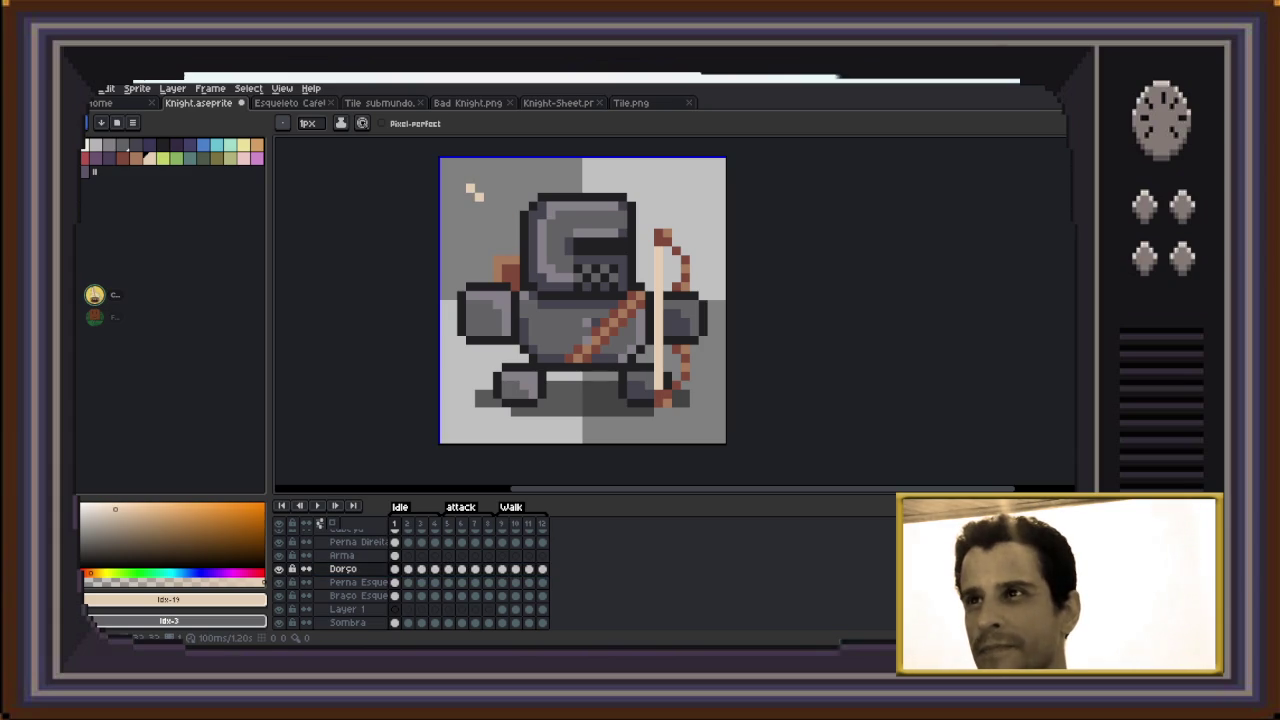
{"action": "left_click", "coordinate": [487, 196]}
{"action": "left_click", "coordinate": [489, 190]}
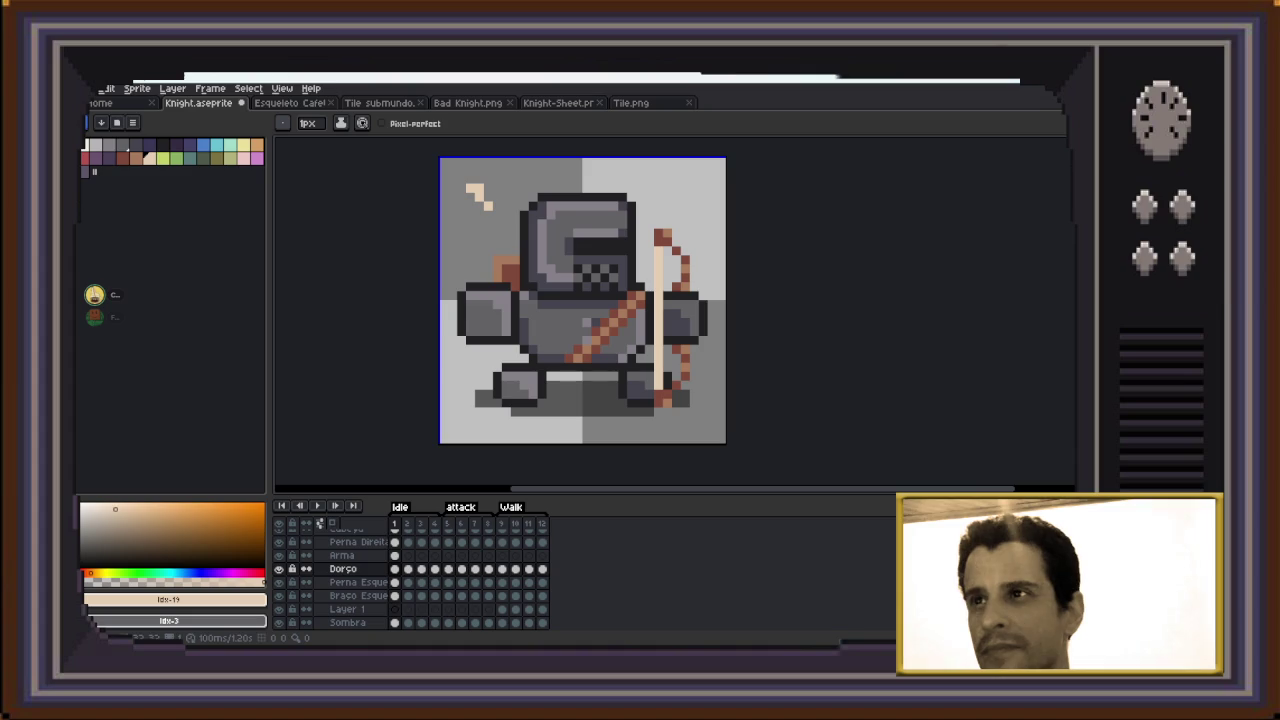
{"action": "left_click", "coordinate": [479, 179]}
{"action": "left_click", "coordinate": [489, 197]}
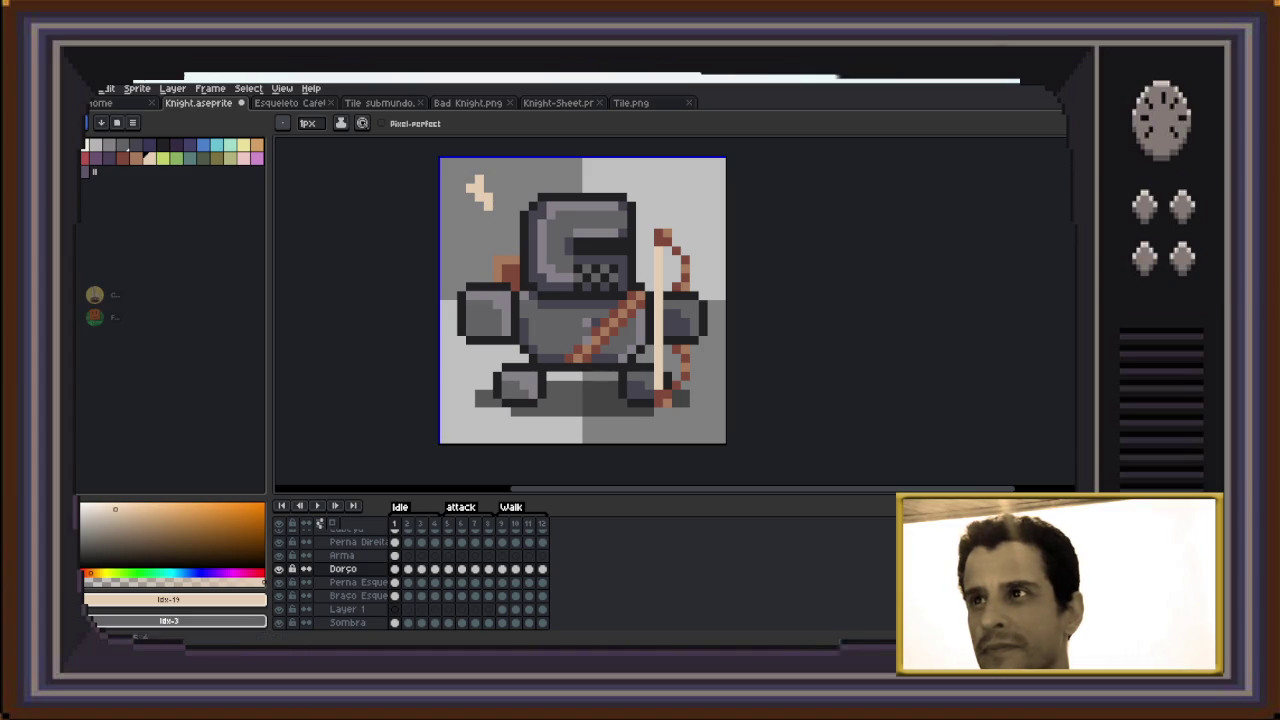
{"action": "left_click", "coordinate": [497, 206]}
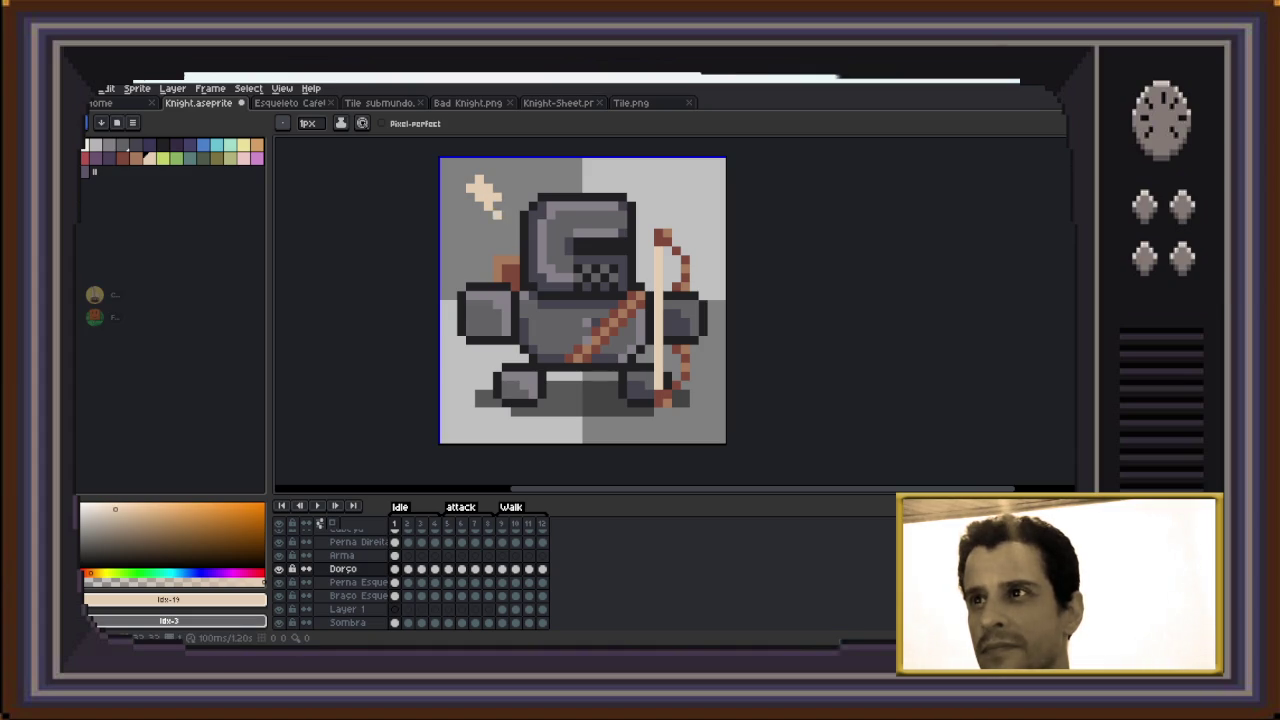
{"action": "left_click", "coordinate": [497, 206]}
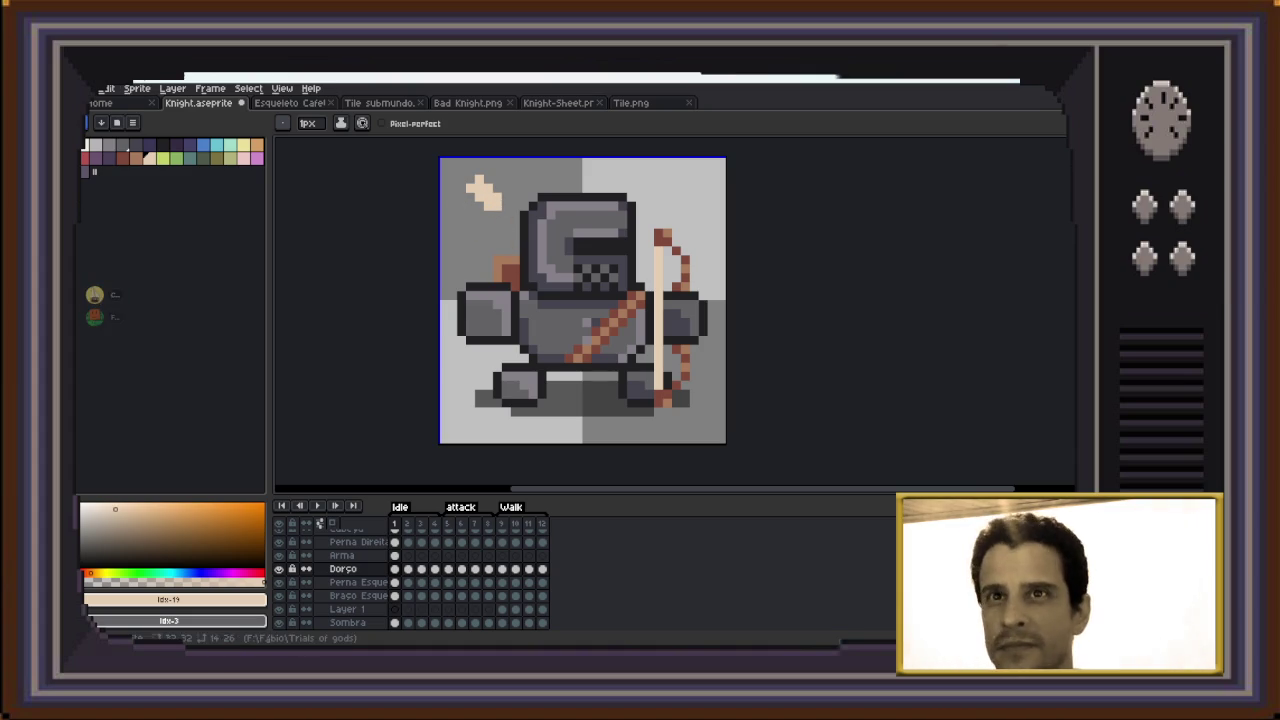
Add light-green pixels in a diagonal across and beside the peach mark
{"action": "left_click", "coordinate": [230, 146]}
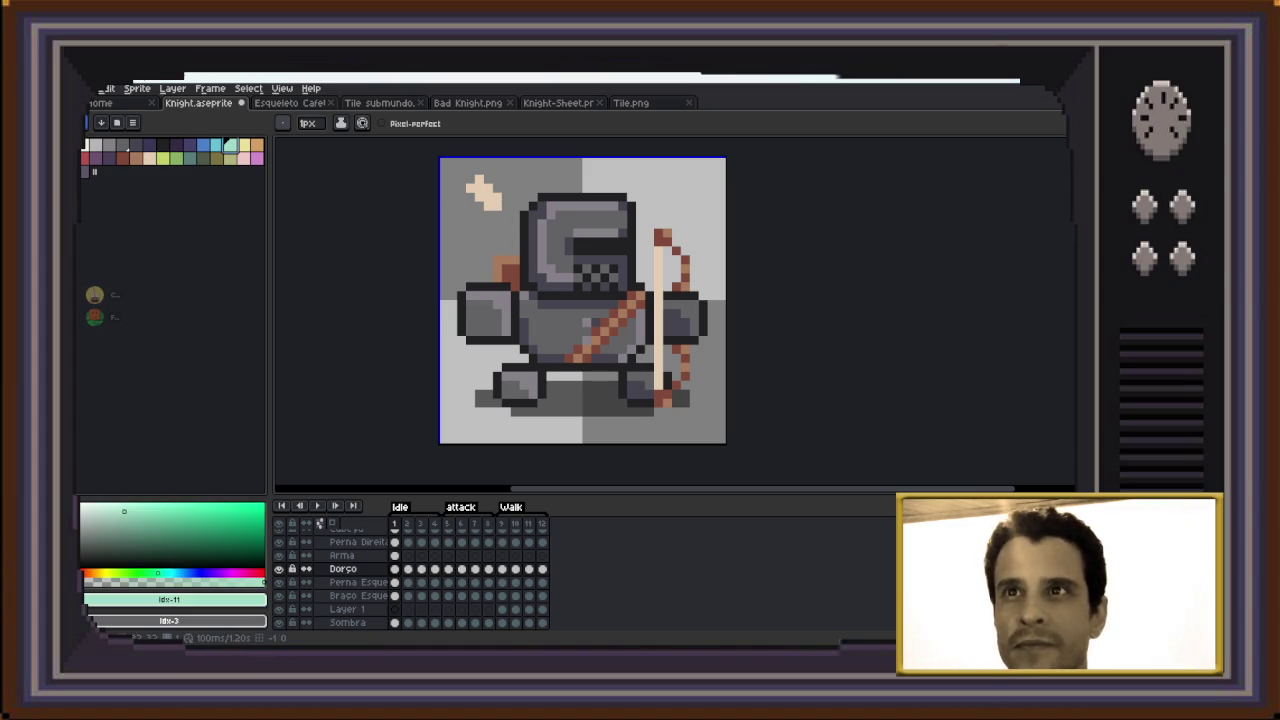
{"action": "left_click", "coordinate": [489, 198]}
{"action": "left_click", "coordinate": [487, 192]}
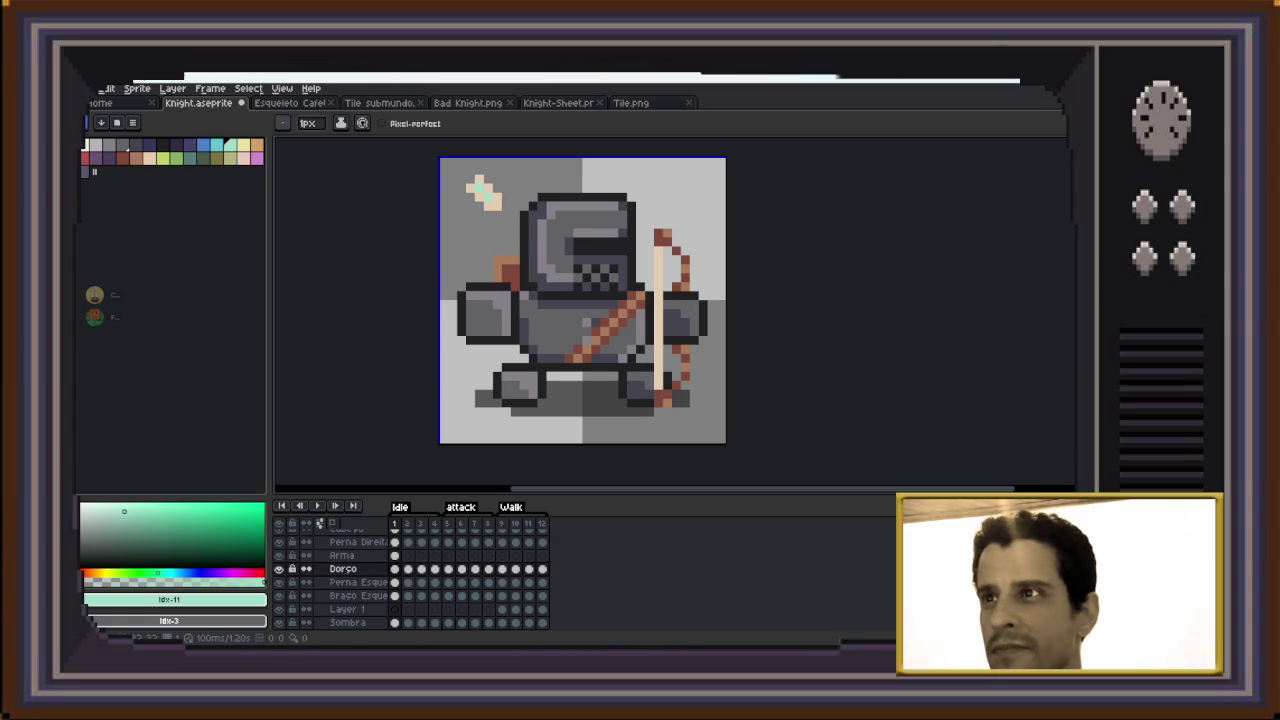
{"action": "left_click", "coordinate": [452, 214]}
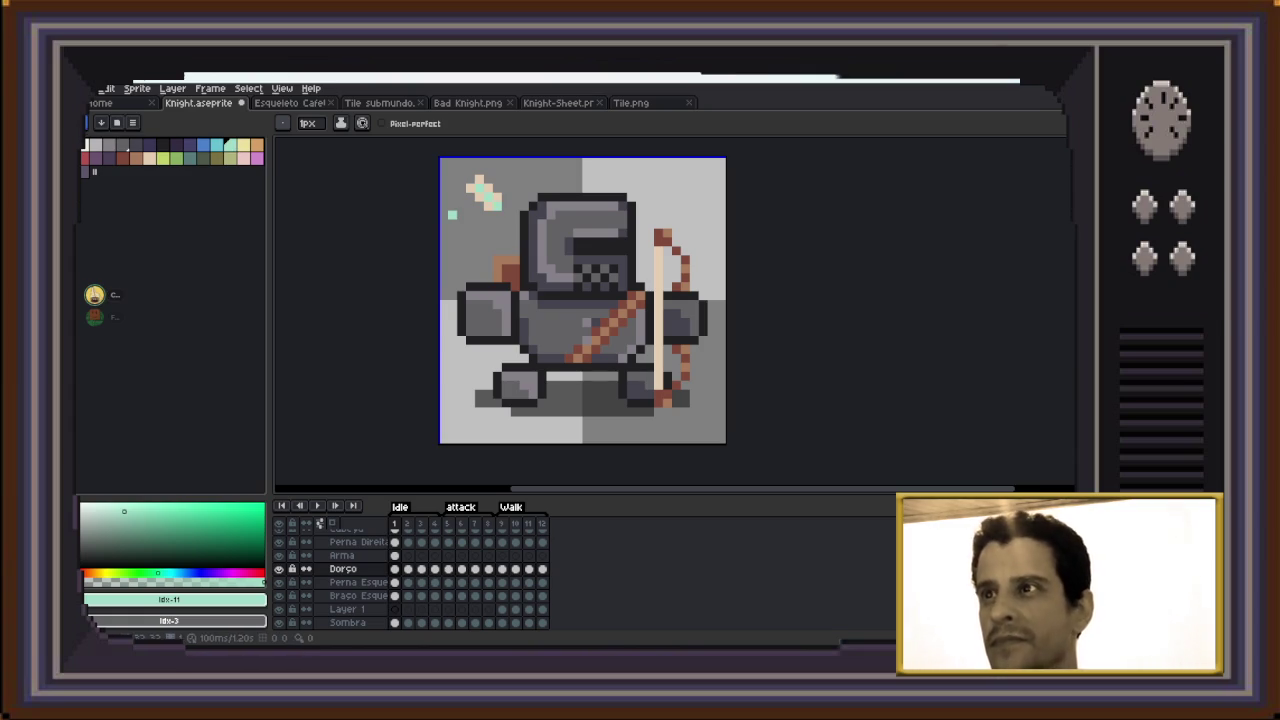
Make the peach-and-green mace head a custom brush and stamp a copy beside the shoulder
{"action": "key", "text": "m"}
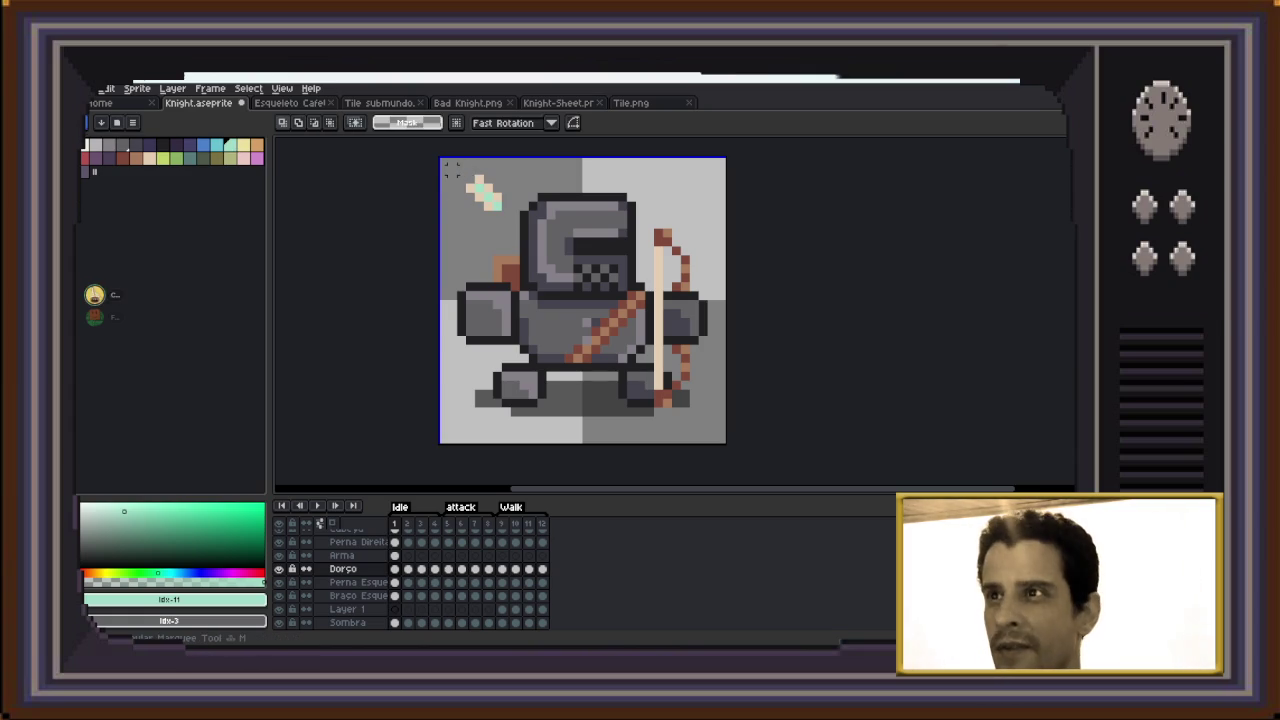
{"action": "mouse_move", "coordinate": [455, 189]}
{"action": "left_mouse_down"}
{"action": "mouse_move", "coordinate": [510, 216]}
{"action": "mouse_move", "coordinate": [482, 255]}
{"action": "left_mouse_up"}
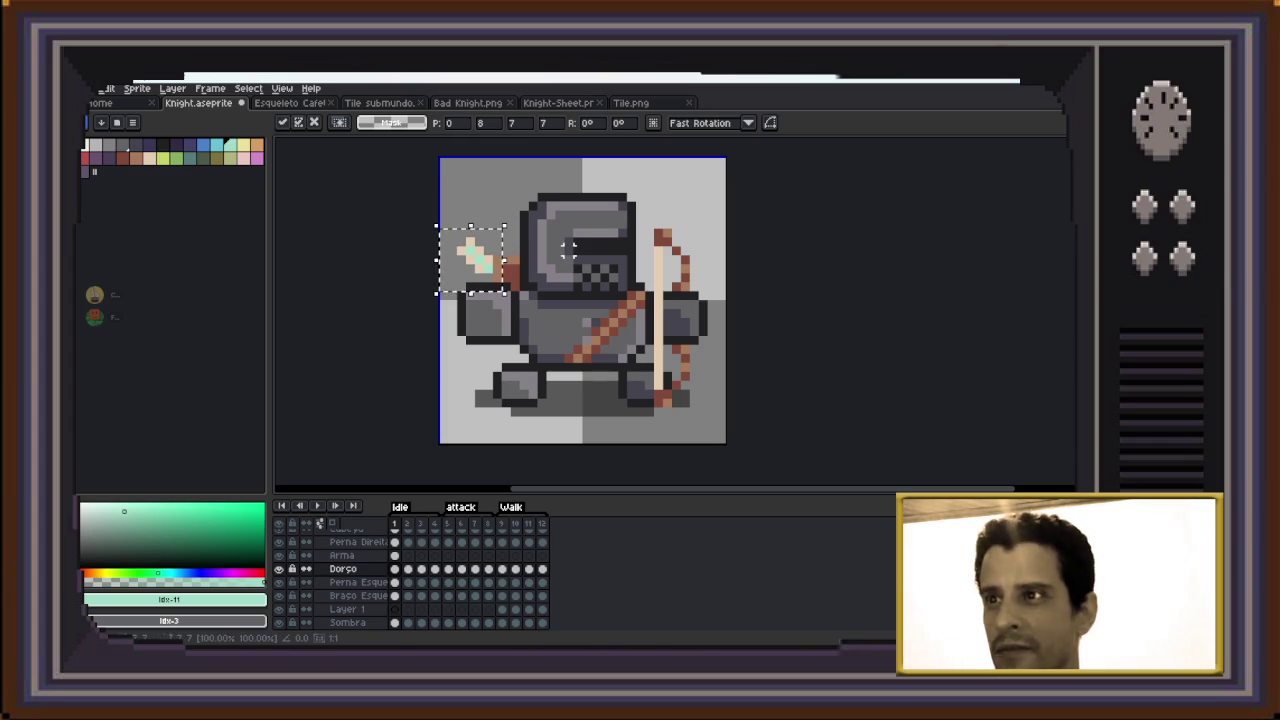
{"action": "key", "text": "b"}
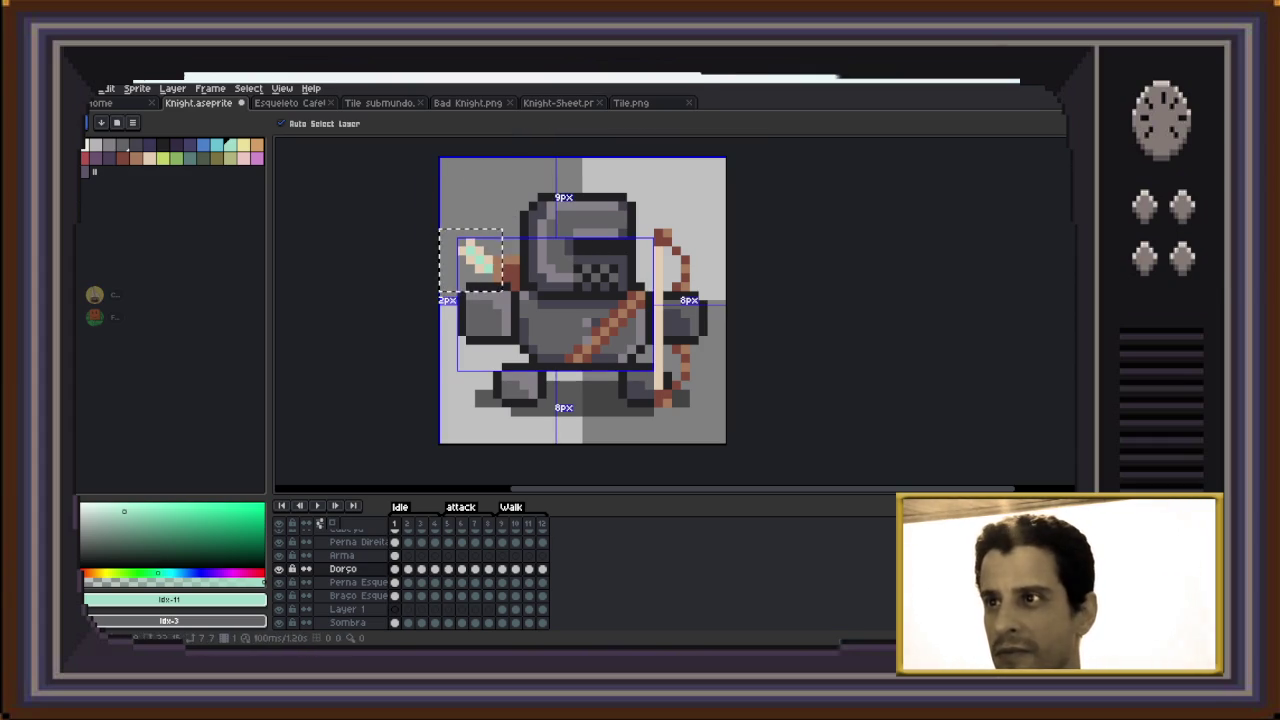
{"action": "key", "text": "ctrl+z"}
{"action": "key", "text": "ctrl+z"}
{"action": "key", "text": "ctrl+z"}
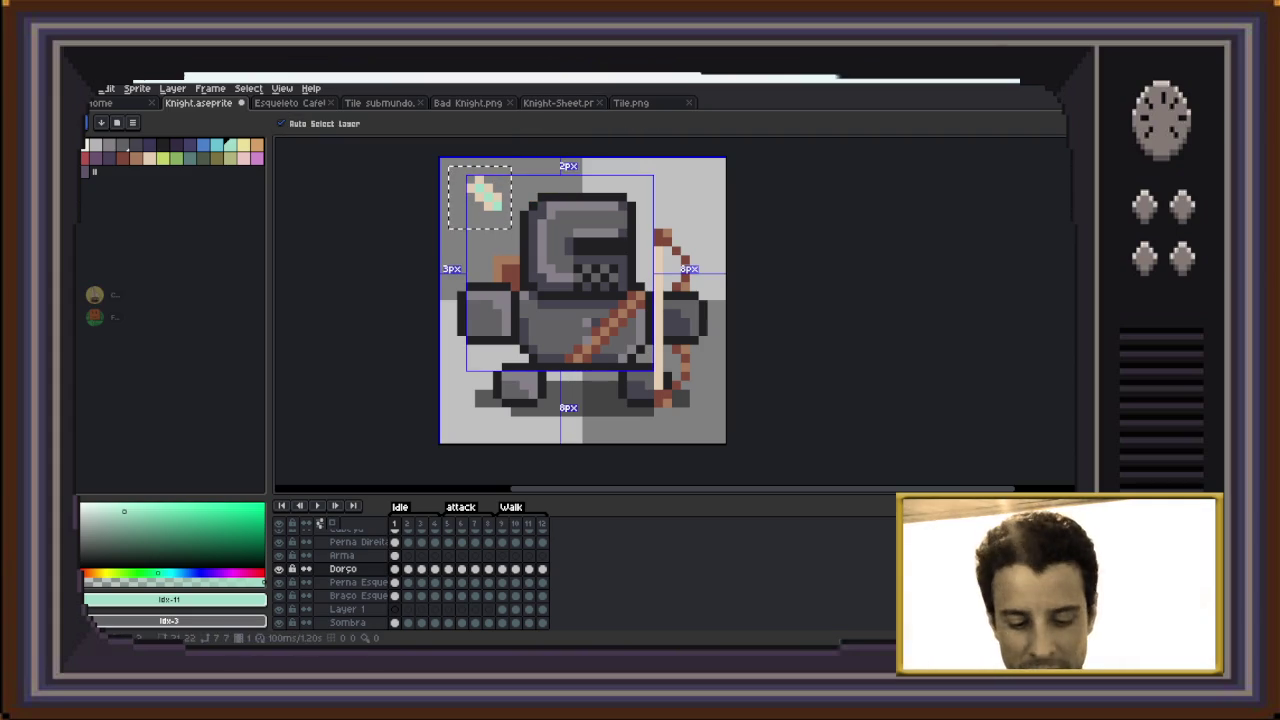
{"action": "key", "text": "ctrl+z"}
{"action": "key", "text": "ctrl+z"}
{"action": "key", "text": "ctrl+z"}
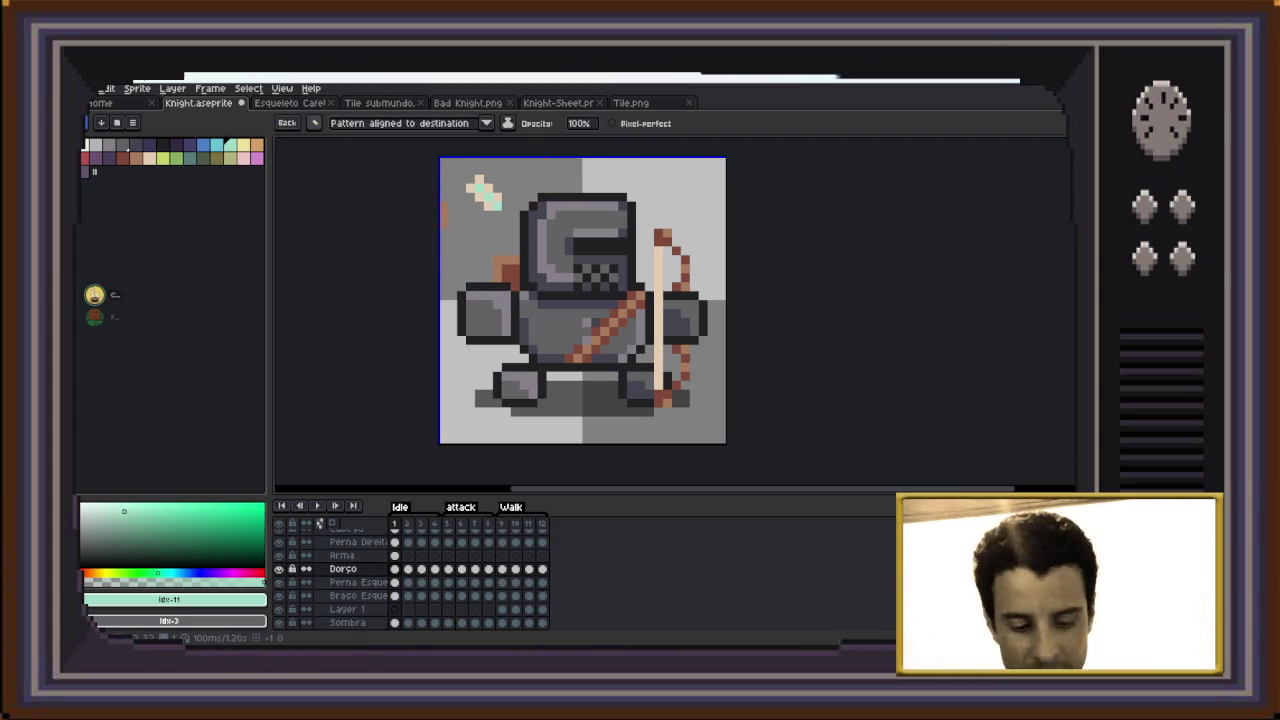
{"action": "key", "text": "m"}
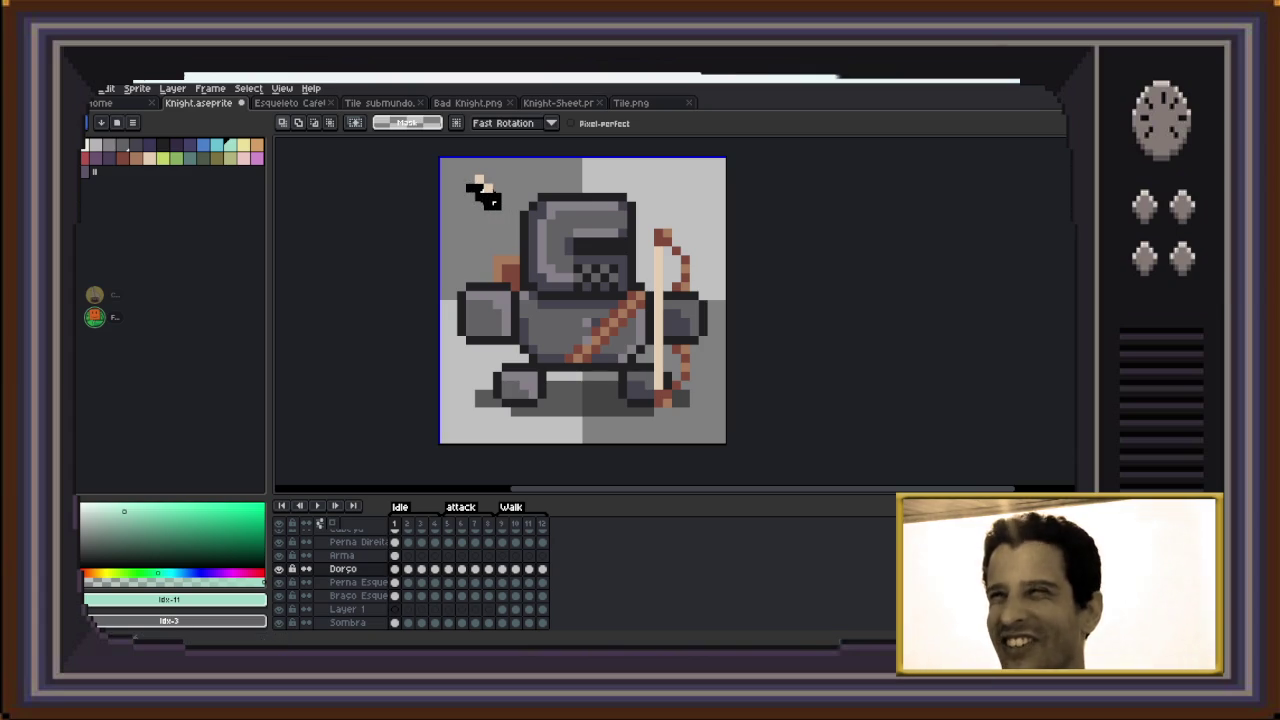
{"action": "key", "text": "ctrl+b"}
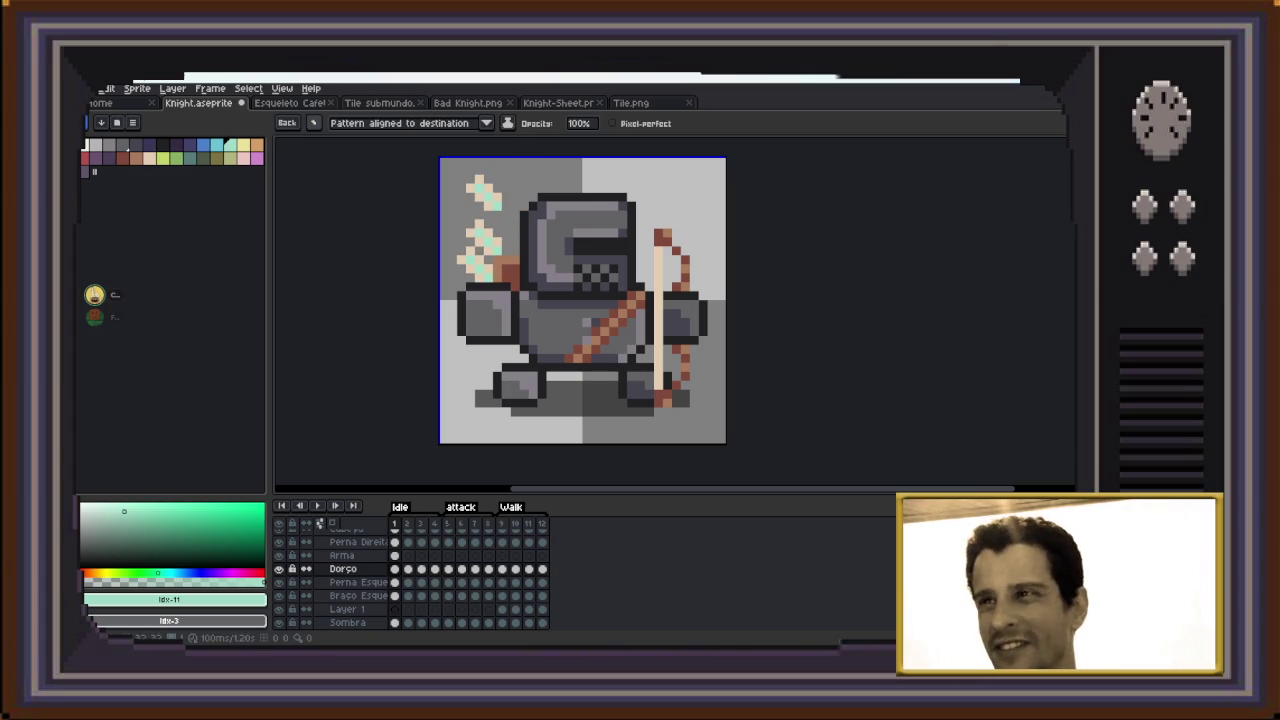
{"action": "left_click_drag", "start_coordinate": [480, 250], "coordinate": [492, 245]}
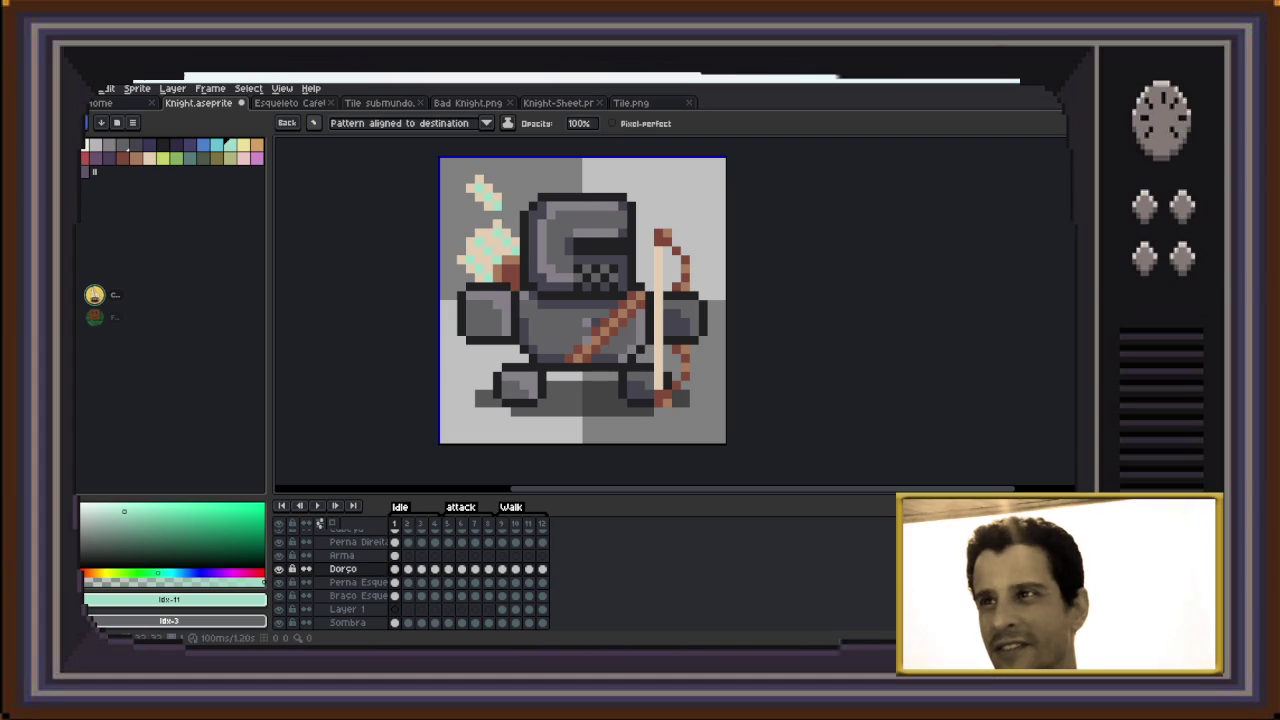
Delete the original mace in the top-left corner and move to frame 2
{"action": "key", "text": "m"}
{"action": "left_click_drag", "start_coordinate": [436, 156], "coordinate": [514, 222]}
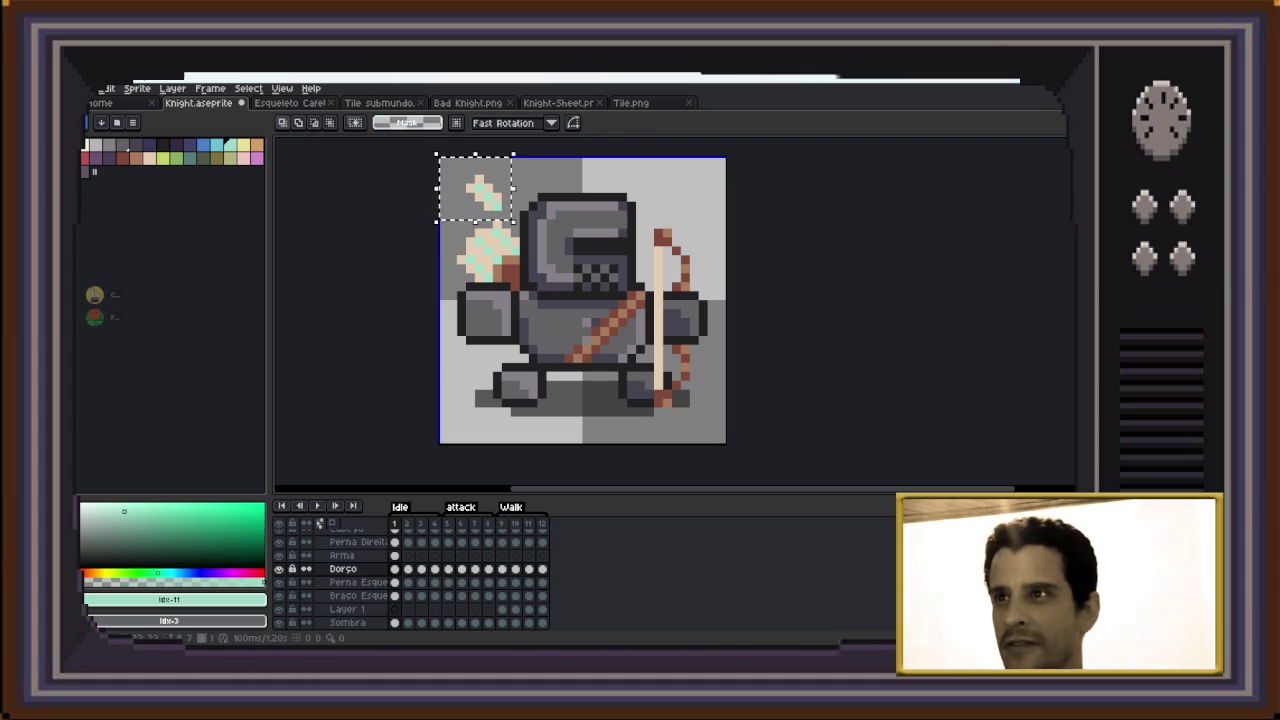
{"action": "key", "text": "Delete"}
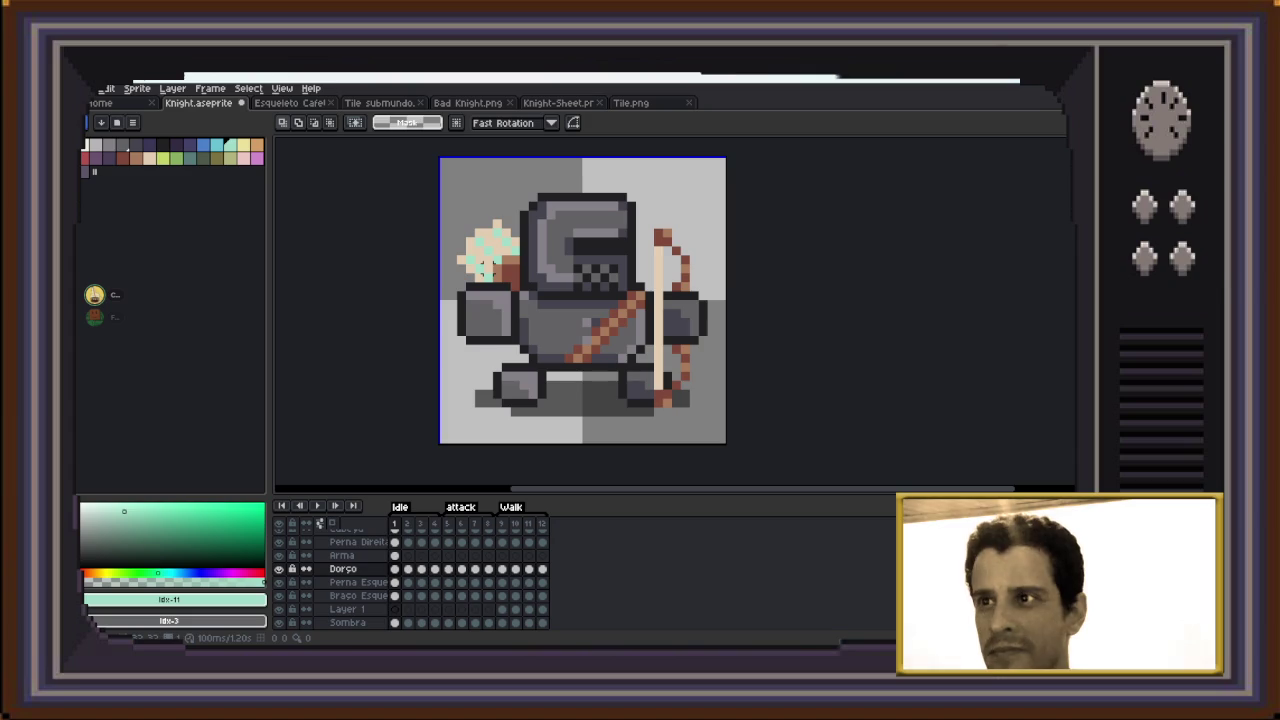
{"action": "key", "text": "Right"}
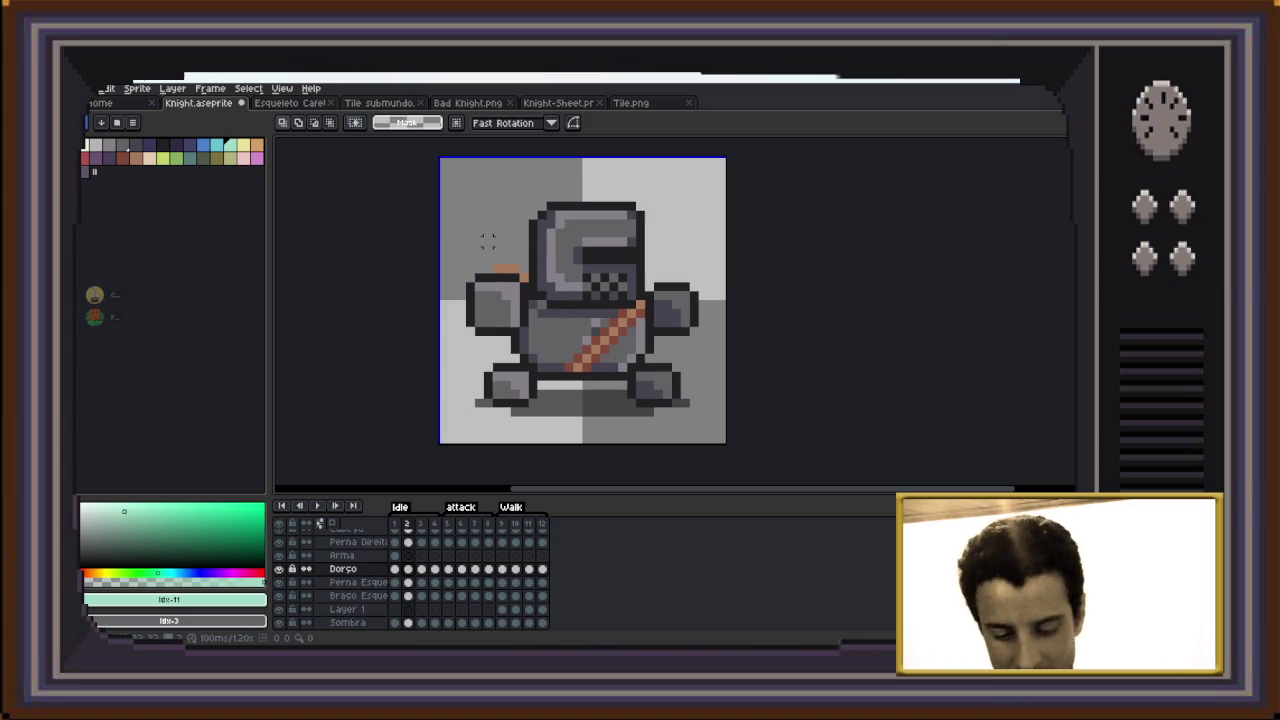
With the mace brush active, step through frames 3 to 8 of the animation
{"action": "key", "text": "b"}
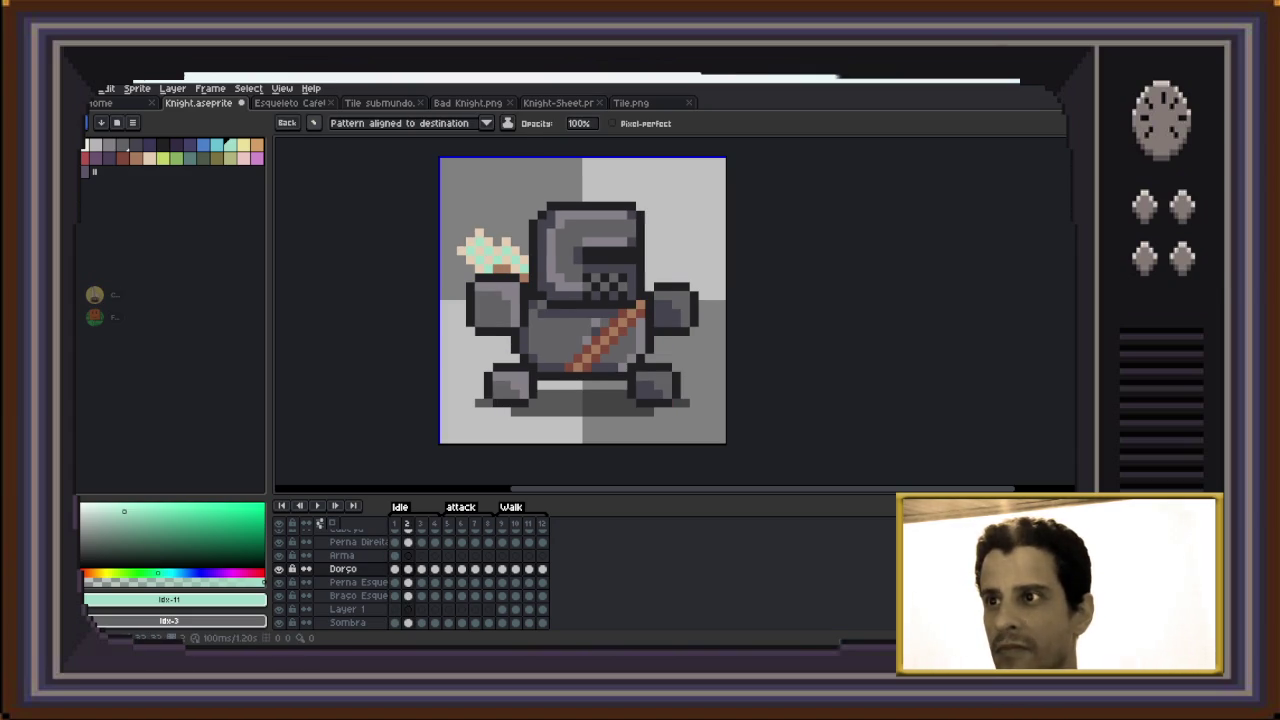
{"action": "key", "text": "Right"}
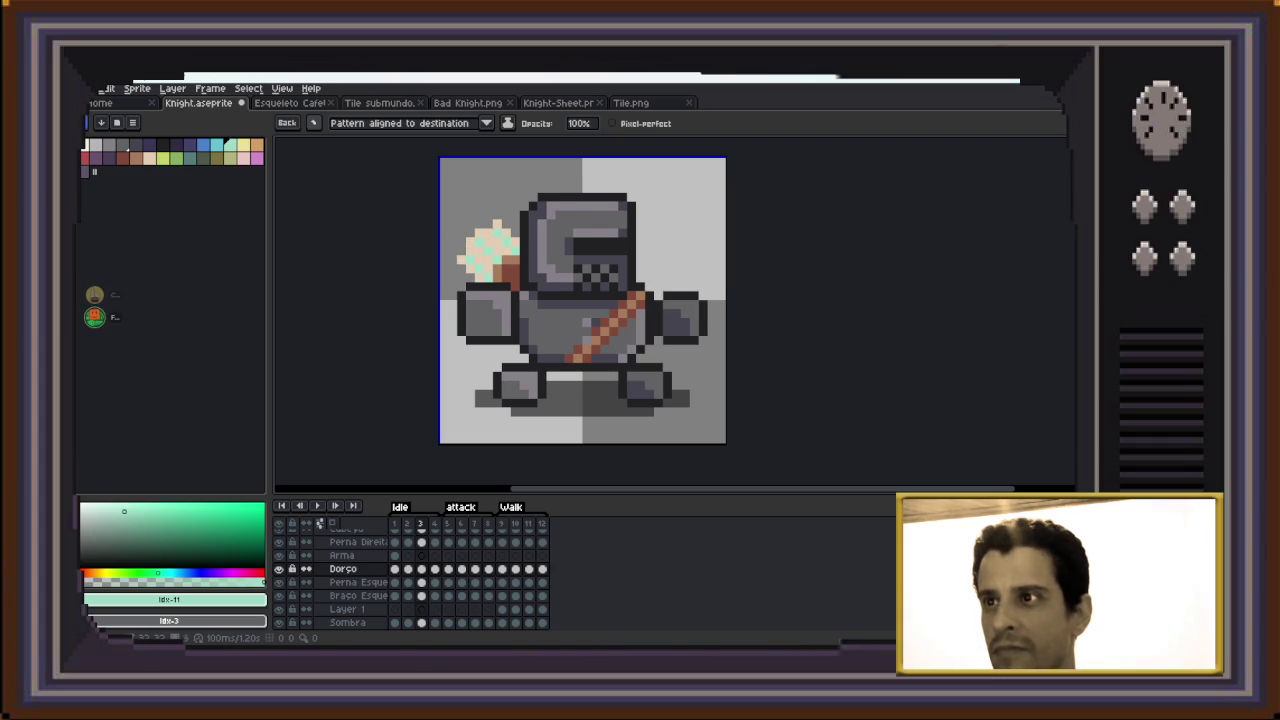
{"action": "key", "text": "Right"}
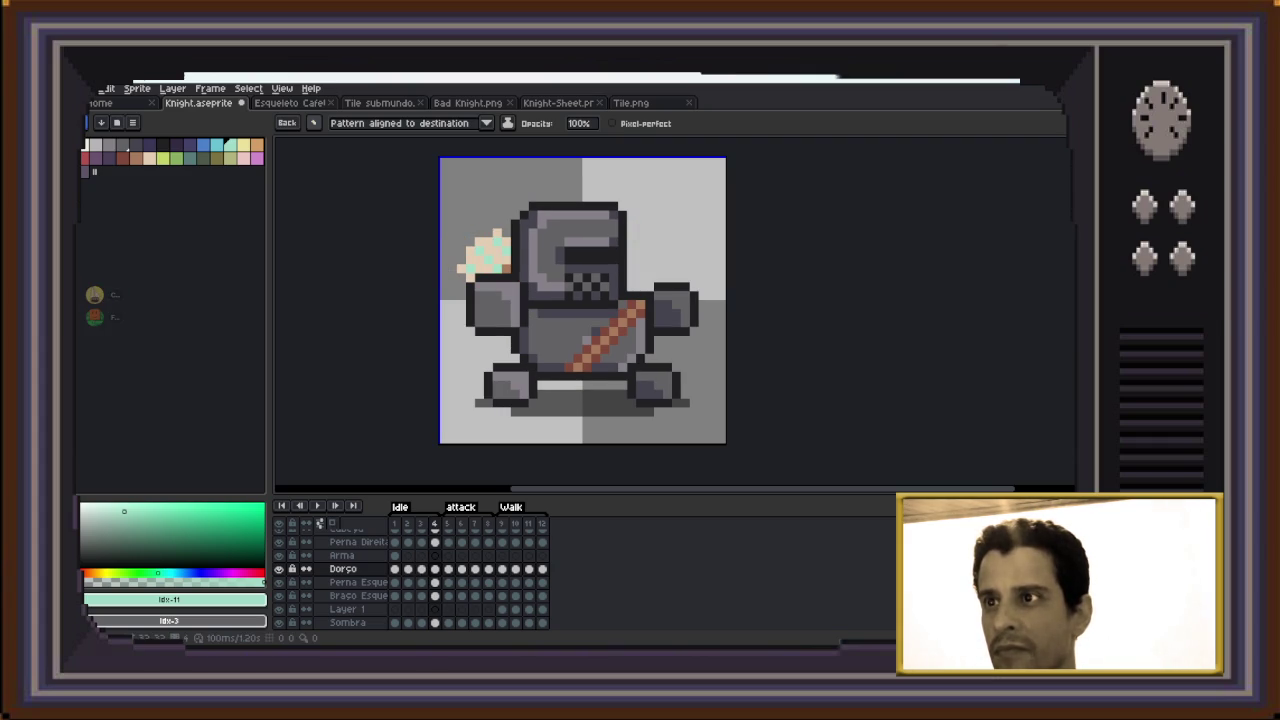
{"action": "key", "text": "Right"}
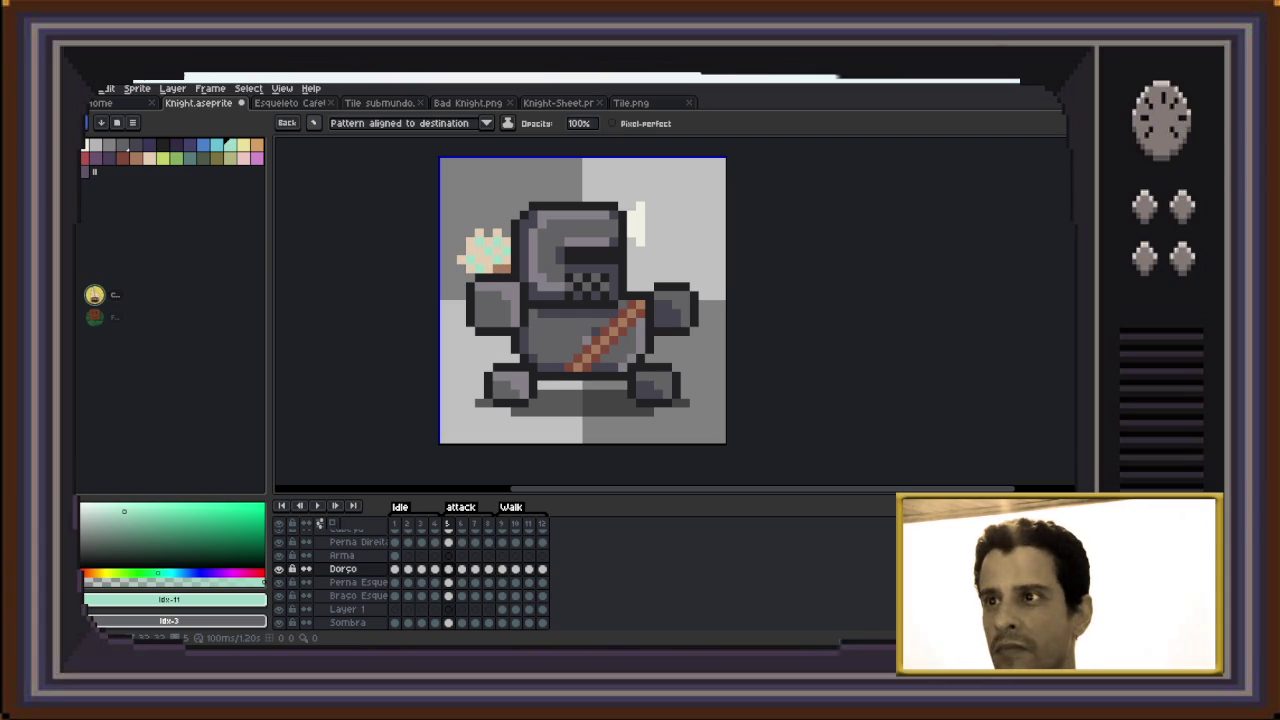
{"action": "key", "text": "Right"}
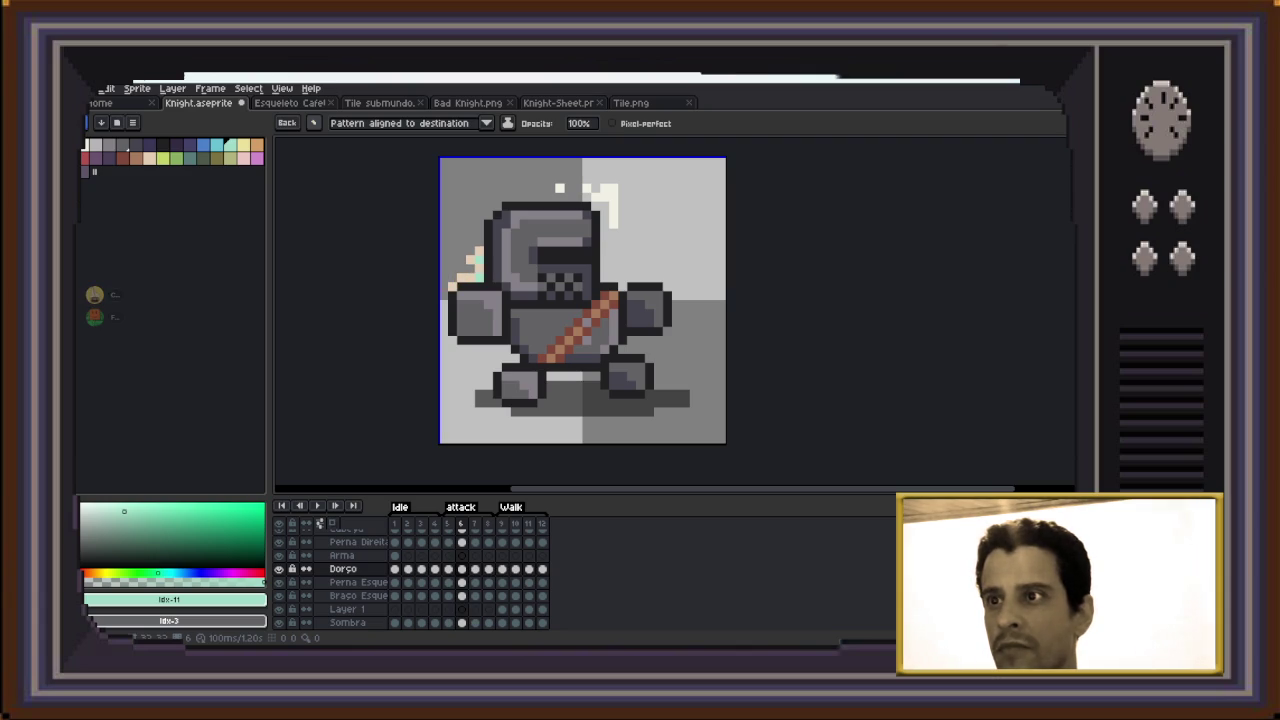
{"action": "key", "text": "Right"}
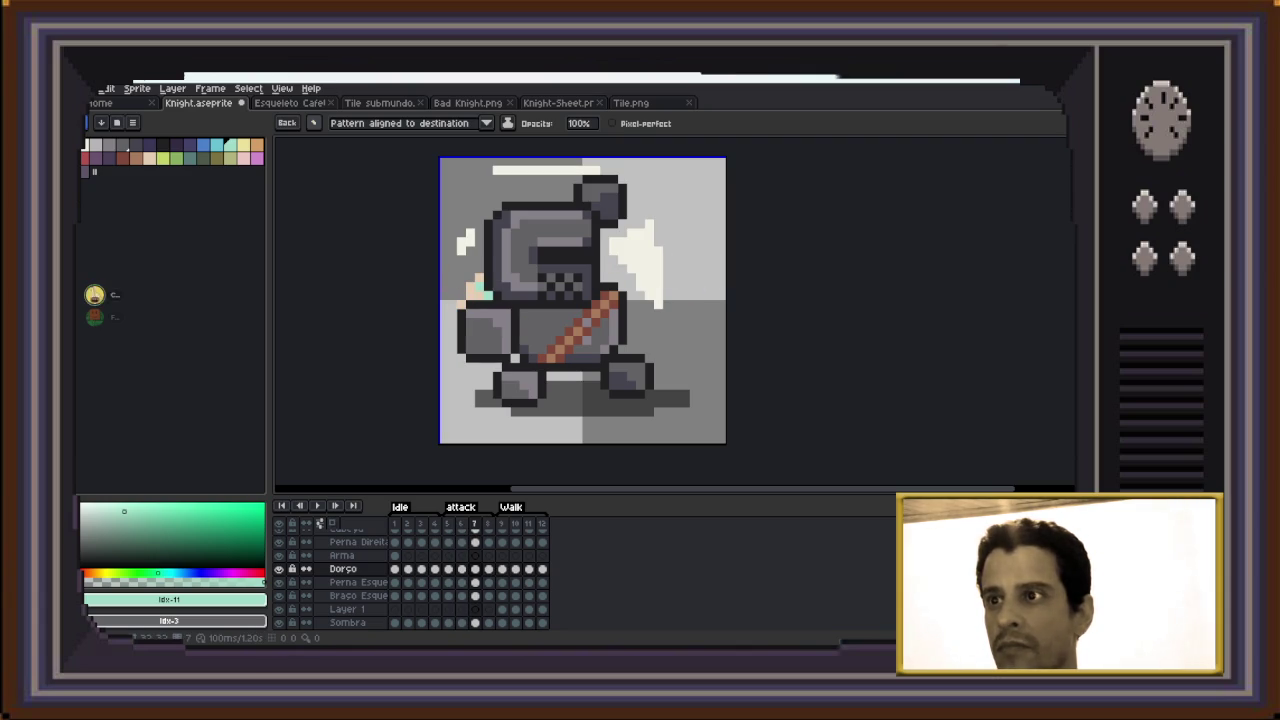
{"action": "key", "text": "Right"}
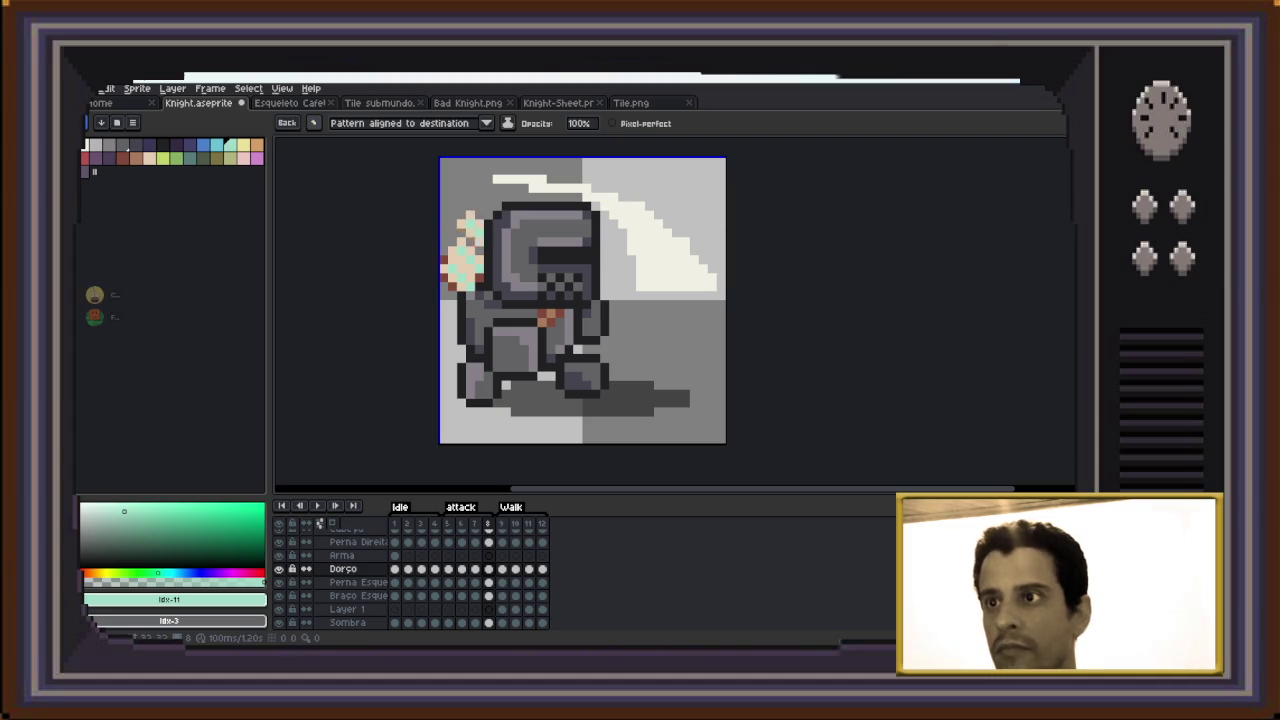
{"action": "key", "text": "e"}
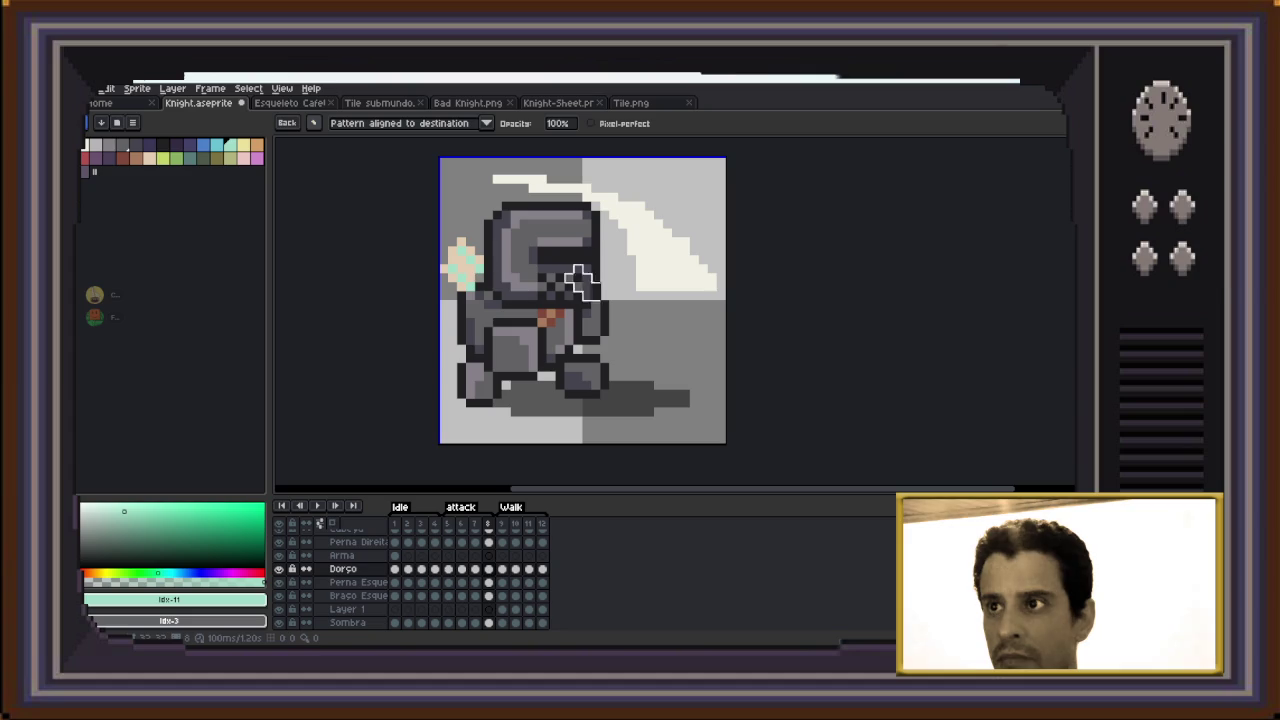
Sample the reddish brown and paint pixels below the knight's foot on frame 9
{"action": "key", "text": "i"}
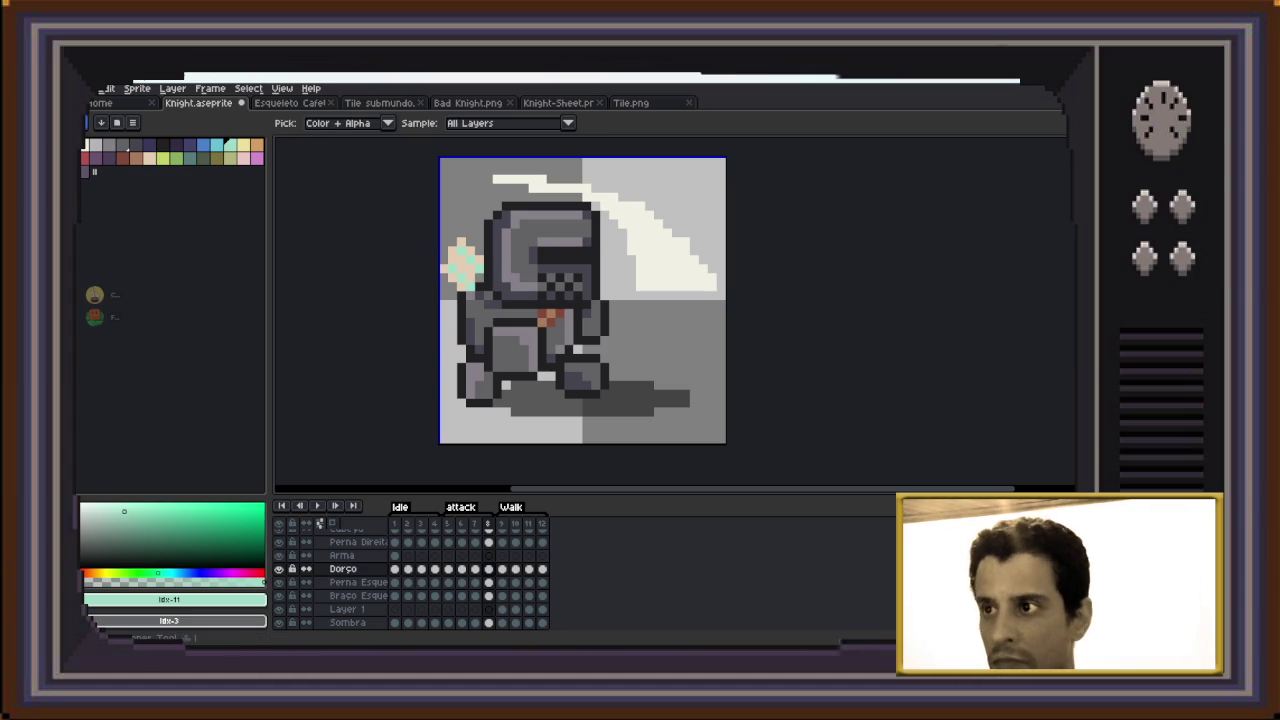
{"action": "left_click", "coordinate": [543, 314]}
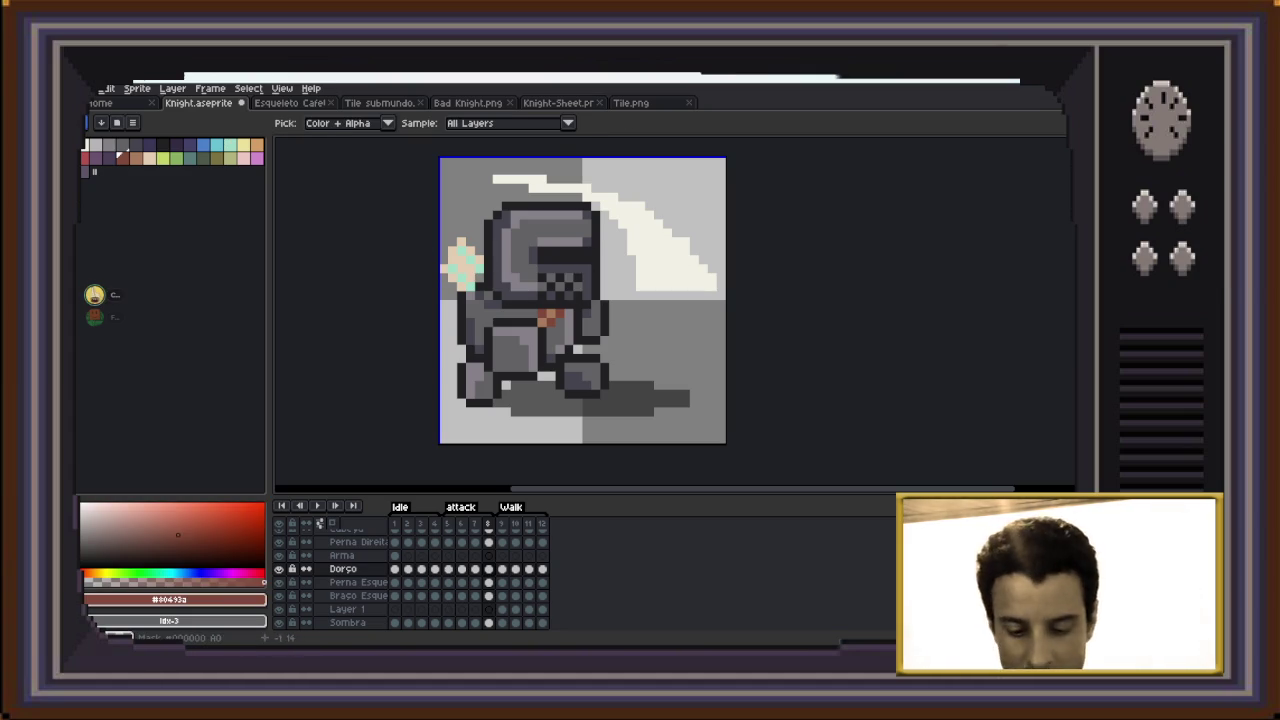
{"action": "key", "text": "b"}
{"action": "left_click_drag", "start_coordinate": [462, 288], "coordinate": [490, 310]}
{"action": "key", "text": "ctrl+z"}
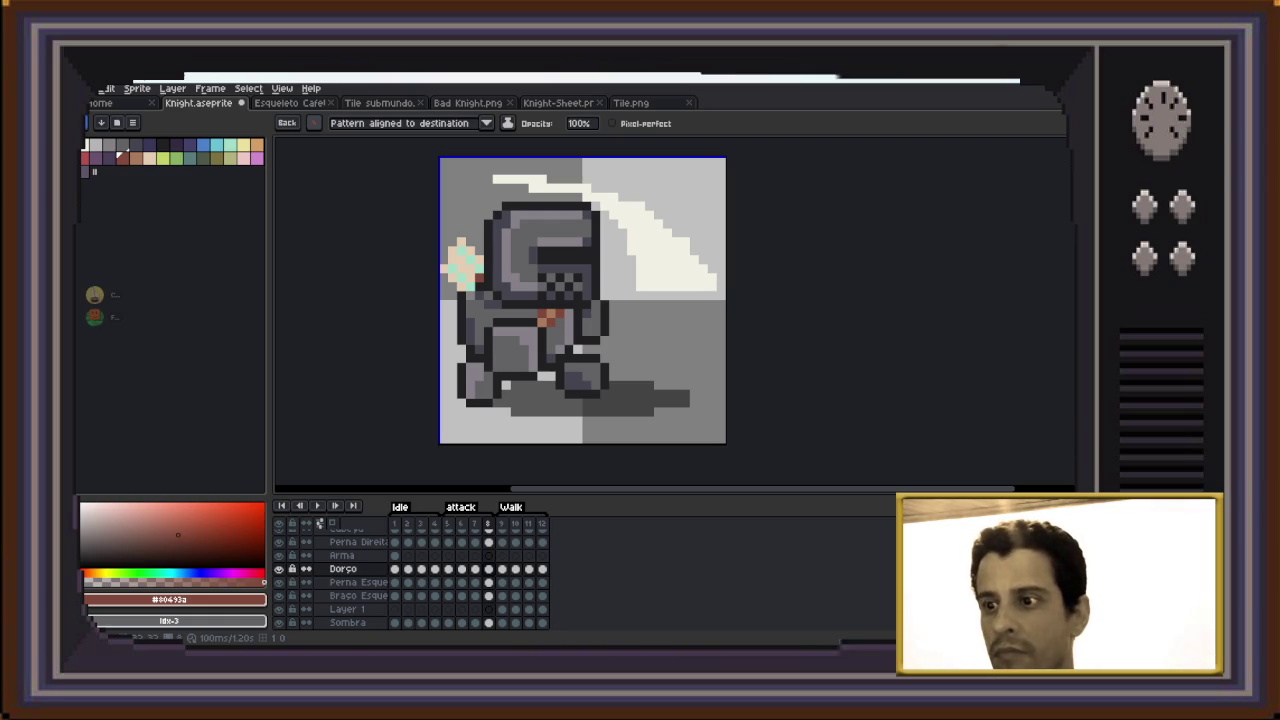
{"action": "key", "text": "period"}
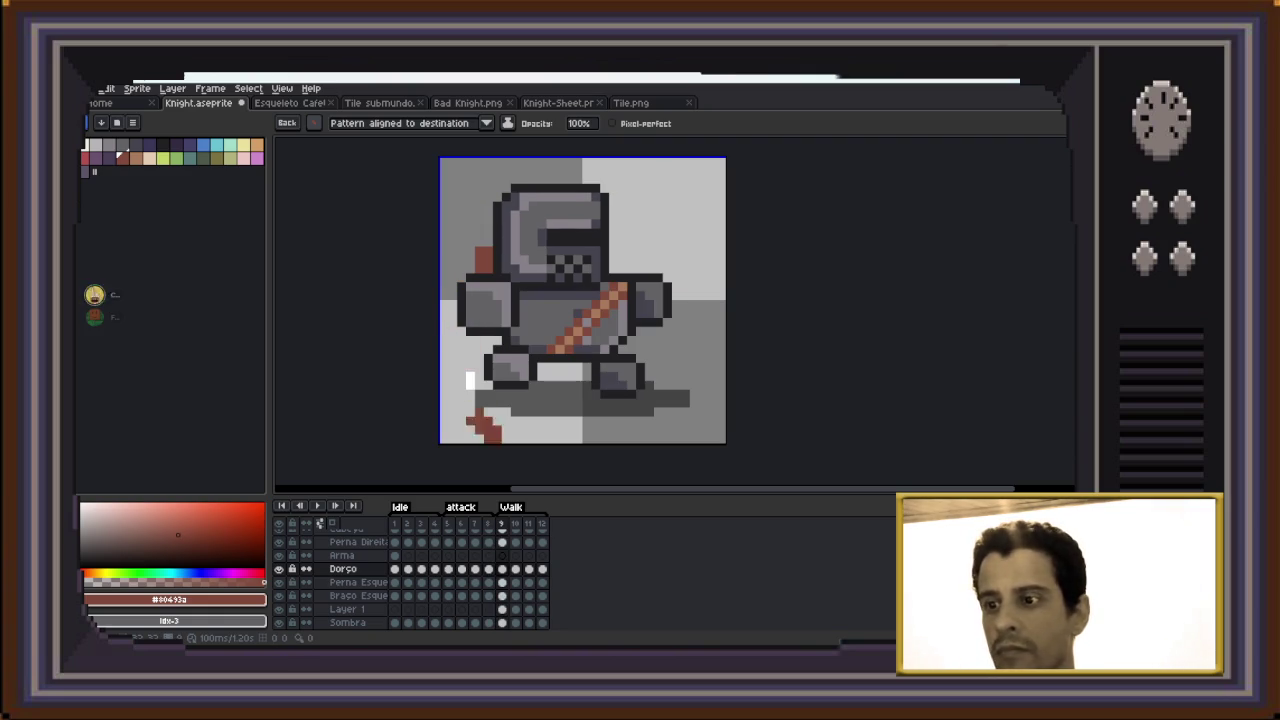
{"action": "left_click_drag", "start_coordinate": [480, 428], "coordinate": [505, 400]}
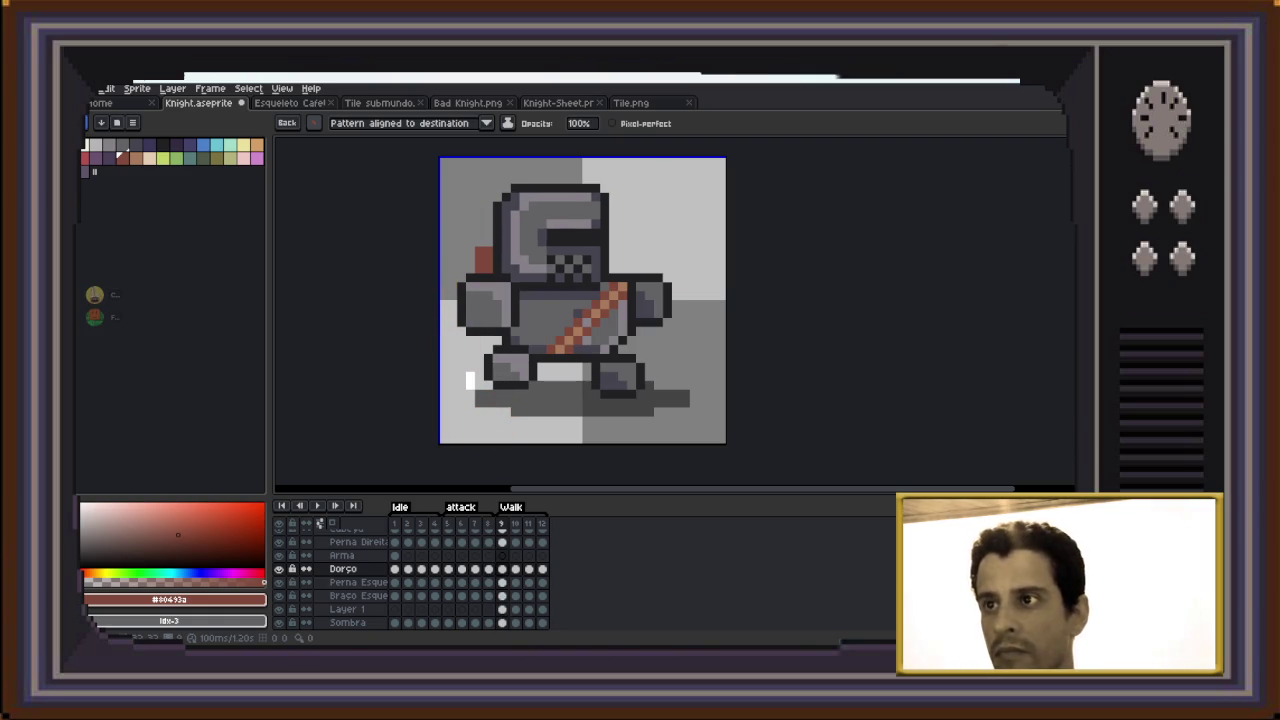
Return to Idle frame 1, step to frame 3 and check the brush type choices
{"action": "left_click", "coordinate": [394, 524]}
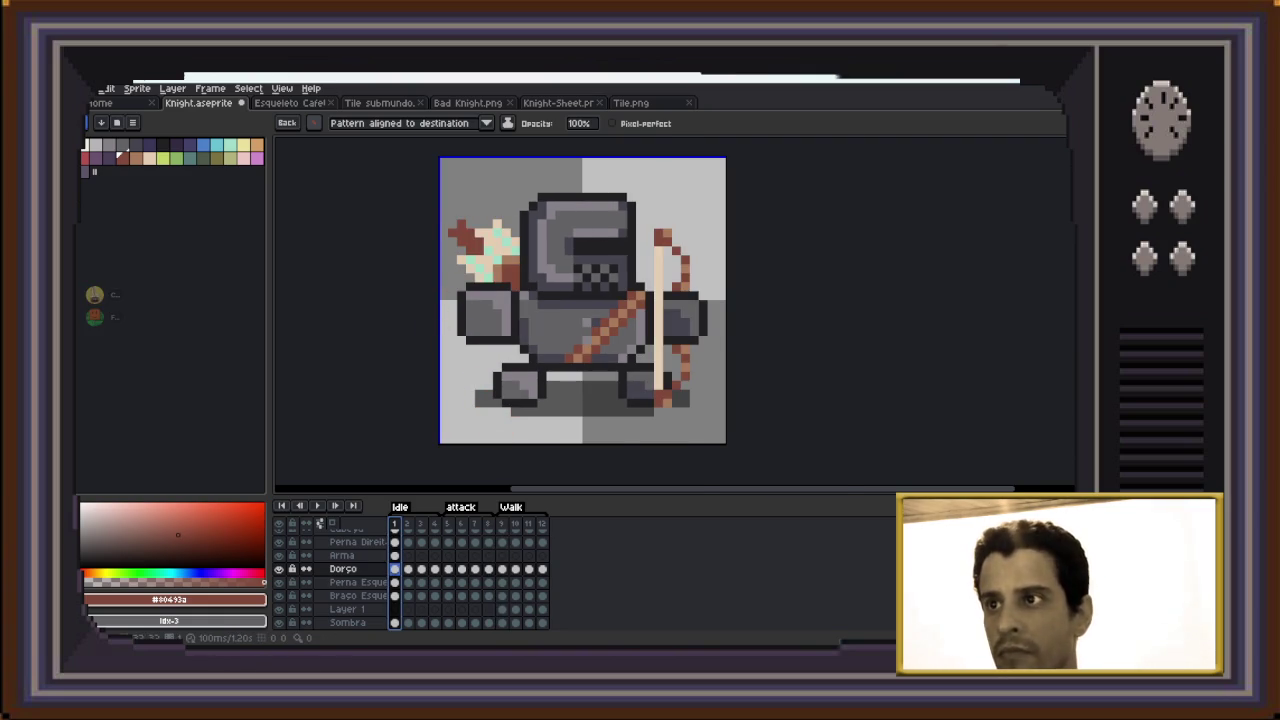
{"action": "scroll", "coordinate": [583, 300], "scroll_direction": "up", "scroll_amount": 1}
{"action": "scroll", "coordinate": [583, 300], "scroll_direction": "down", "scroll_amount": 1}
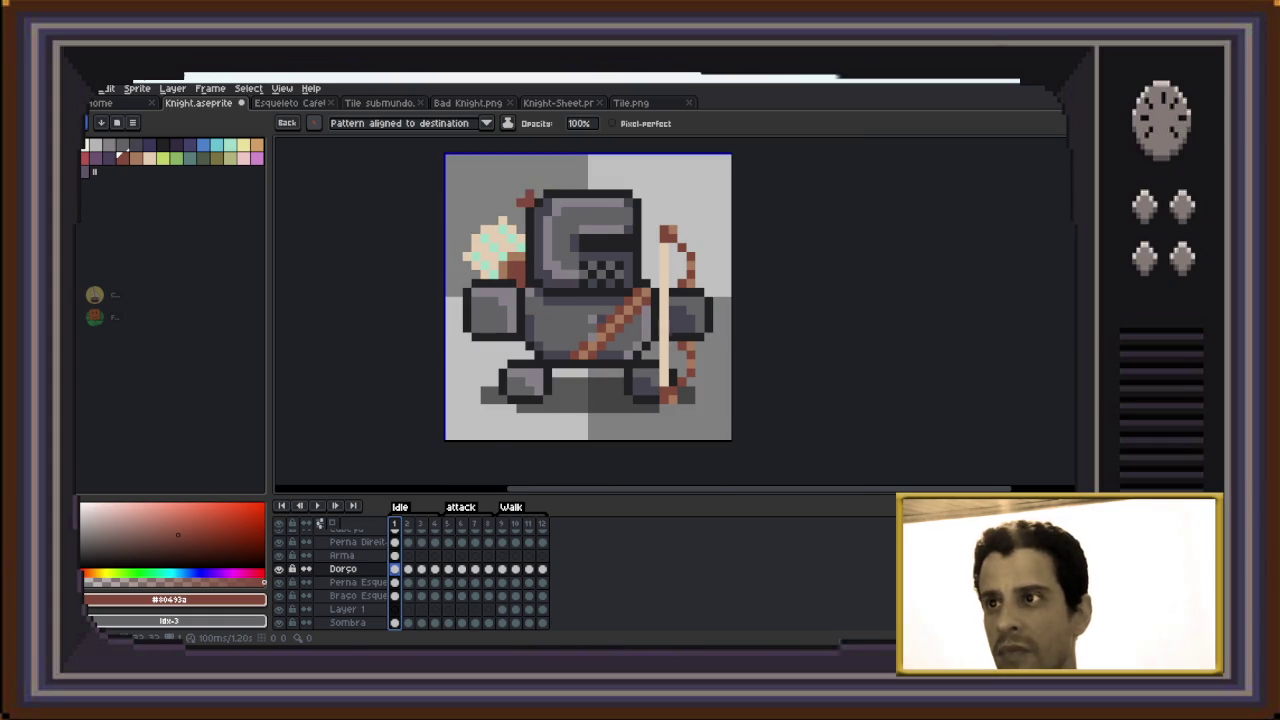
{"action": "key", "text": "Right"}
{"action": "key", "text": "Right"}
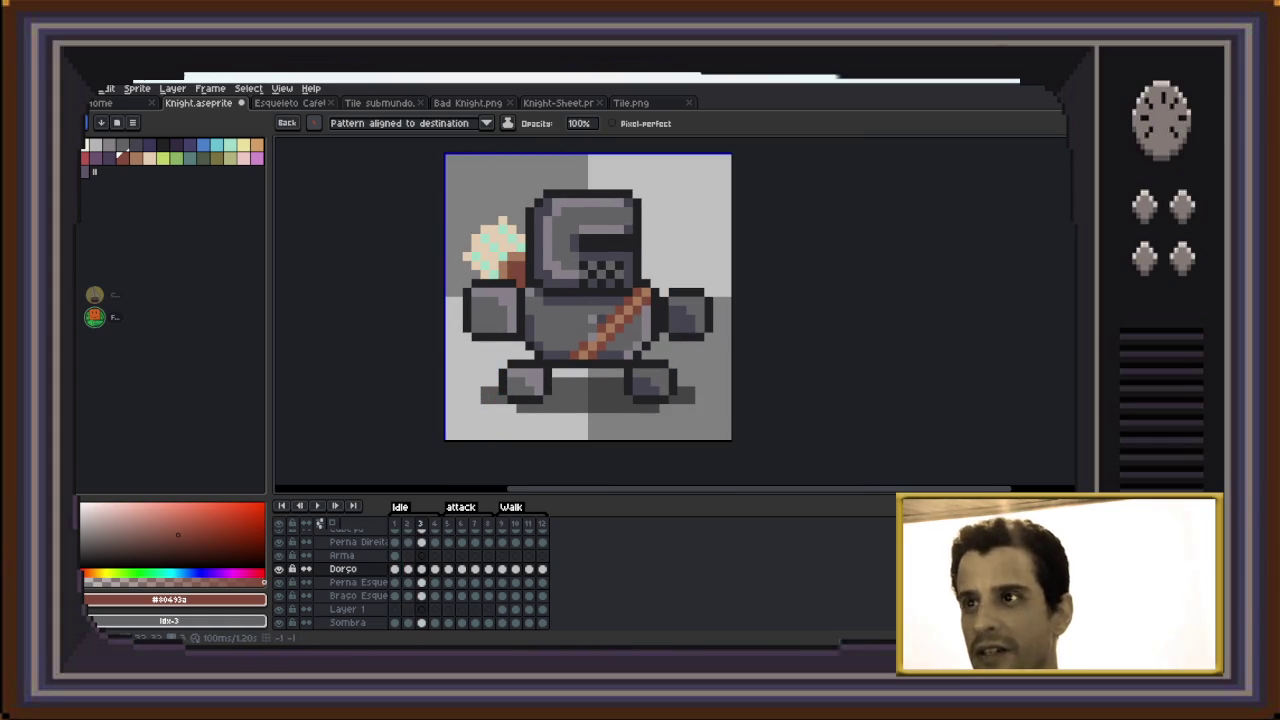
{"action": "left_click", "coordinate": [314, 122]}
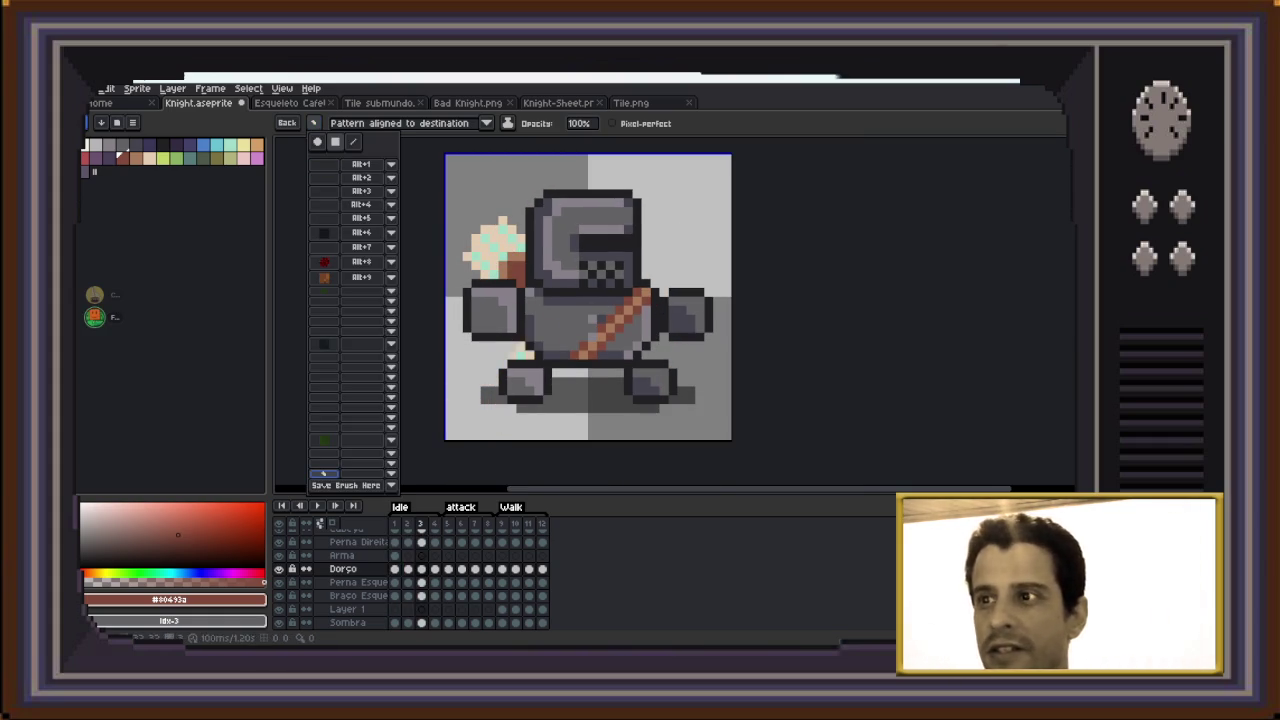
{"action": "key", "text": "Escape"}
On frames 9 to 11, widen the pale axe beside the head and shift it left
{"action": "key", "text": "Right"}
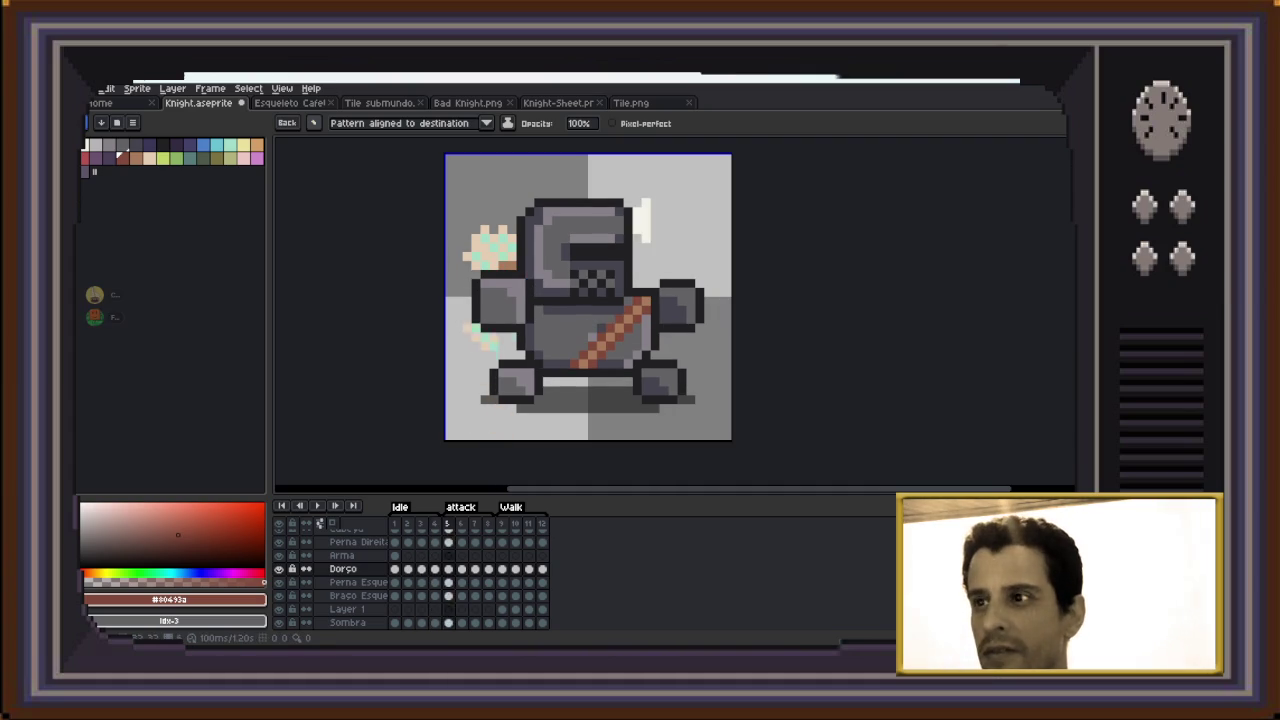
{"action": "key", "text": "Right"}
{"action": "key", "text": "Right"}
{"action": "key", "text": "Right"}
{"action": "key", "text": "Right"}
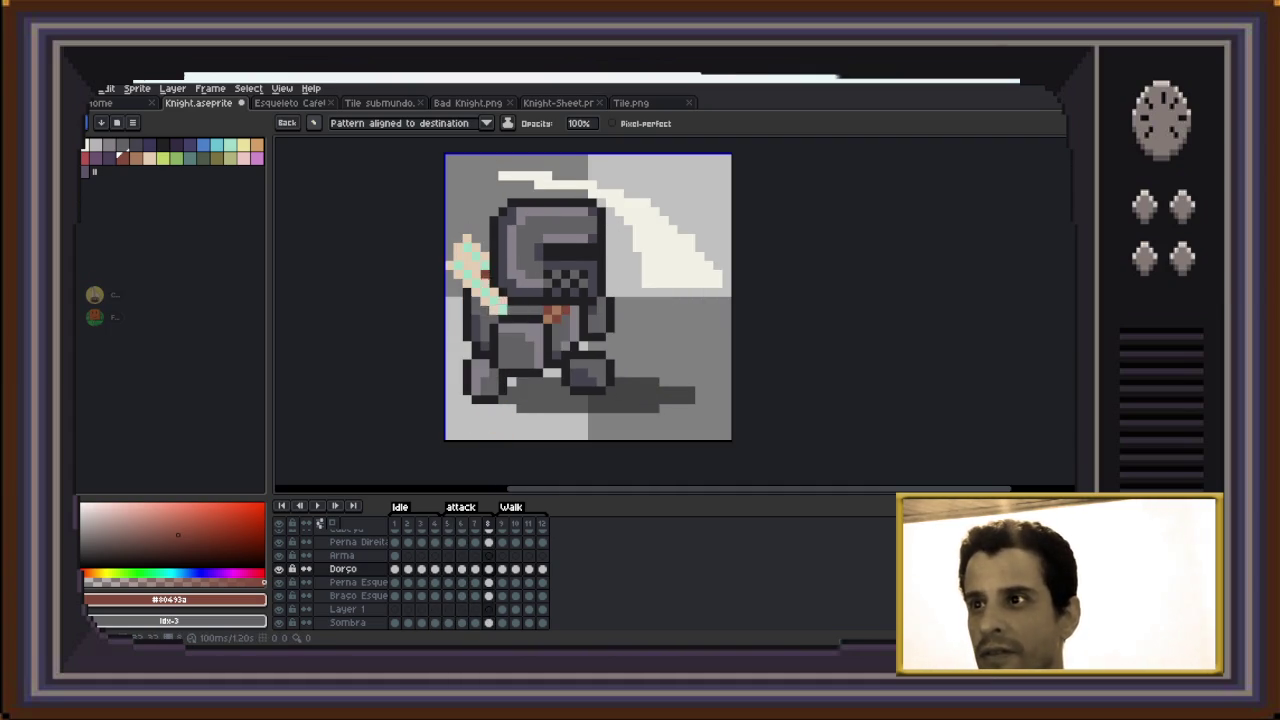
{"action": "key", "text": "Right"}
{"action": "key", "text": "Right"}
{"action": "key", "text": "Right"}
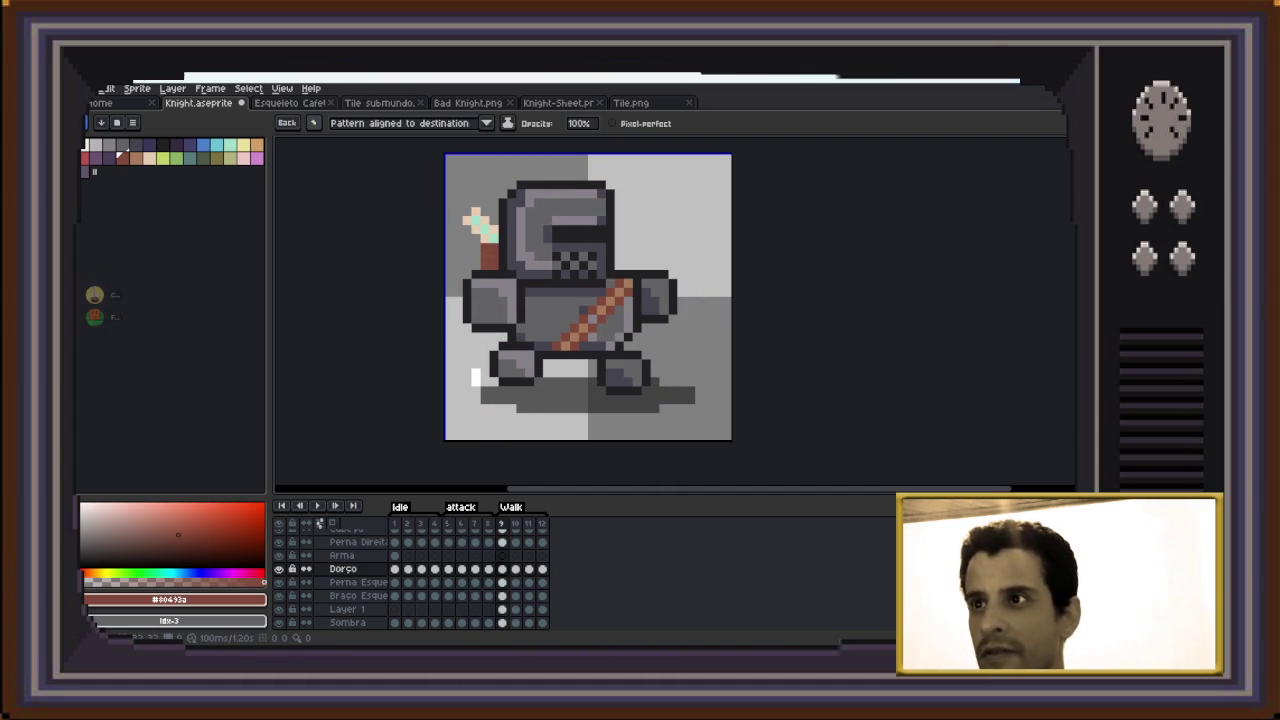
{"action": "key", "text": "Right"}
{"action": "key", "text": "Right"}
{"action": "key", "text": "Right"}
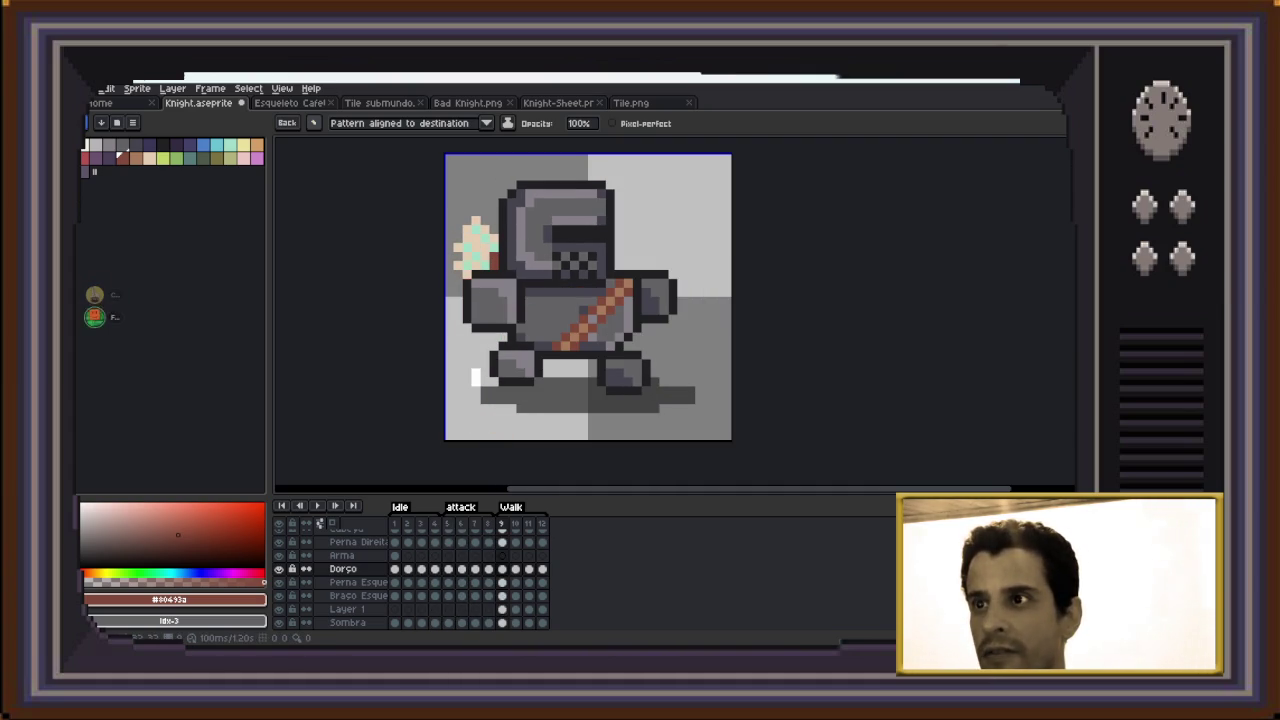
{"action": "key", "text": "Right"}
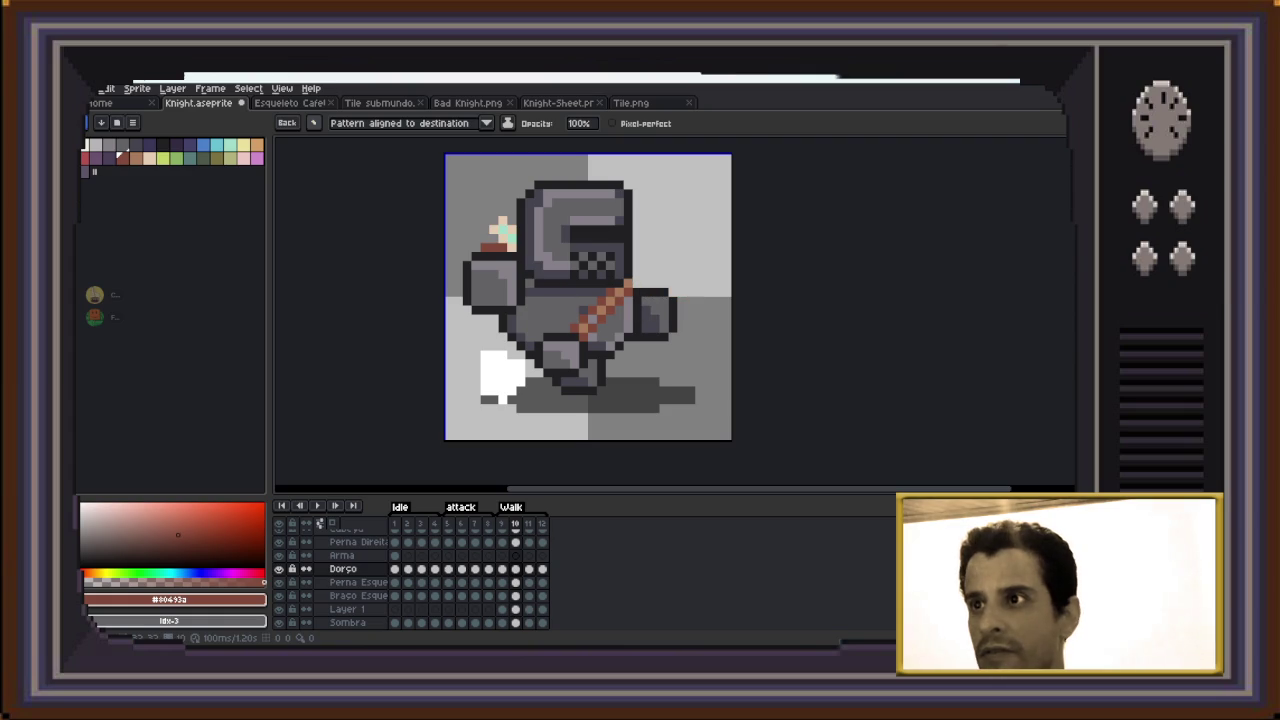
{"action": "key", "text": "Left"}
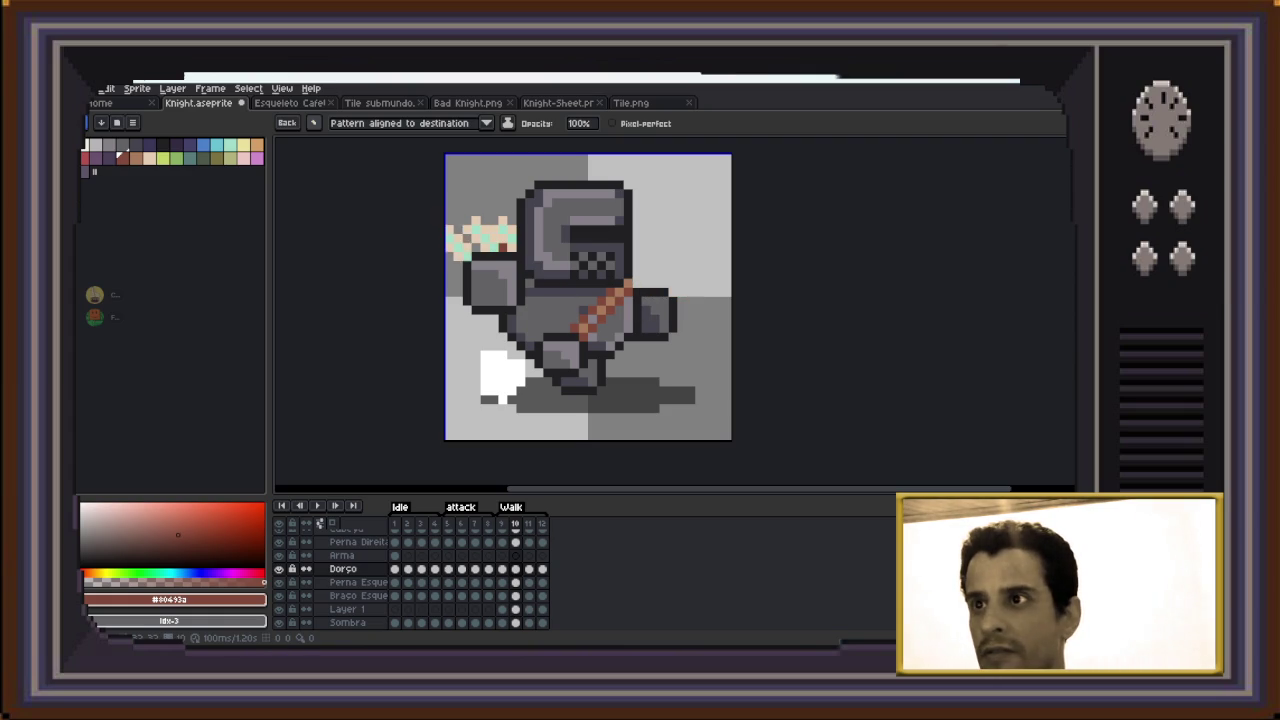
{"action": "key", "text": "Right"}
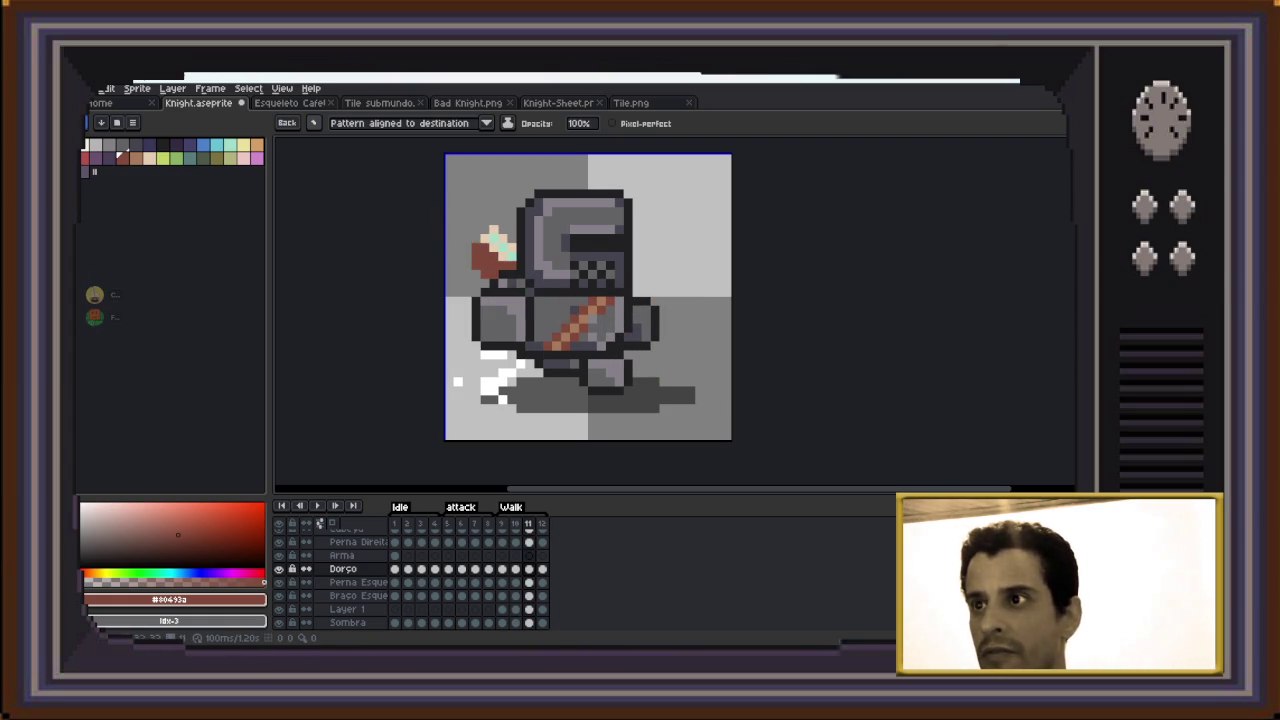
{"action": "key", "text": "Left"}
{"action": "key", "text": "ctrl+z"}
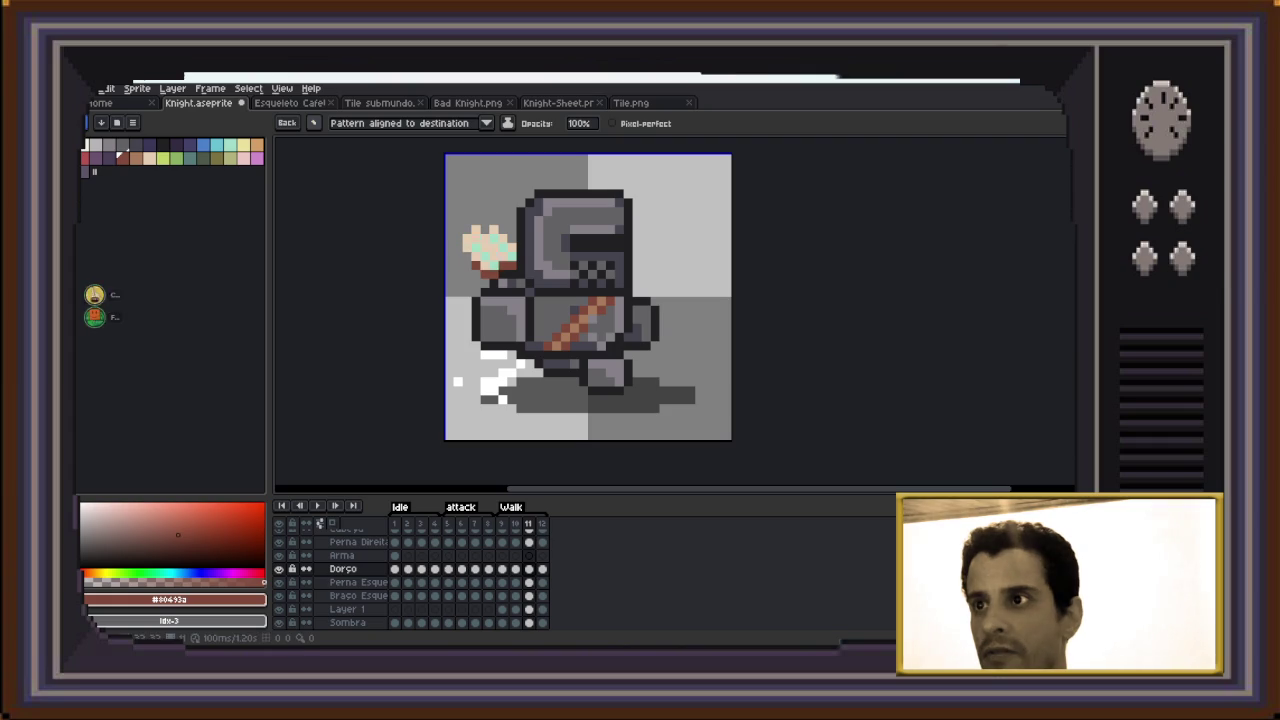
{"action": "key", "text": "ctrl+y"}
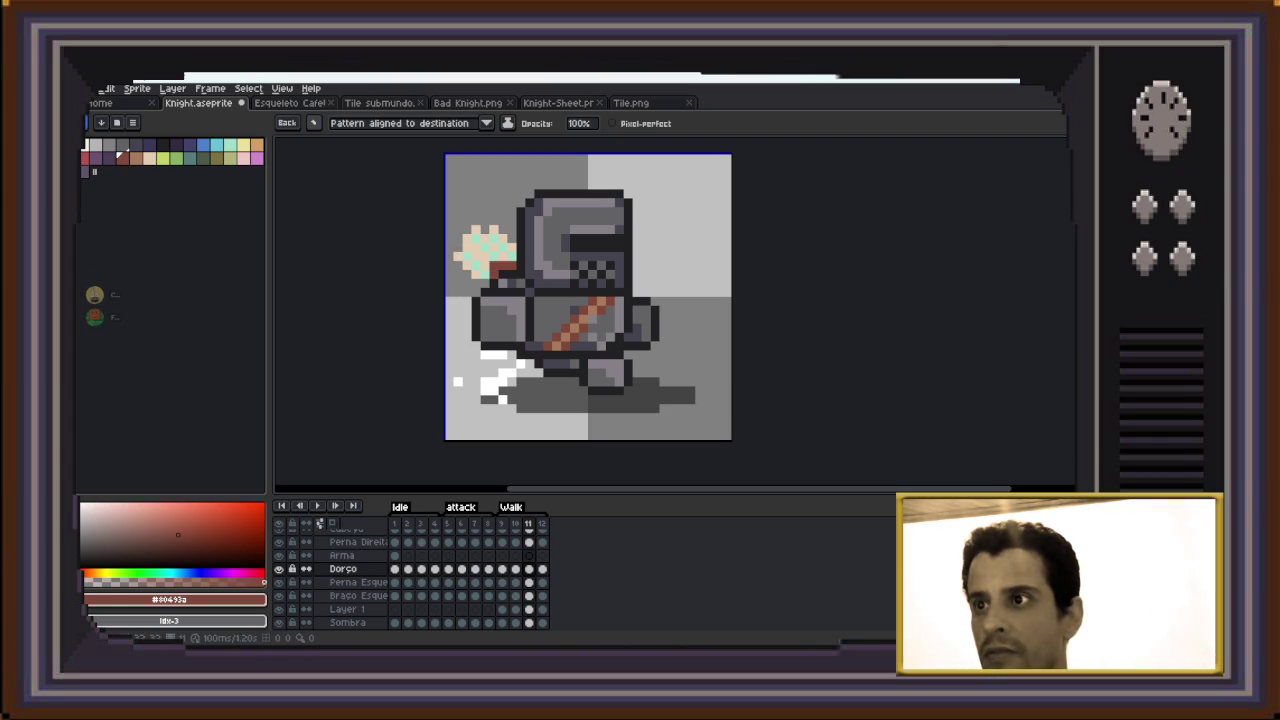
On frame 12 enlarge the axe and move it left, then play back the animation
{"action": "key", "text": "Right"}
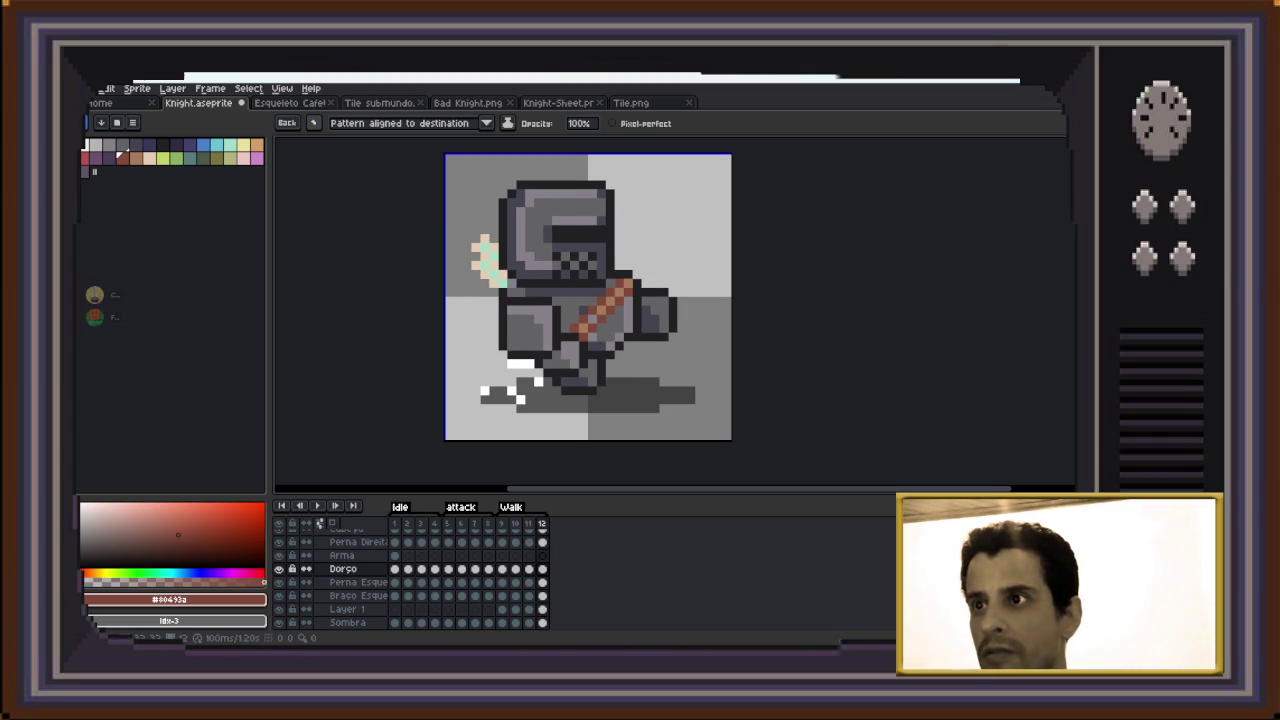
{"action": "key", "text": "ctrl+z"}
{"action": "key", "text": "ctrl+z"}
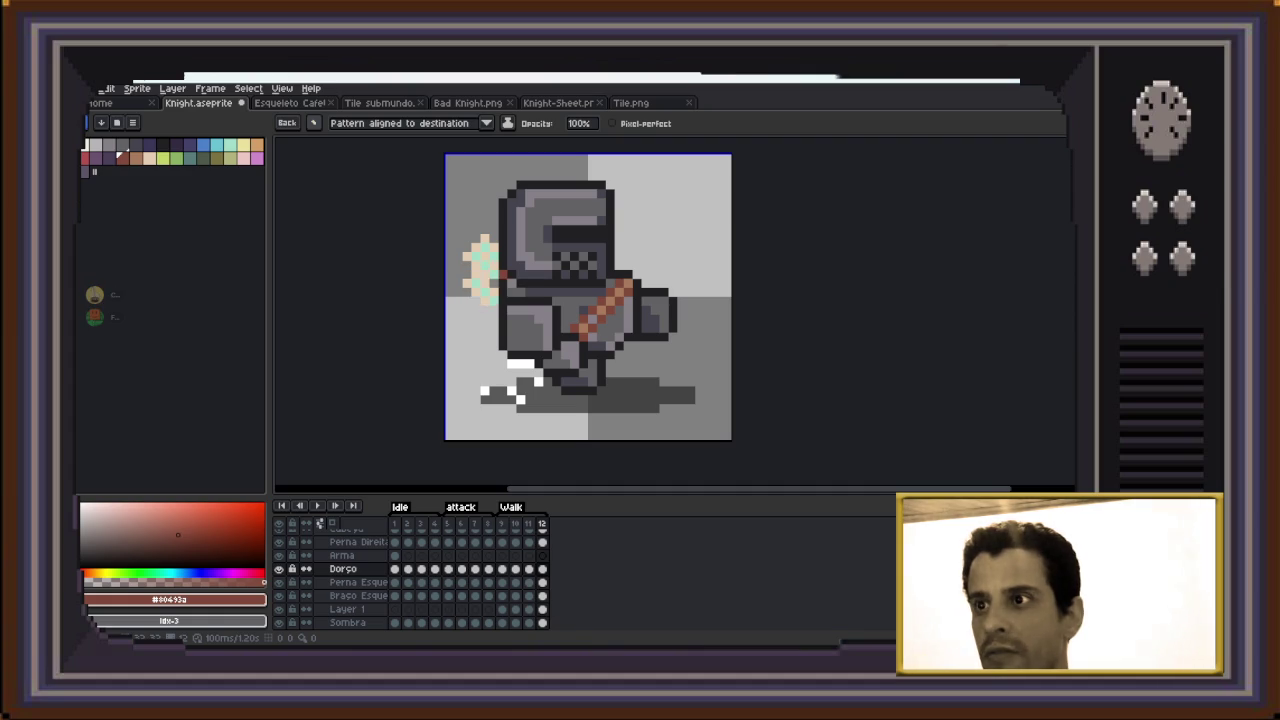
{"action": "key", "text": "Return"}
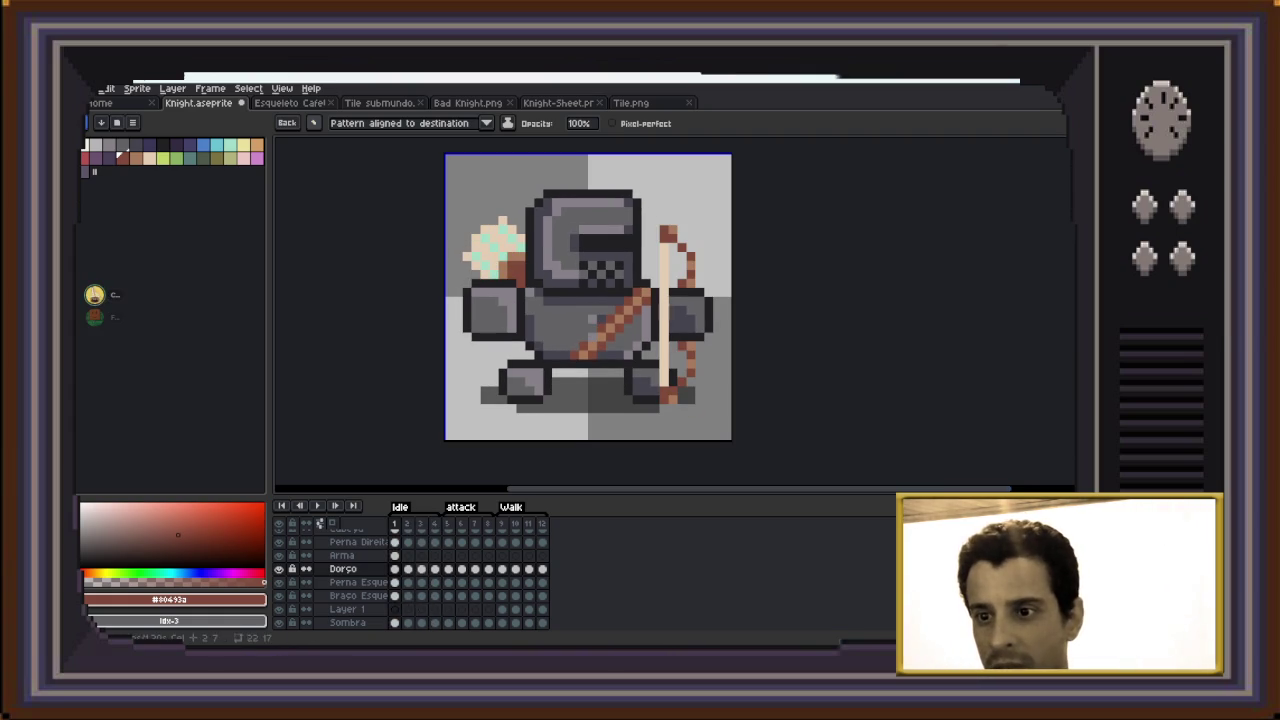
{"action": "key", "text": "Up"}
Copy the bow from frame 1 and paste it onto frame 2, one pixel to the right
{"action": "key", "text": "m"}
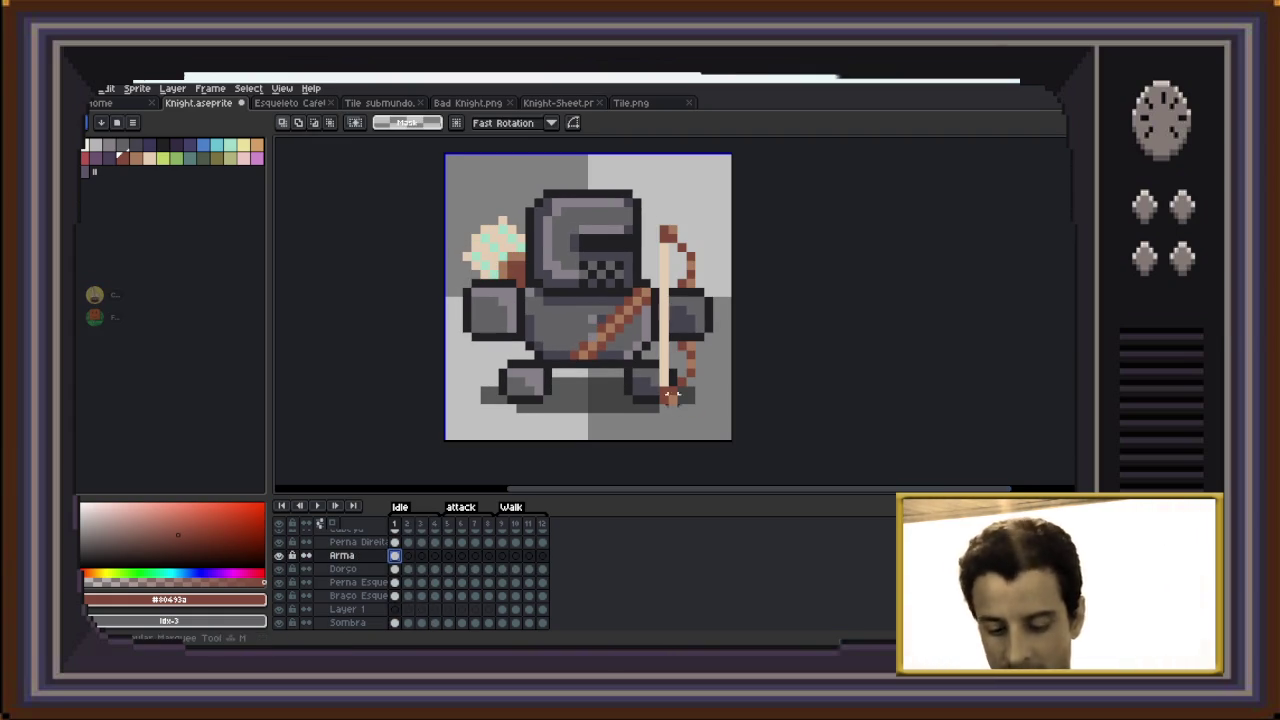
{"action": "left_click_drag", "start_coordinate": [733, 187], "coordinate": [639, 434]}
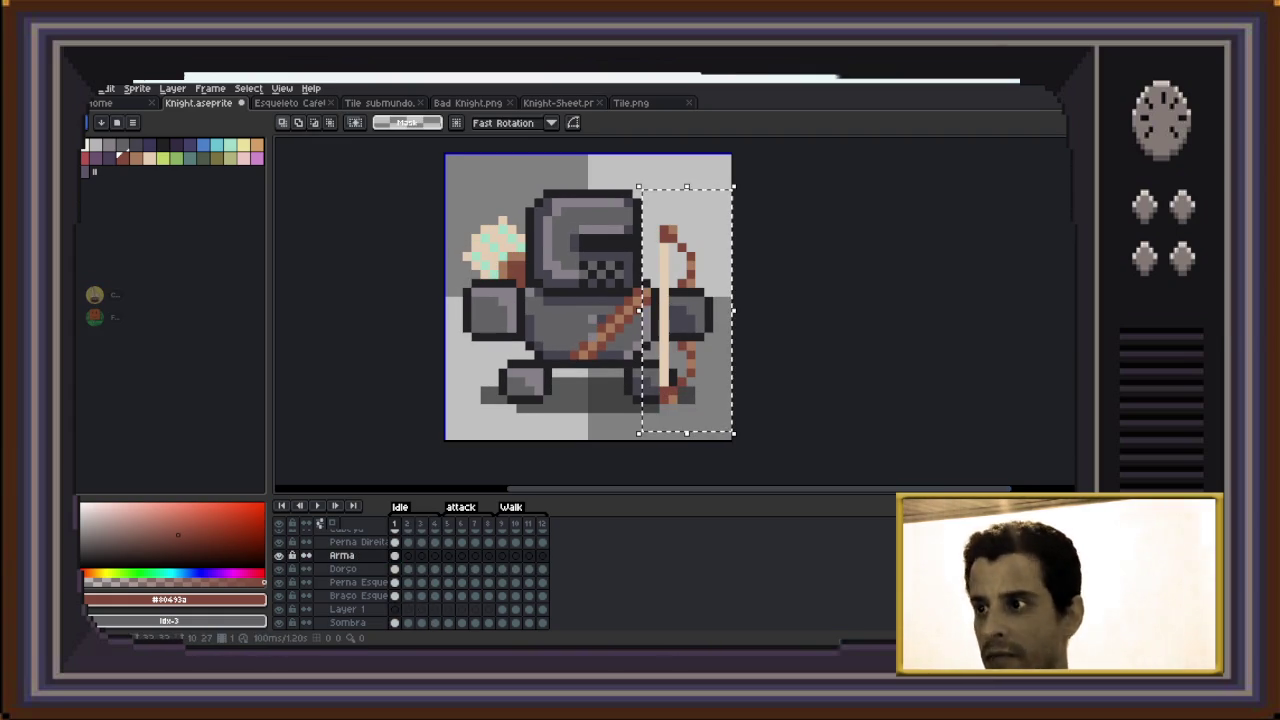
{"action": "key", "text": "ctrl+d"}
{"action": "key", "text": "Right"}
{"action": "key", "text": "ctrl+v"}
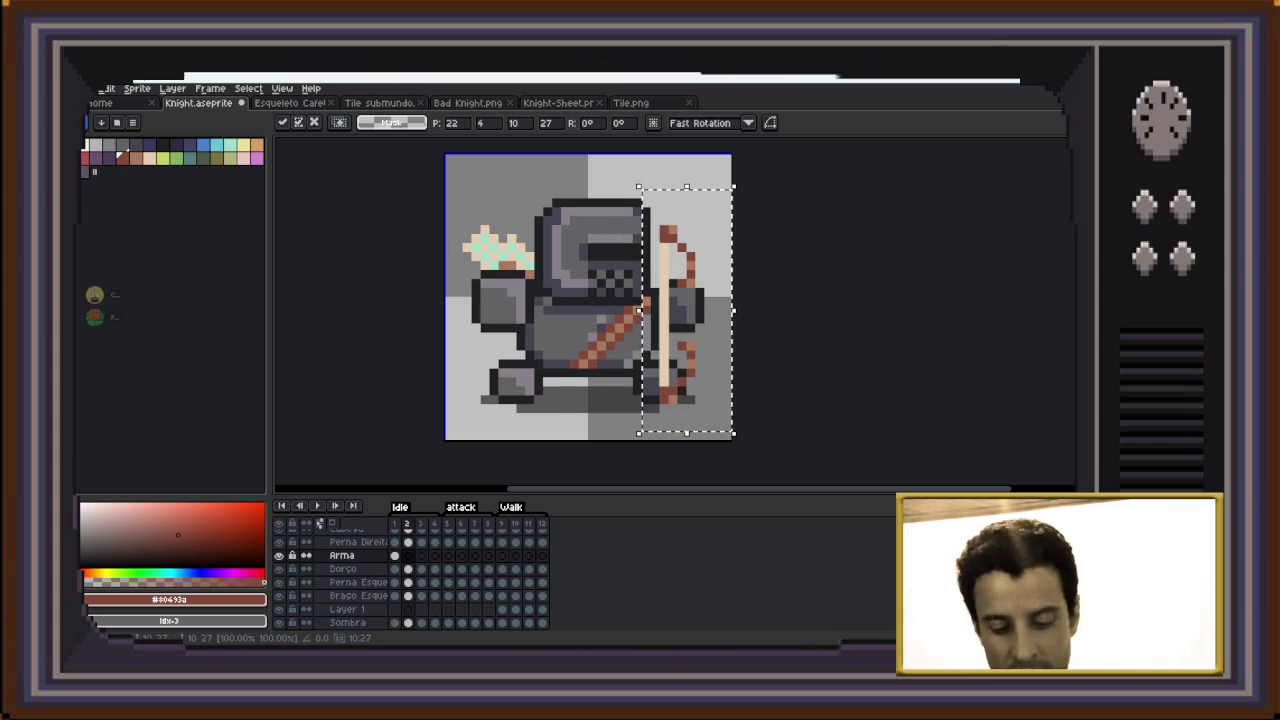
{"action": "key", "text": "Right"}
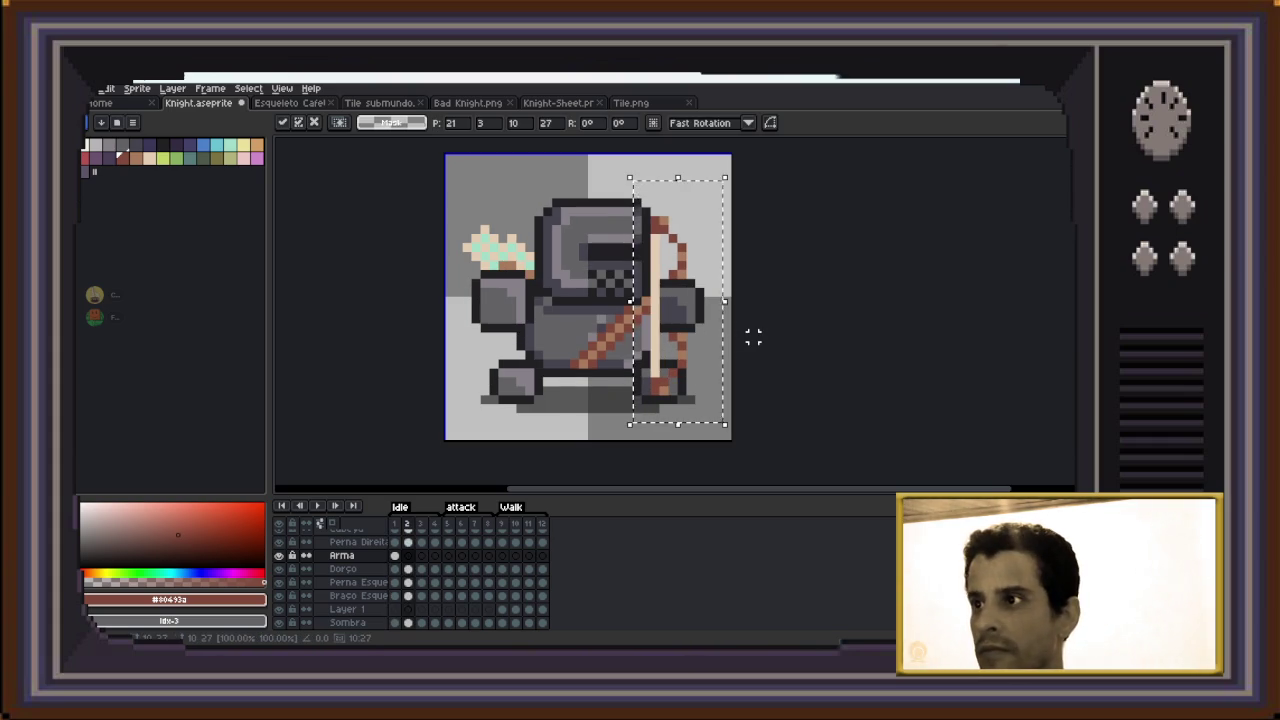
{"action": "key", "text": "Return"}
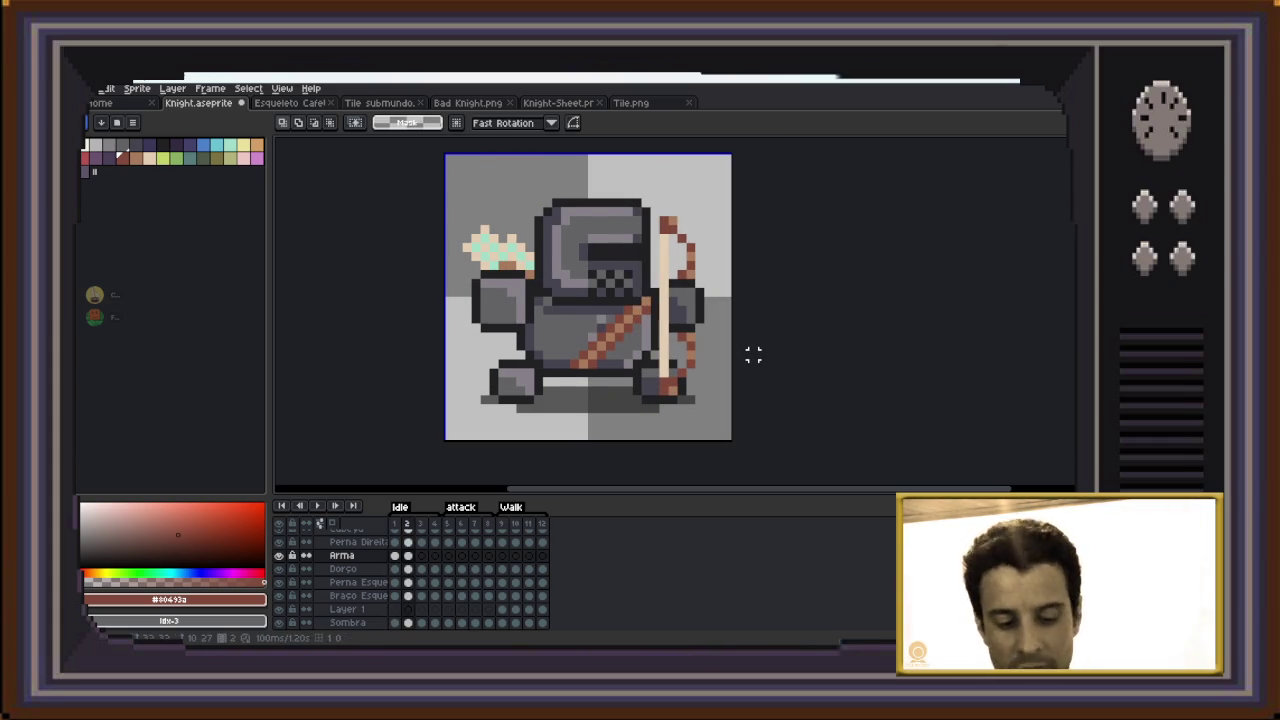
Paste the bow onto frames 3 and 4, then play the animation
{"action": "key", "text": "Right"}
{"action": "key", "text": "ctrl+v"}
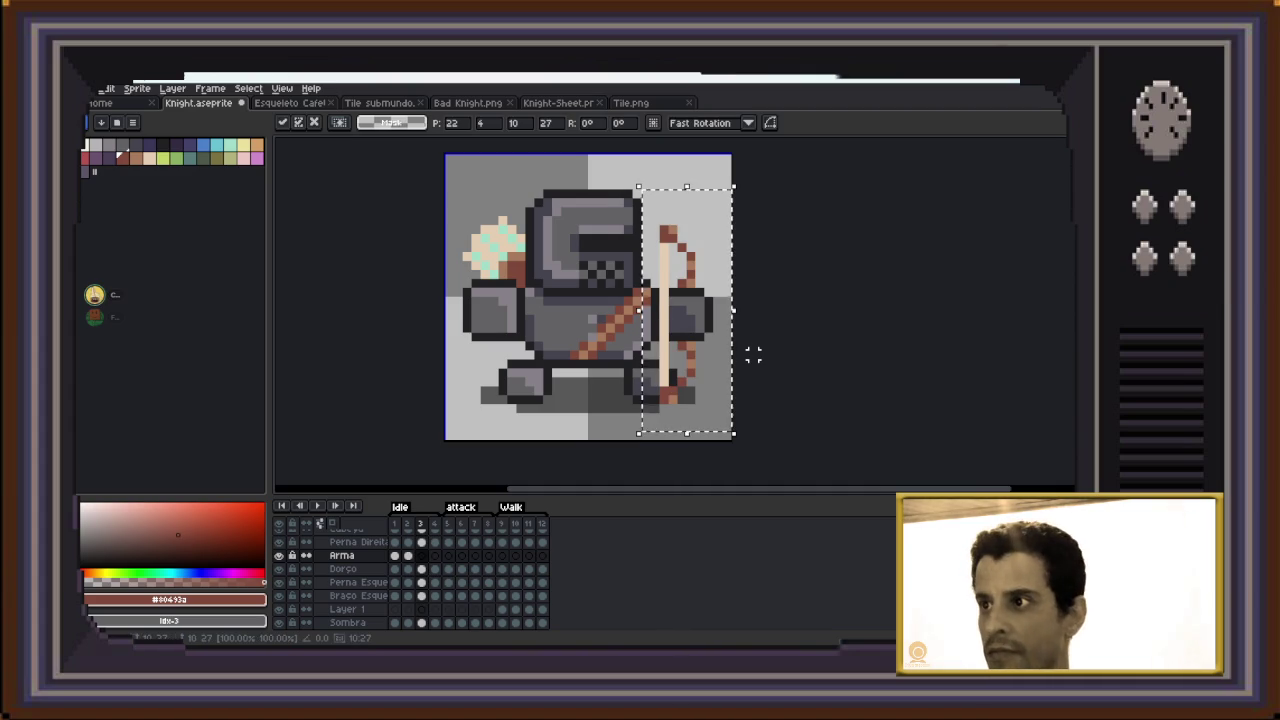
{"action": "key", "text": "Return"}
{"action": "key", "text": "Right"}
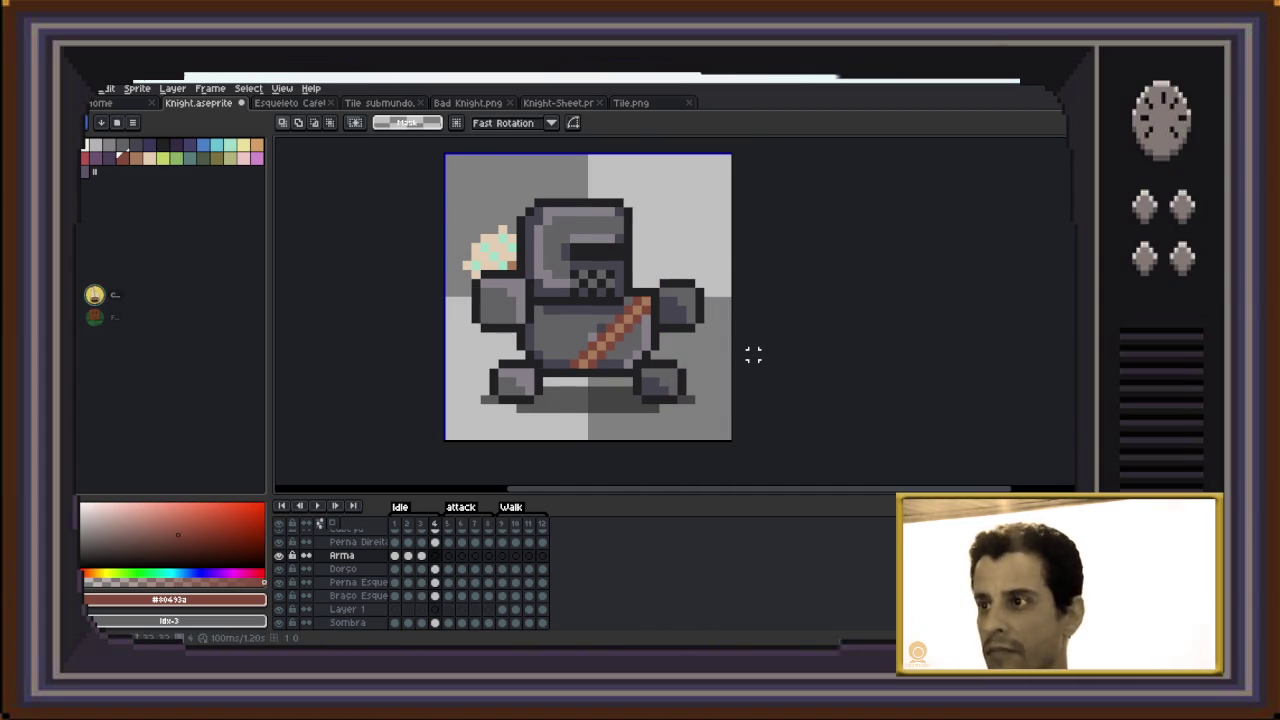
{"action": "key", "text": "ctrl+v"}
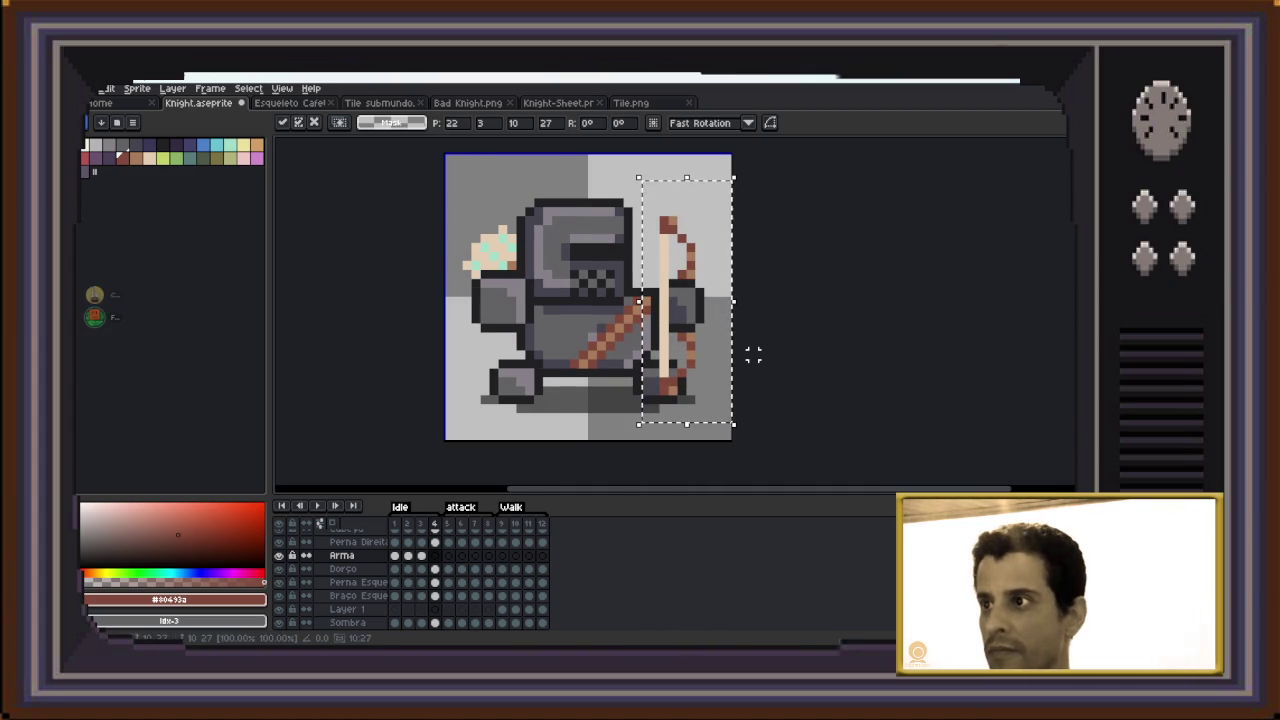
{"action": "key", "text": "Return"}
{"action": "key", "text": "Return"}
{"action": "key", "text": "Return"}
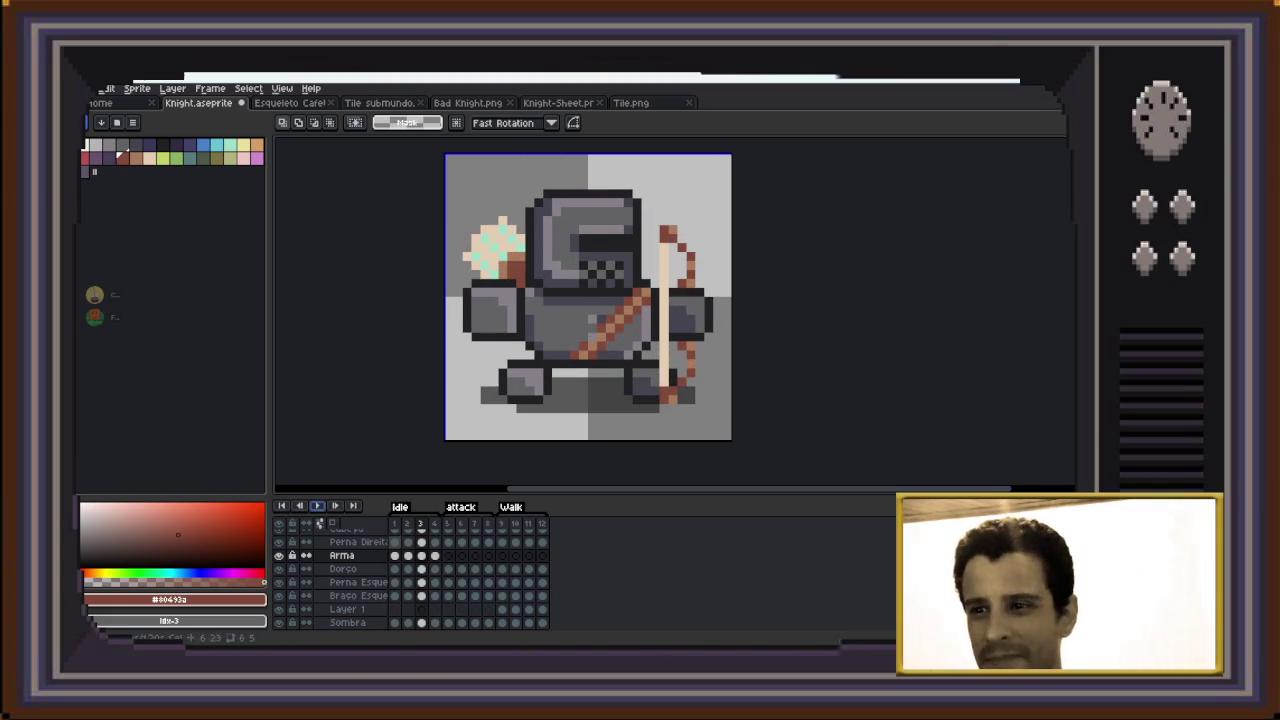
Stop playback and delete the white slash effect from frame 5 on the Effects layer
{"action": "key", "text": "Return"}
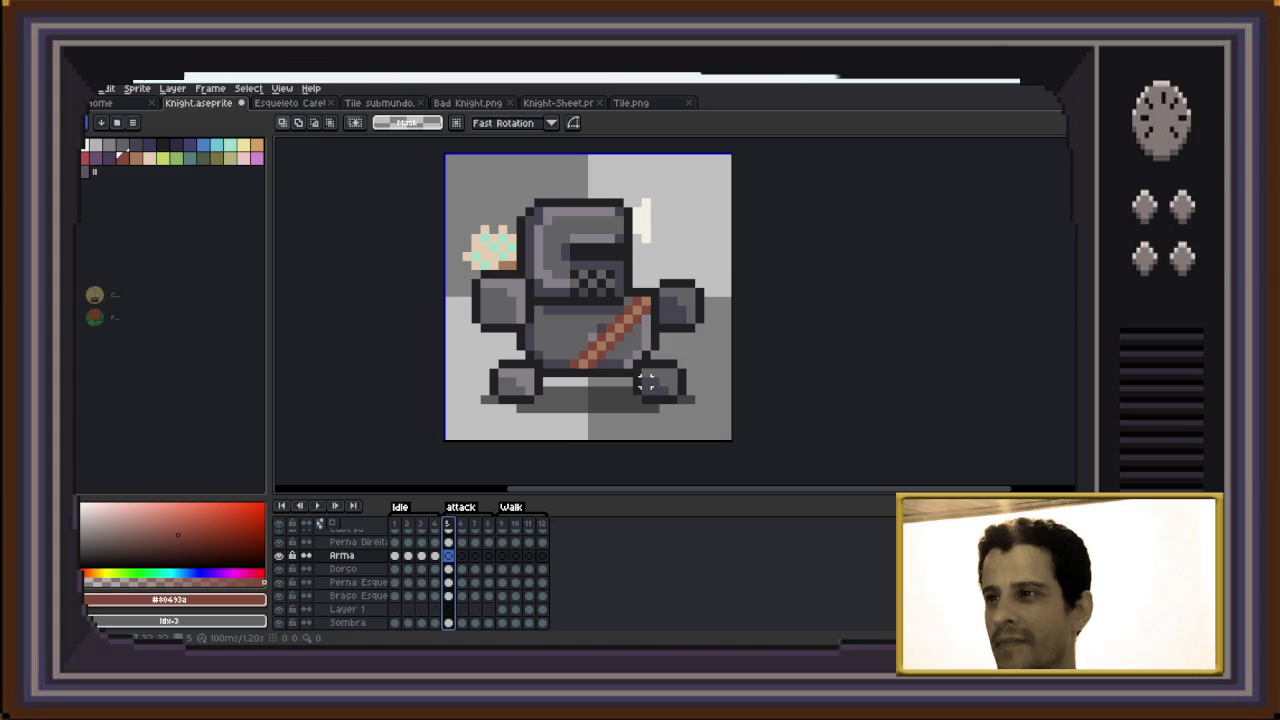
{"action": "scroll", "coordinate": [340, 580], "scroll_direction": "up", "scroll_amount": 2}
{"action": "scroll", "coordinate": [340, 580], "scroll_direction": "up", "scroll_amount": 2}
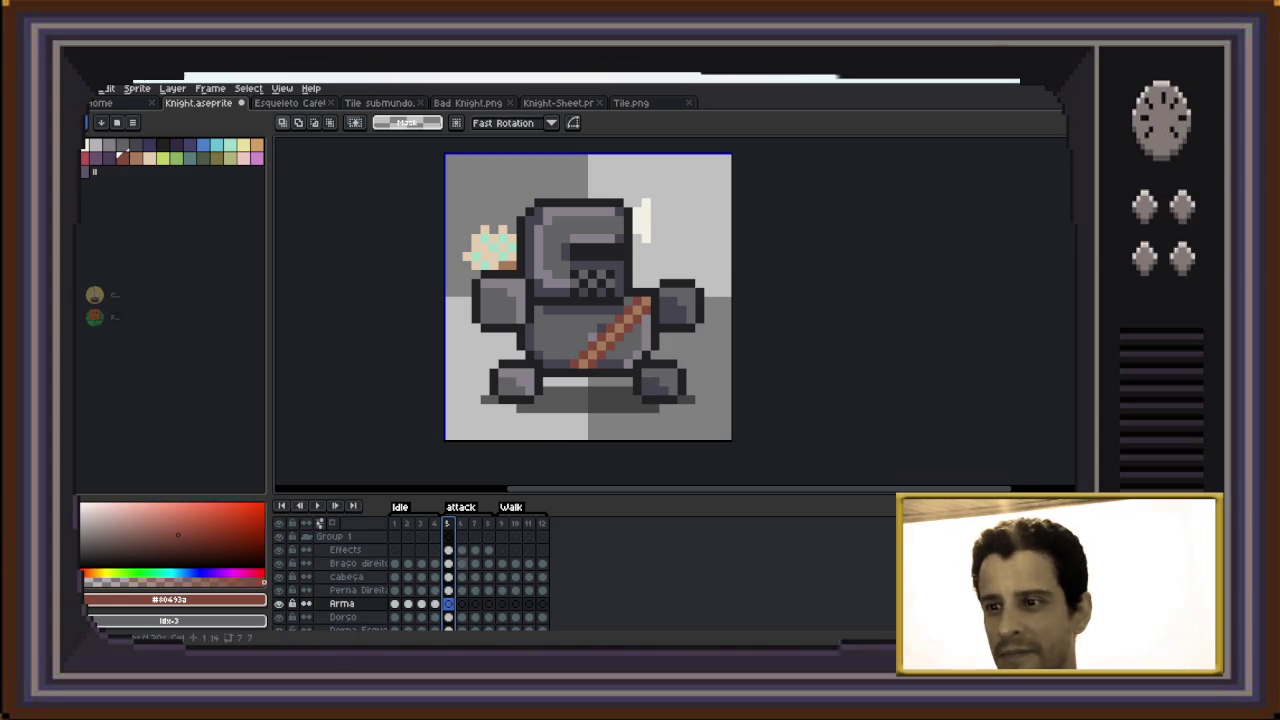
{"action": "key", "text": "Up"}
{"action": "key", "text": "Up"}
{"action": "key", "text": "Up"}
{"action": "left_click_drag", "start_coordinate": [452, 162], "coordinate": [716, 328]}
{"action": "key", "text": "Delete"}
Delete the white slash from frames 7 and 8, review playback, and activate Arma at frame 9
{"action": "key", "text": "Right"}
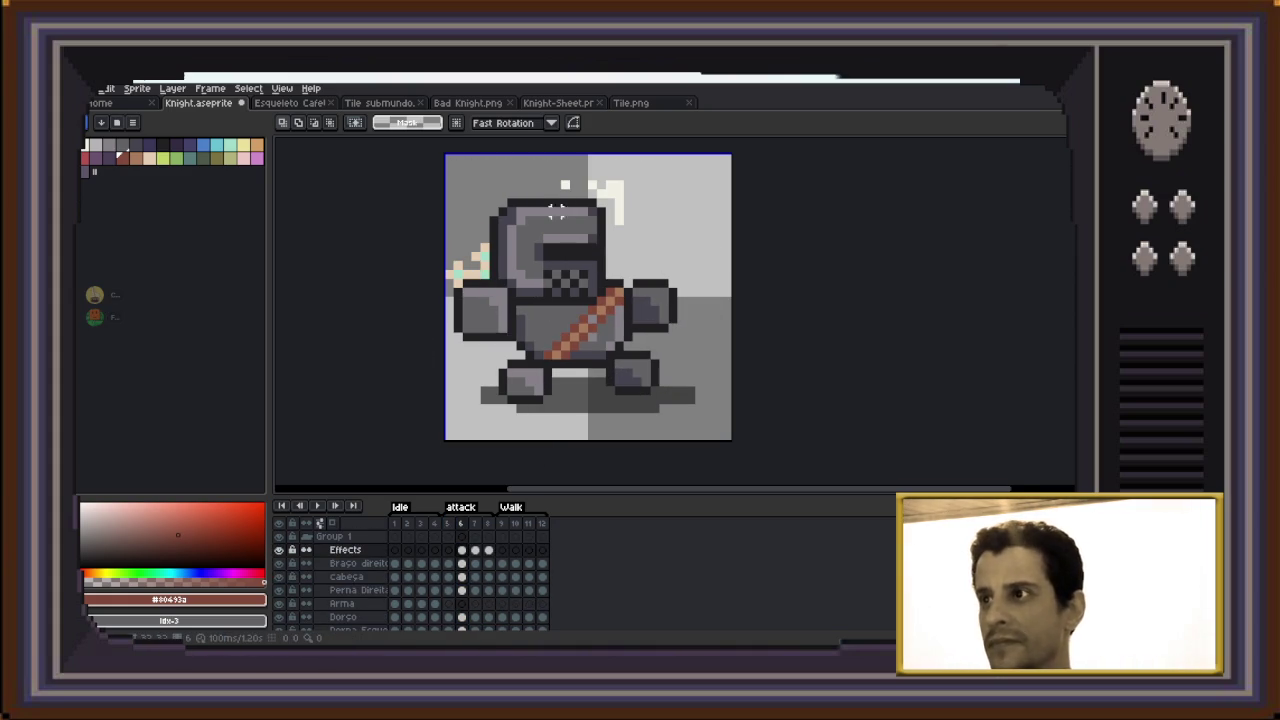
{"action": "key", "text": "Right"}
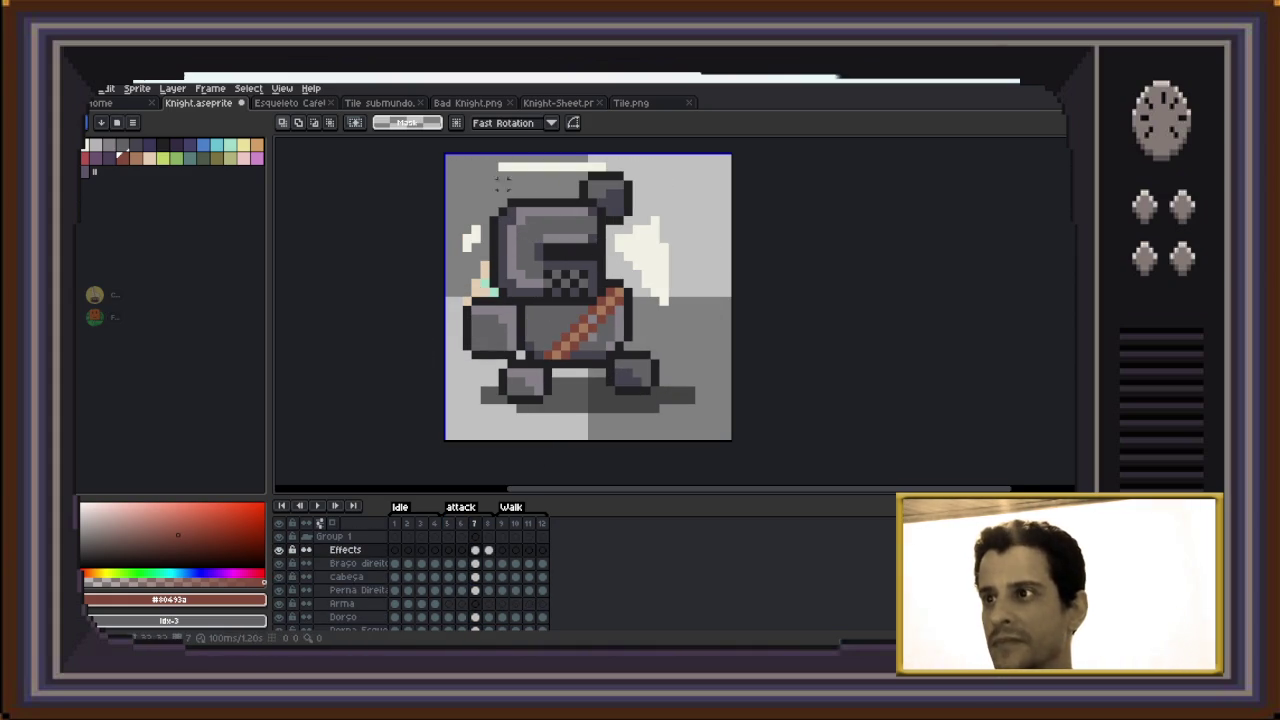
{"action": "left_click_drag", "start_coordinate": [474, 160], "coordinate": [712, 334]}
{"action": "key", "text": "Delete"}
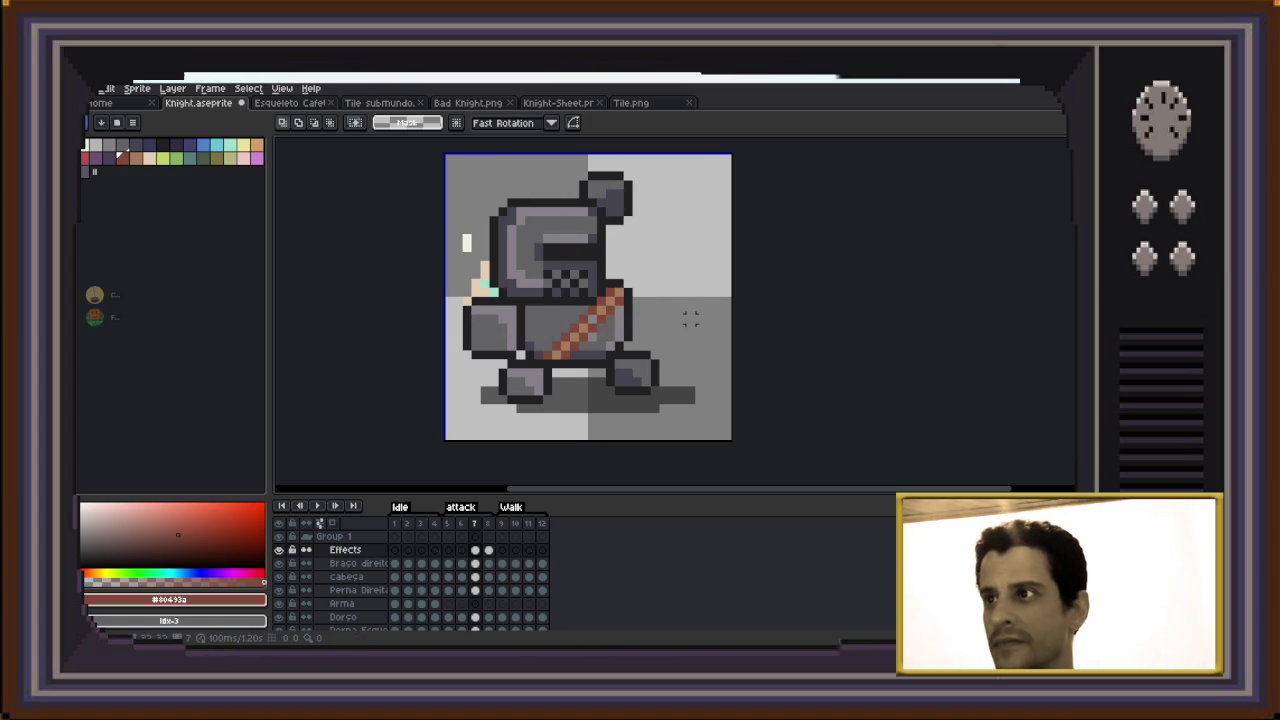
{"action": "key", "text": "Right"}
{"action": "left_click_drag", "start_coordinate": [483, 155], "coordinate": [766, 306]}
{"action": "key", "text": "Delete"}
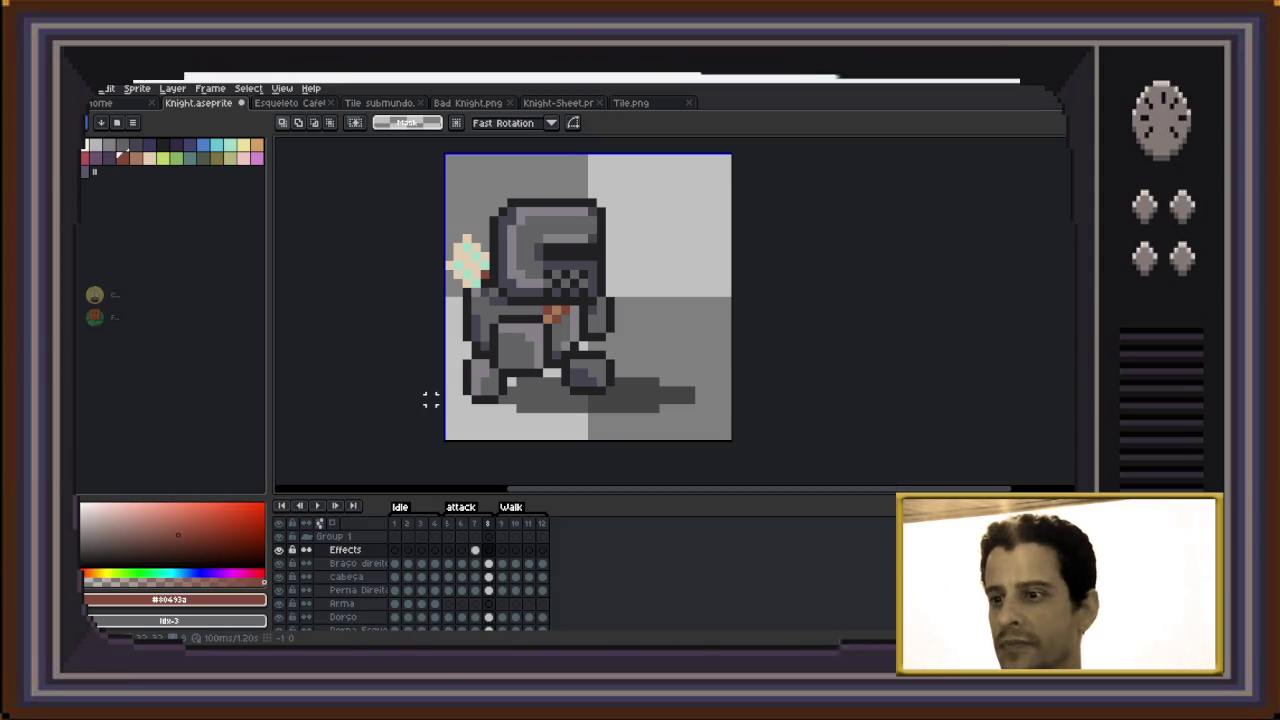
{"action": "key", "text": "Return"}
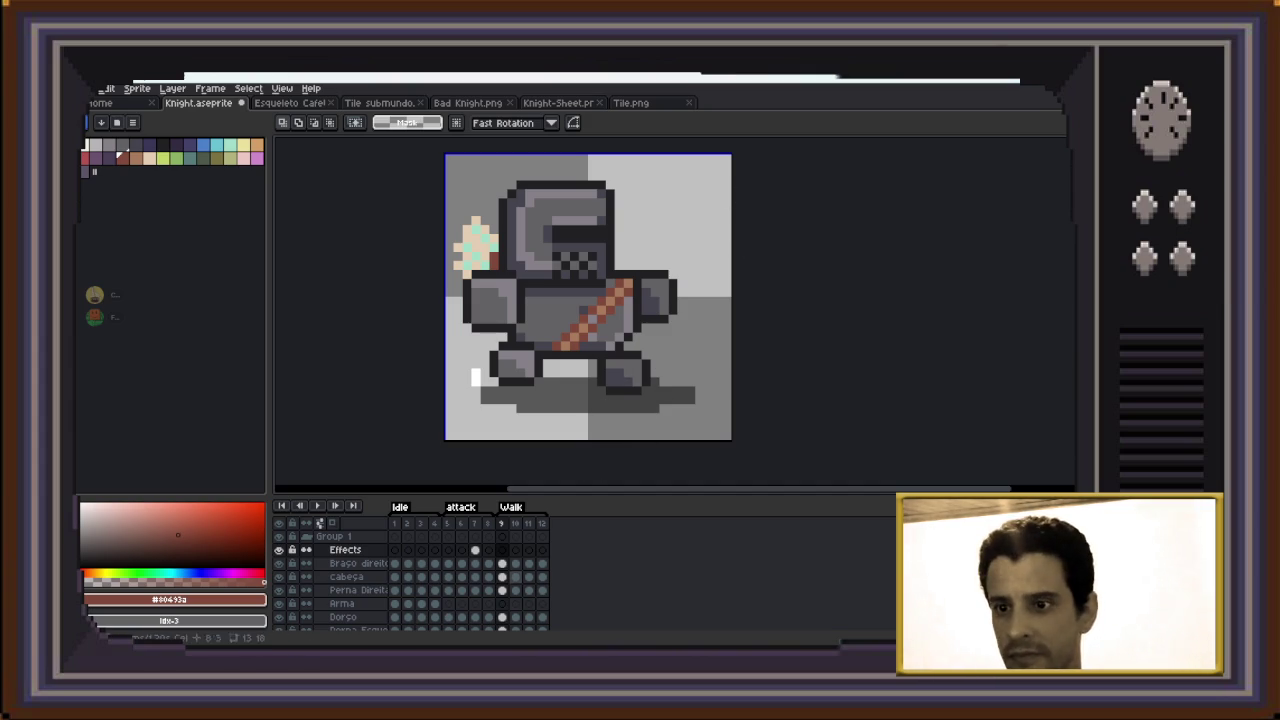
{"action": "left_click", "coordinate": [502, 603]}
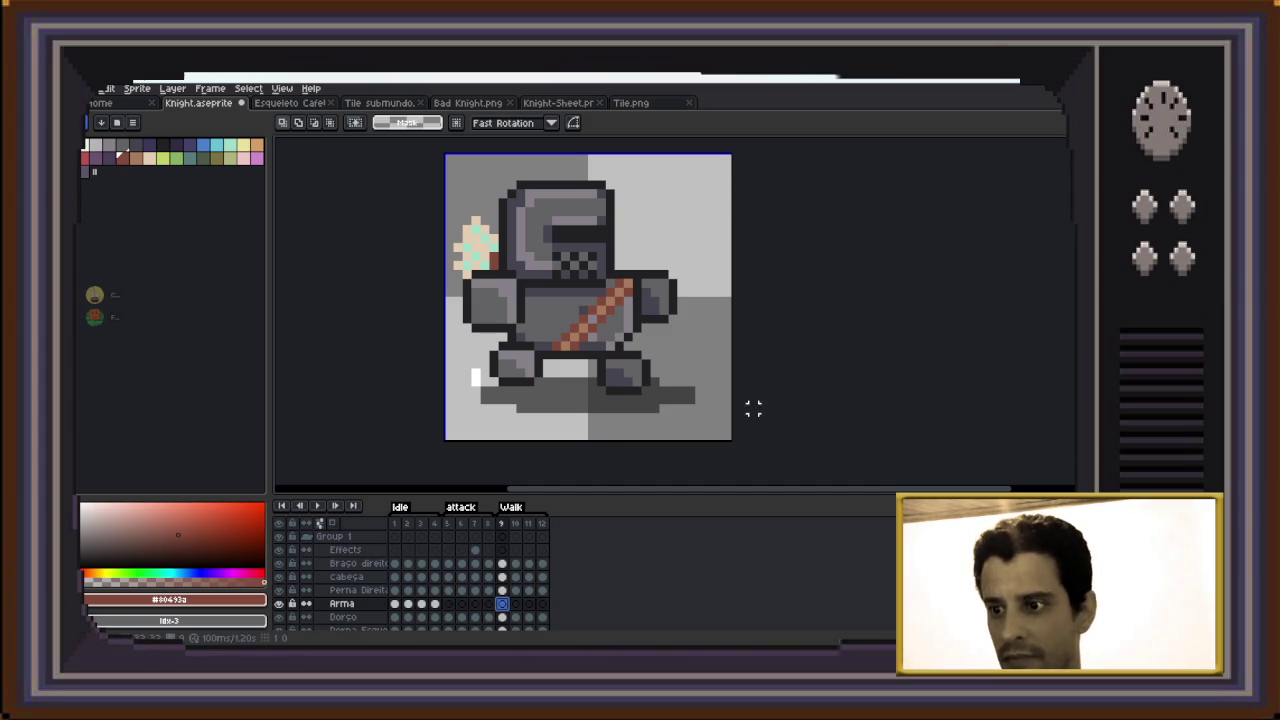
Paste the bow into frame 9, nudged left and down onto the knight
{"action": "key", "text": "ctrl+v"}
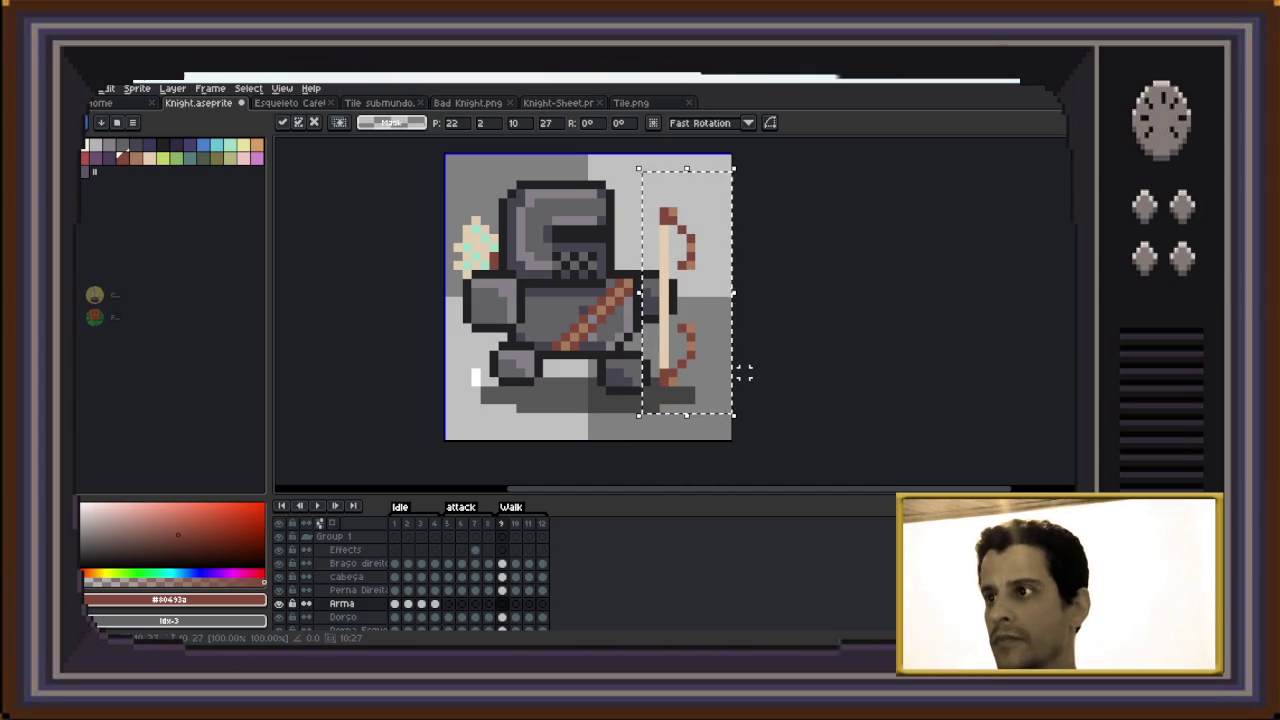
{"action": "key", "text": "Left"}
{"action": "key", "text": "Left"}
{"action": "key", "text": "Down"}
{"action": "key", "text": "Left"}
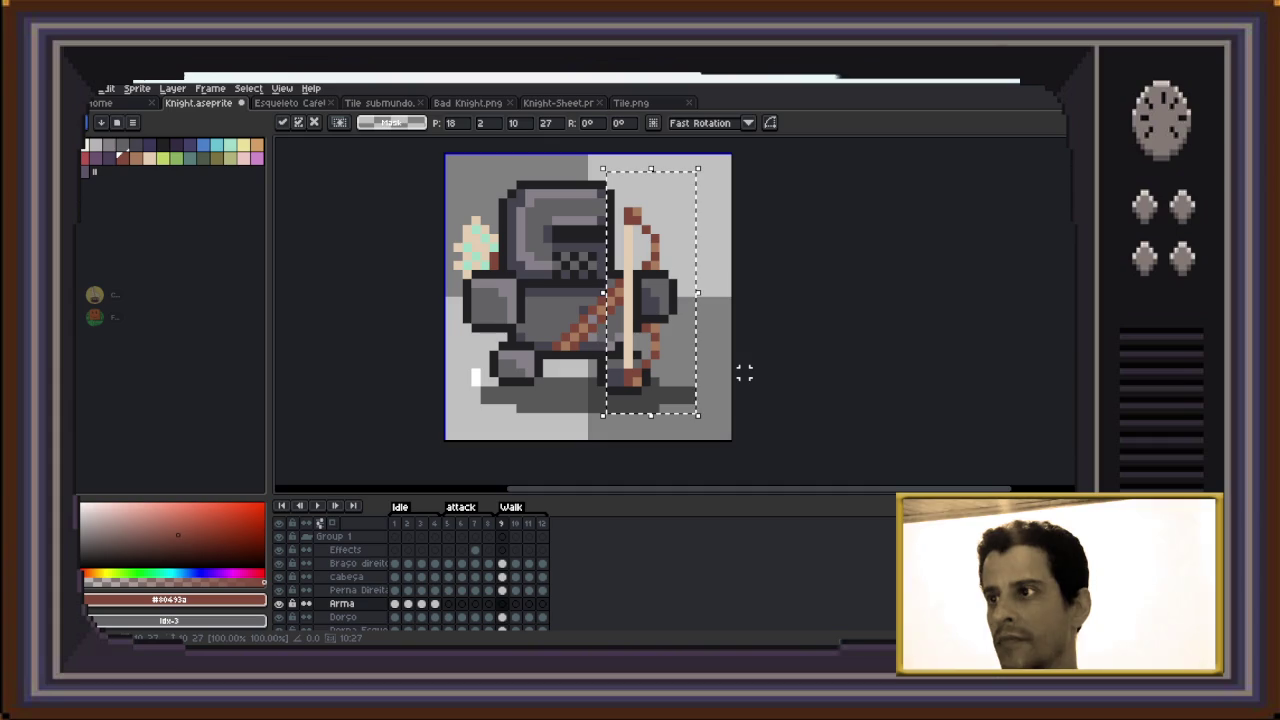
{"action": "key", "text": "Return"}
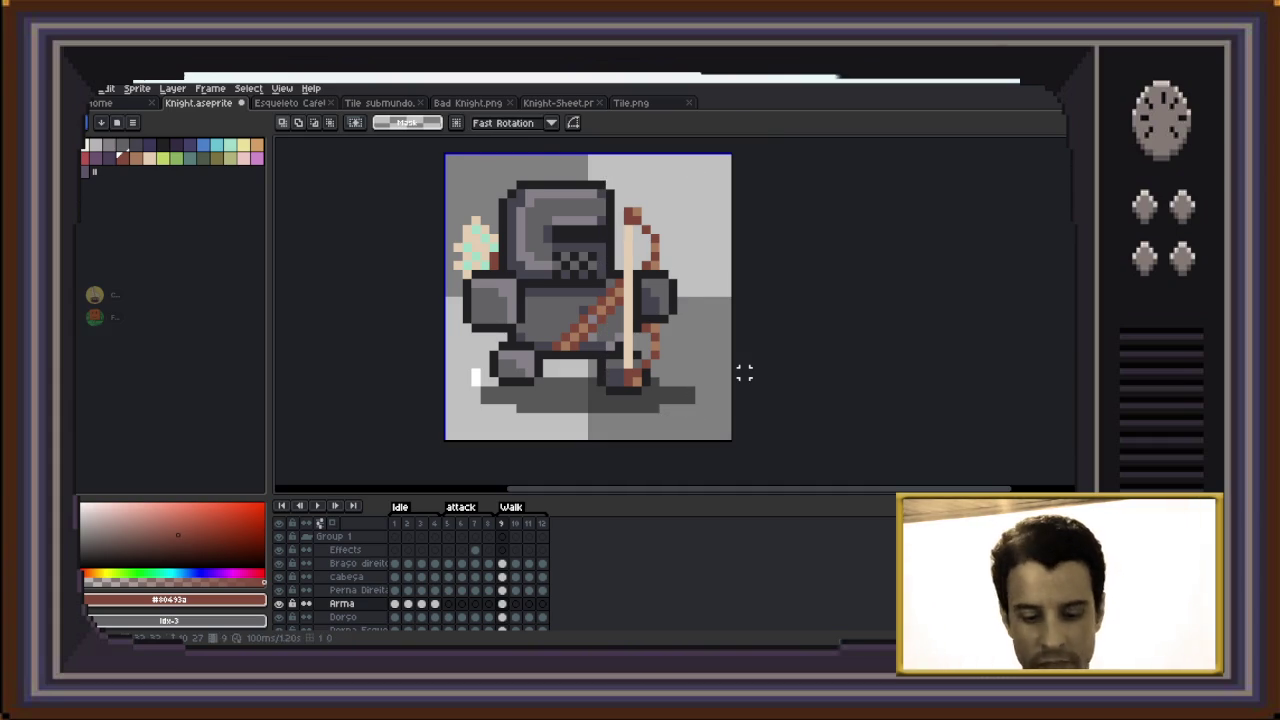
Paste the bow into frame 10 and nudge it onto the knight
{"action": "key", "text": "Right"}
{"action": "key", "text": "ctrl+v"}
{"action": "key", "text": "Left"}
{"action": "key", "text": "Left"}
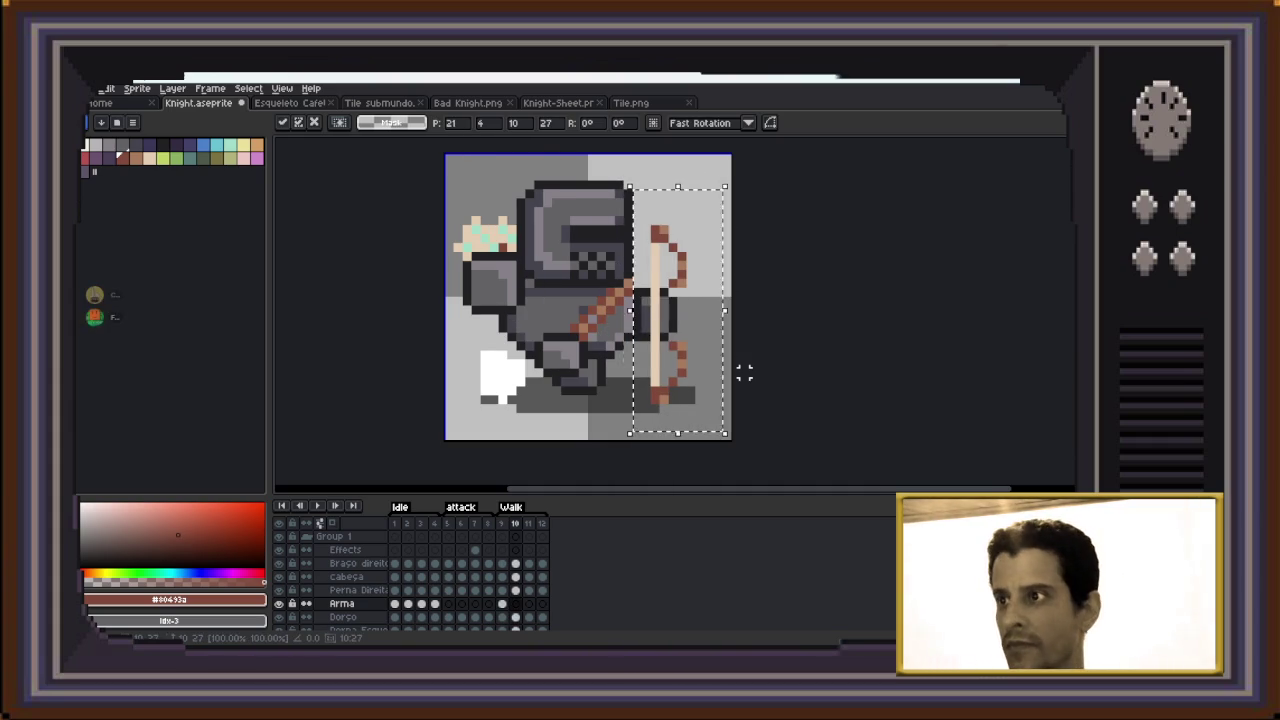
{"action": "key", "text": "Left"}
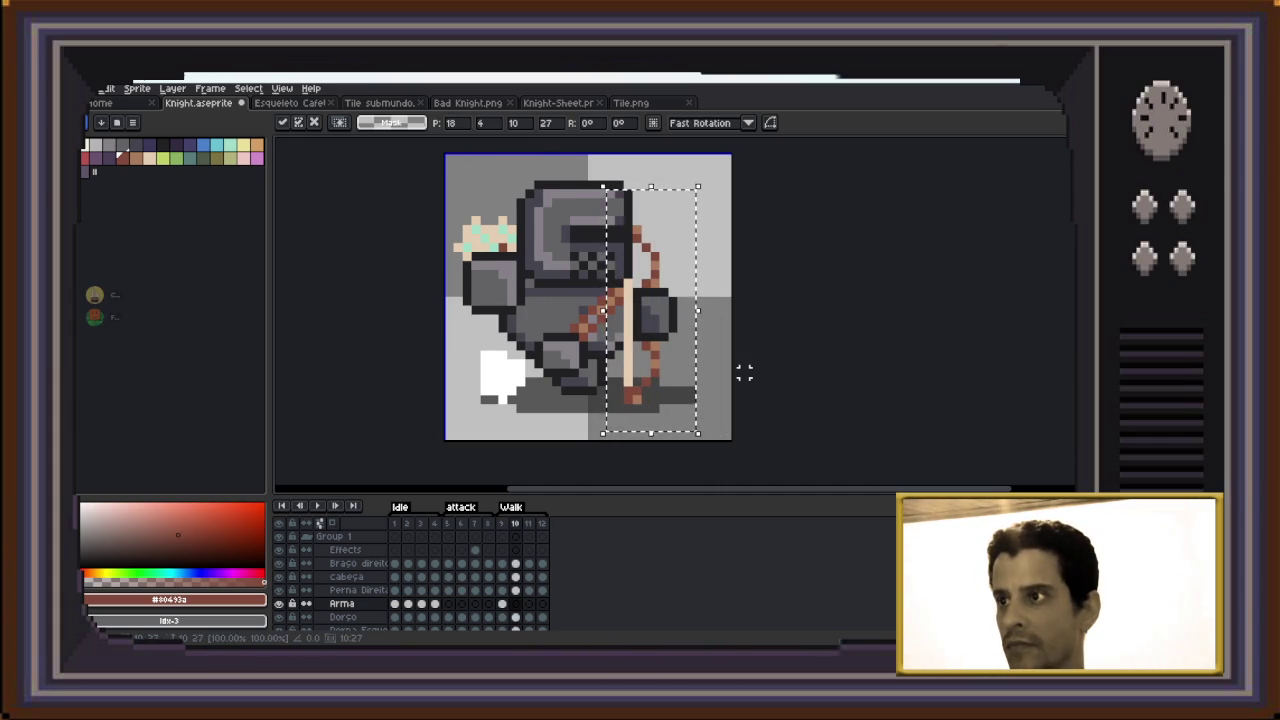
{"action": "key", "text": "Right"}
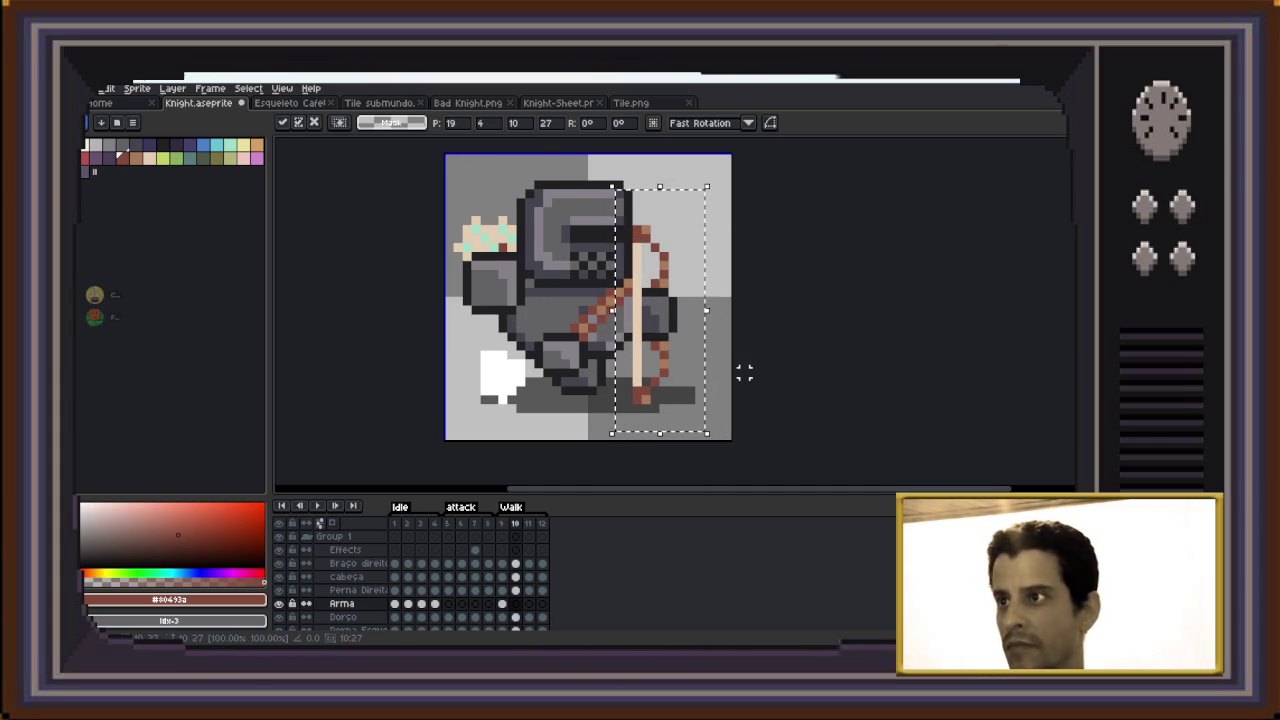
{"action": "key", "text": "Return"}
Paste the bow into frame 11 and fine-tune its position with pixel nudges
{"action": "key", "text": "Right"}
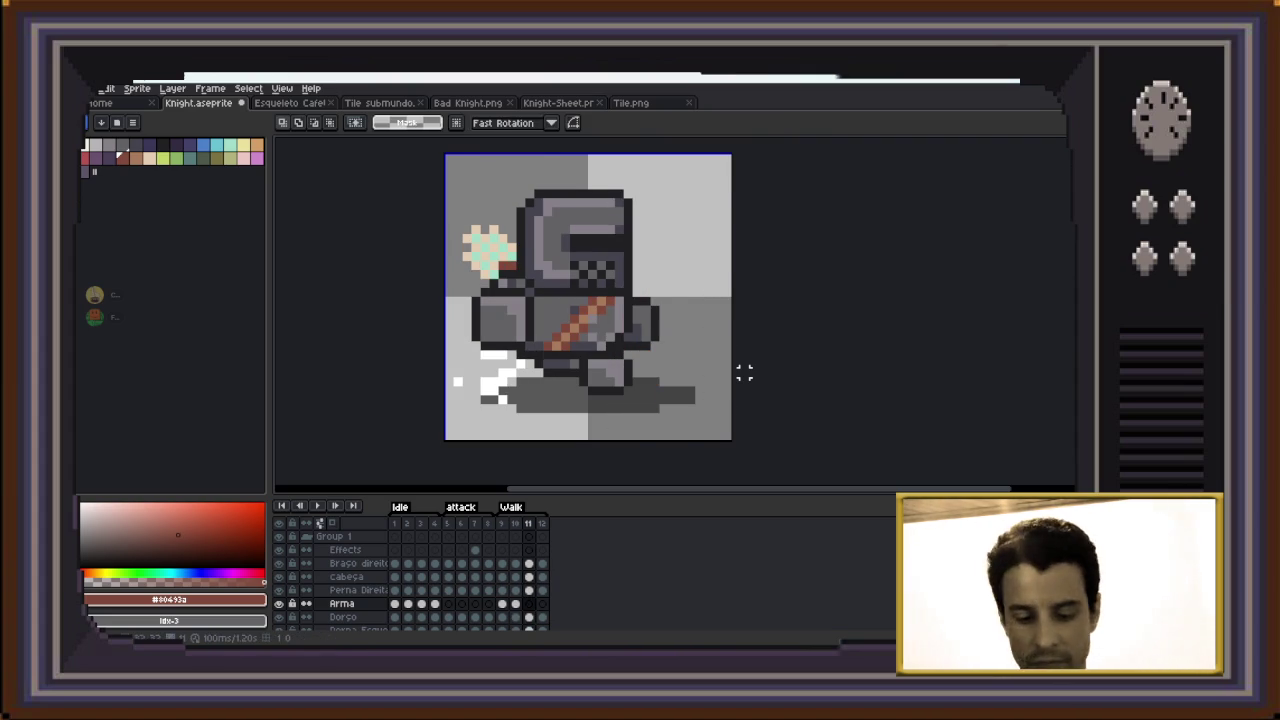
{"action": "key", "text": "ctrl+v"}
{"action": "key", "text": "Left"}
{"action": "key", "text": "Left"}
{"action": "key", "text": "Left"}
{"action": "key", "text": "Left"}
{"action": "key", "text": "Down"}
{"action": "key", "text": "Right"}
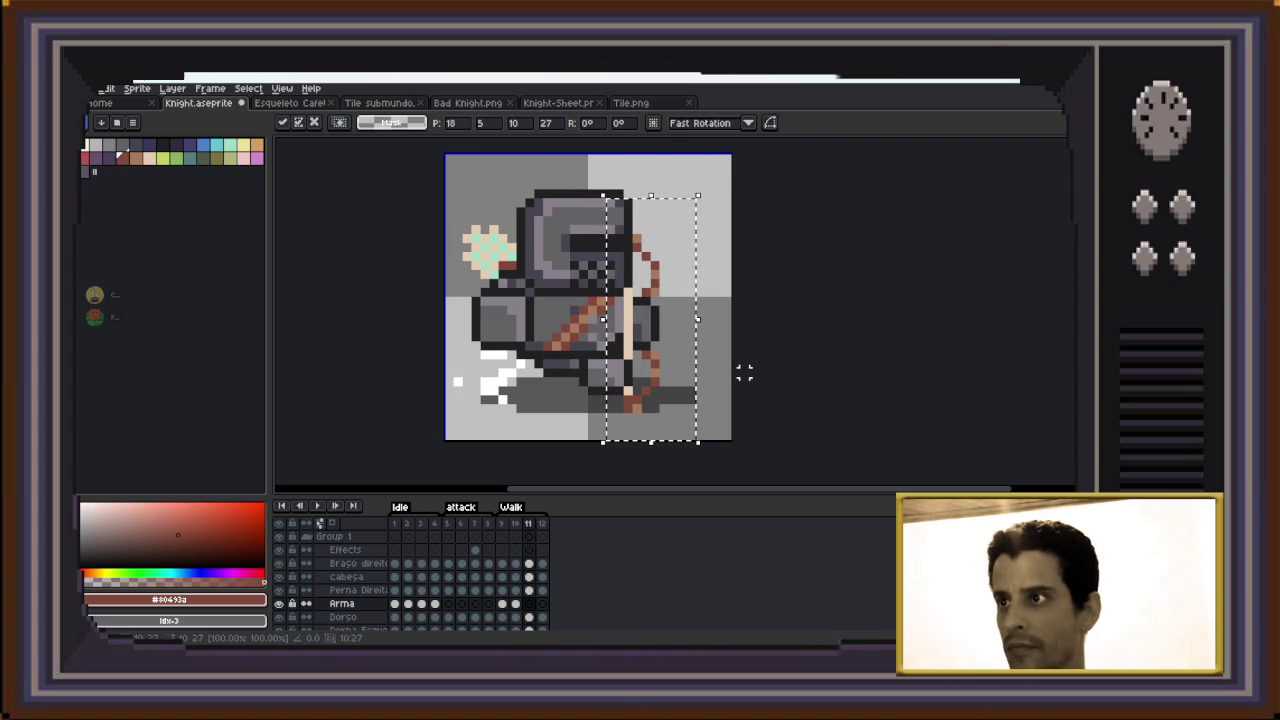
{"action": "key", "text": "Left"}
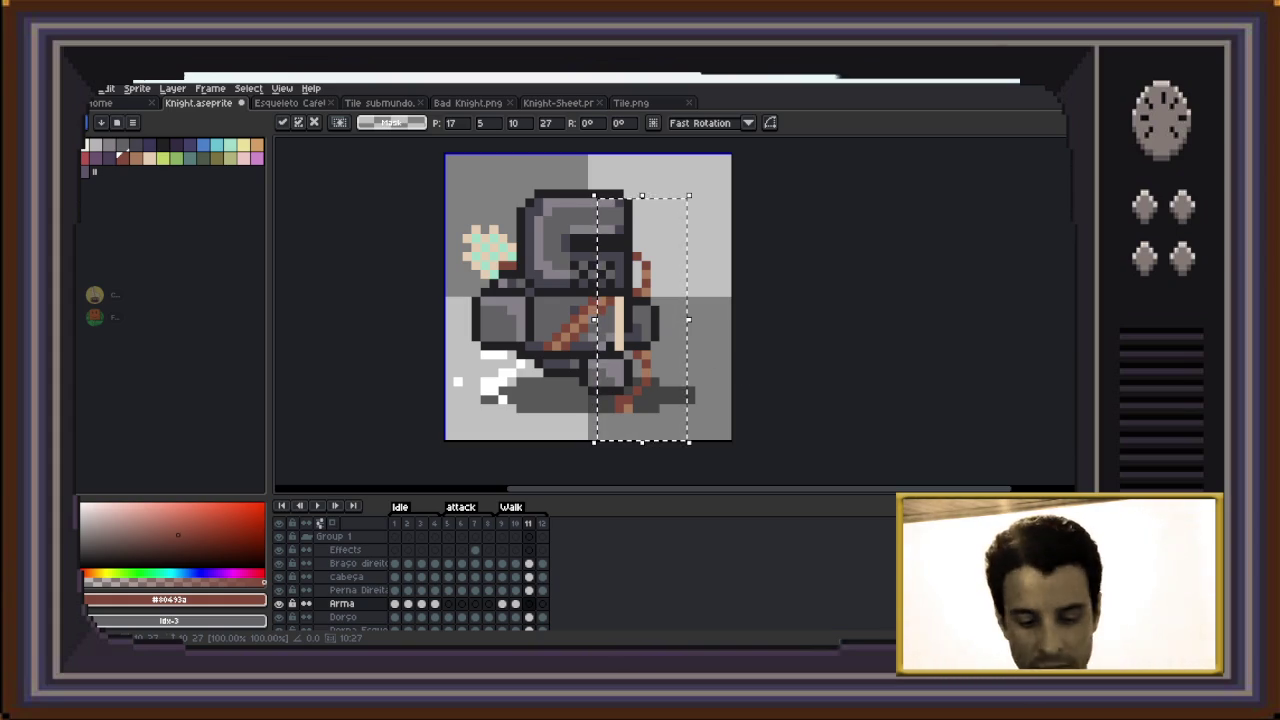
{"action": "key", "text": "ctrl+d"}
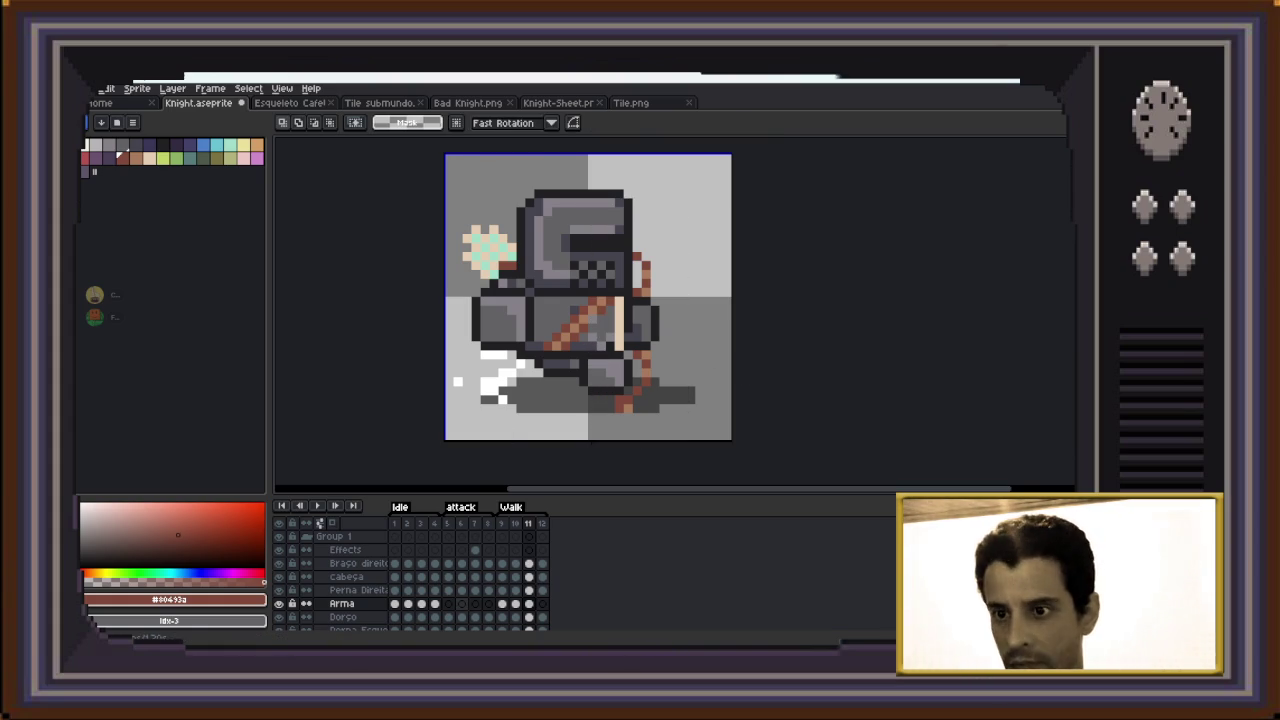
Move the Arma layer above Cabeça and play the animation to review
{"action": "left_click", "coordinate": [341, 604]}
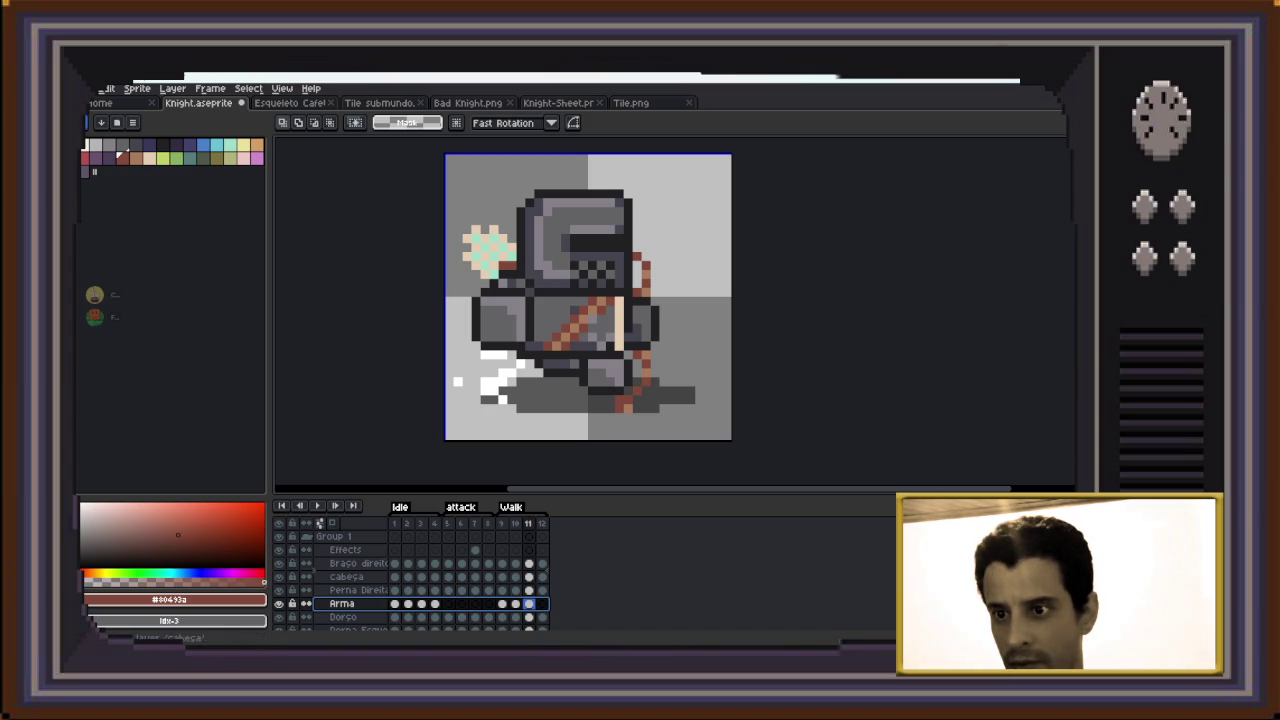
{"action": "left_click_drag", "start_coordinate": [341, 604], "coordinate": [341, 577]}
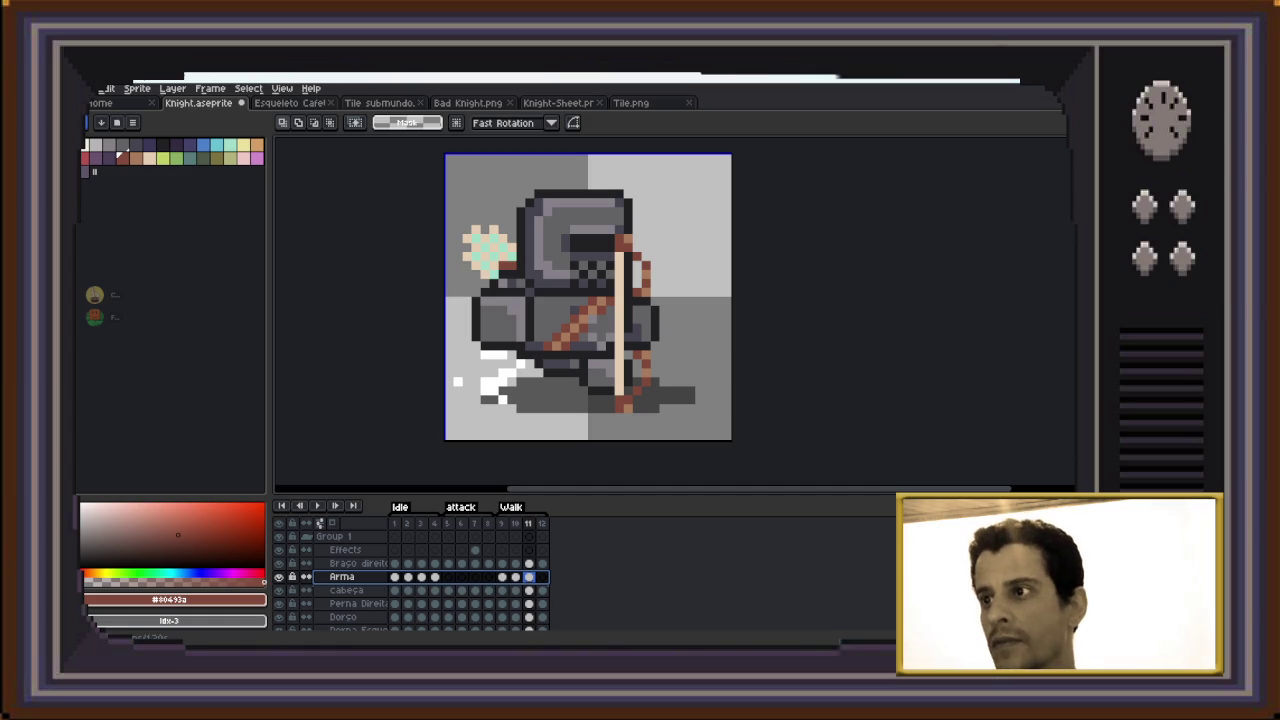
{"action": "key", "text": "Return"}
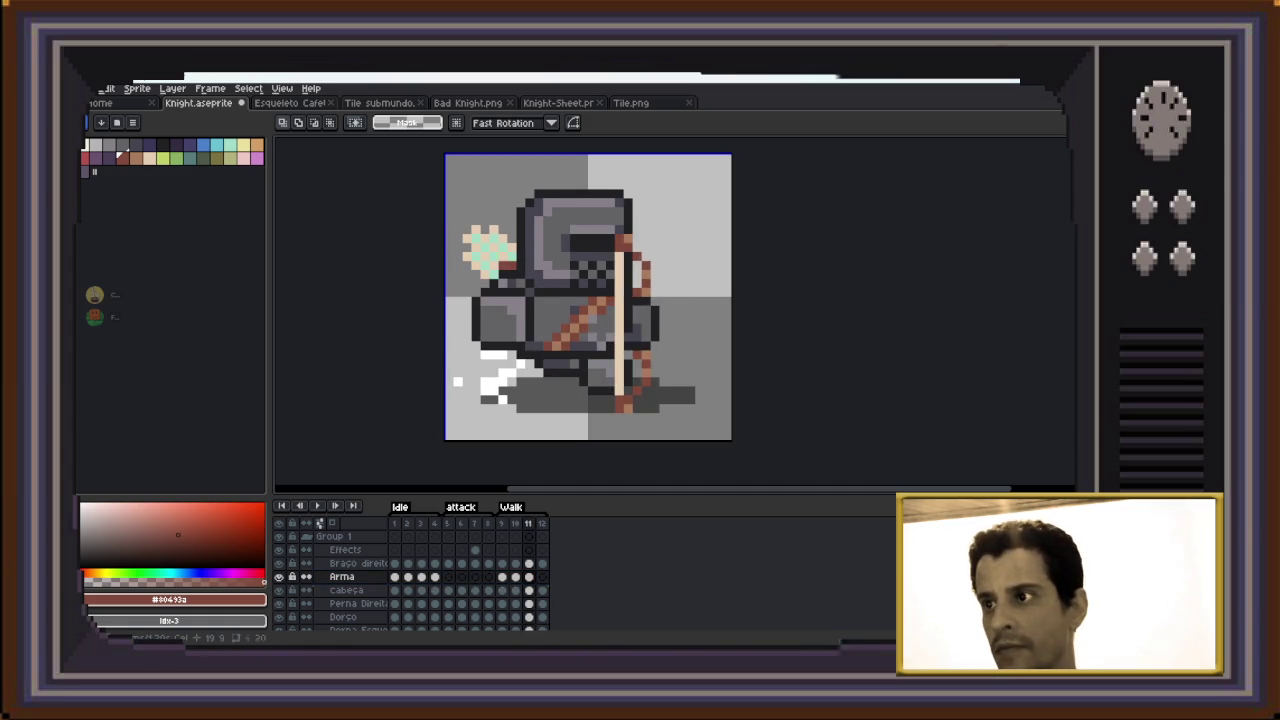
Paste the bow into frame 12, nudge it left and down, then stop playback
{"action": "key", "text": "ctrl+v"}
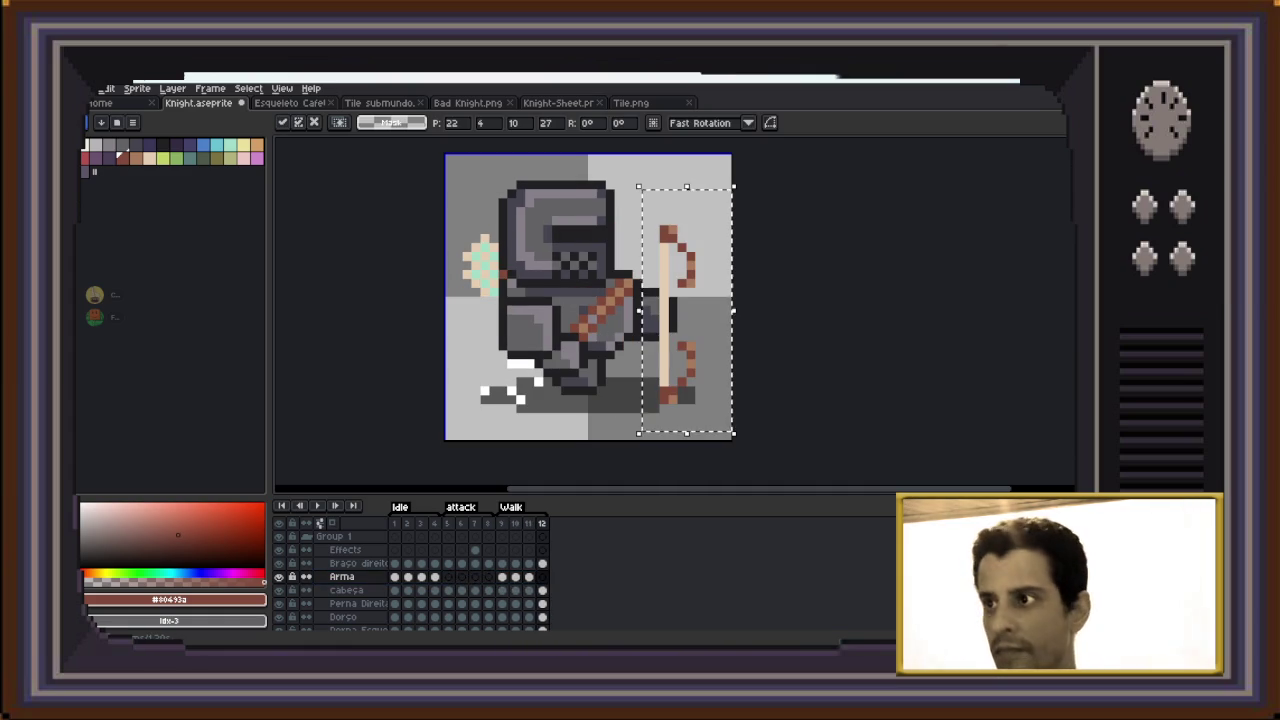
{"action": "key", "text": "Left"}
{"action": "key", "text": "Left"}
{"action": "key", "text": "Left"}
{"action": "key", "text": "Down"}
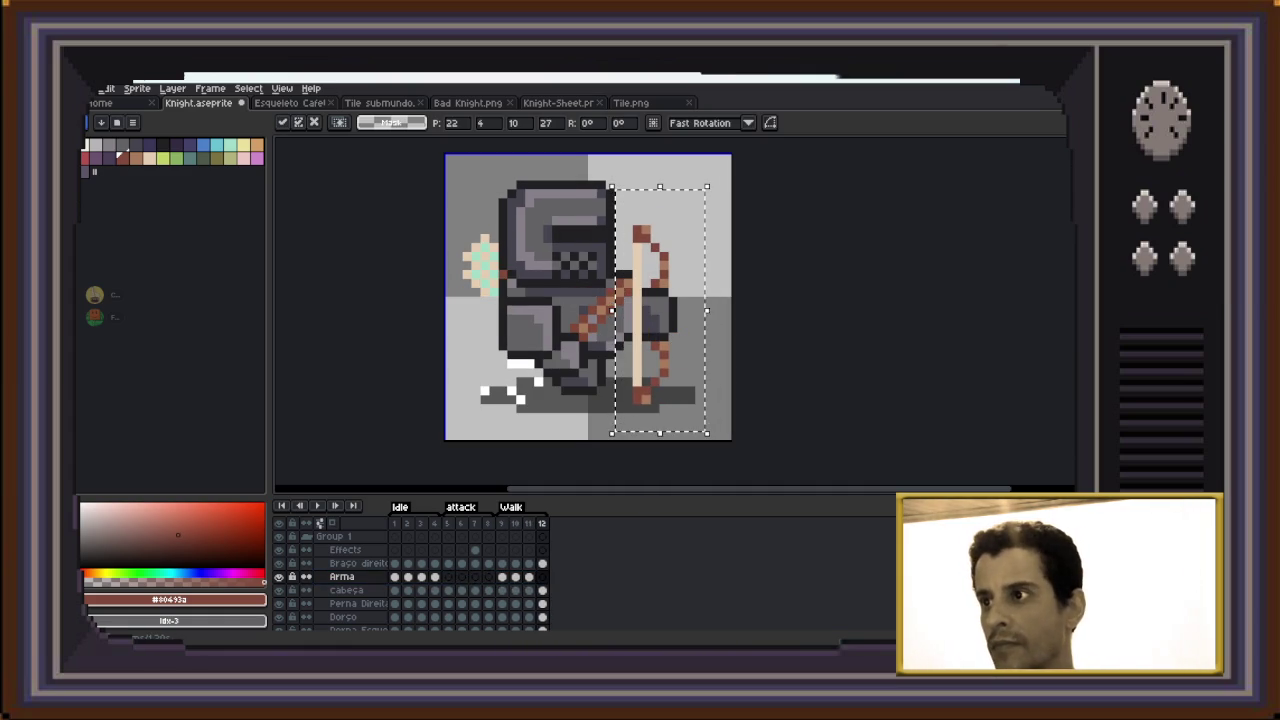
{"action": "key", "text": "Left"}
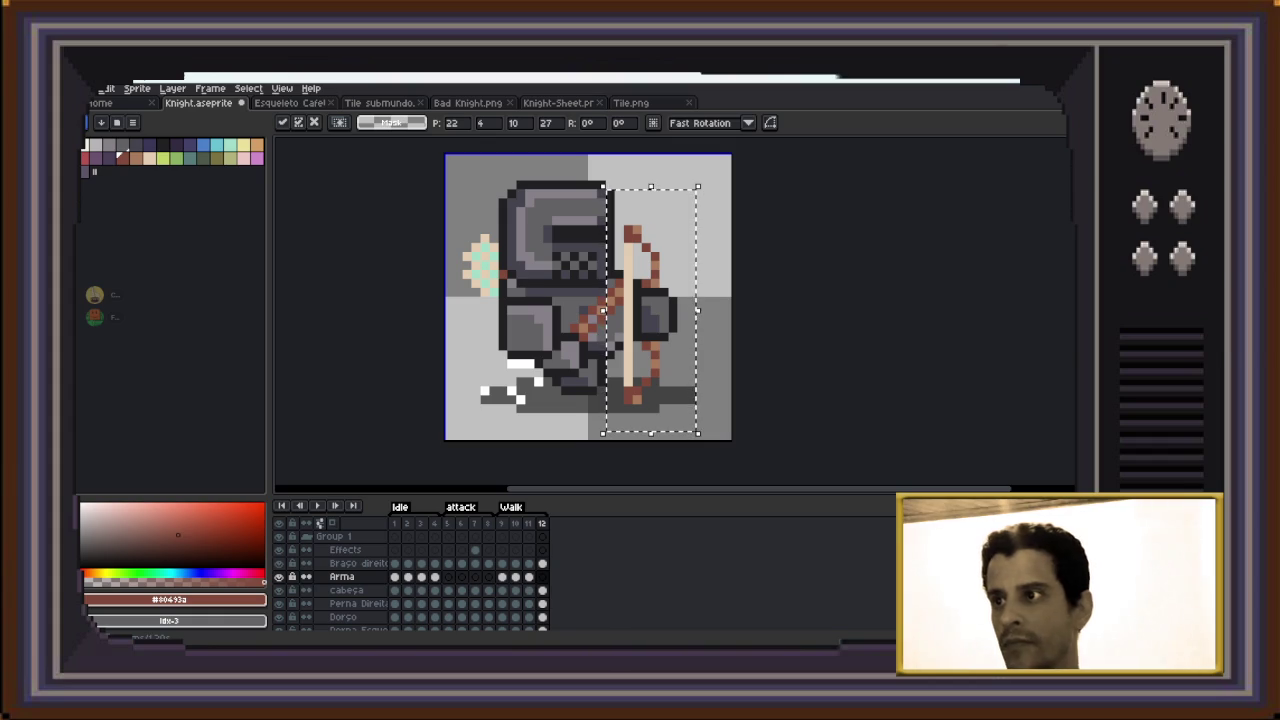
{"action": "key", "text": "Return"}
{"action": "key", "text": "Return"}
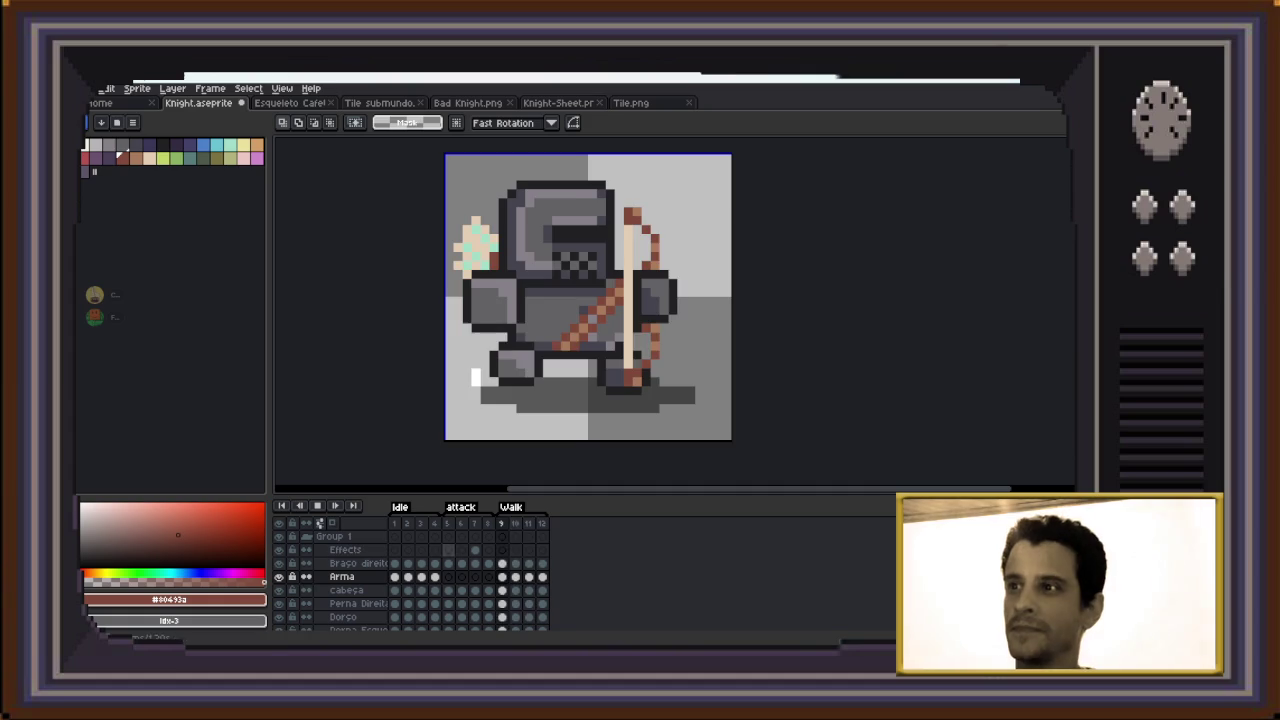
{"action": "left_click", "coordinate": [317, 505]}
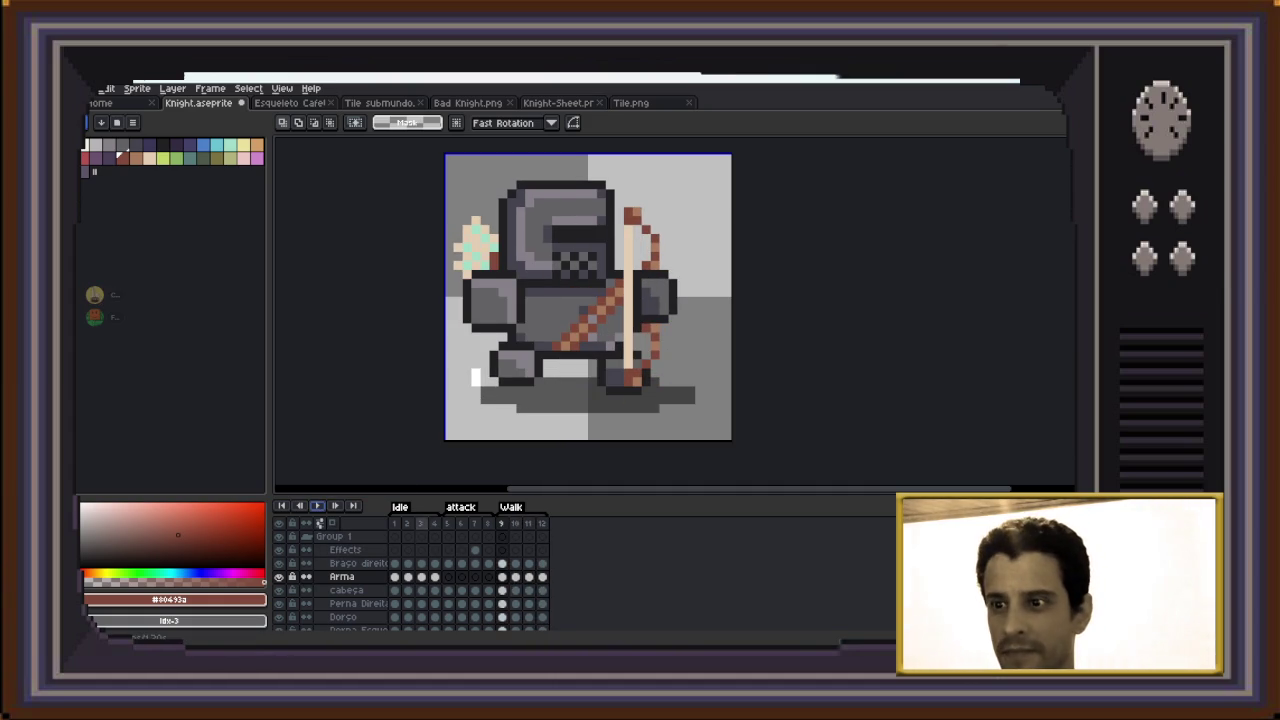
Paste the bow onto frame 5 and set a 1px square pencil in the bowstring's beige
{"action": "left_click", "coordinate": [447, 523]}
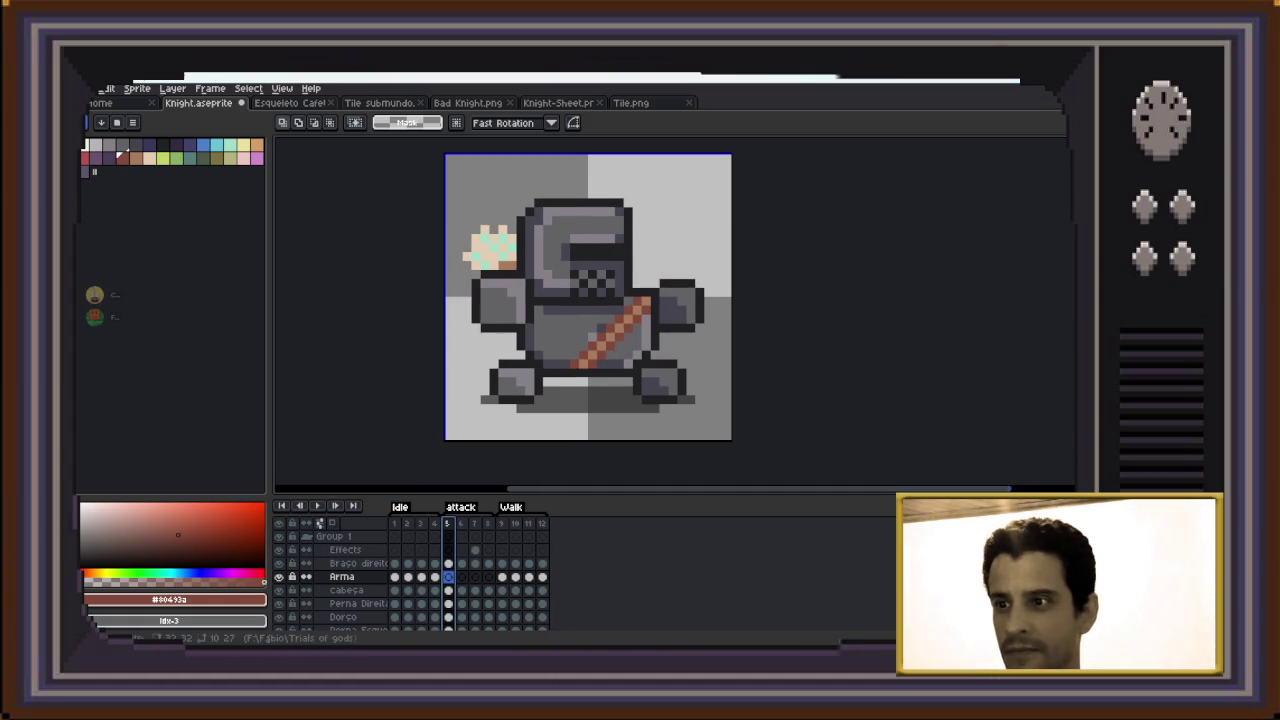
{"action": "key", "text": "ctrl+v"}
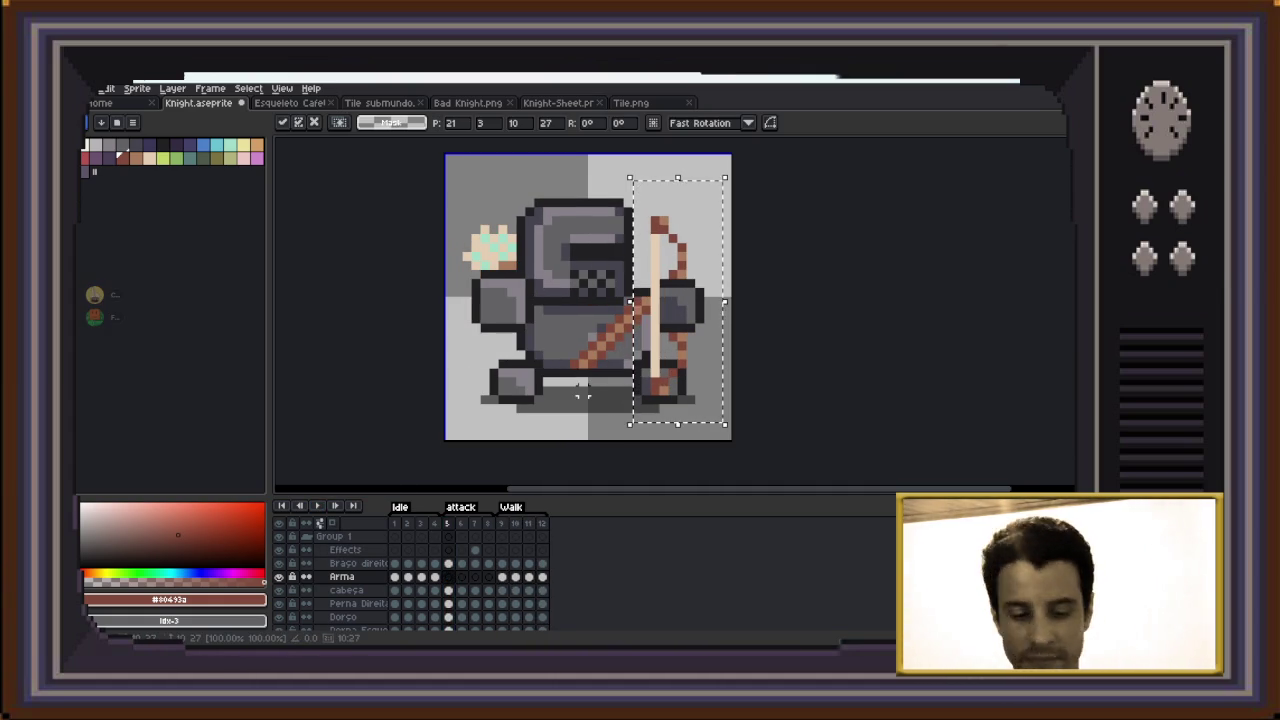
{"action": "left_click", "coordinate": [572, 395]}
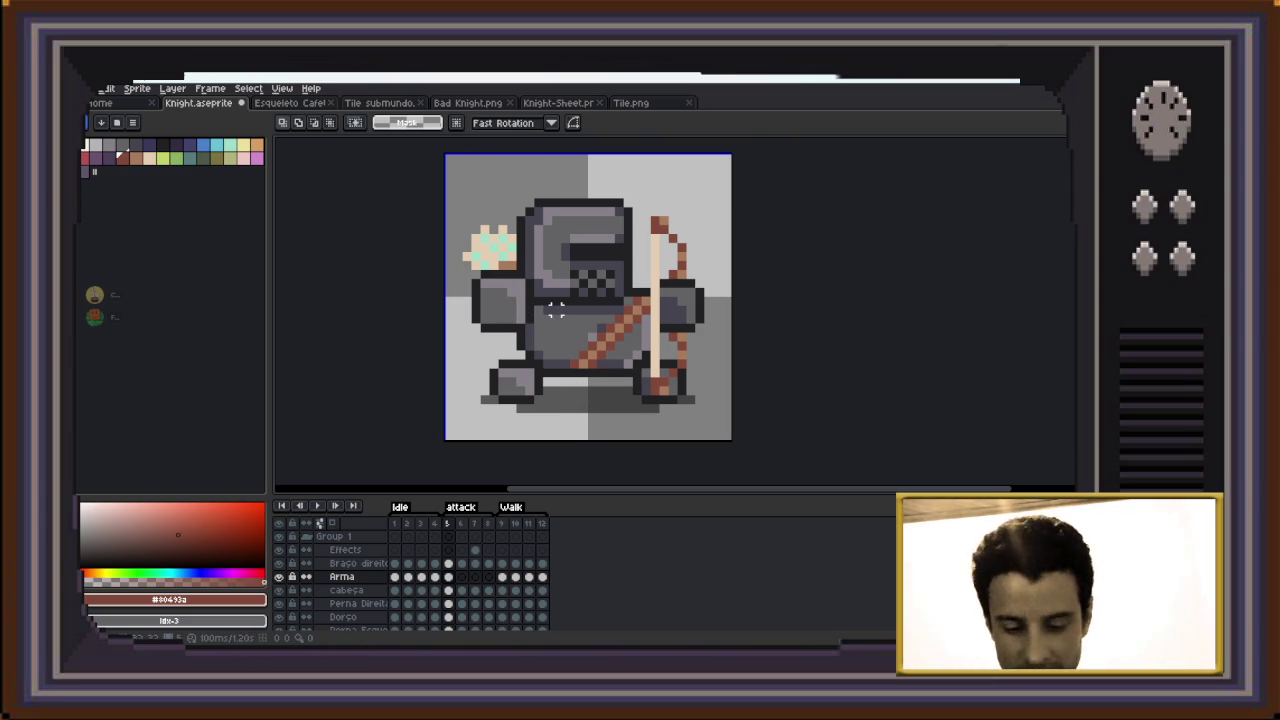
{"action": "key", "text": "i"}
{"action": "left_click", "coordinate": [656, 256]}
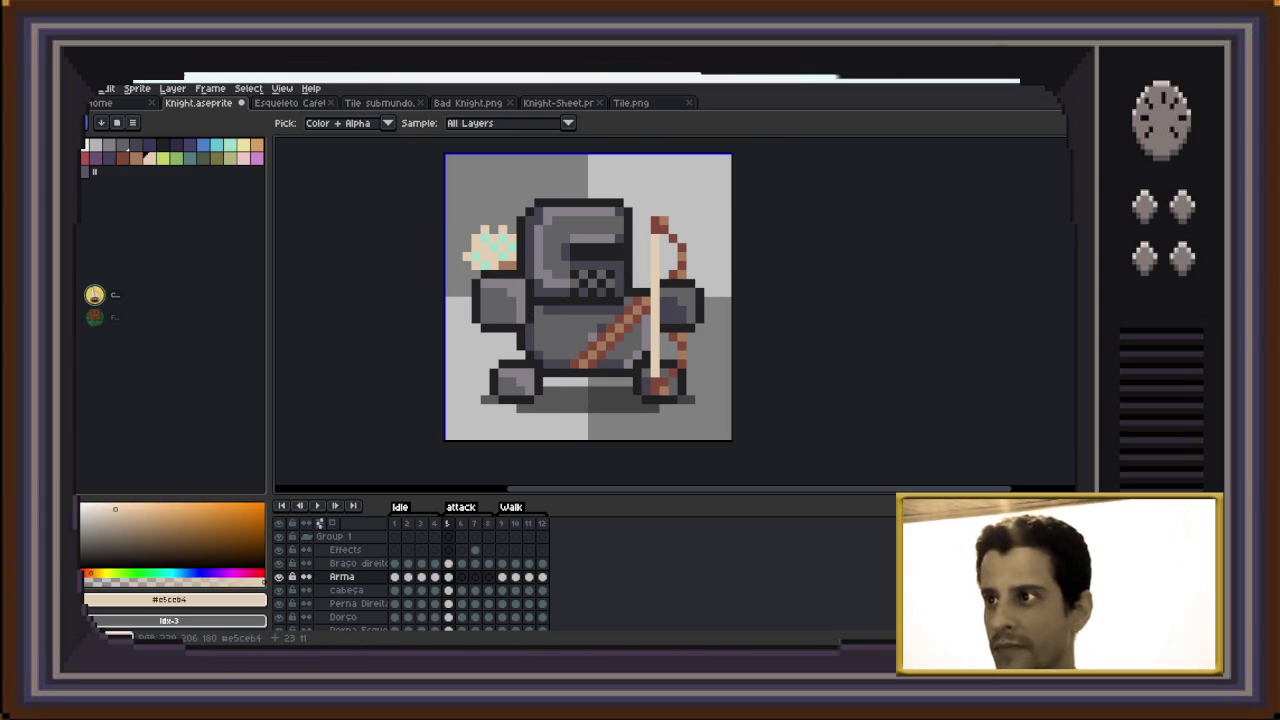
{"action": "key", "text": "b"}
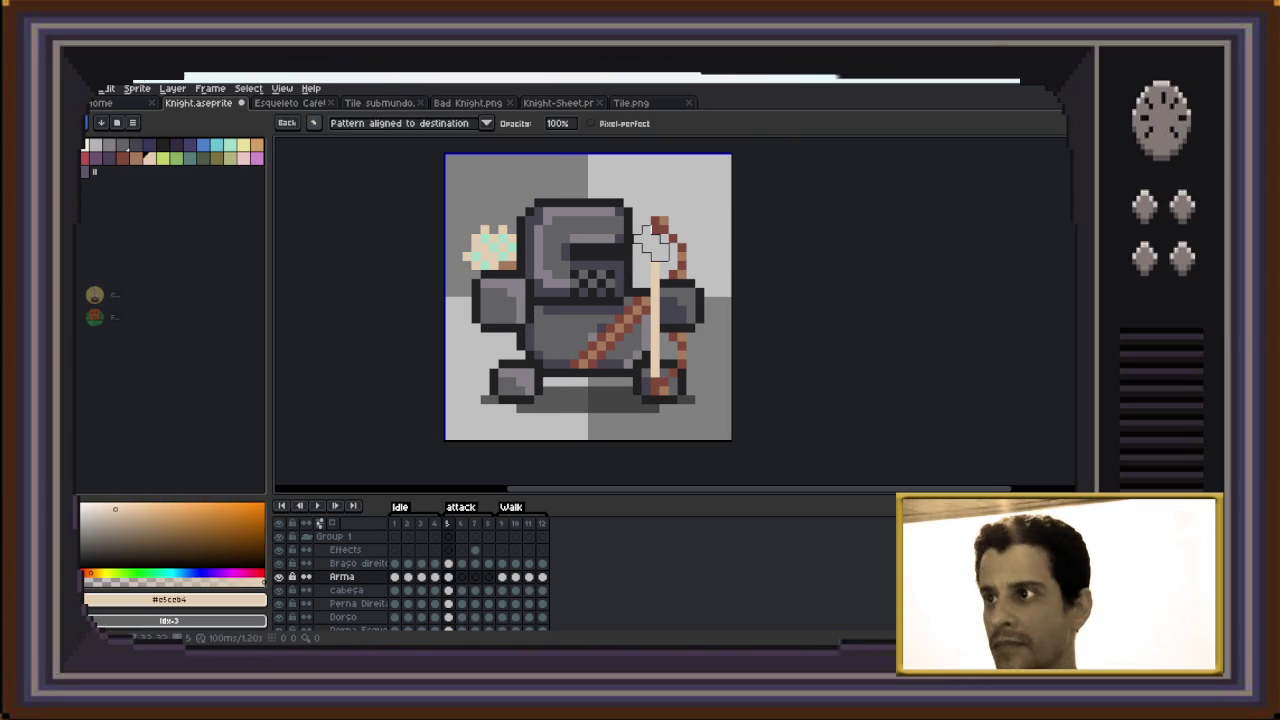
{"action": "left_click", "coordinate": [313, 122]}
{"action": "left_click", "coordinate": [335, 141]}
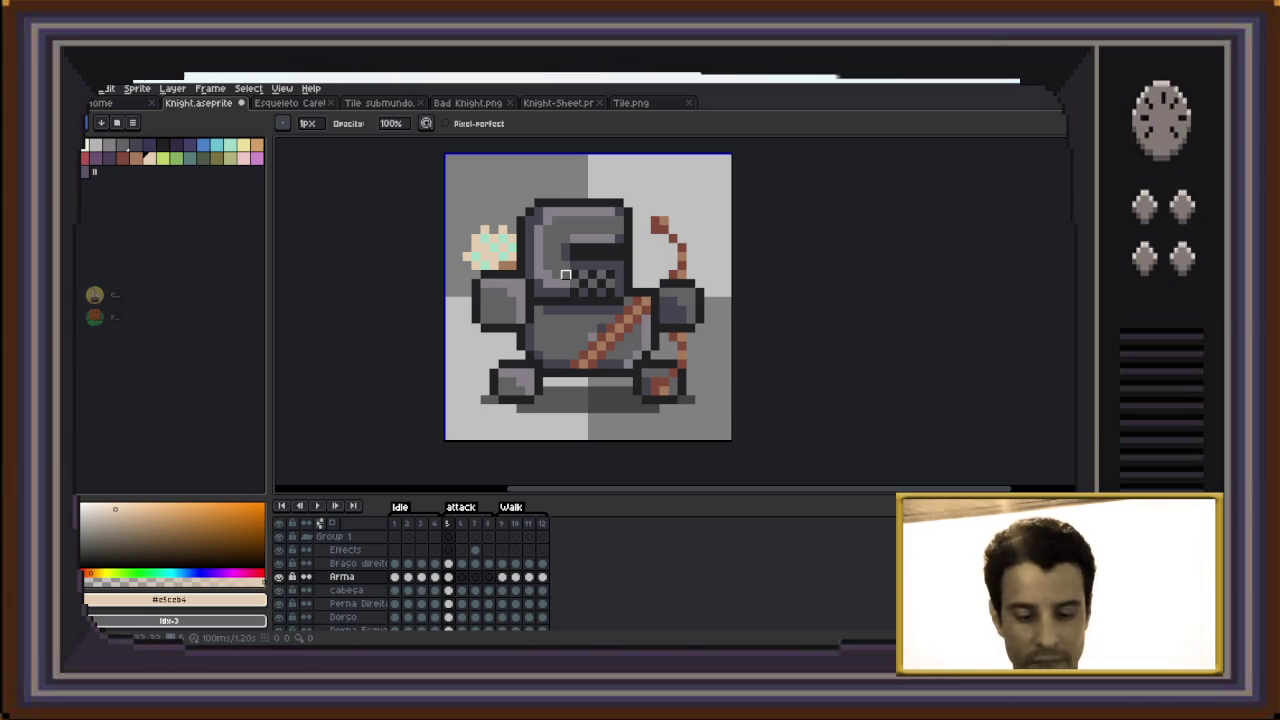
Shift the bow slightly up-right and draw the beige bowstring diagonally across the visor
{"action": "key", "text": "e"}
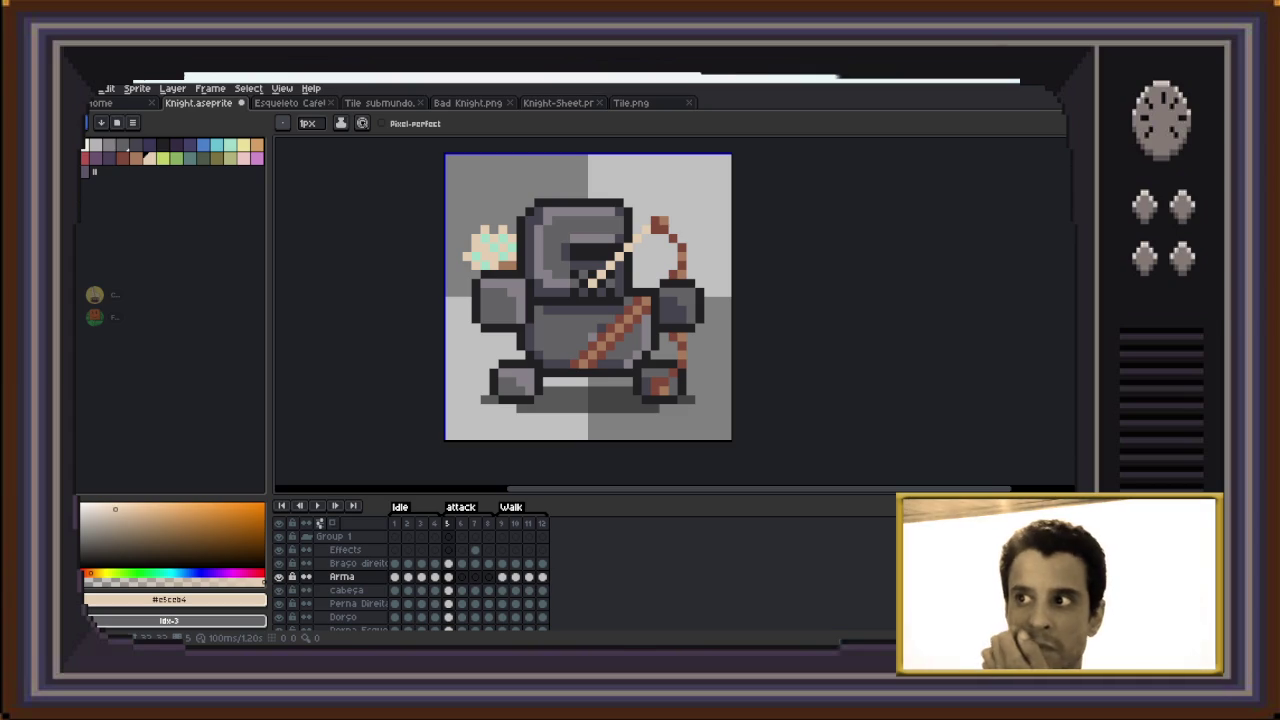
{"action": "key", "text": "ctrl"}
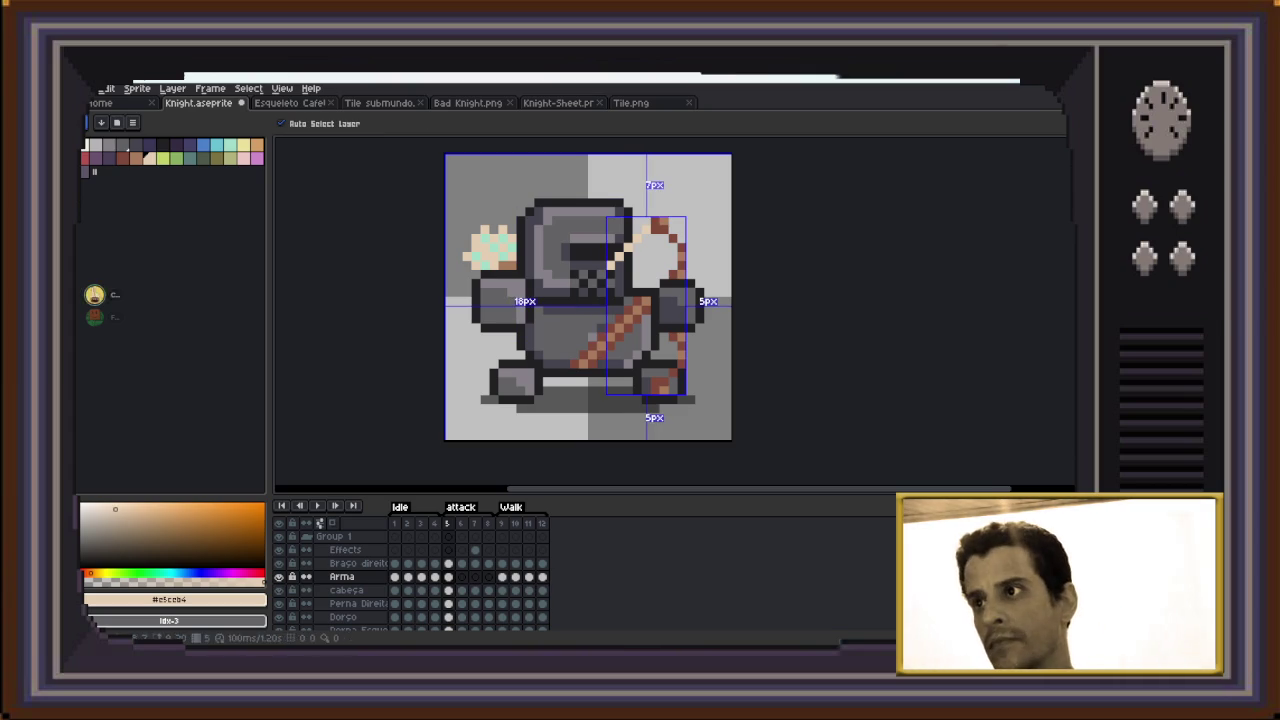
{"action": "left_click_drag", "start_coordinate": [650, 300], "coordinate": [656, 296]}
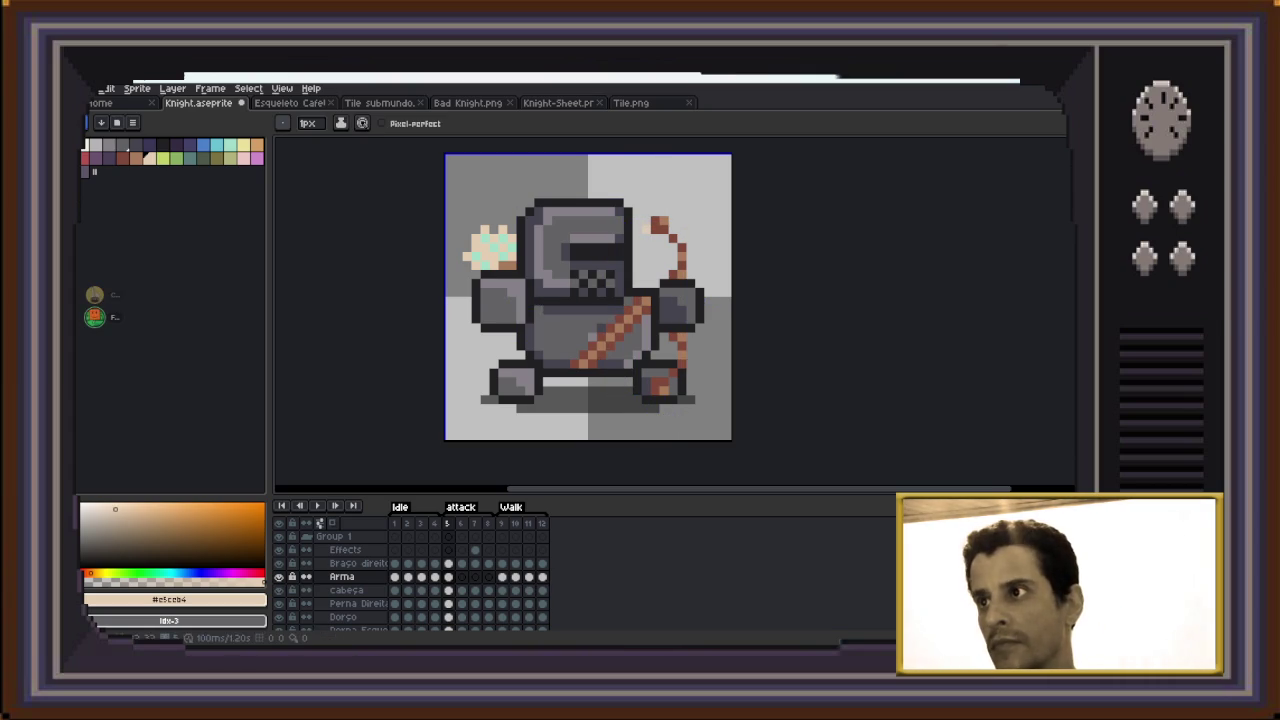
{"action": "left_click_drag", "start_coordinate": [622, 238], "coordinate": [600, 266]}
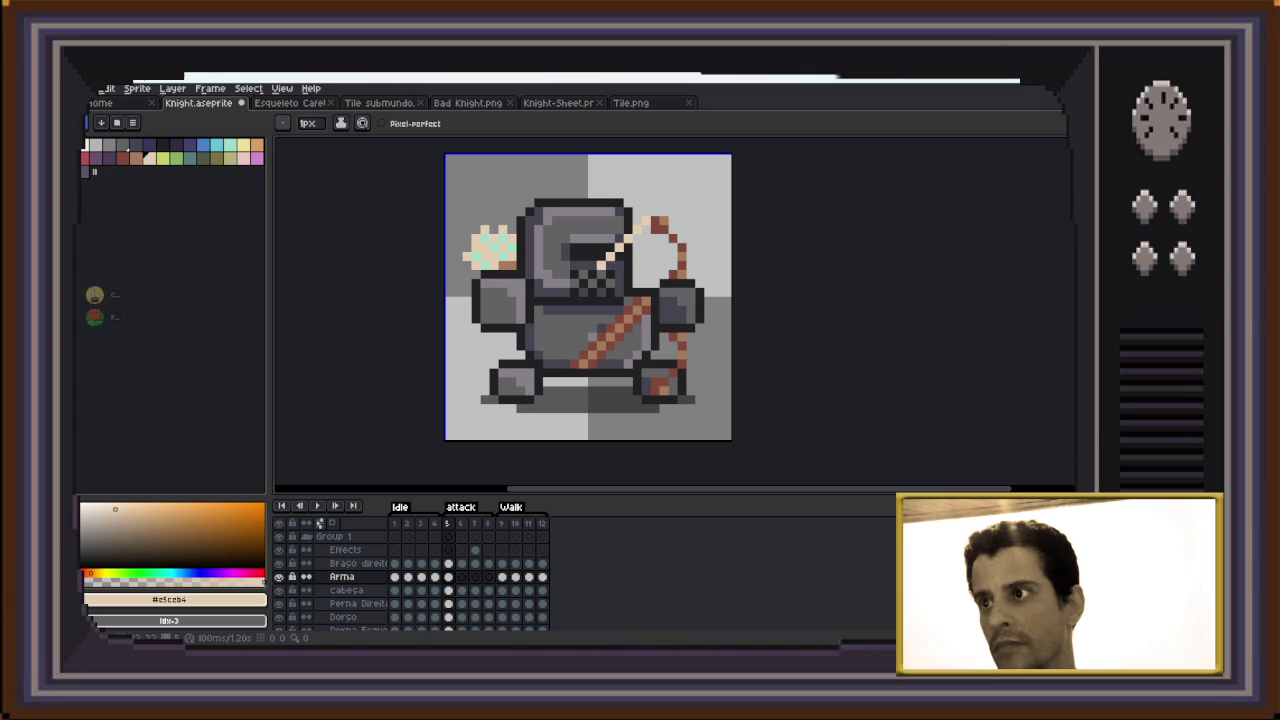
{"action": "left_click_drag", "start_coordinate": [598, 268], "coordinate": [556, 302]}
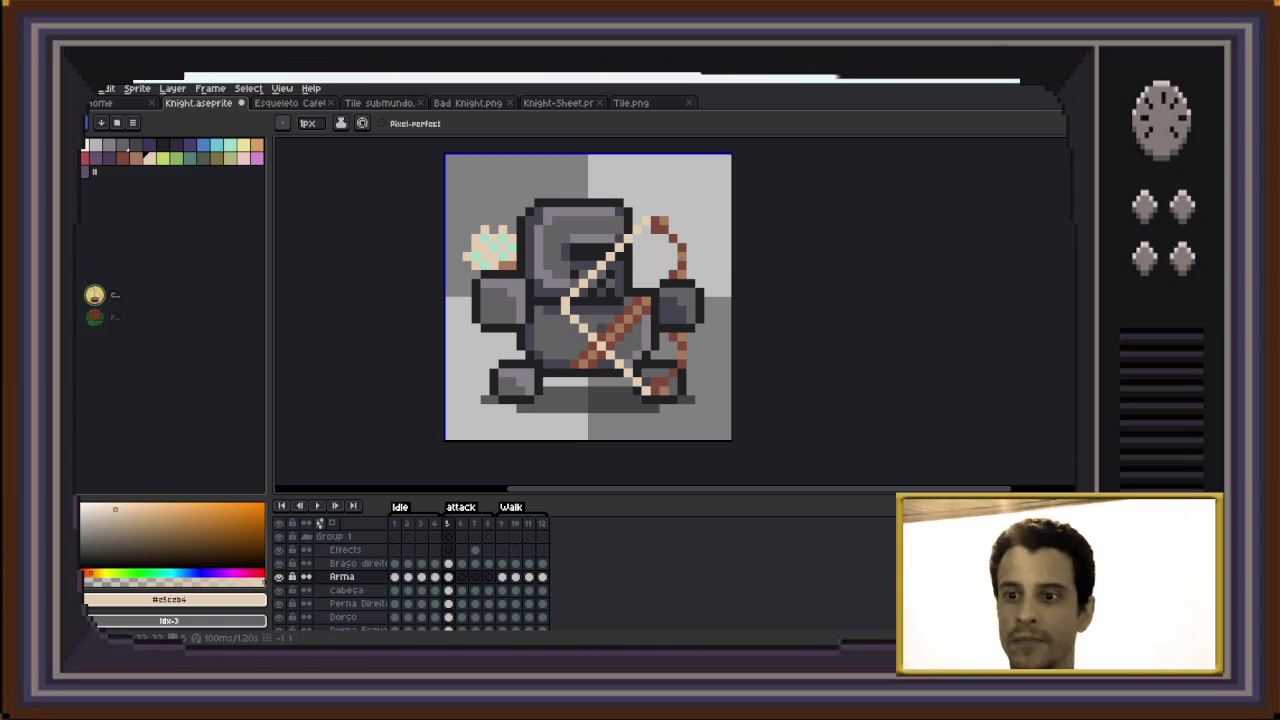
{"action": "key", "text": "Up"}
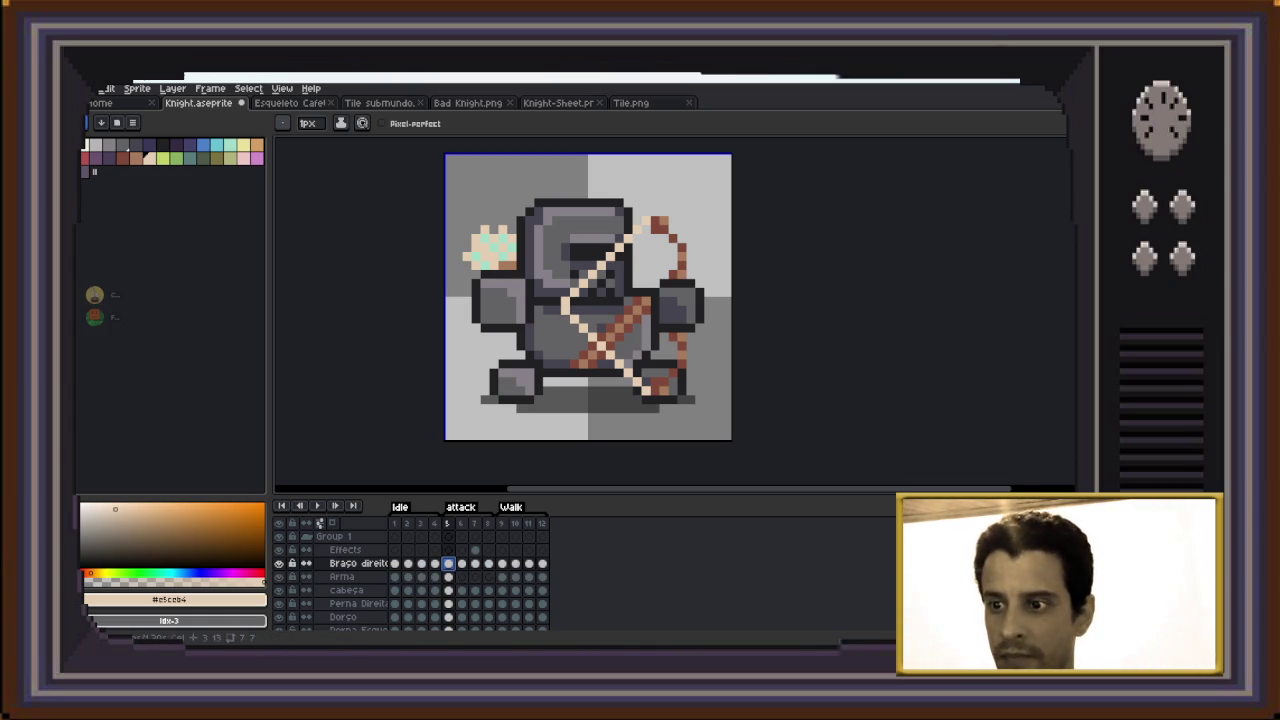
Move the knight's right arm on frame 5 one pixel left and down
{"action": "key", "text": "m"}
{"action": "mouse_move", "coordinate": [455, 262]}
{"action": "left_mouse_down"}
{"action": "mouse_move", "coordinate": [540, 347]}
{"action": "mouse_move", "coordinate": [573, 351]}
{"action": "left_mouse_up"}
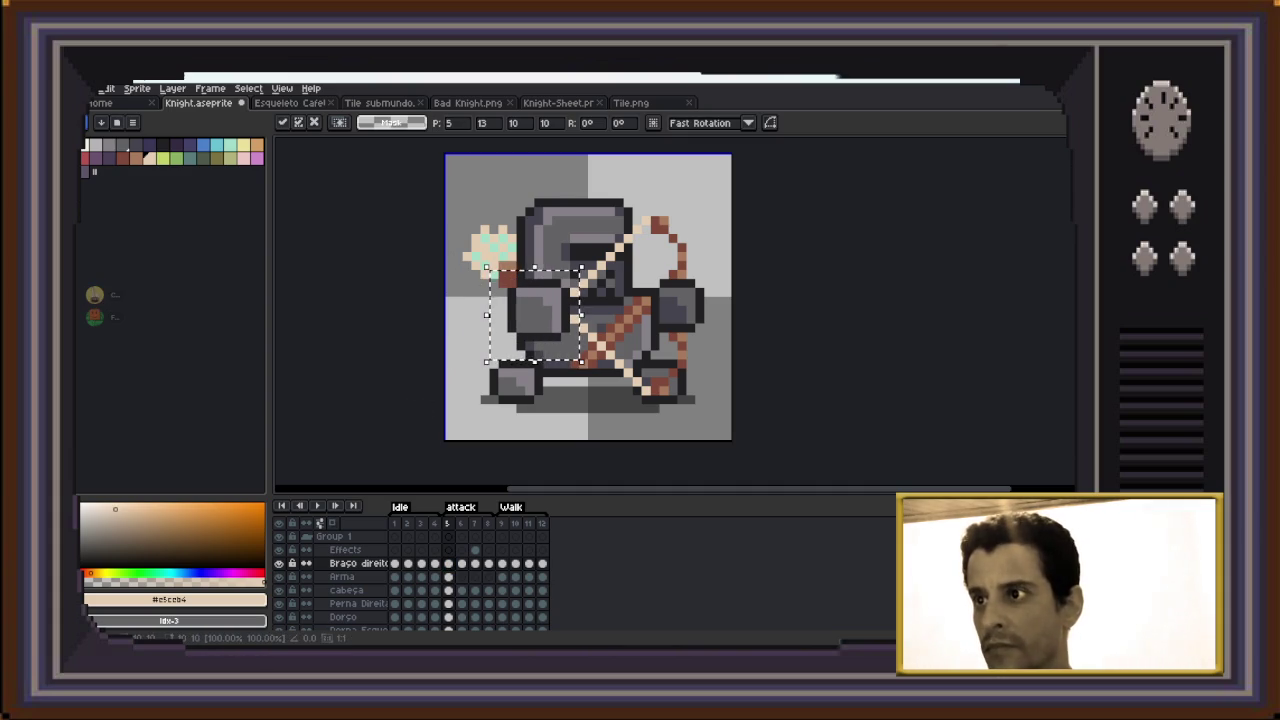
{"action": "key", "text": "Left"}
{"action": "key", "text": "Down"}
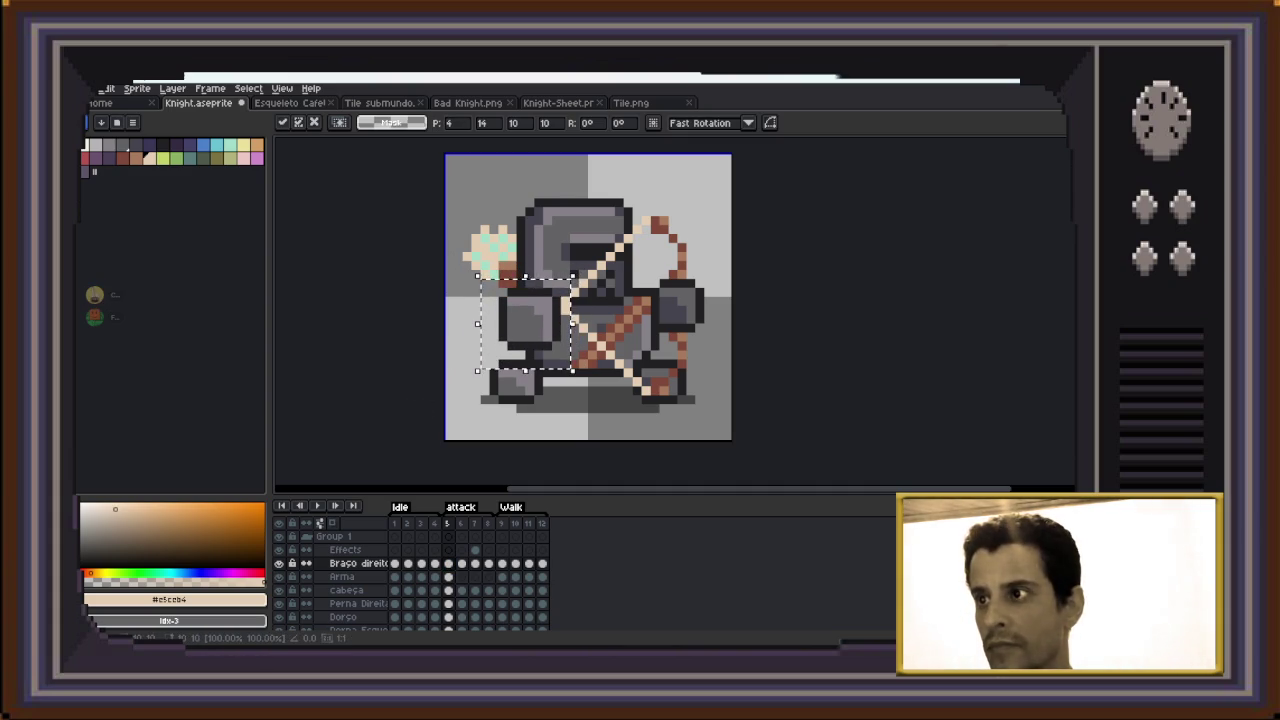
{"action": "key", "text": "Return"}
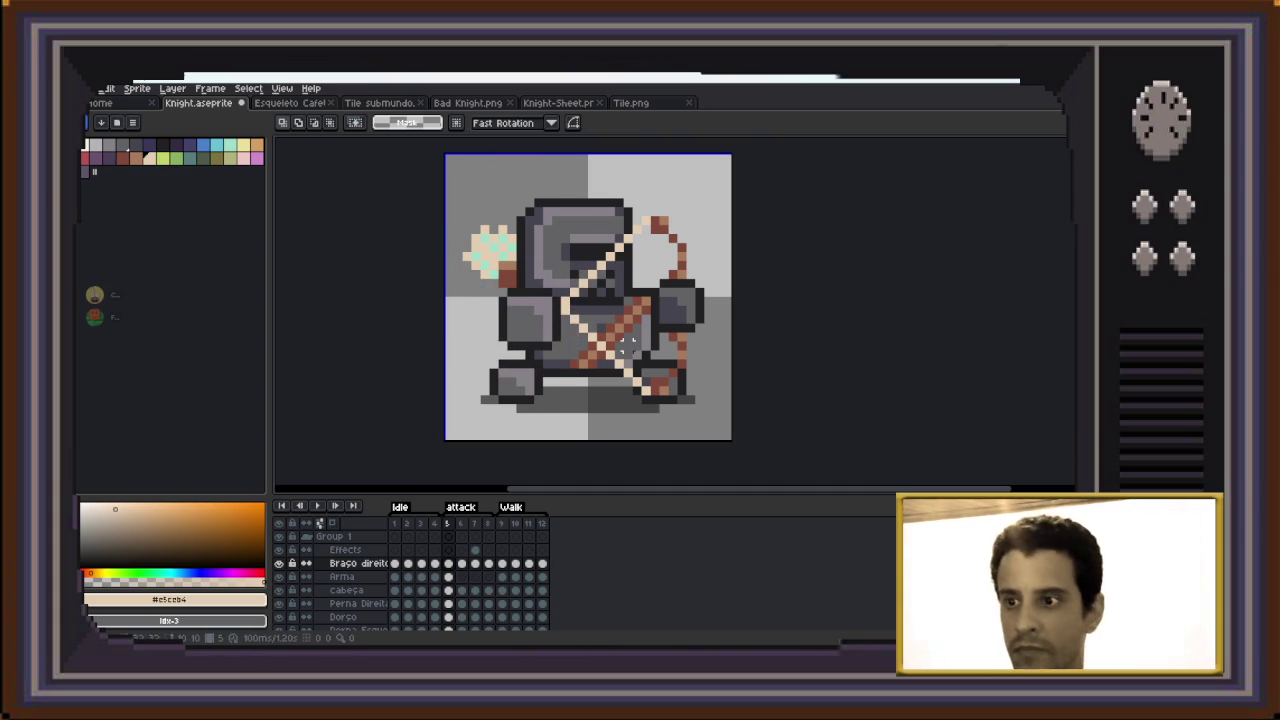
On frame 6, shift the bow one pixel left and up toward the knight
{"action": "key", "text": "Right"}
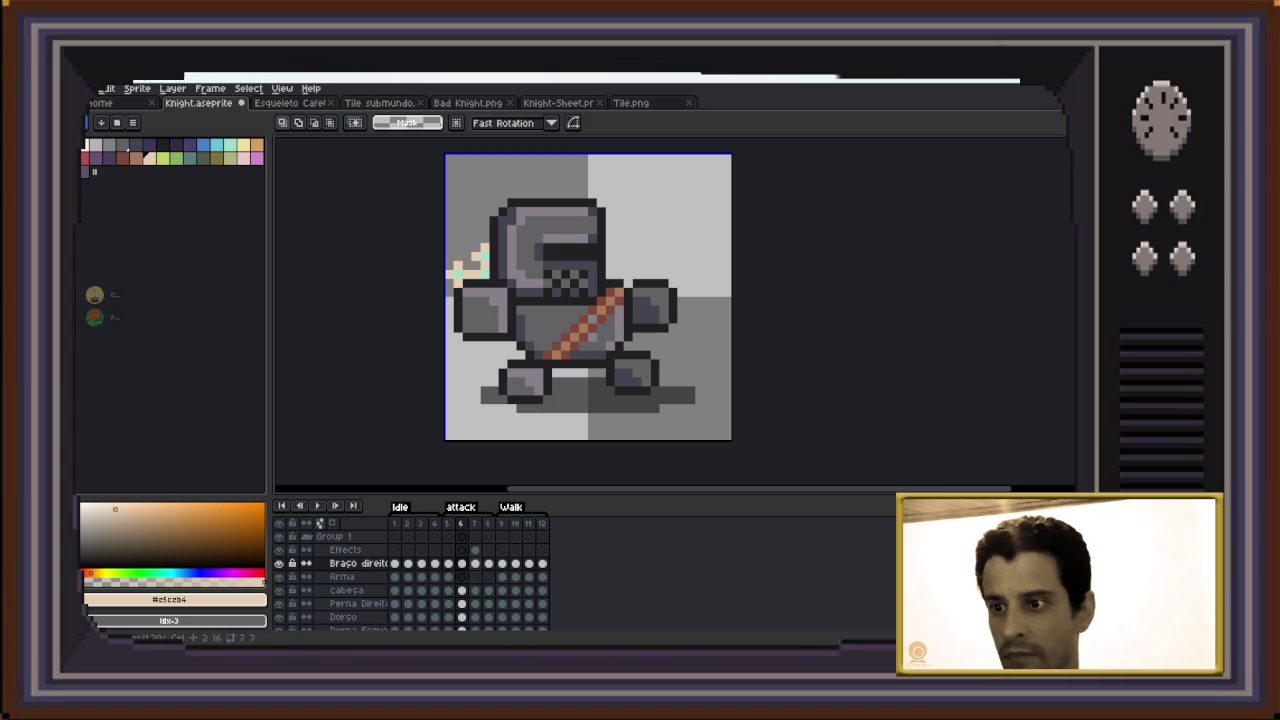
{"action": "key", "text": "ctrl+v"}
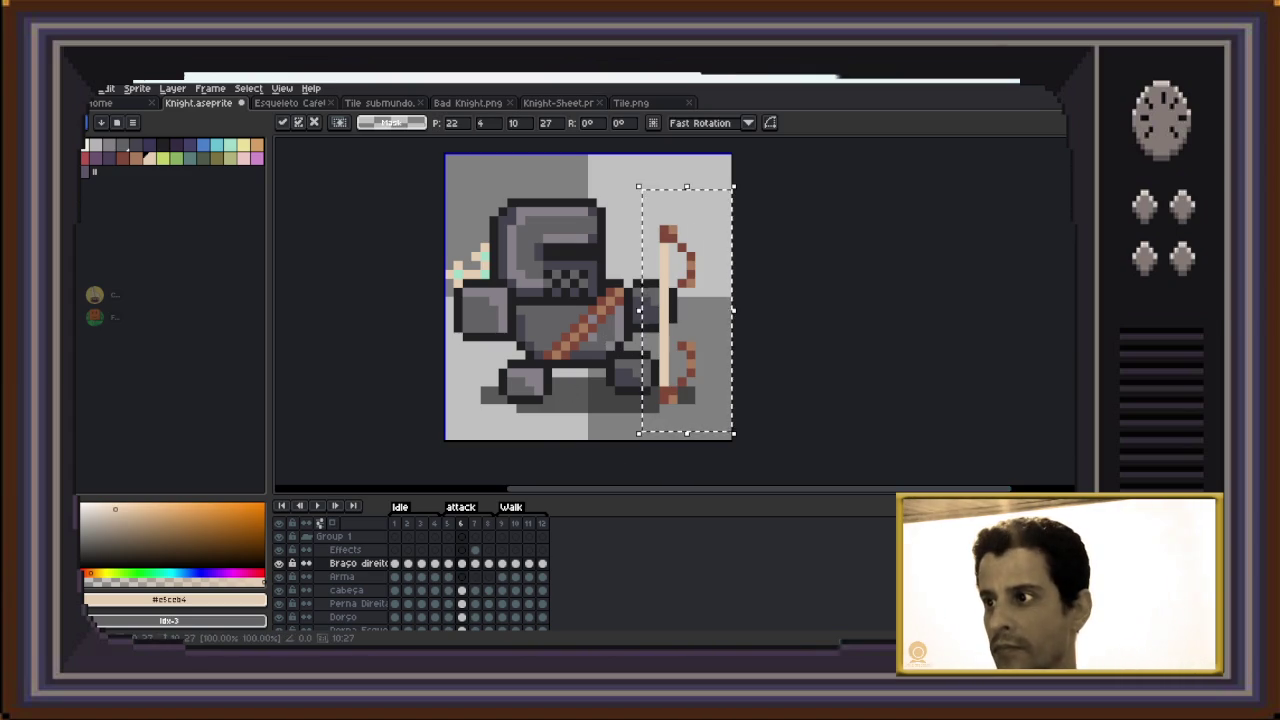
{"action": "key", "text": "Left"}
{"action": "key", "text": "Left"}
{"action": "key", "text": "Left"}
{"action": "key", "text": "Left"}
{"action": "key", "text": "Up"}
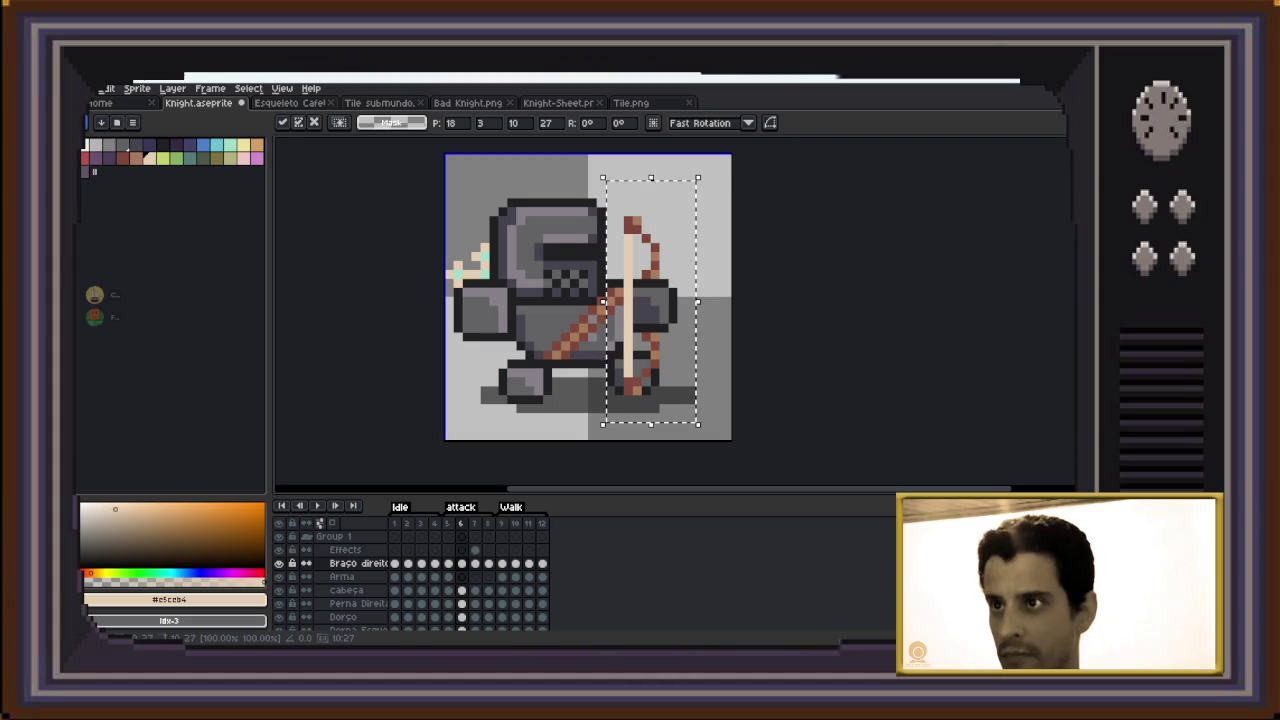
{"action": "key", "text": "ctrl+d"}
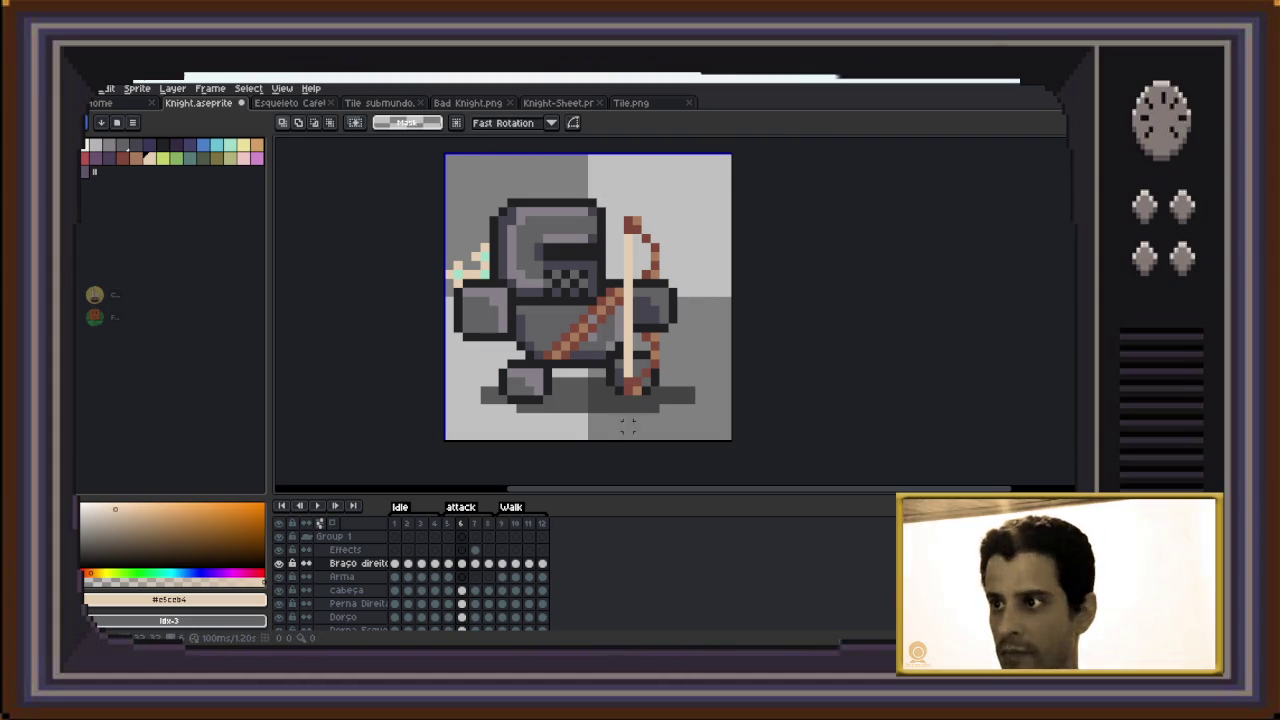
{"action": "key", "text": "b"}
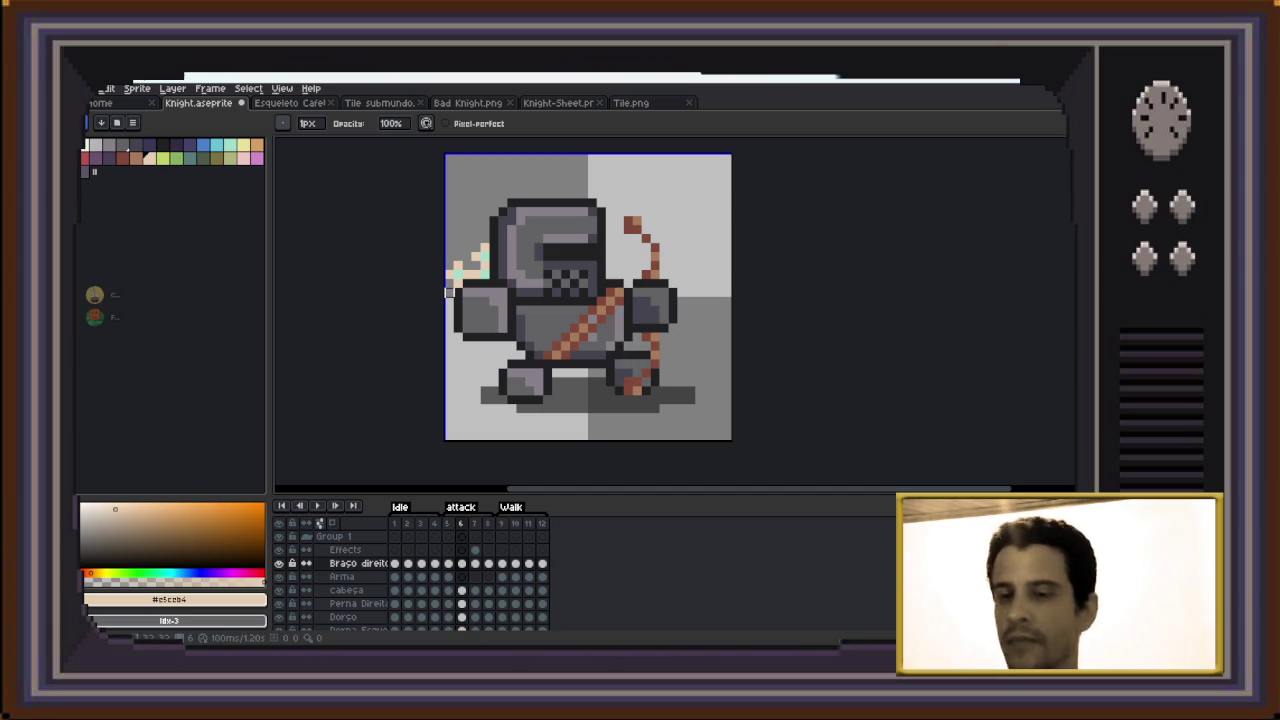
Paint light bowstring pixels on the knight on frame 6
{"action": "key", "text": "e"}
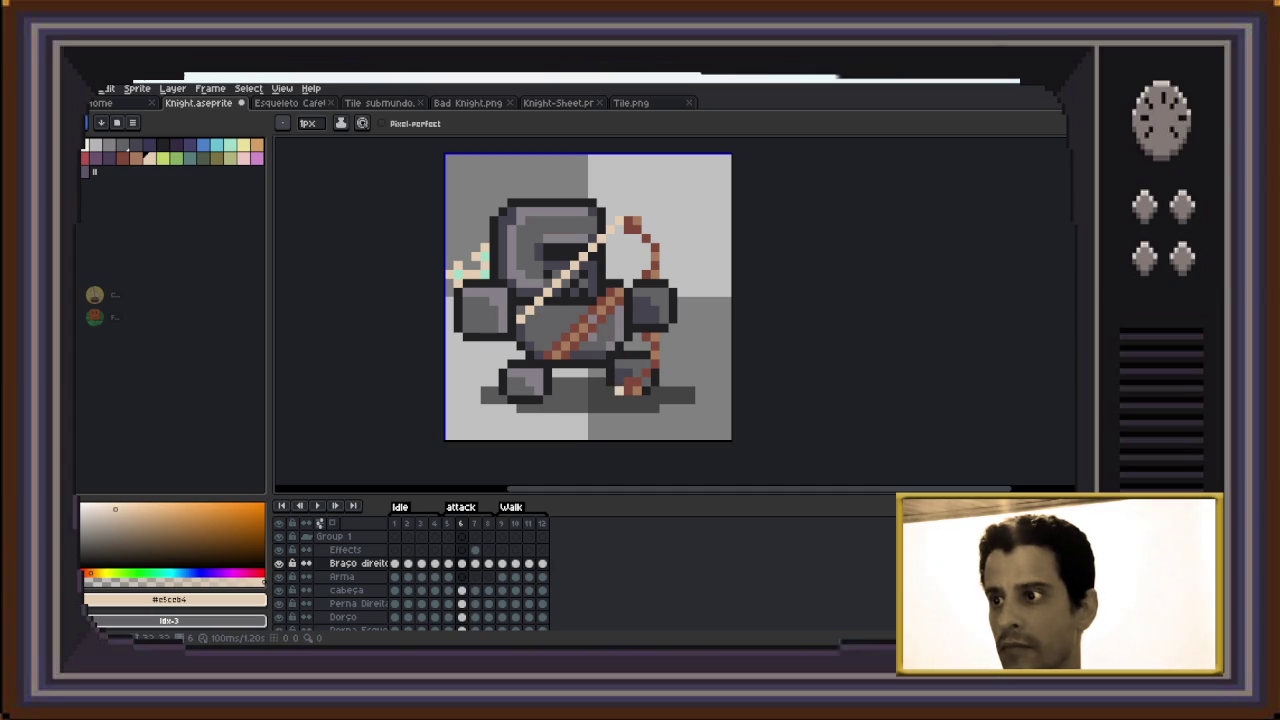
{"action": "left_click", "coordinate": [610, 382]}
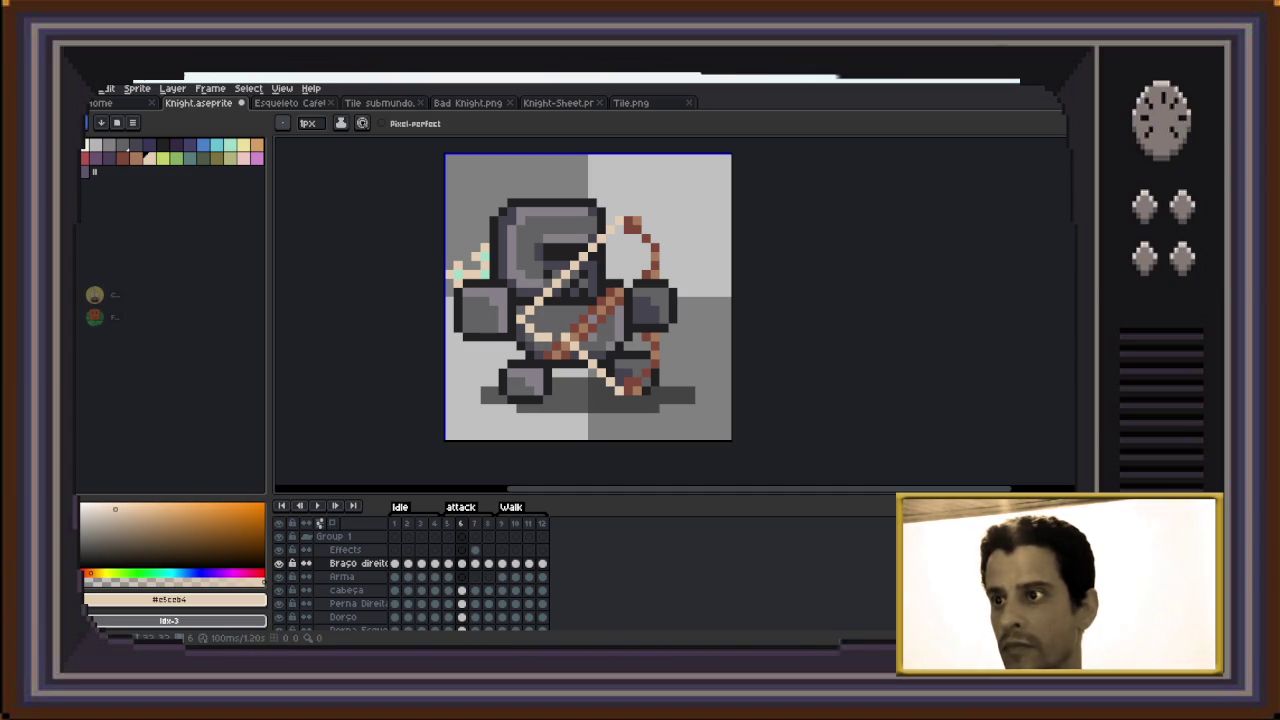
{"action": "key", "text": "v"}
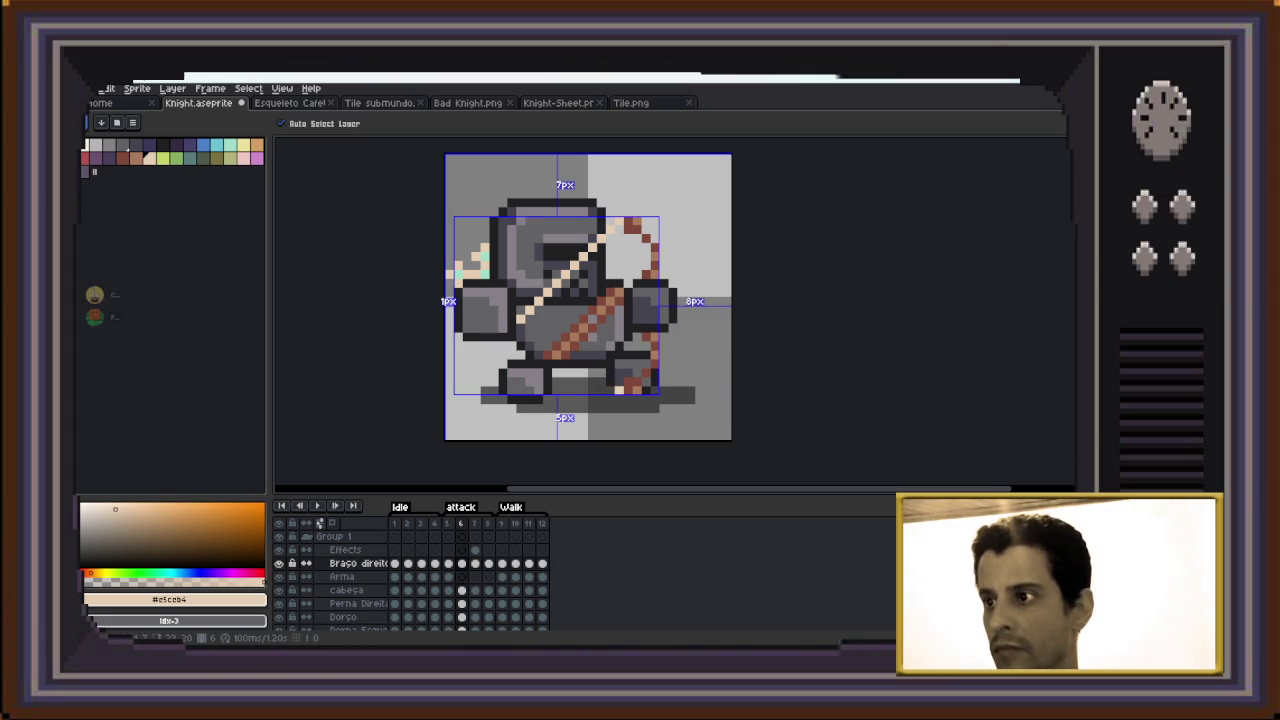
{"action": "key", "text": "b"}
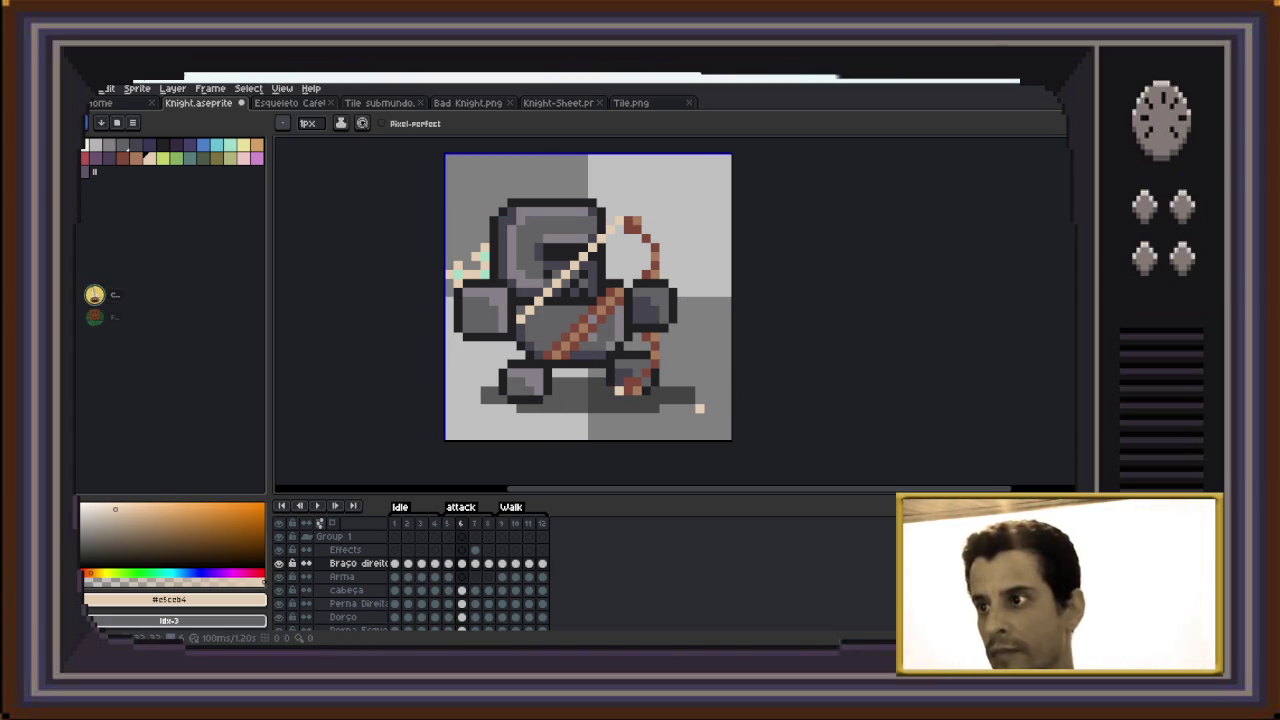
{"action": "key", "text": "v"}
{"action": "key", "text": "b"}
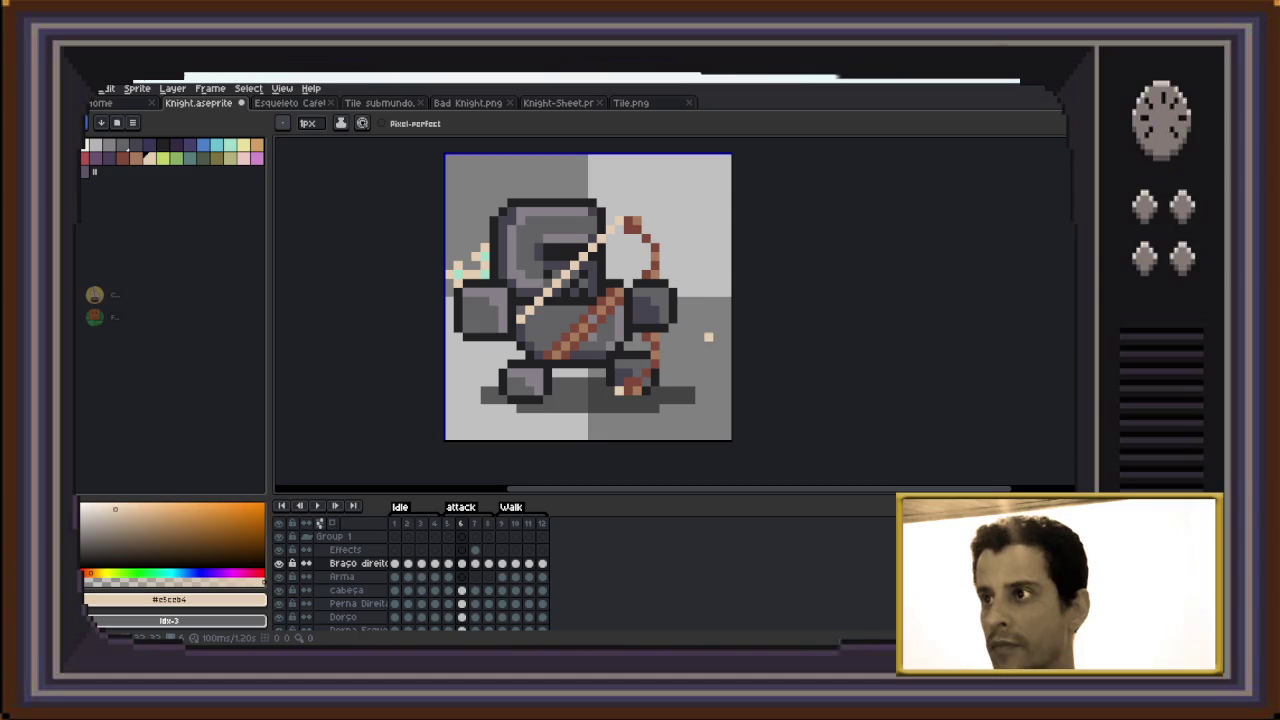
Shift the bow's upper tip two pixels left, inward toward the knight
{"action": "key", "text": "m"}
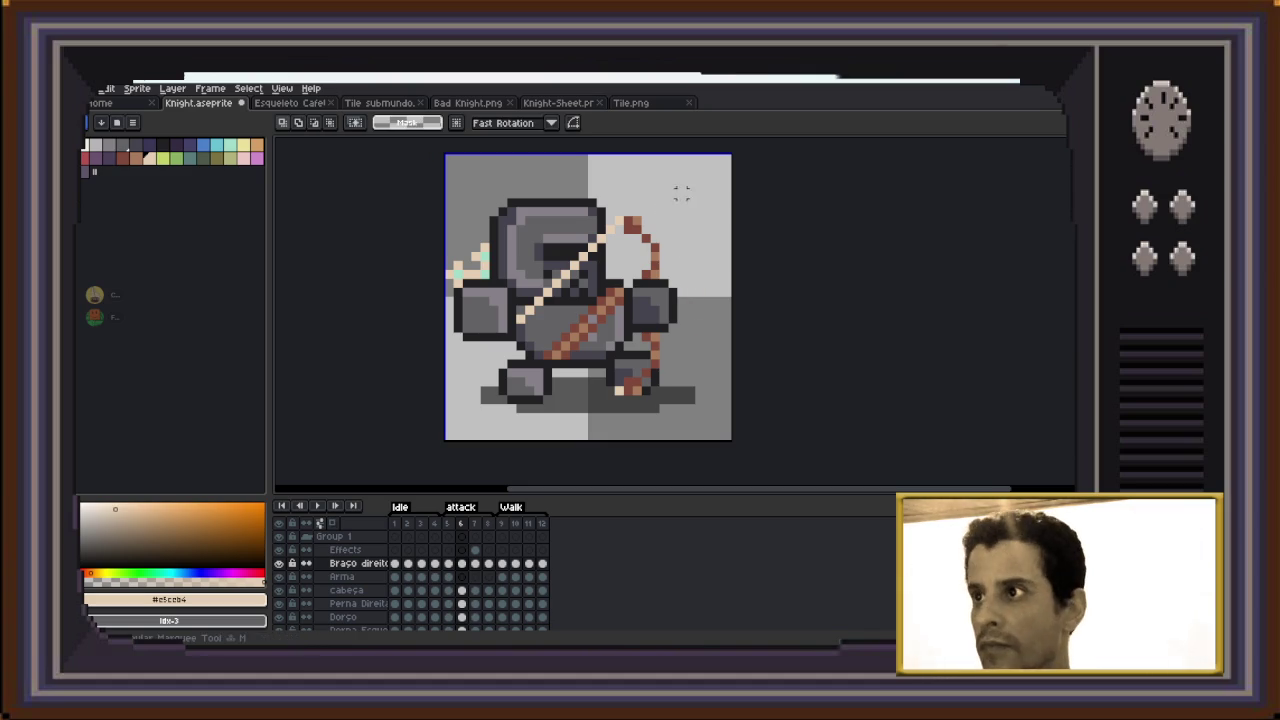
{"action": "mouse_move", "coordinate": [693, 191]}
{"action": "left_mouse_down"}
{"action": "mouse_move", "coordinate": [645, 256]}
{"action": "mouse_move", "coordinate": [624, 263]}
{"action": "left_mouse_up"}
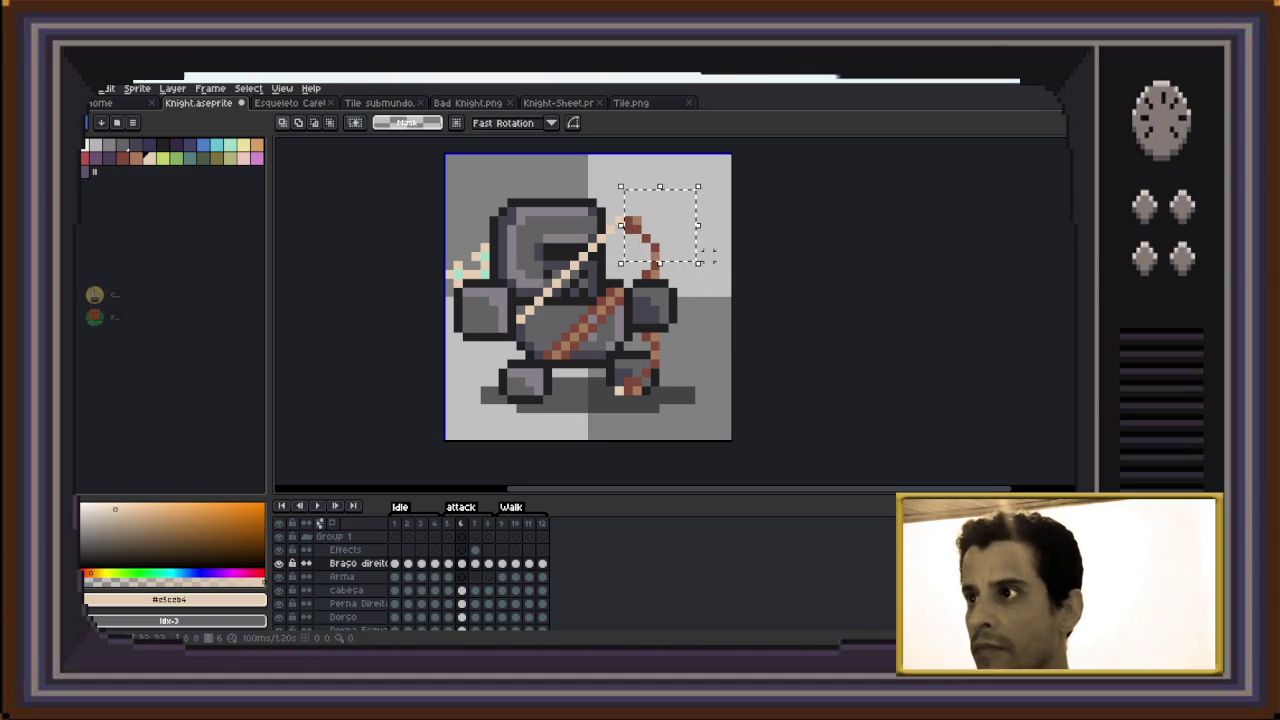
{"action": "key", "text": "Left"}
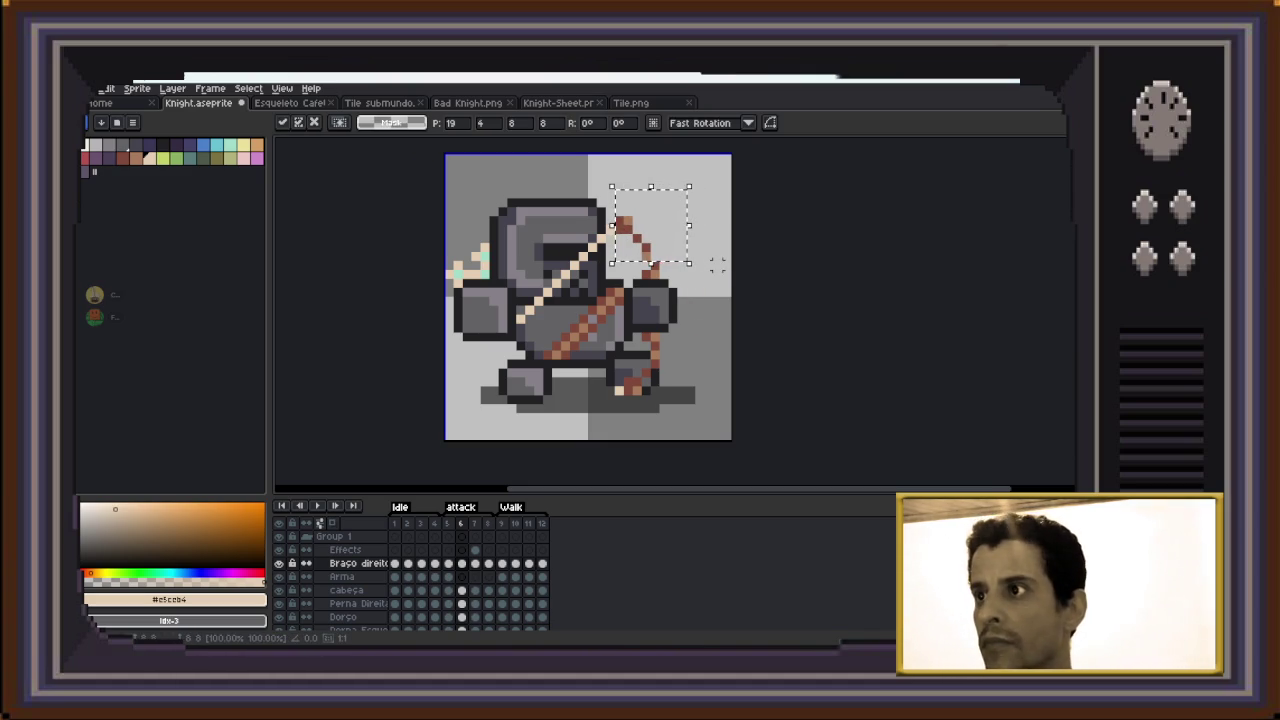
{"action": "key", "text": "Left"}
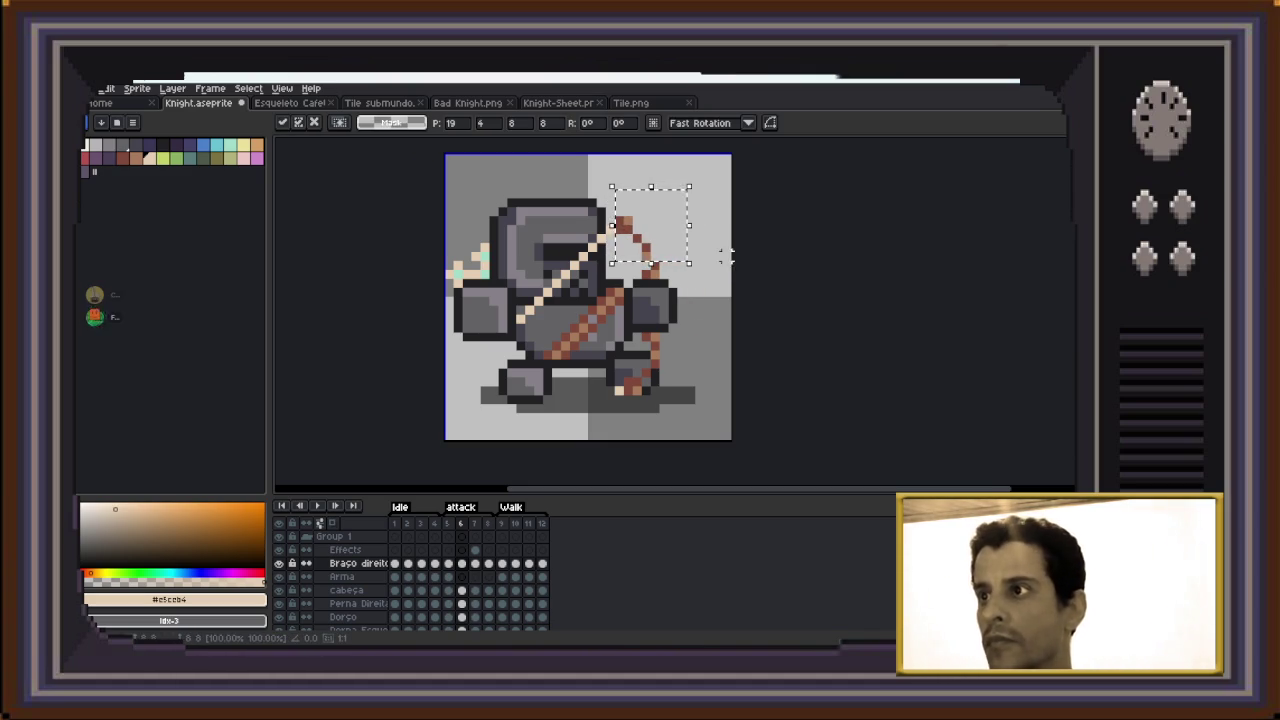
{"action": "key", "text": "ctrl+d"}
{"action": "left_click_drag", "start_coordinate": [663, 193], "coordinate": [617, 240]}
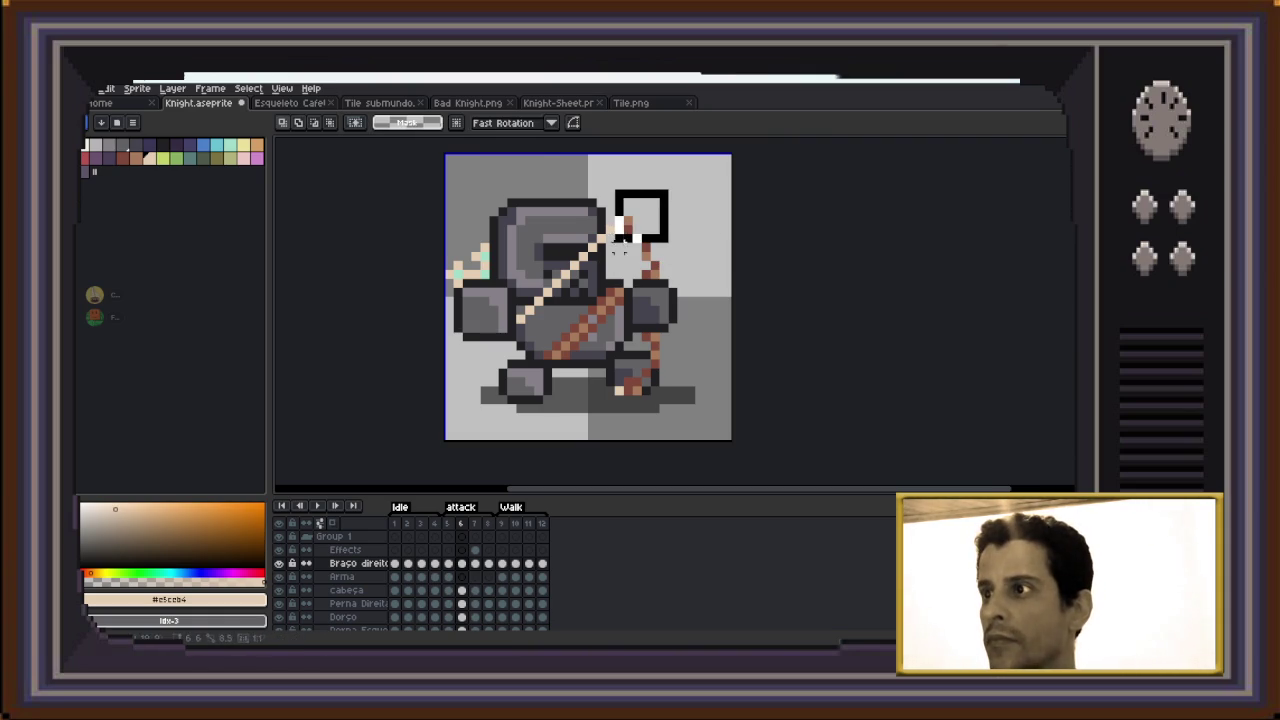
{"action": "left_click_drag", "start_coordinate": [617, 240], "coordinate": [604, 253]}
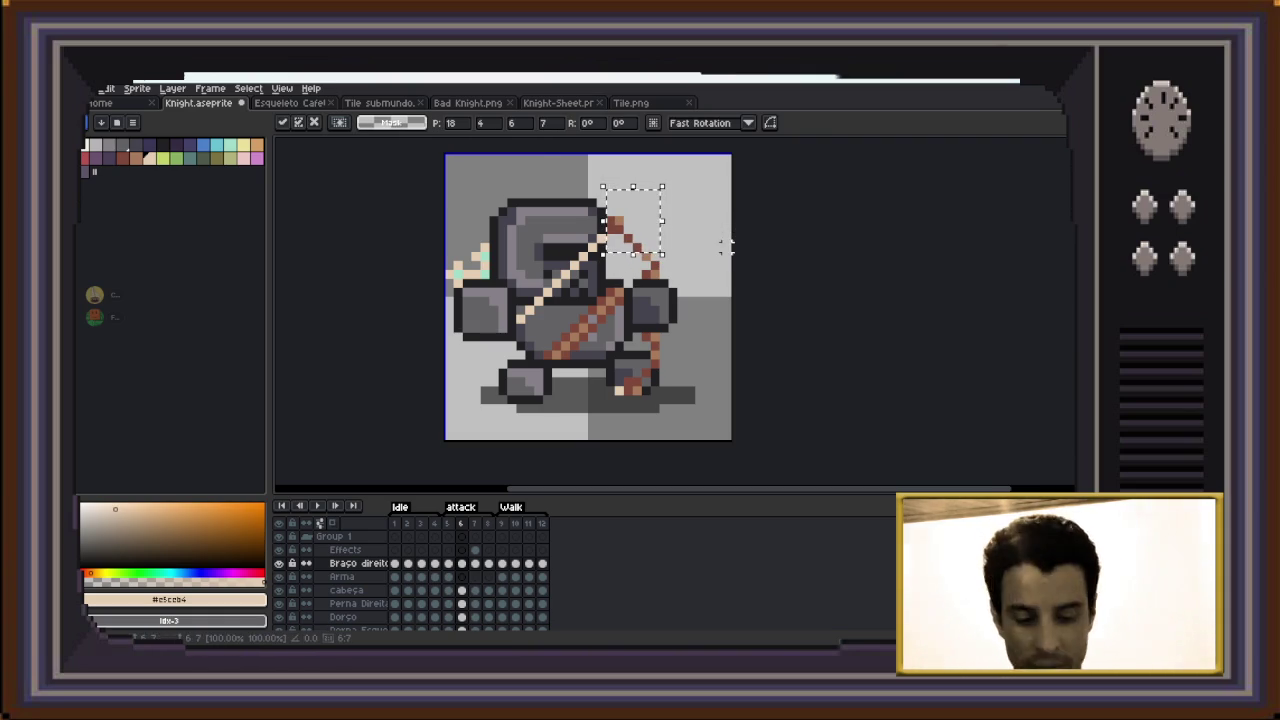
{"action": "key", "text": "ctrl+d"}
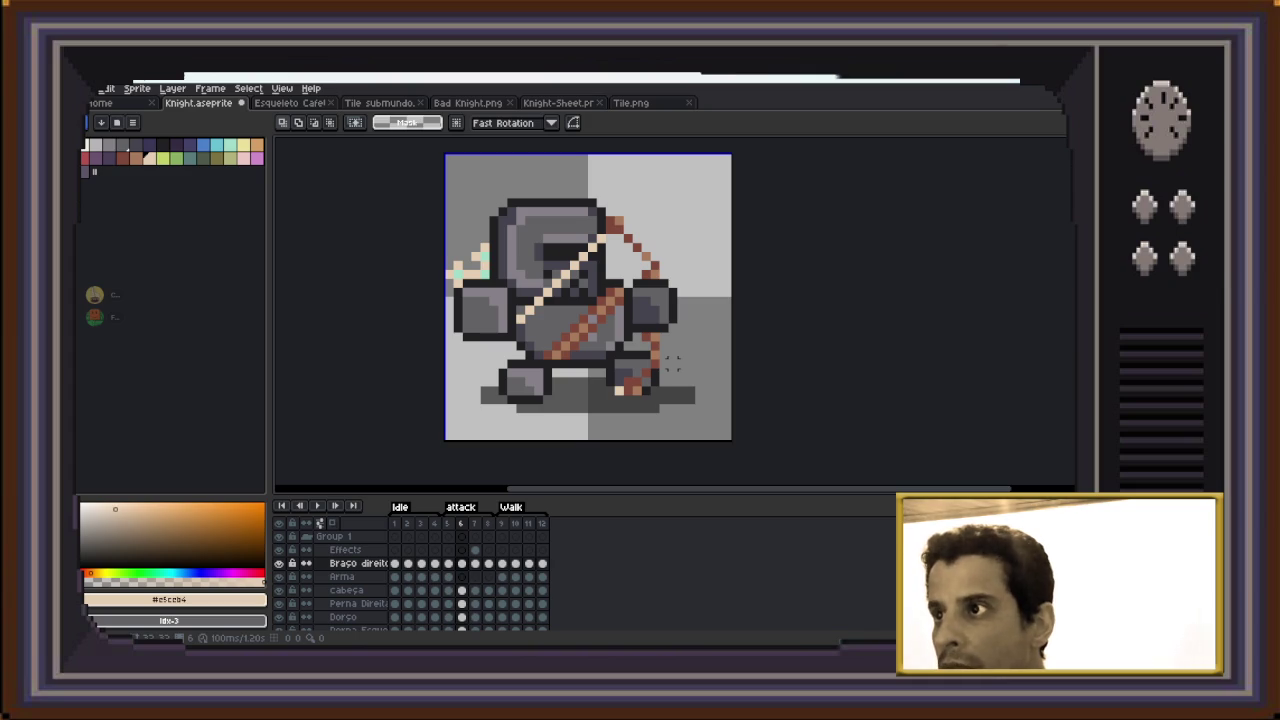
Adjust the bow's lower end by the leg, then pick the string colour for the pencil
{"action": "left_click_drag", "start_coordinate": [673, 355], "coordinate": [612, 406]}
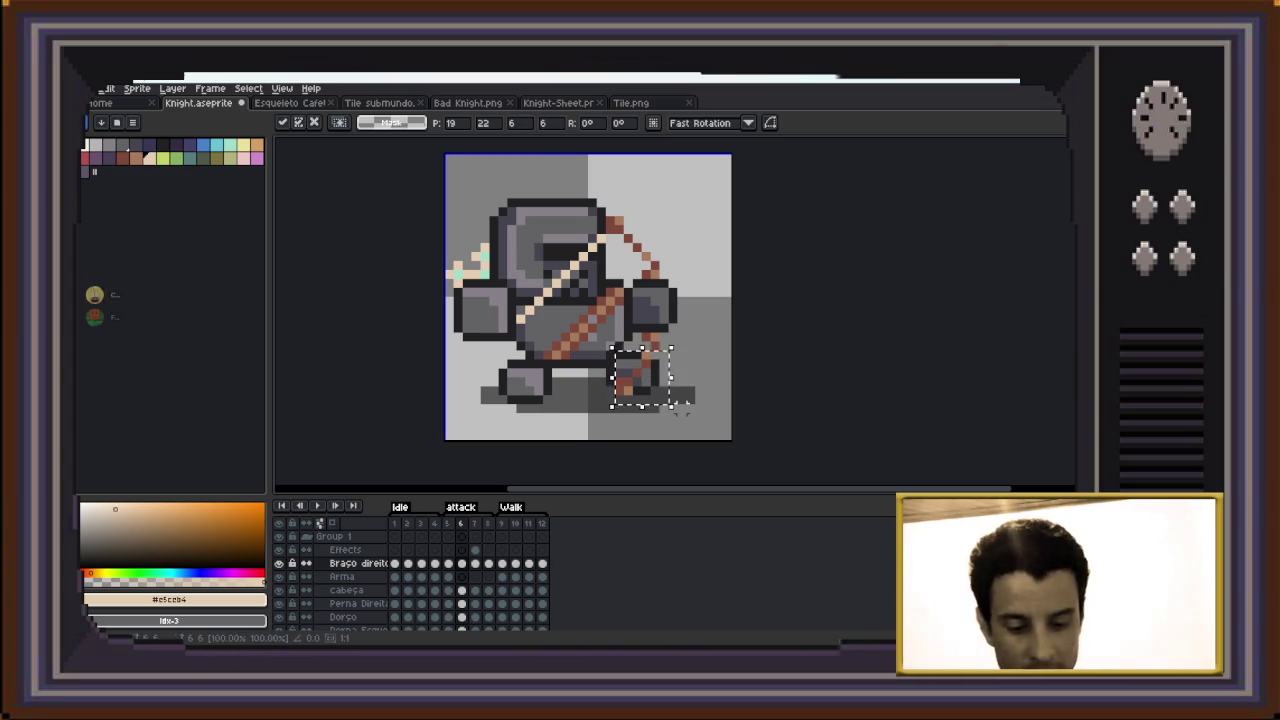
{"action": "left_click", "coordinate": [680, 408]}
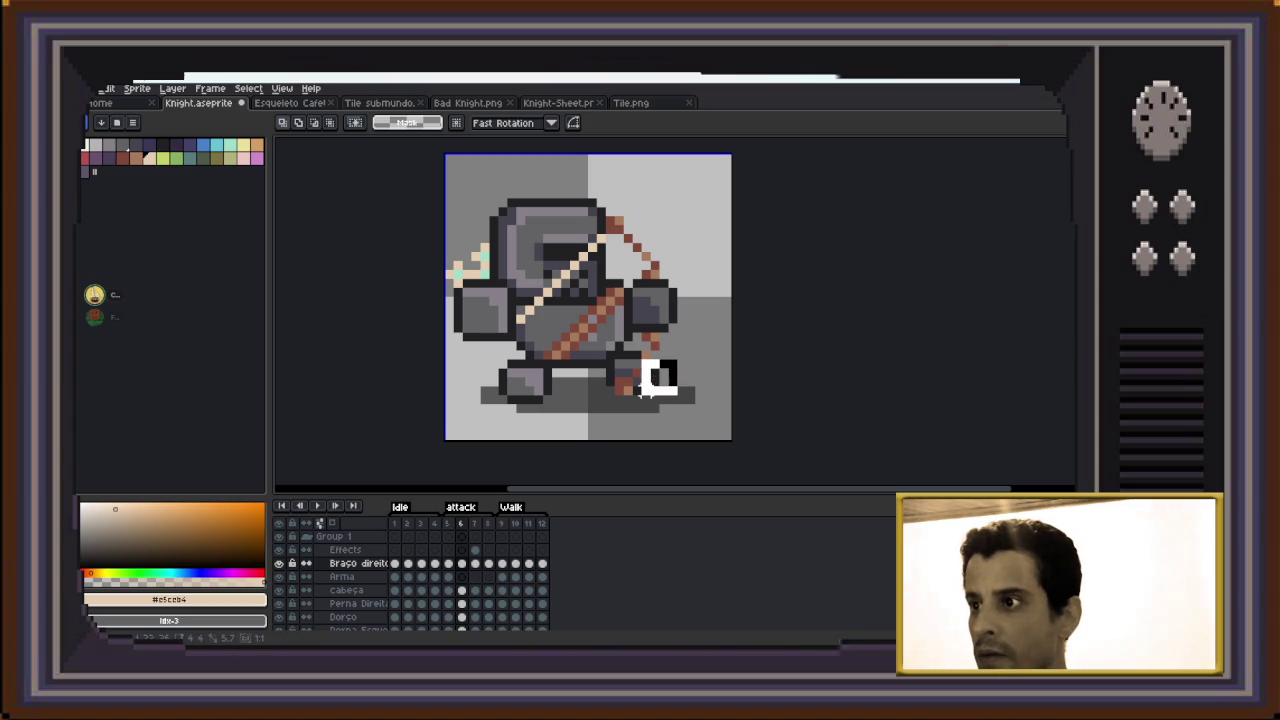
{"action": "left_click_drag", "start_coordinate": [670, 360], "coordinate": [598, 412]}
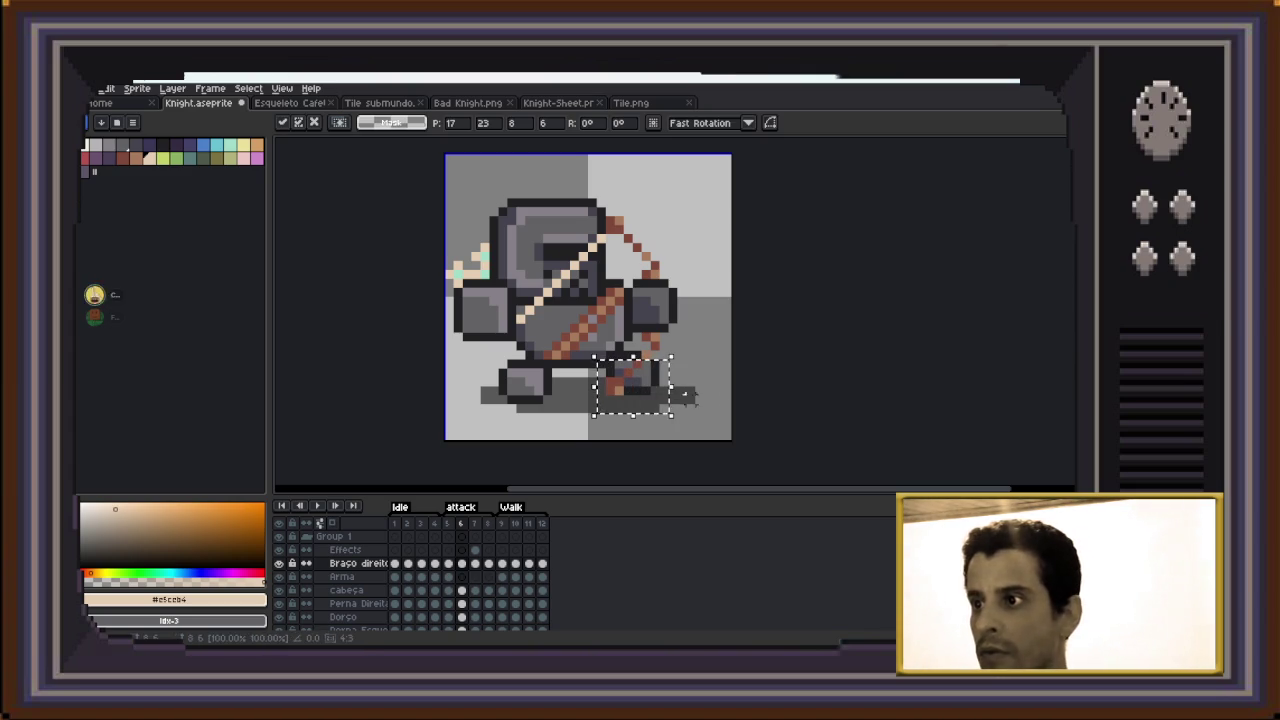
{"action": "left_click", "coordinate": [729, 380]}
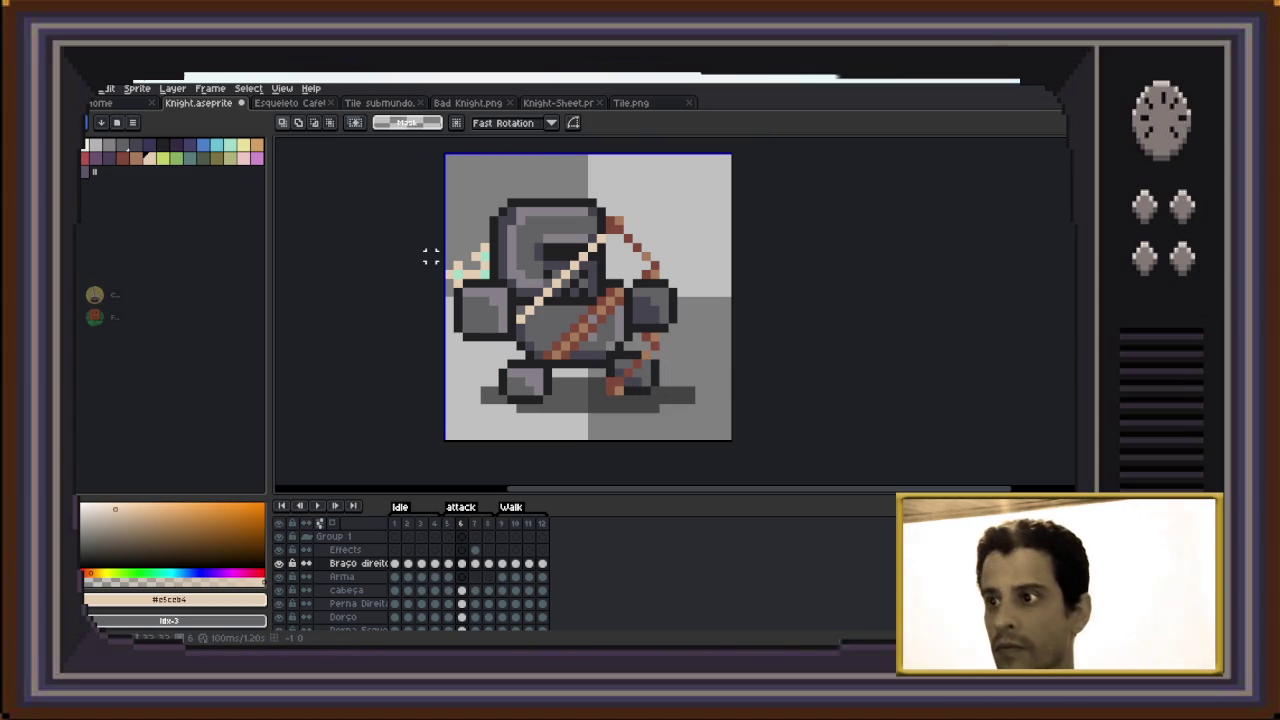
{"action": "key", "text": "i"}
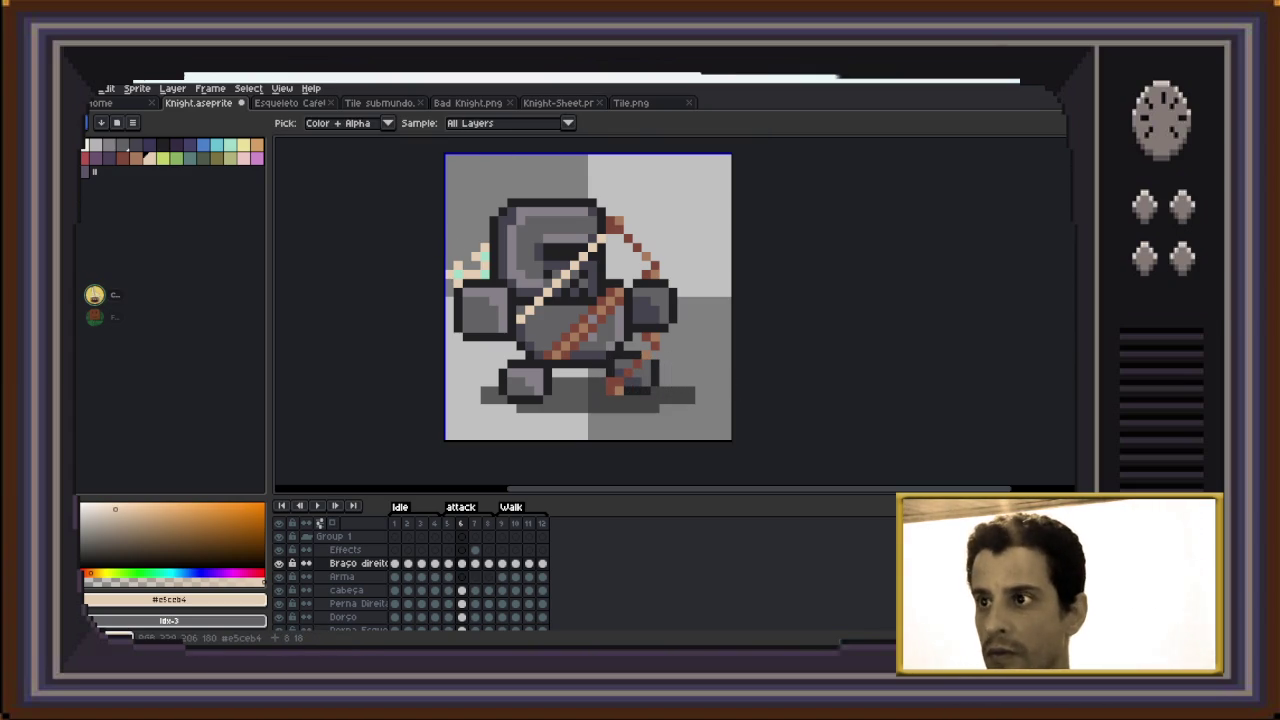
{"action": "key", "text": "b"}
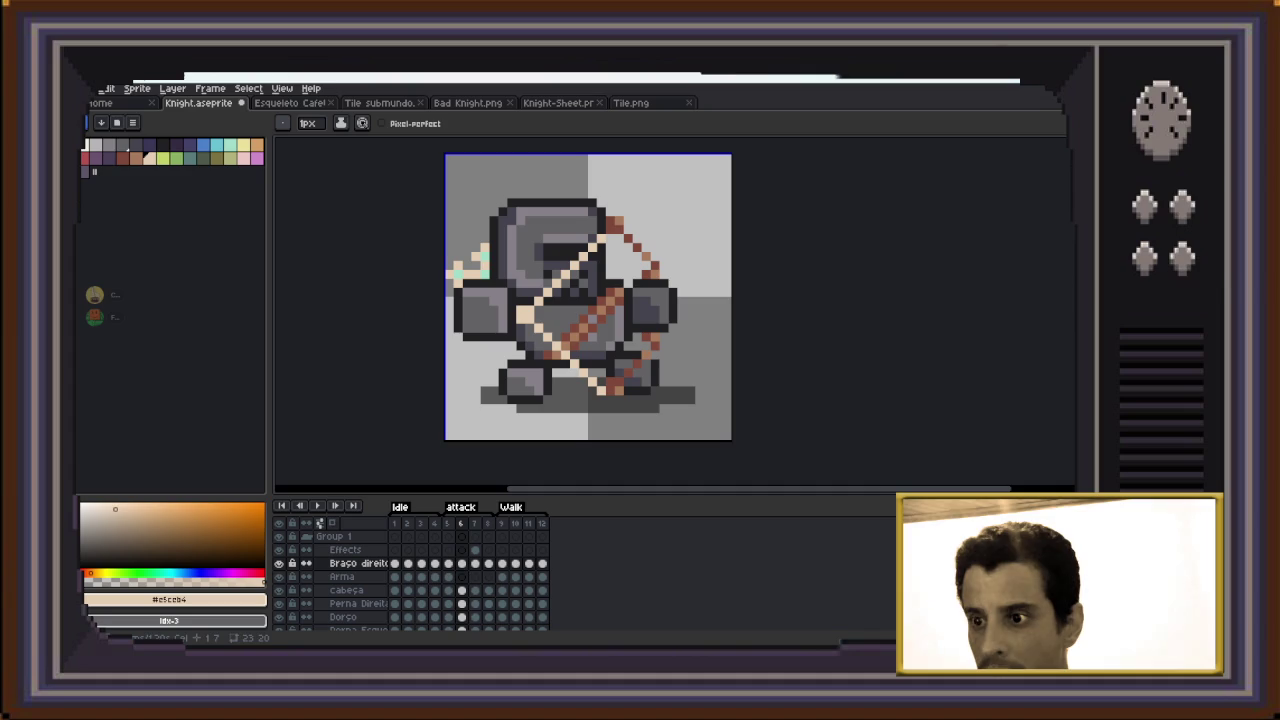
Nudge the knight's left arm up-left, then right and down, and replay the animation
{"action": "key", "text": "m"}
{"action": "left_click_drag", "start_coordinate": [451, 275], "coordinate": [519, 361]}
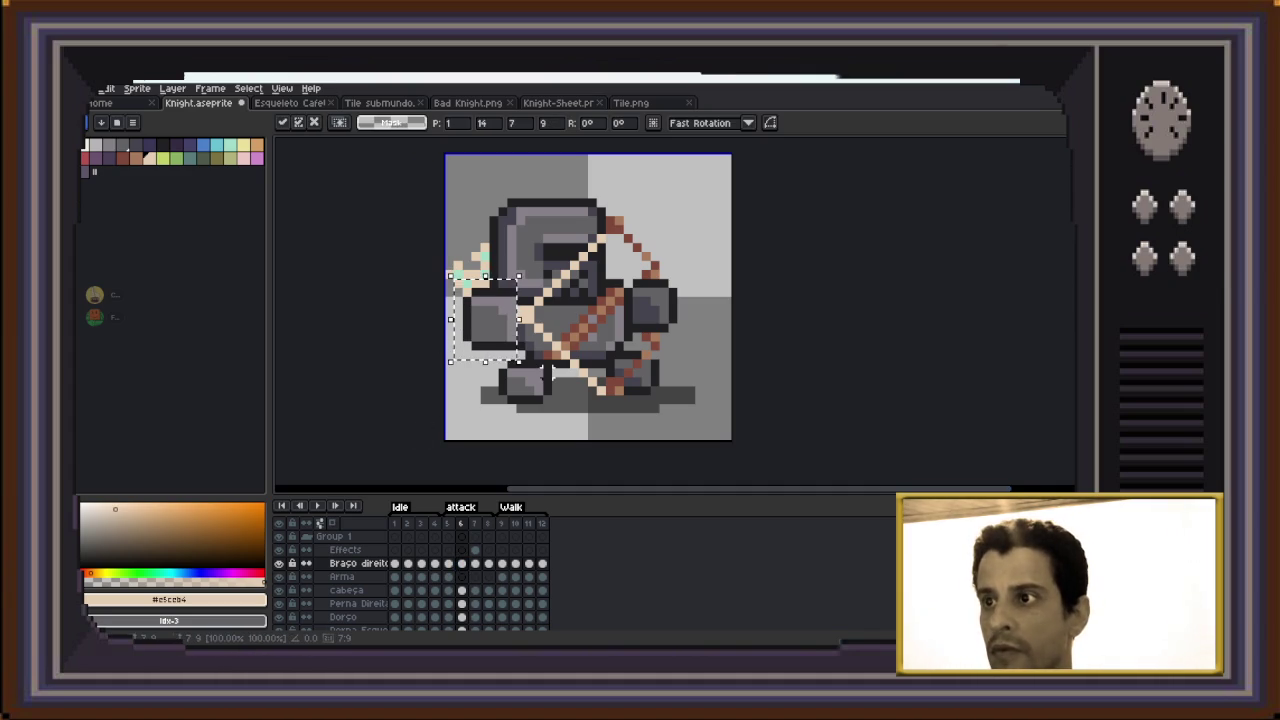
{"action": "key", "text": "Left"}
{"action": "key", "text": "Up"}
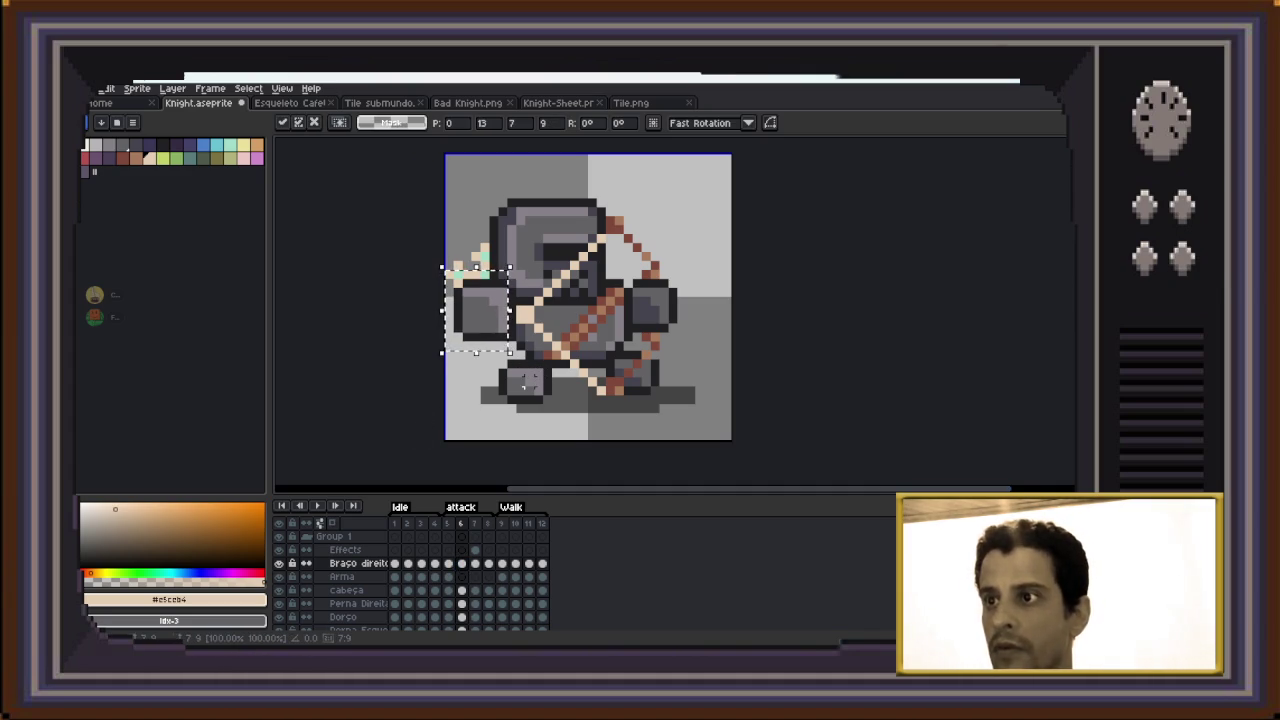
{"action": "key", "text": "Return"}
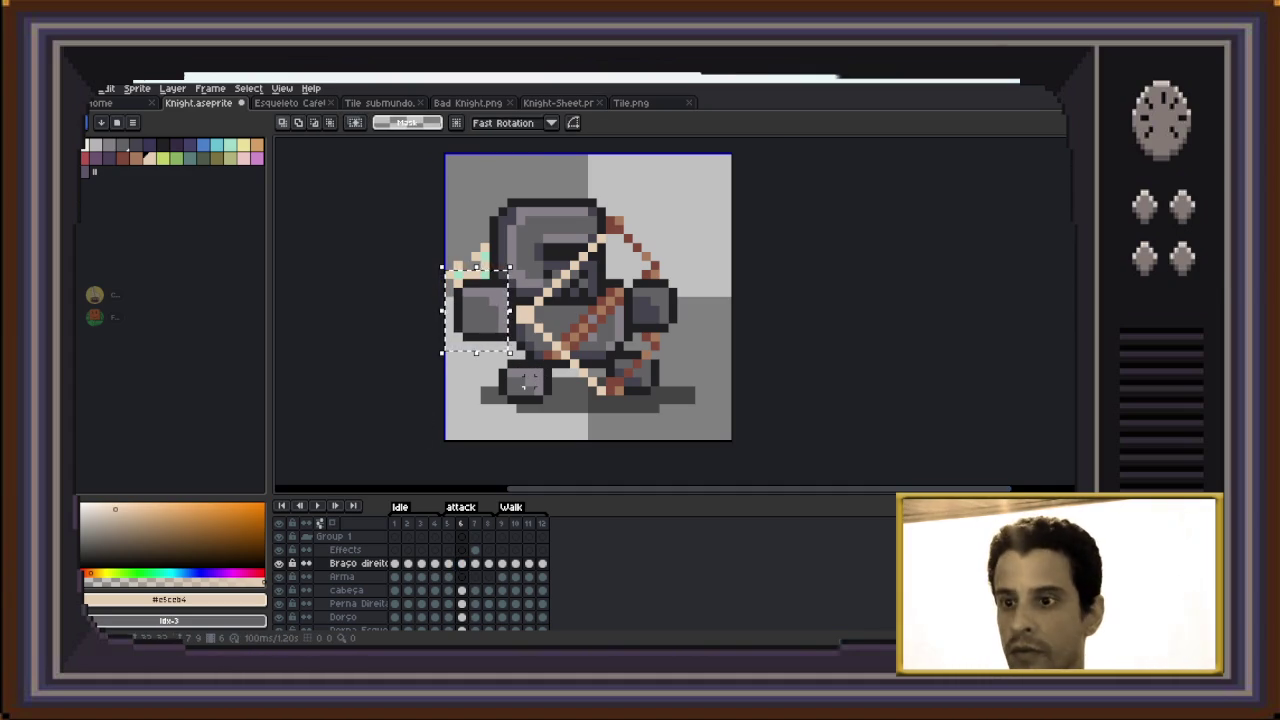
{"action": "key", "text": "Right"}
{"action": "key", "text": "Right"}
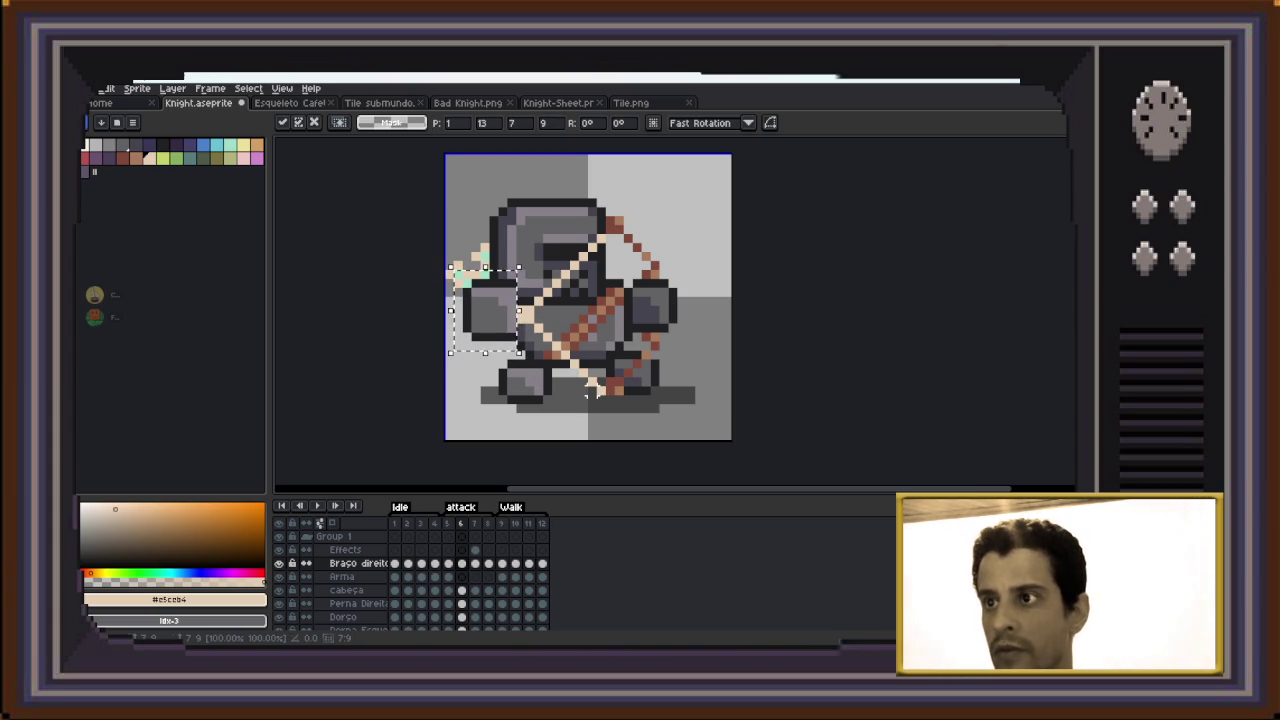
{"action": "key", "text": "Down"}
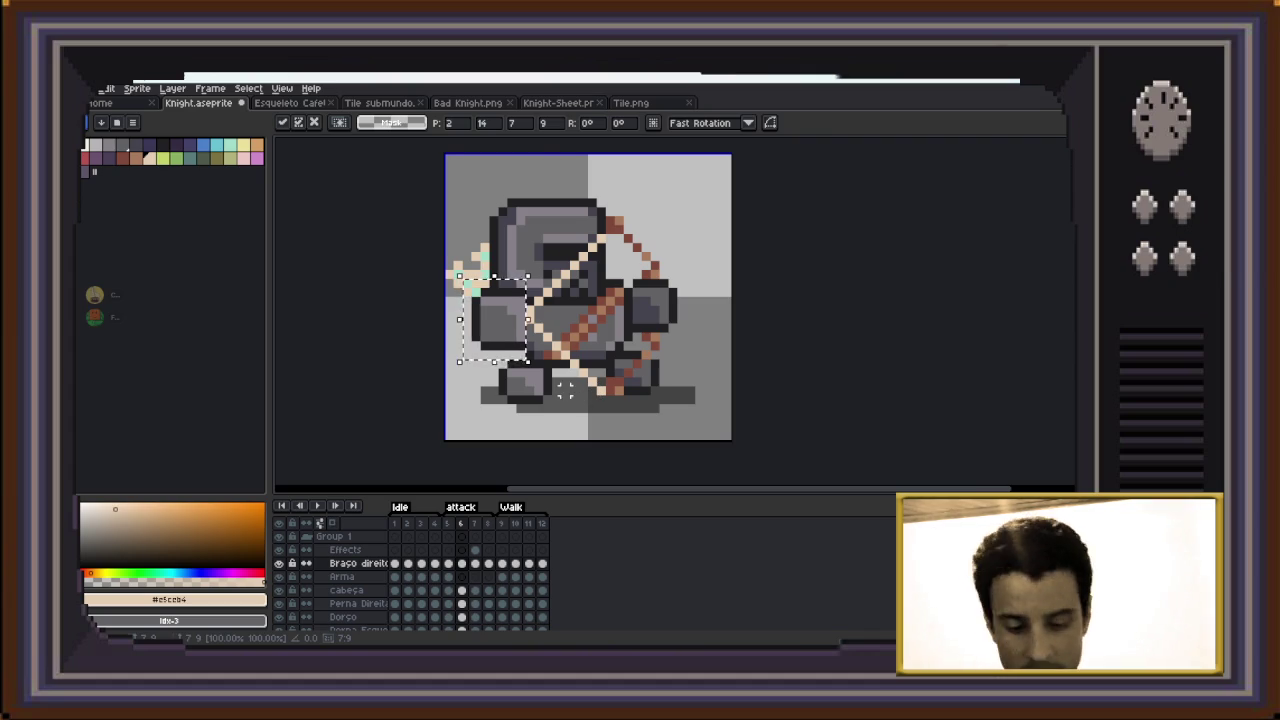
{"action": "key", "text": "Return"}
{"action": "scroll", "coordinate": [510, 345], "scroll_direction": "up", "scroll_amount": 3}
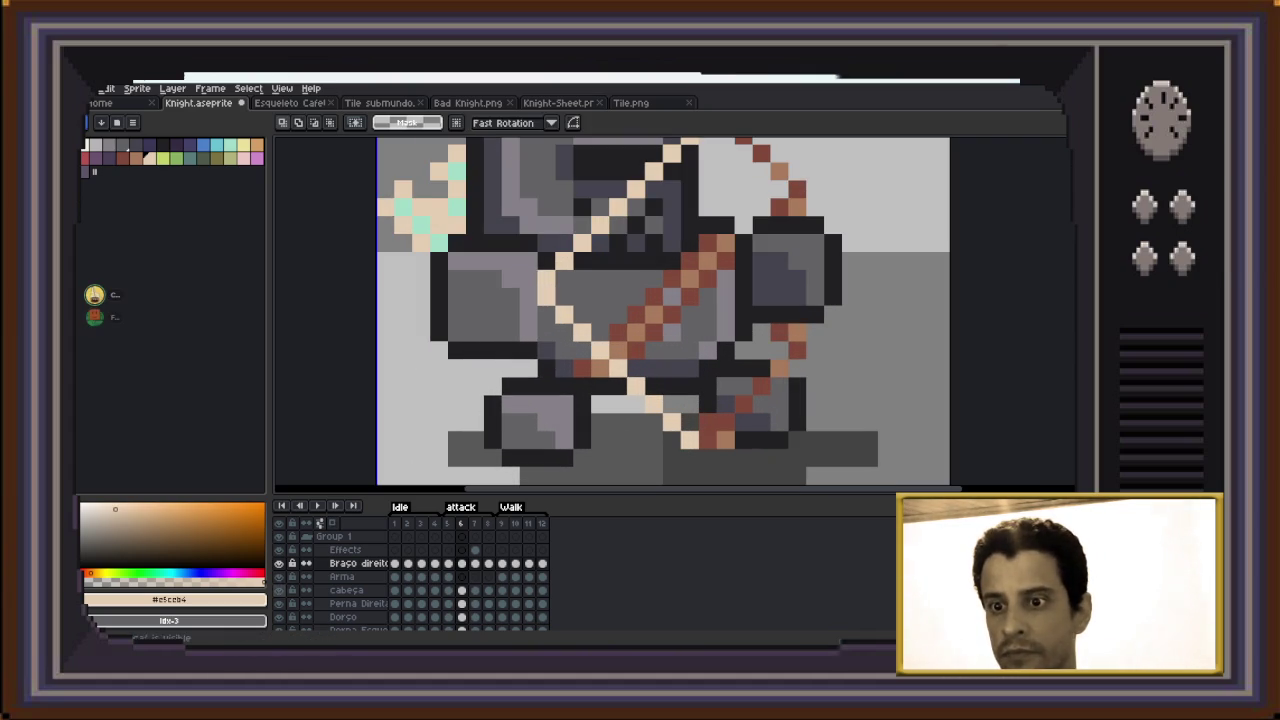
{"action": "scroll", "coordinate": [697, 318], "scroll_direction": "down", "scroll_amount": 3}
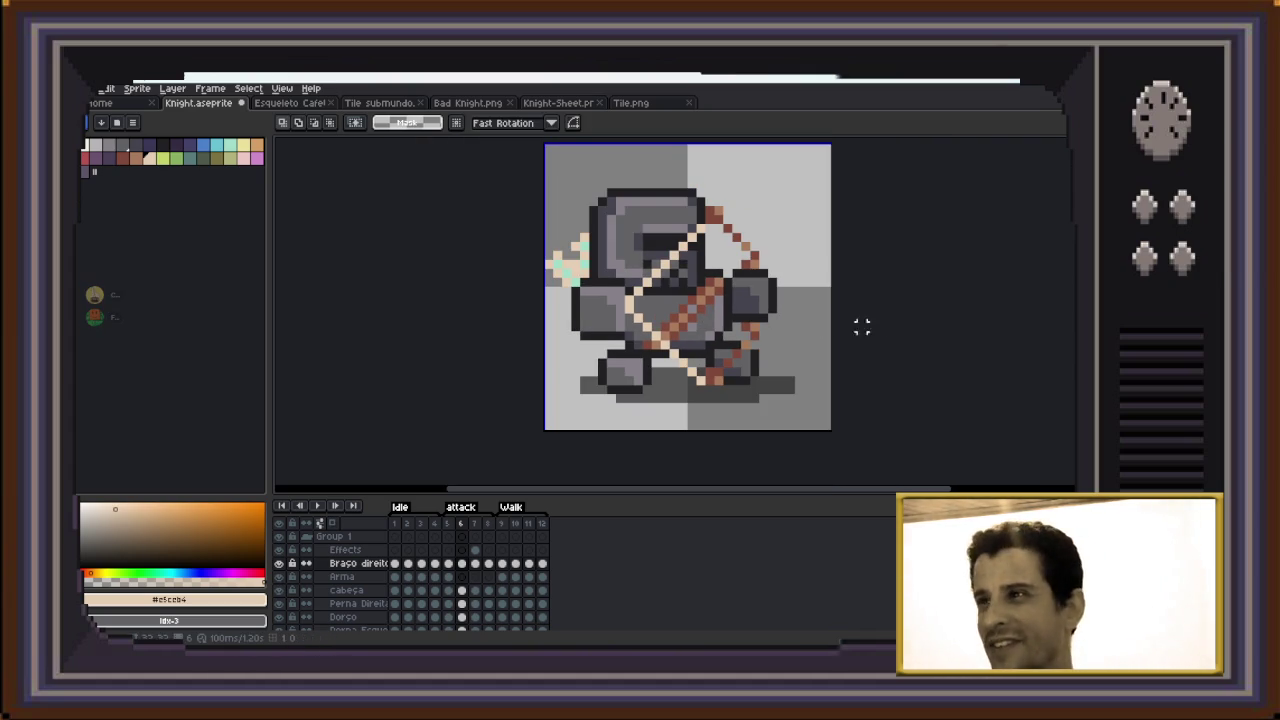
{"action": "key", "text": "Return"}
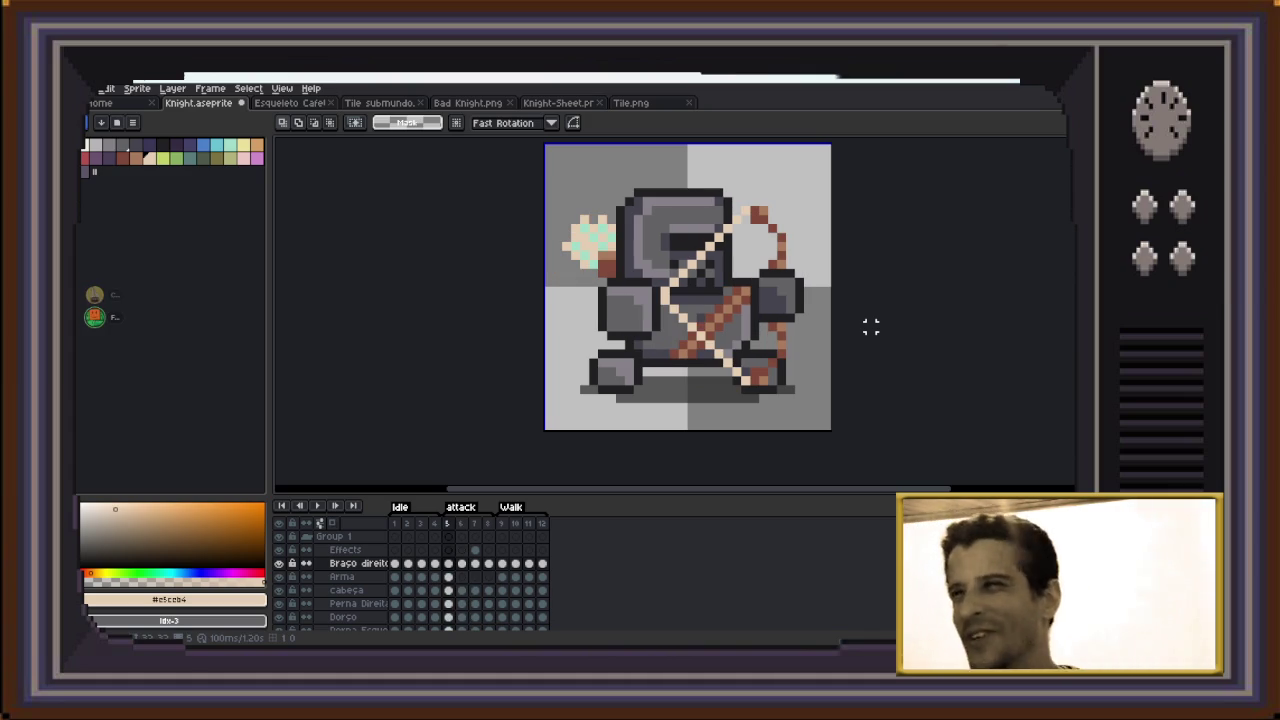
Lasso and delete the stray pale pixels beside the bow on frame 5
{"action": "scroll", "coordinate": [752, 162], "scroll_direction": "up", "scroll_amount": 1}
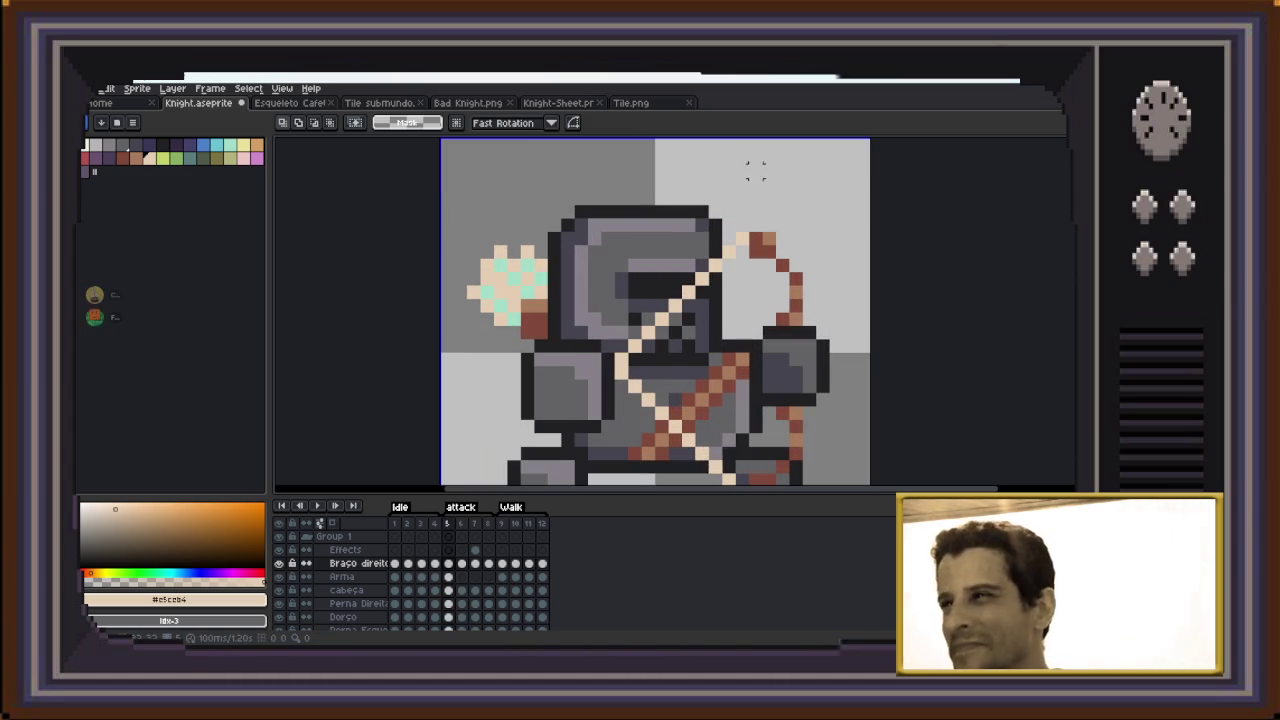
{"action": "key", "text": "b"}
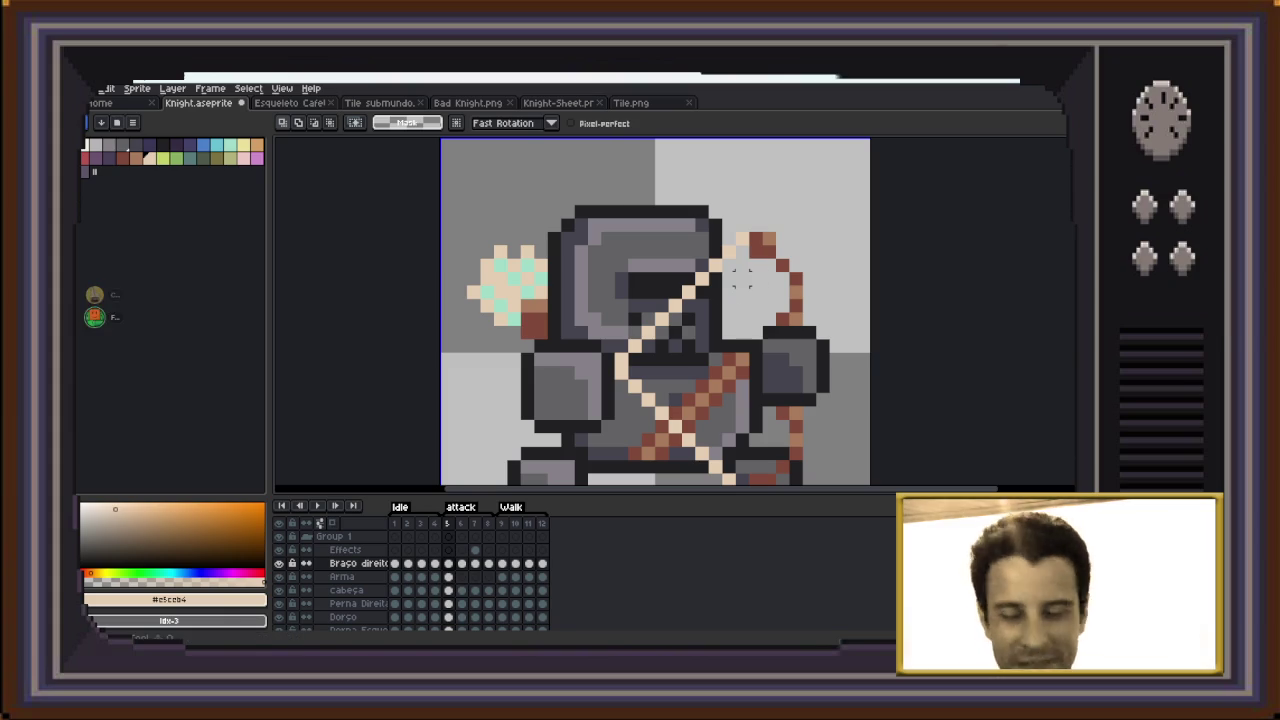
{"action": "left_click_drag", "start_coordinate": [720, 229], "coordinate": [752, 273]}
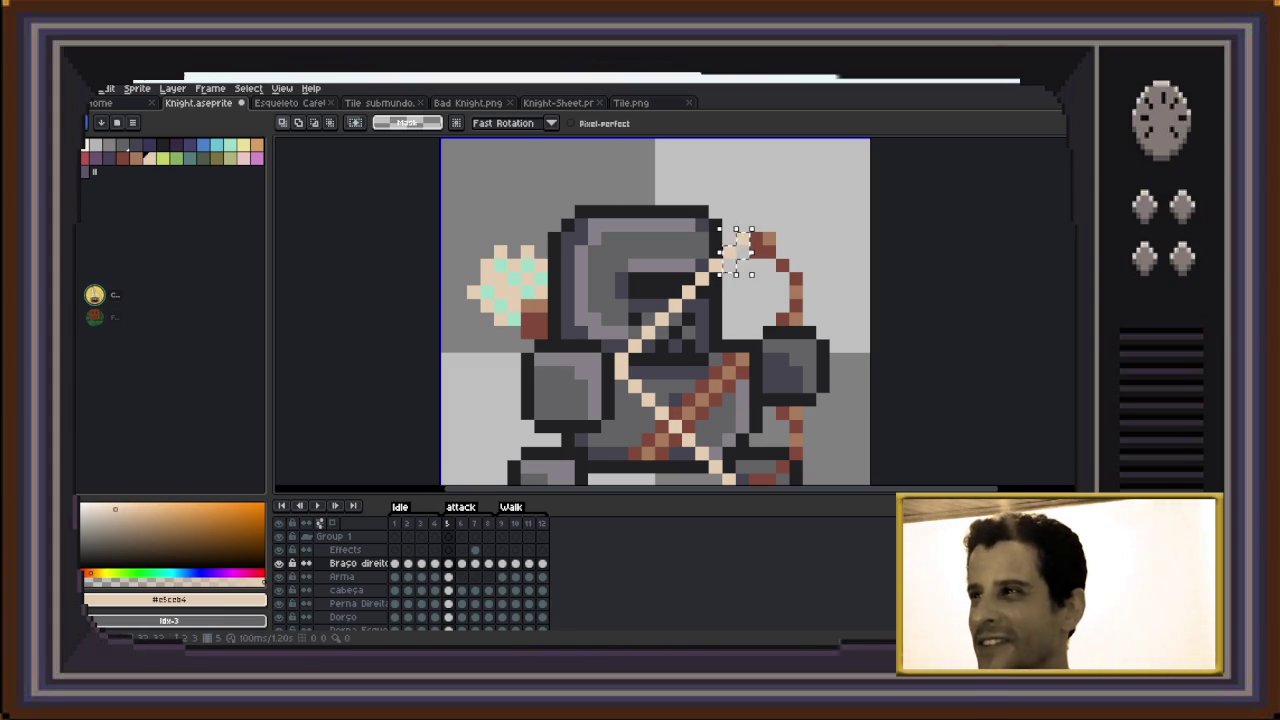
{"action": "key", "text": "Delete"}
Move the pale diagonal arrow line down one pixel on the Arma layer and replay
{"action": "left_click_drag", "start_coordinate": [695, 296], "coordinate": [614, 366]}
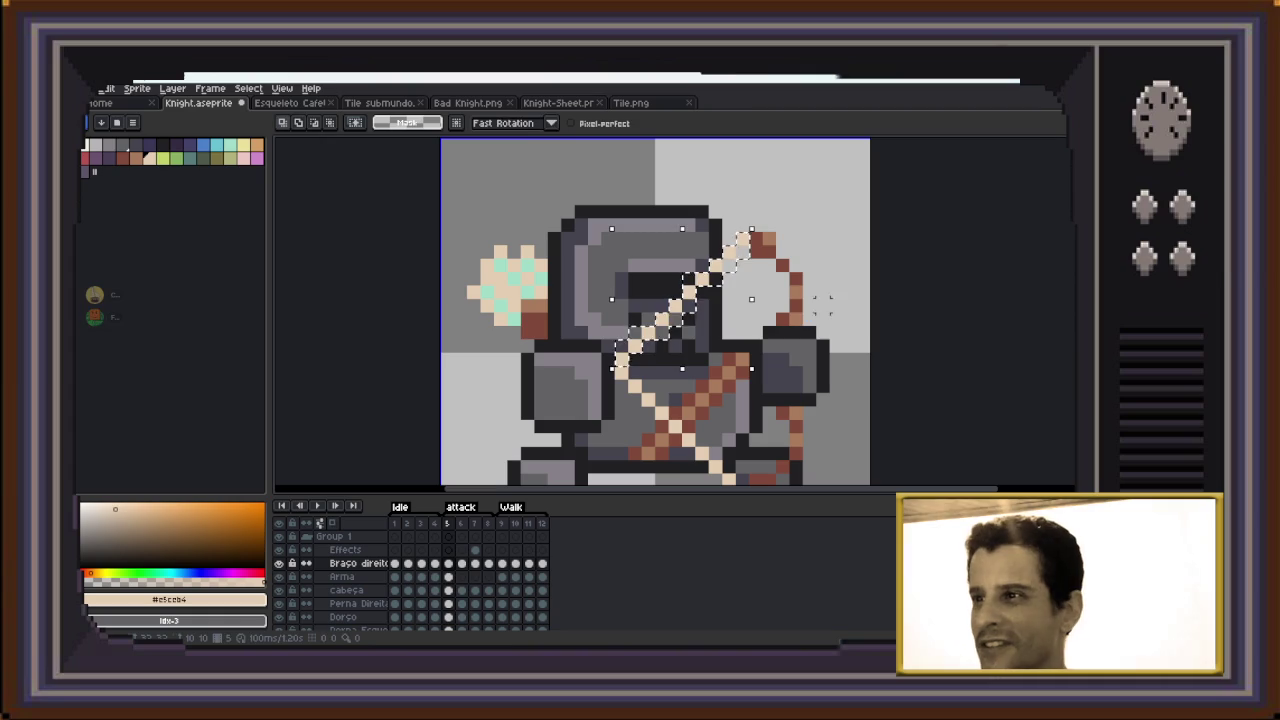
{"action": "key", "text": "ctrl+t"}
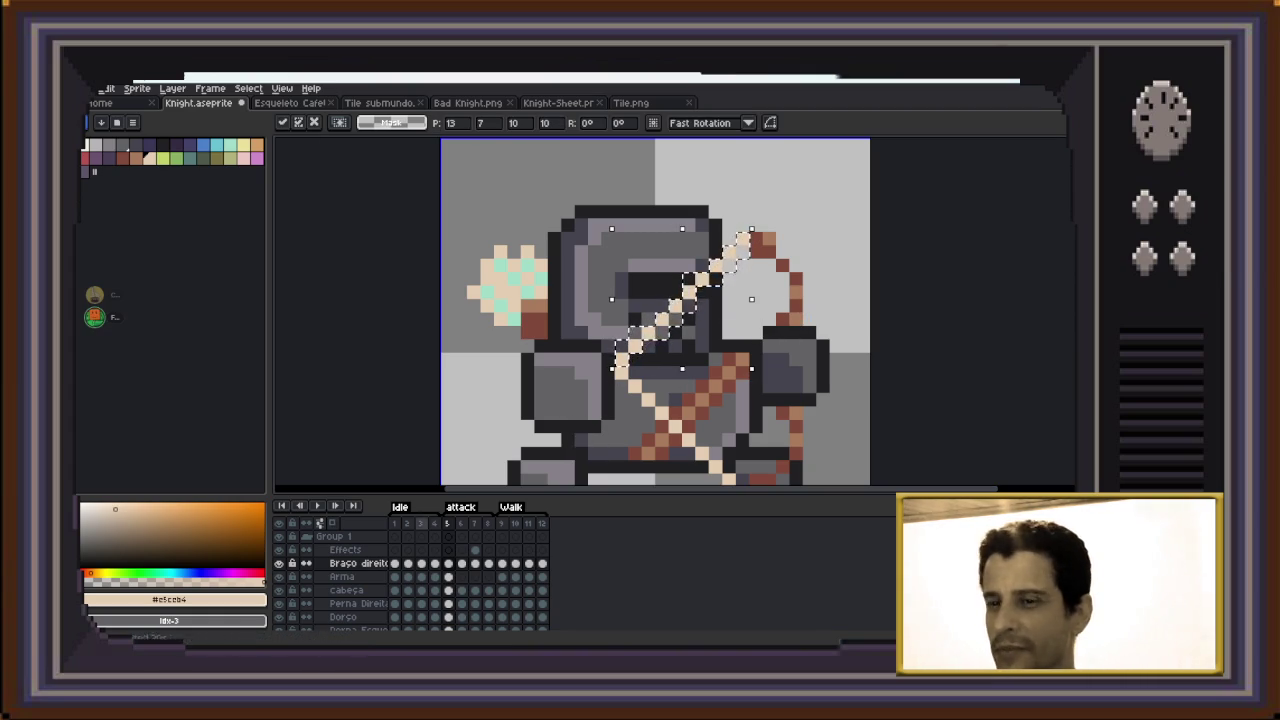
{"action": "key", "text": "alt+Down"}
{"action": "key", "text": "Down"}
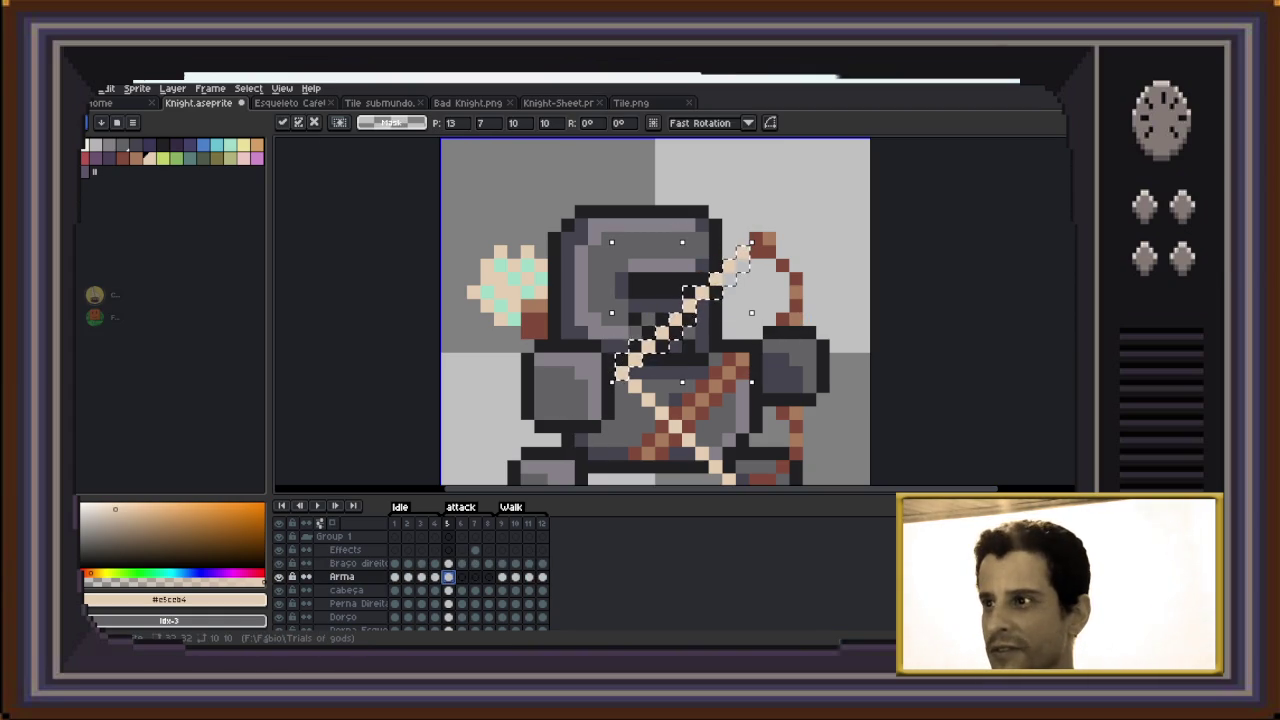
{"action": "key", "text": "Return"}
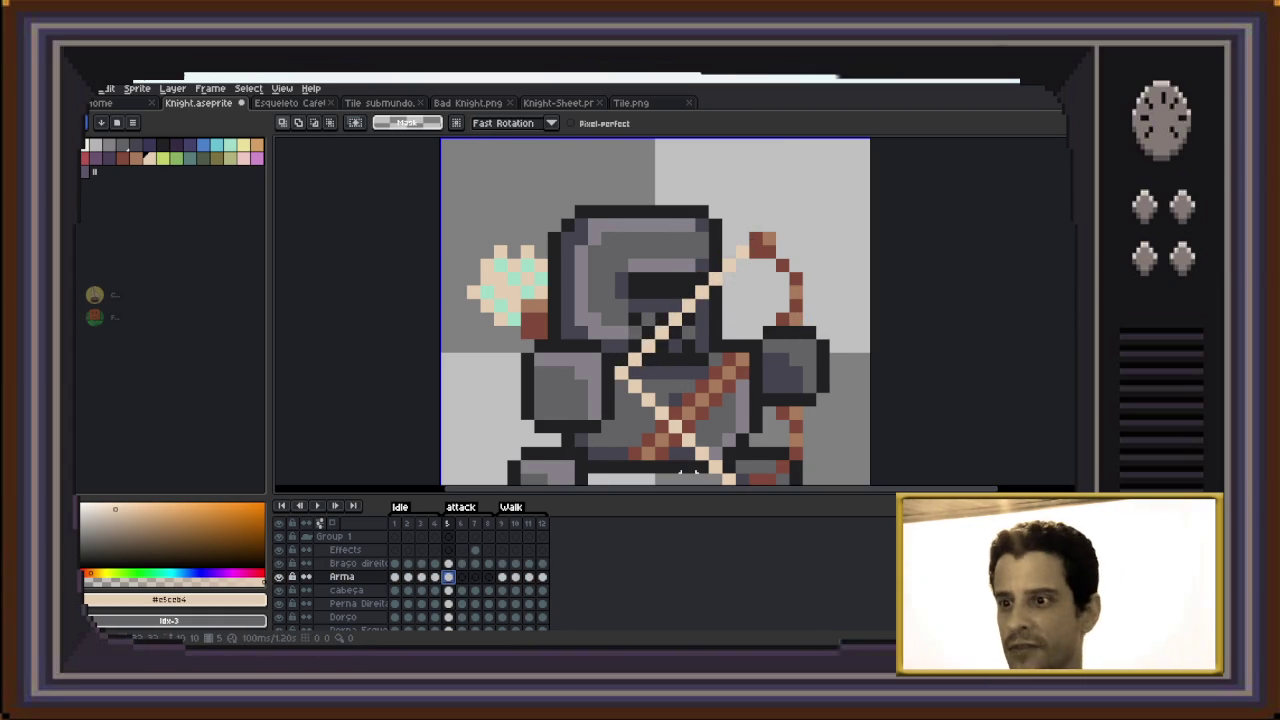
{"action": "key", "text": "Return"}
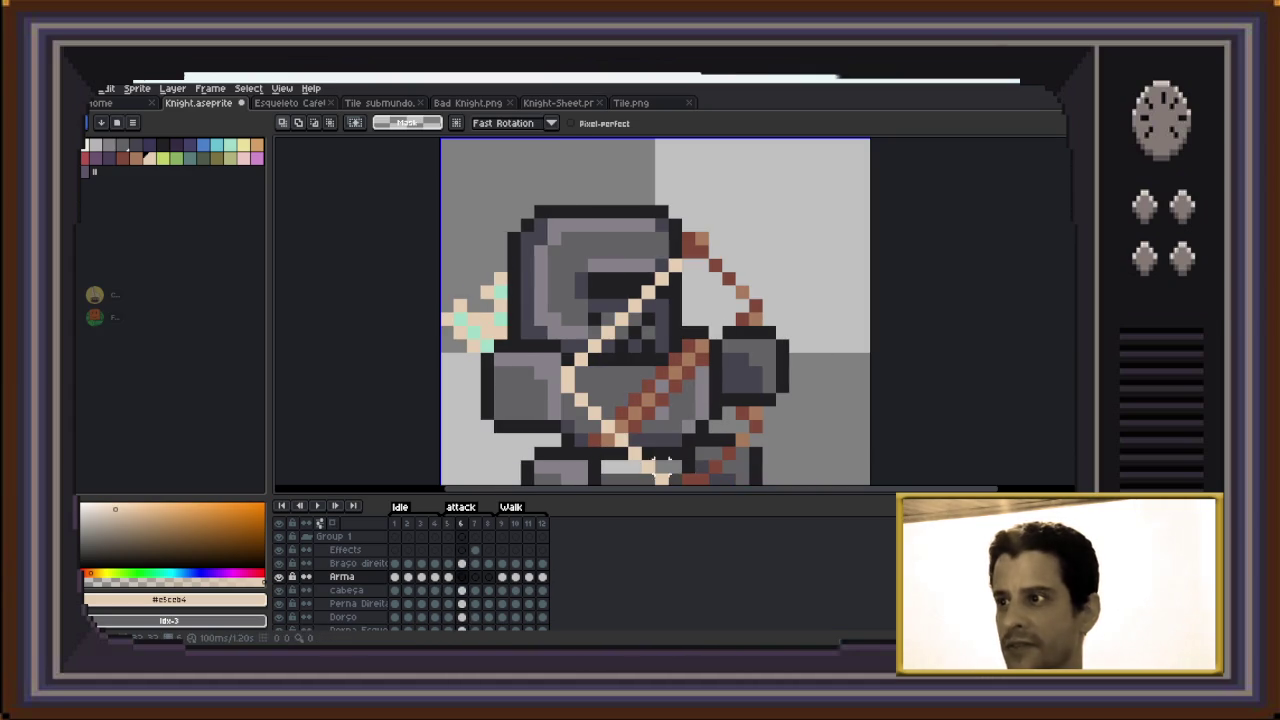
Try a selection on the left-arm layer, cancel it, and settle on the right-arm layer in frame 6
{"action": "scroll", "coordinate": [669, 464], "scroll_direction": "down", "scroll_amount": 4}
{"action": "scroll", "coordinate": [634, 343], "scroll_direction": "up", "scroll_amount": 1}
{"action": "scroll", "coordinate": [759, 402], "scroll_direction": "up", "scroll_amount": 2}
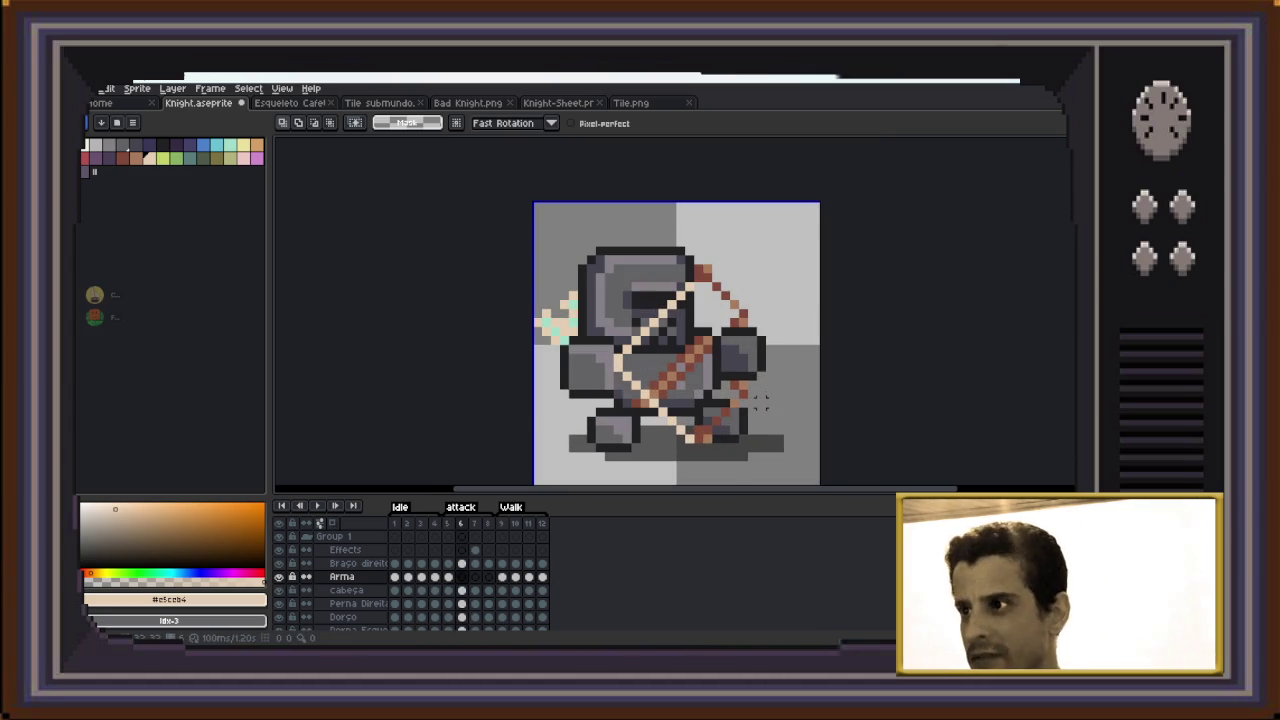
{"action": "scroll", "coordinate": [410, 563], "scroll_direction": "down", "scroll_amount": 1}
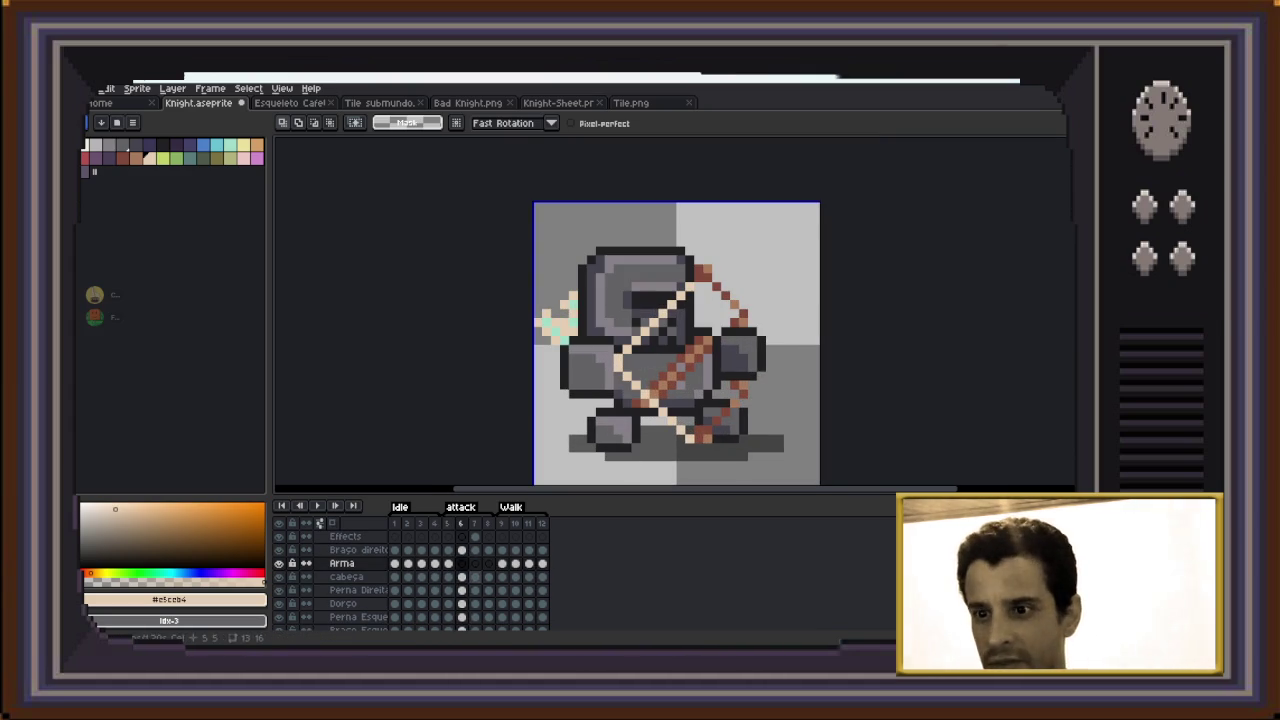
{"action": "scroll", "coordinate": [410, 570], "scroll_direction": "down", "scroll_amount": 1}
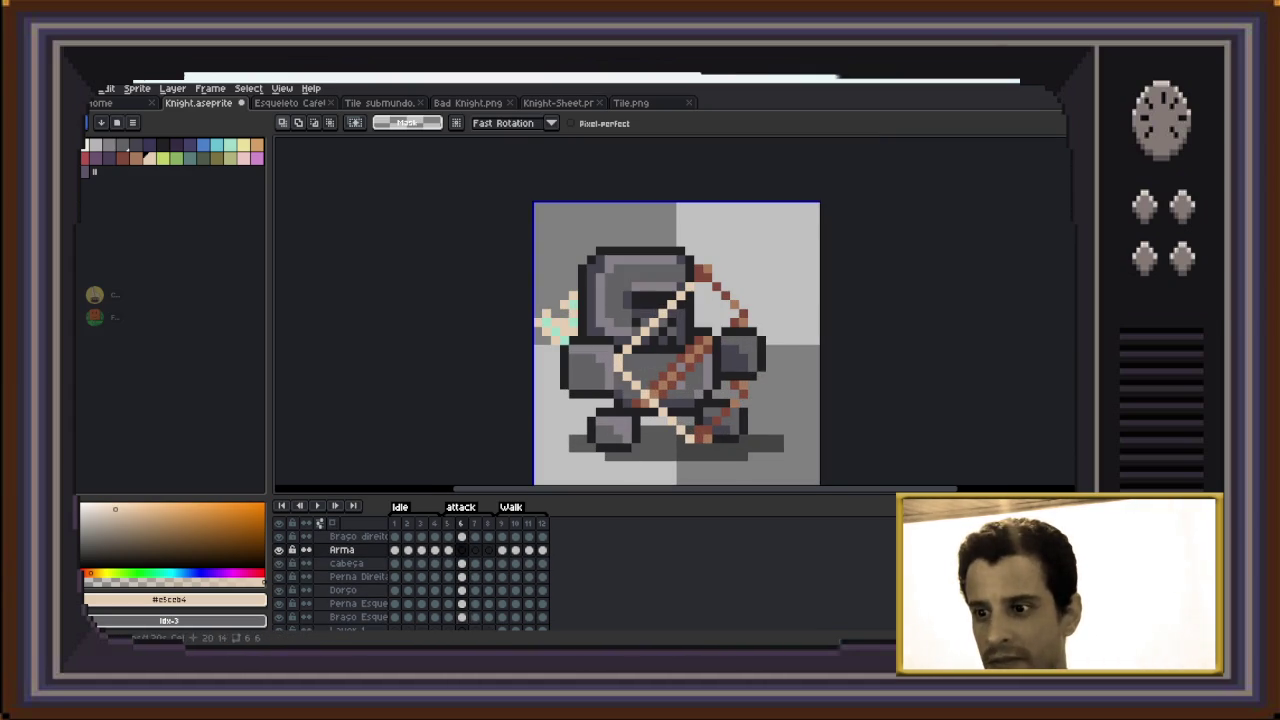
{"action": "left_click", "coordinate": [355, 617]}
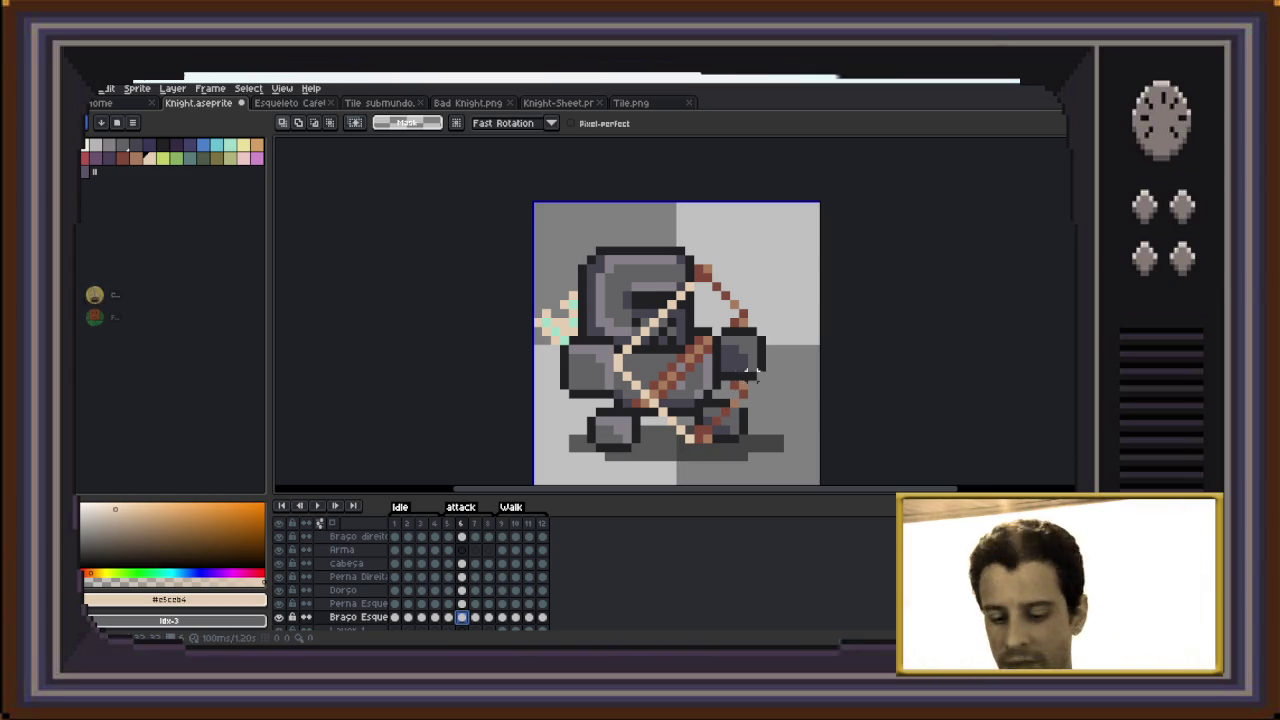
{"action": "mouse_move", "coordinate": [804, 307]}
{"action": "left_mouse_down"}
{"action": "mouse_move", "coordinate": [728, 400]}
{"action": "mouse_move", "coordinate": [692, 408]}
{"action": "left_mouse_up"}
{"action": "key", "text": "ctrl+z"}
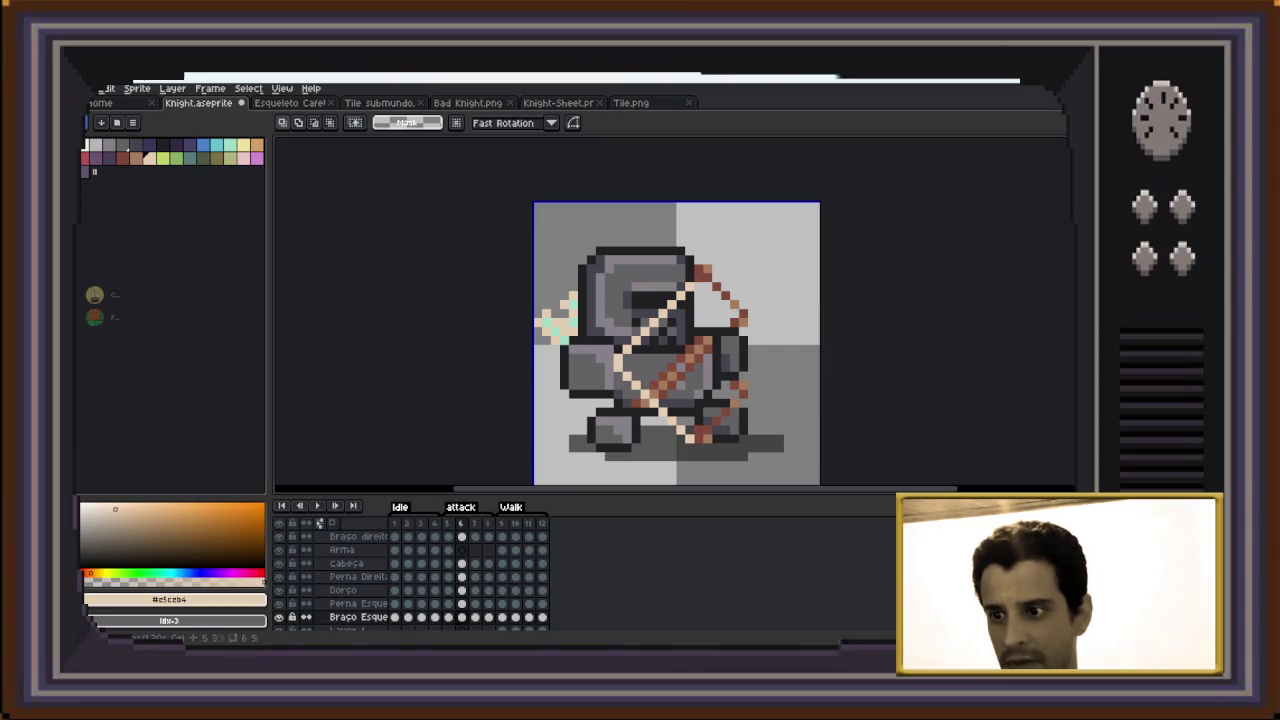
{"action": "left_click", "coordinate": [461, 536]}
{"action": "mouse_move", "coordinate": [792, 248]}
{"action": "left_mouse_down"}
{"action": "mouse_move", "coordinate": [680, 472]}
{"action": "mouse_move", "coordinate": [658, 470]}
{"action": "left_mouse_up"}
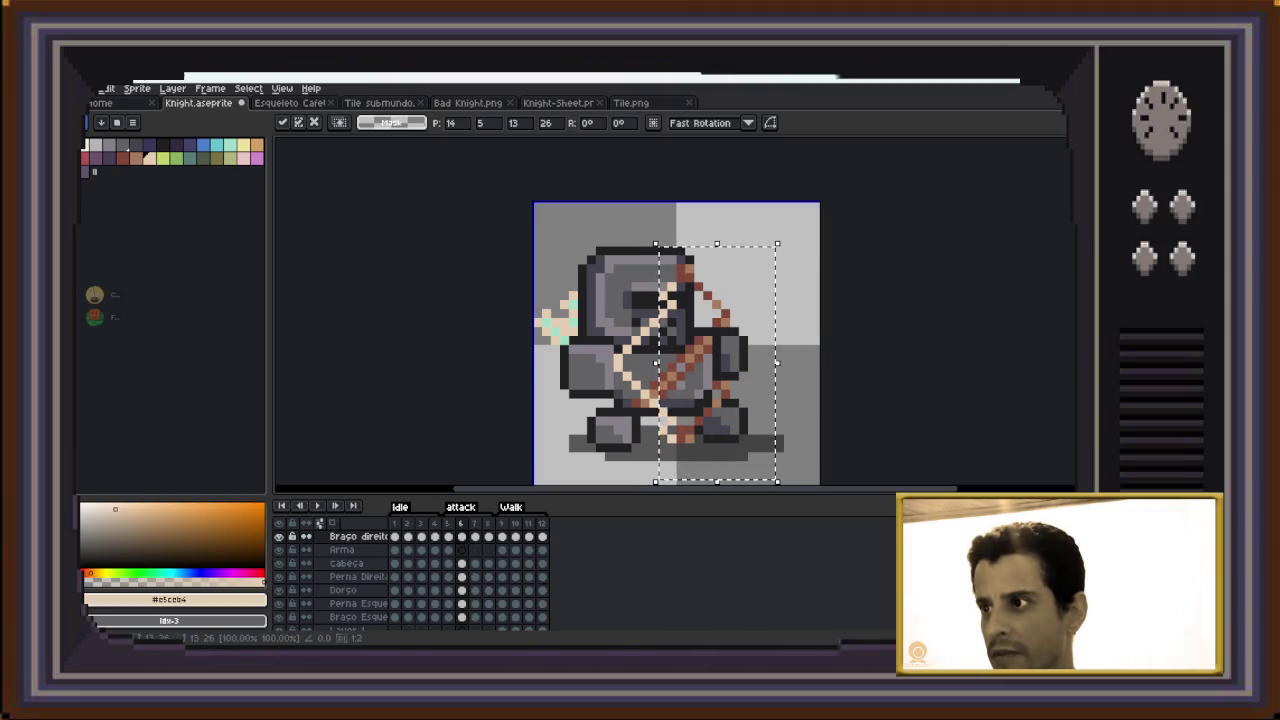
{"action": "key", "text": "ctrl+d"}
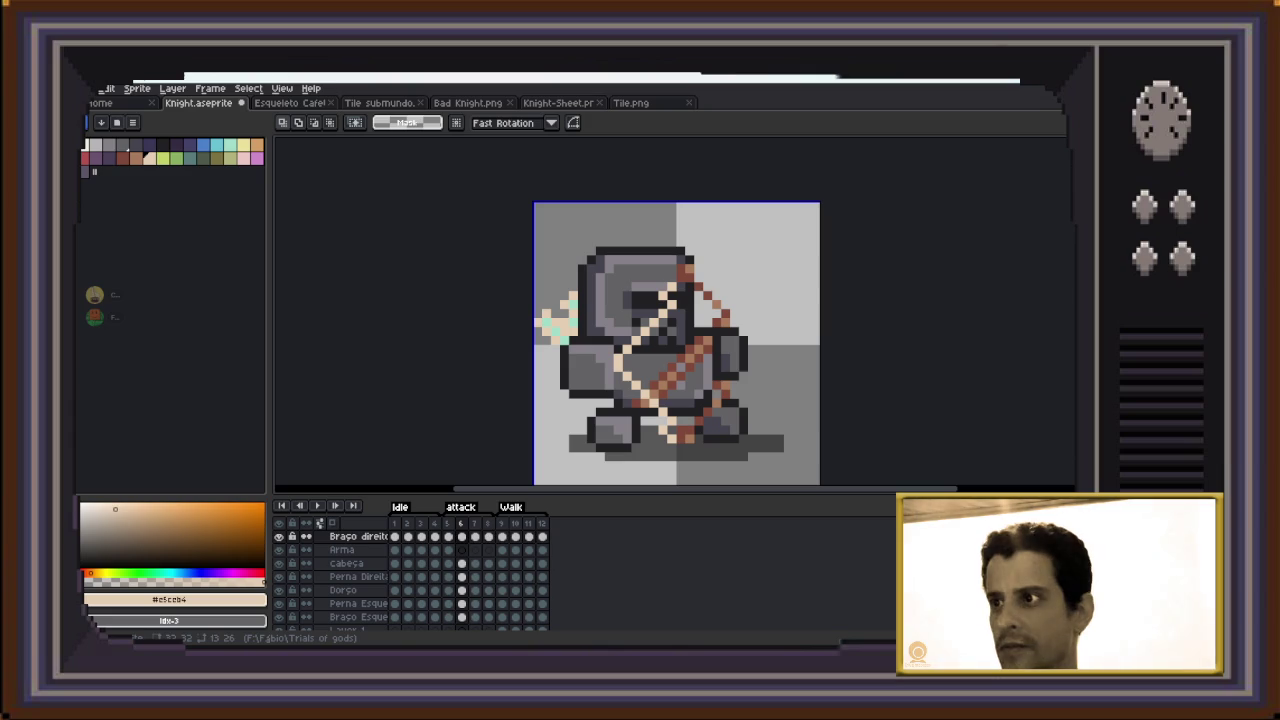
Shift the pale pixels at the top of the bowstring two pixels right
{"action": "scroll", "coordinate": [677, 295], "scroll_direction": "up", "scroll_amount": 5}
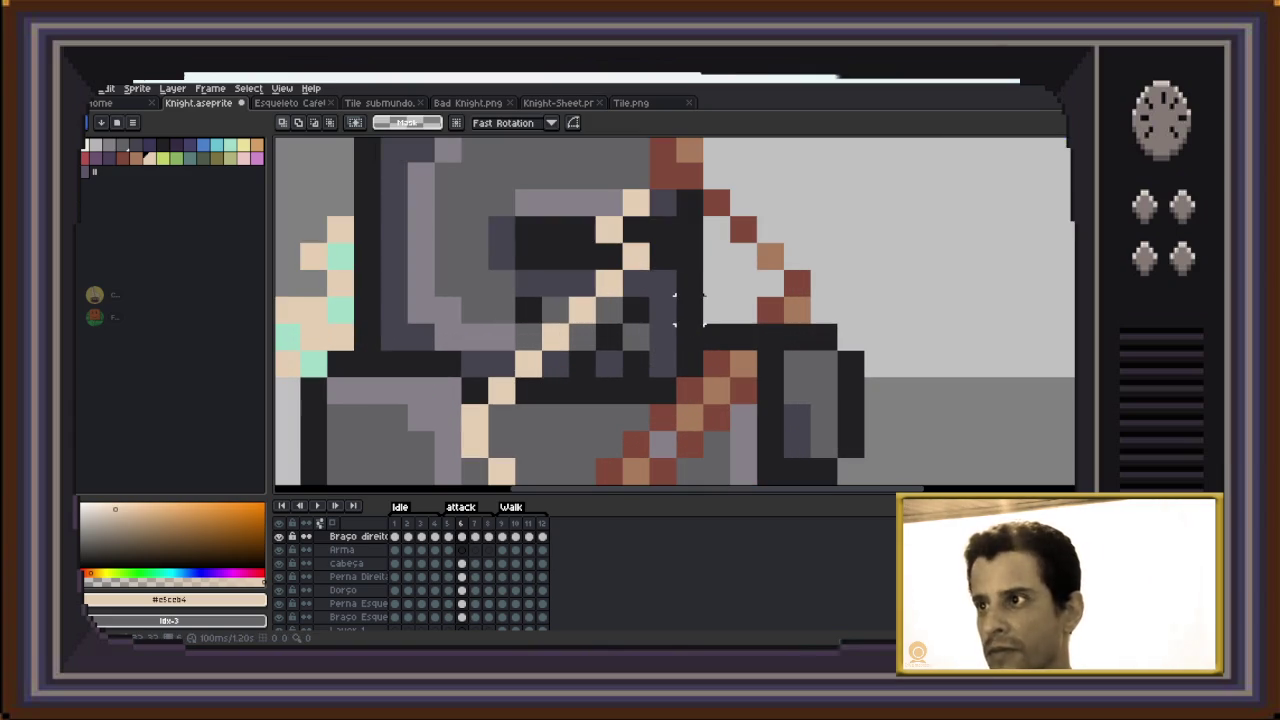
{"action": "left_click_drag", "start_coordinate": [652, 188], "coordinate": [594, 244]}
{"action": "key", "text": "Right"}
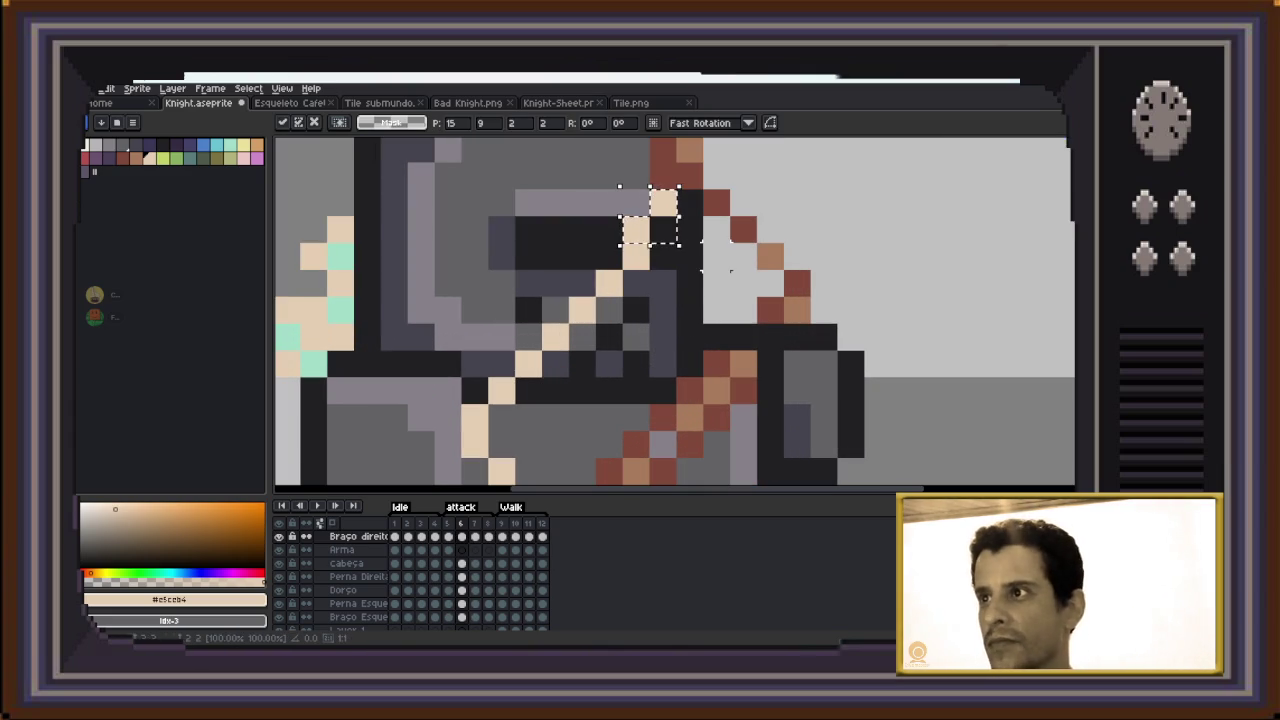
{"action": "key", "text": "Right"}
{"action": "scroll", "coordinate": [730, 270], "scroll_direction": "down", "scroll_amount": 3}
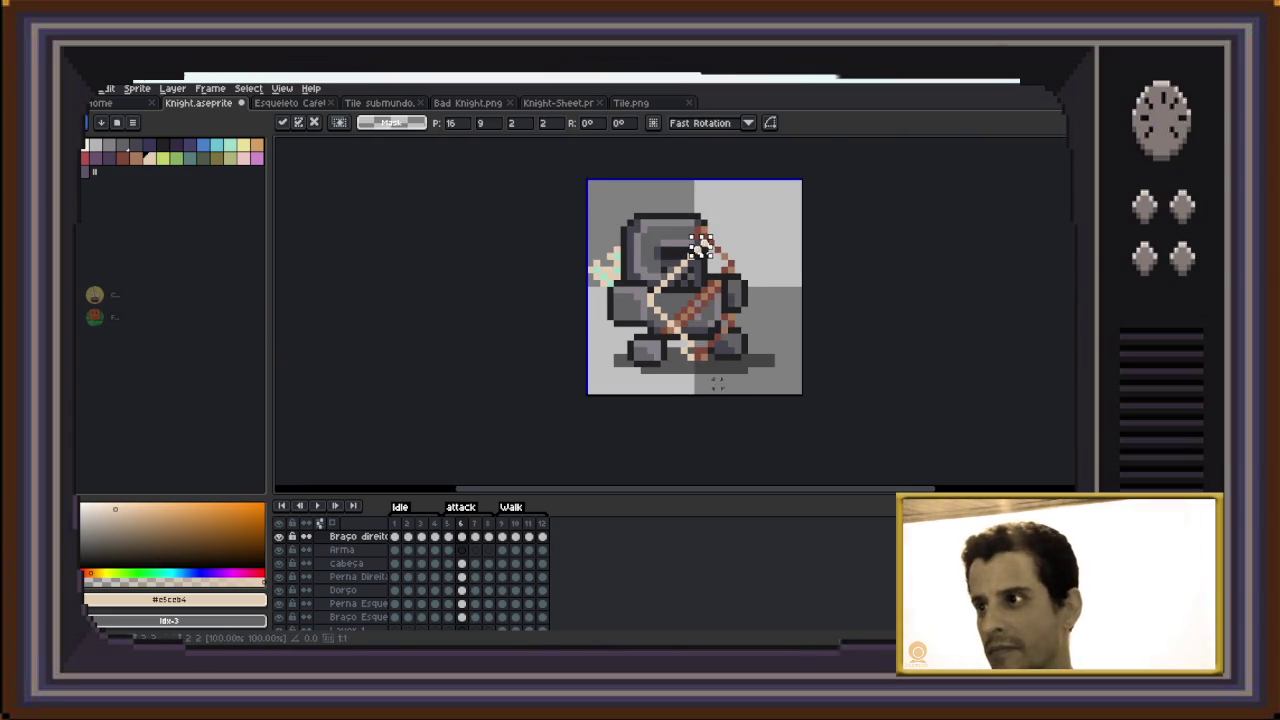
{"action": "scroll", "coordinate": [718, 375], "scroll_direction": "up", "scroll_amount": 1}
{"action": "key", "text": "Return"}
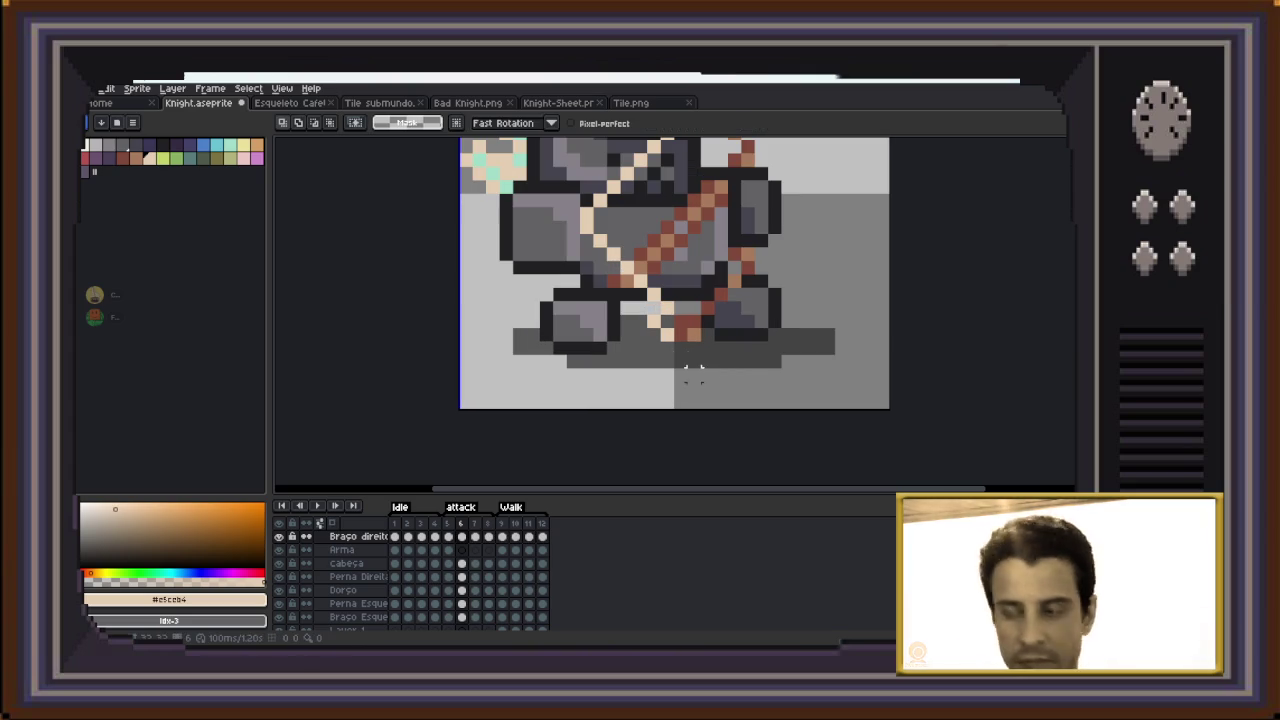
Move the light drawing-hand pixels up and one pixel right, in line with the bow
{"action": "mouse_move", "coordinate": [644, 310]}
{"action": "left_mouse_down"}
{"action": "mouse_move", "coordinate": [678, 346]}
{"action": "mouse_move", "coordinate": [658, 296]}
{"action": "left_mouse_up"}
{"action": "key", "text": "Right"}
{"action": "key", "text": "Right"}
{"action": "key", "text": "ctrl+d"}
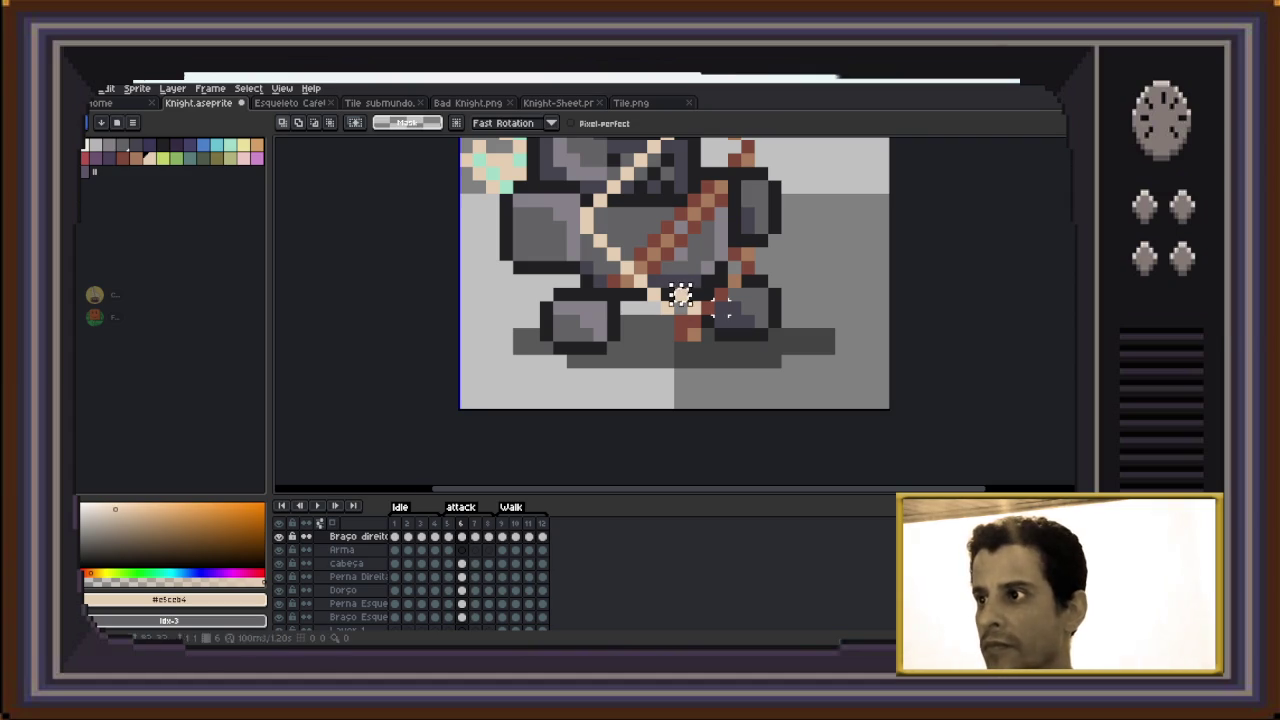
{"action": "scroll", "coordinate": [737, 310], "scroll_direction": "down", "scroll_amount": 2}
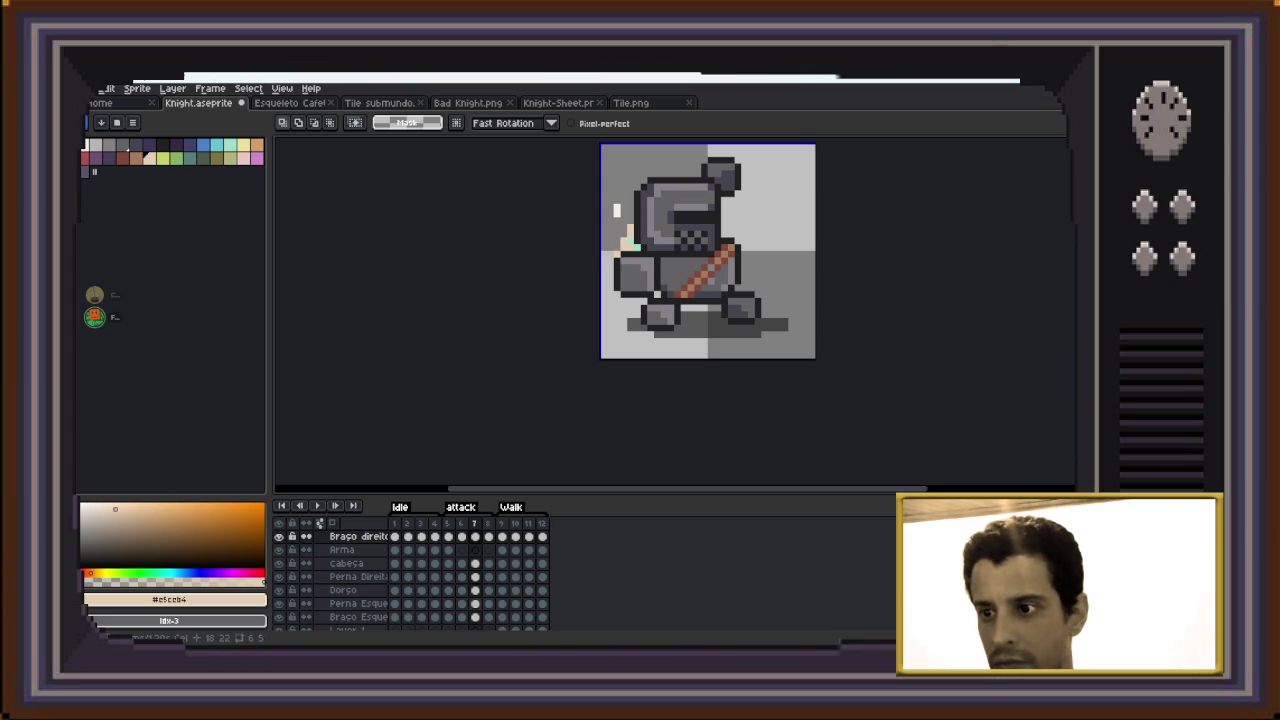
On frame 7's left-leg layer, nudge the helmet-area pixels down and right
{"action": "left_click", "coordinate": [475, 603]}
{"action": "key", "text": "m"}
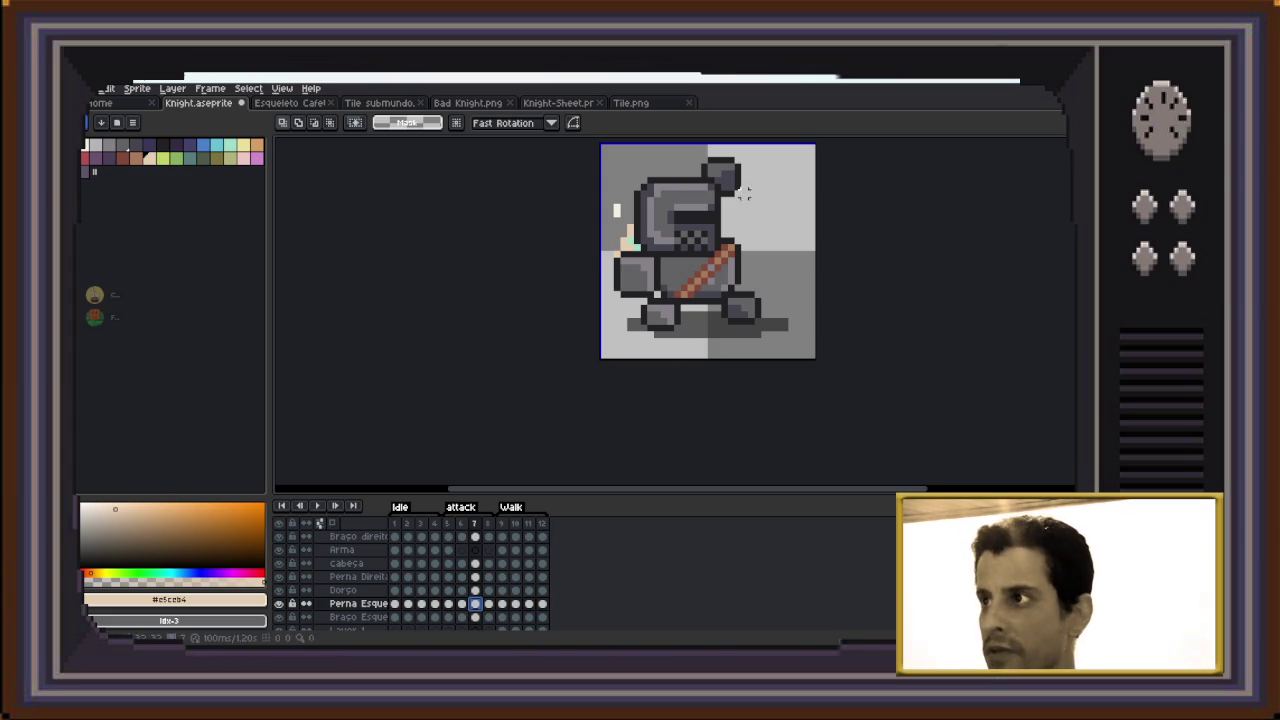
{"action": "left_click_drag", "start_coordinate": [758, 144], "coordinate": [685, 219]}
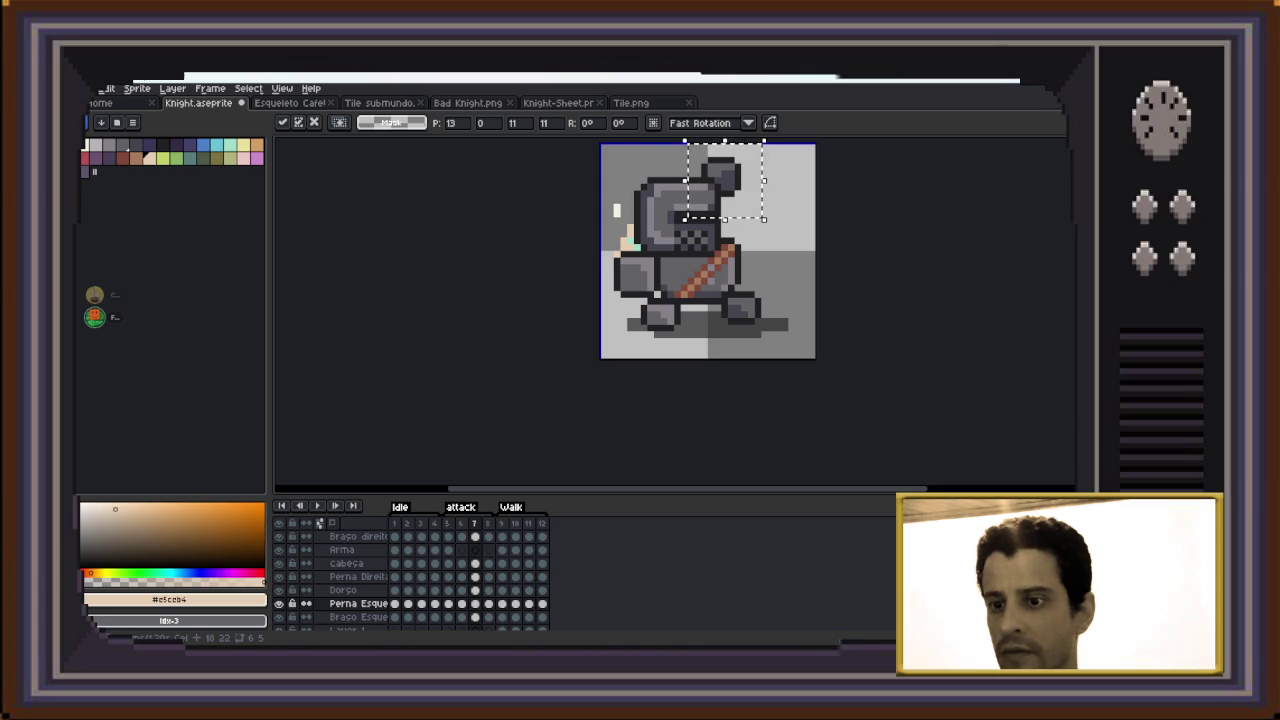
{"action": "key", "text": "Down"}
{"action": "key", "text": "Down"}
{"action": "key", "text": "Down"}
{"action": "key", "text": "Down"}
{"action": "key", "text": "Down"}
{"action": "key", "text": "Down"}
{"action": "key", "text": "Down"}
{"action": "key", "text": "Down"}
{"action": "key", "text": "Down"}
{"action": "key", "text": "Down"}
{"action": "key", "text": "Down"}
{"action": "key", "text": "Down"}
{"action": "key", "text": "Down"}
{"action": "key", "text": "Down"}
{"action": "key", "text": "Right"}
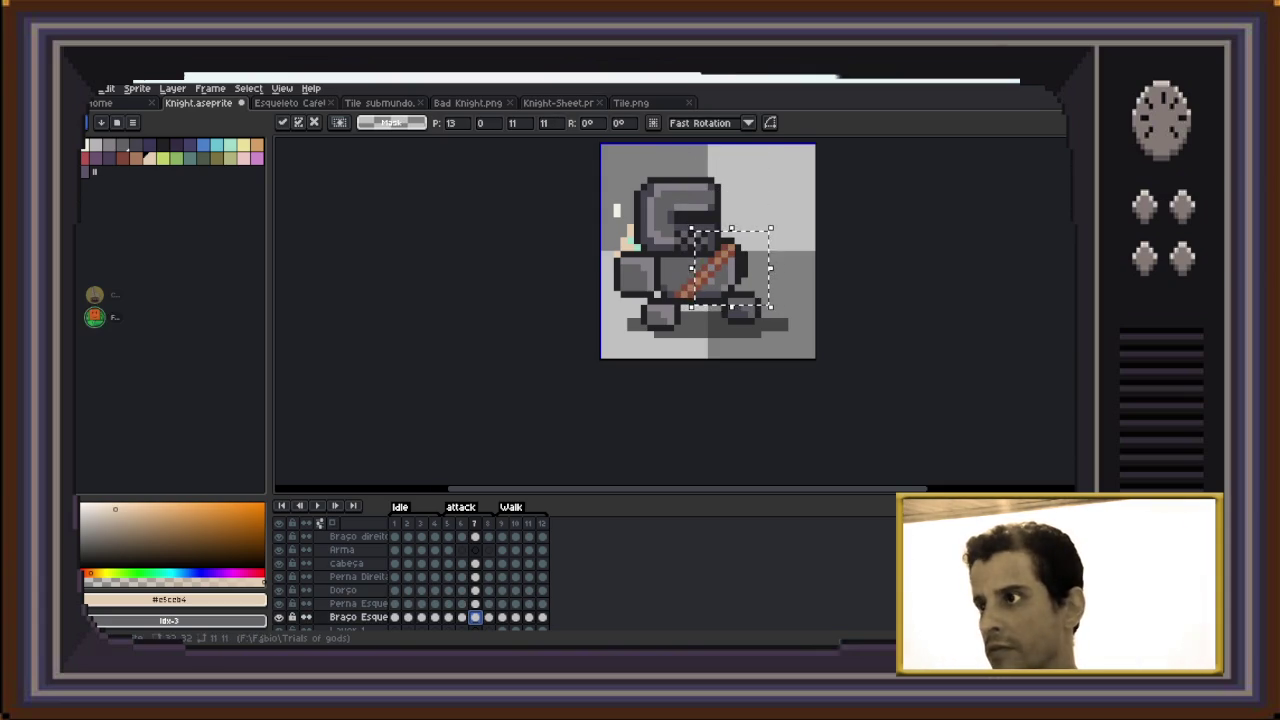
{"action": "key", "text": "ctrl+d"}
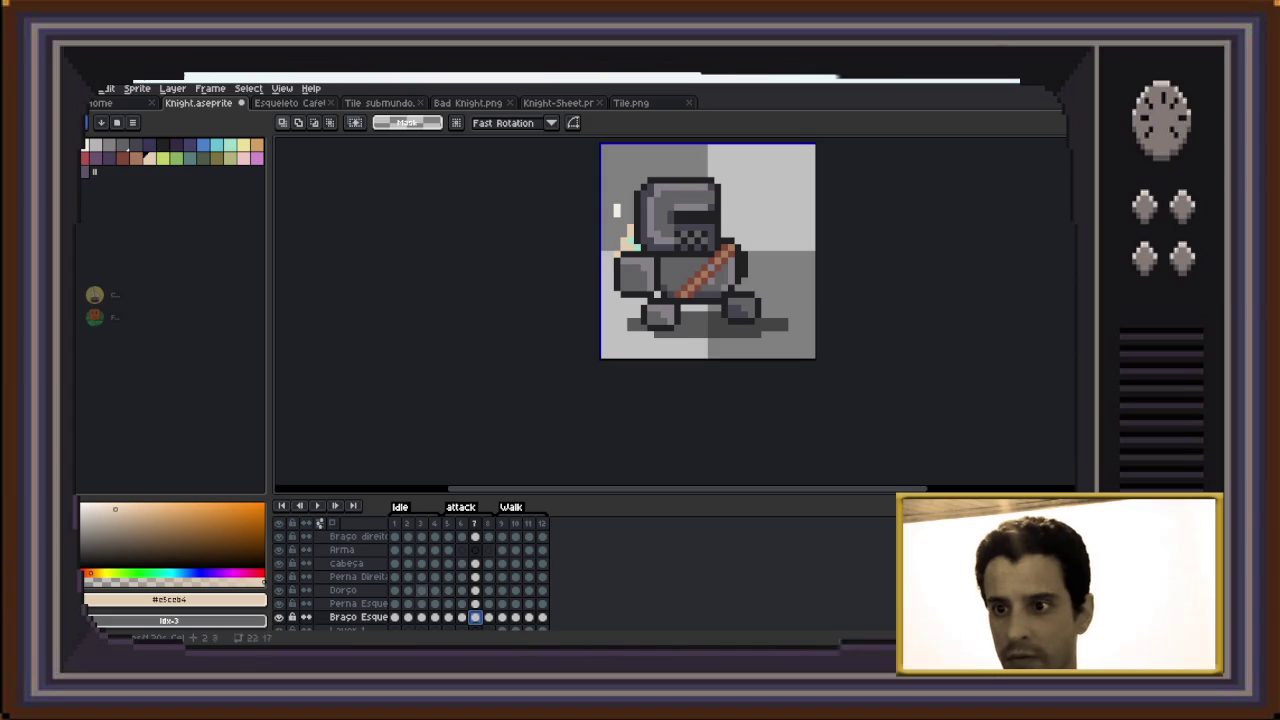
Copy the bow from attack frame 5 on the Arma layer and paste it into frame 7
{"action": "left_click", "coordinate": [448, 550]}
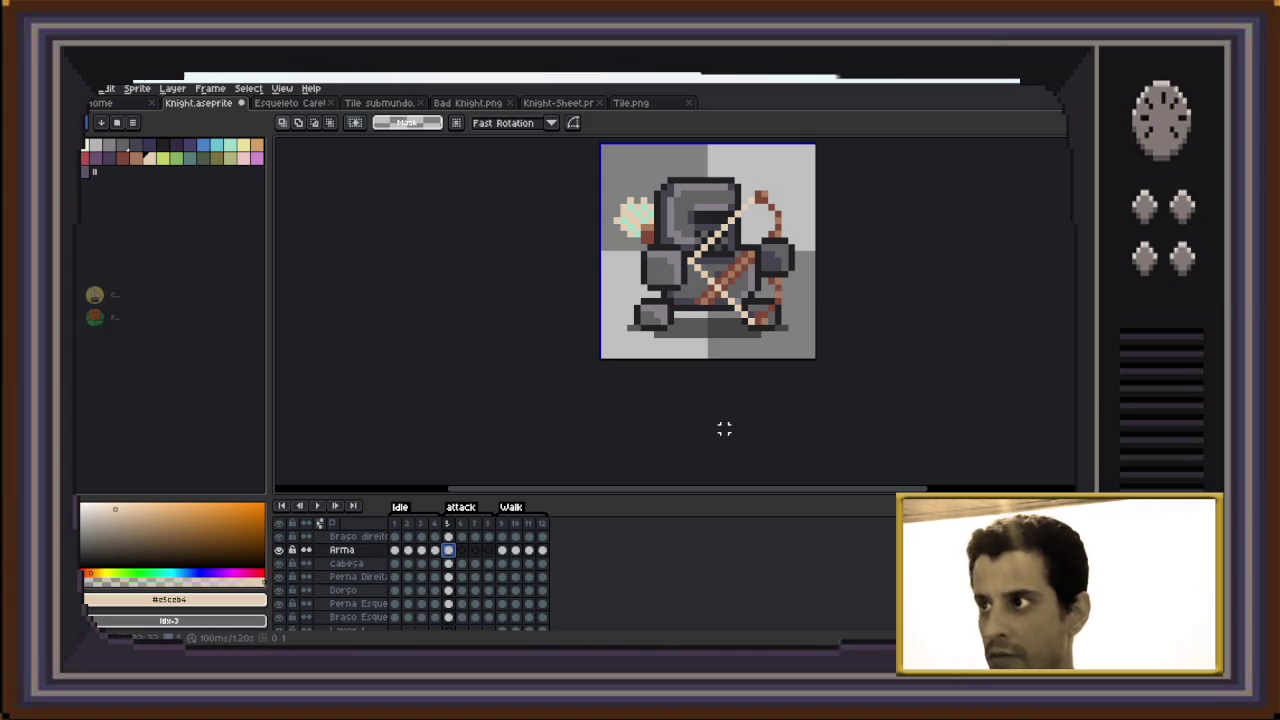
{"action": "left_click_drag", "start_coordinate": [817, 161], "coordinate": [752, 360]}
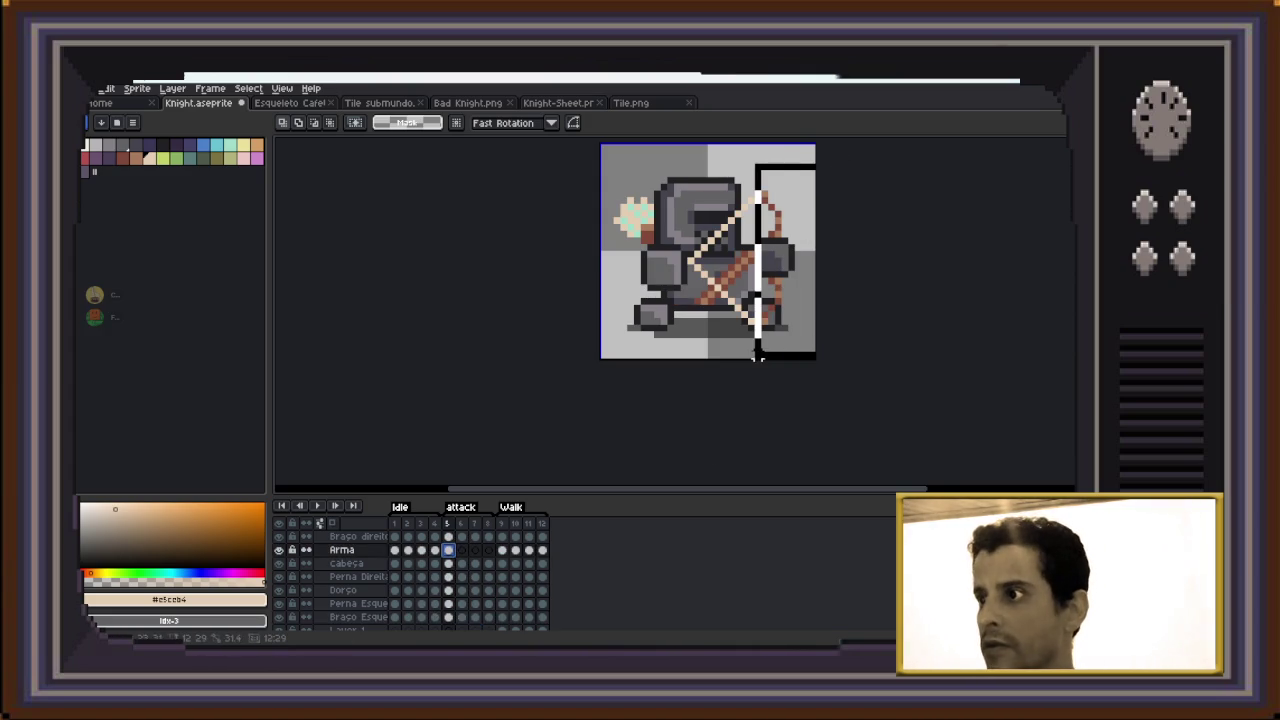
{"action": "key", "text": "ctrl+d"}
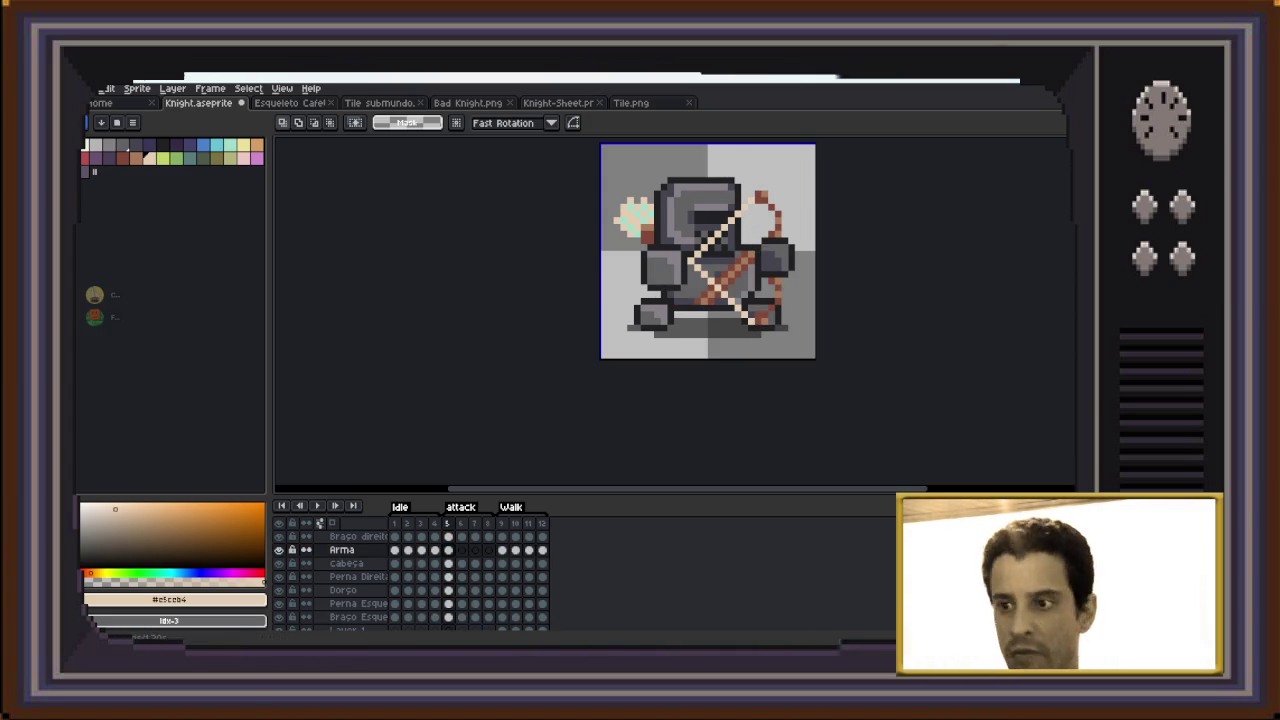
{"action": "left_click", "coordinate": [461, 550]}
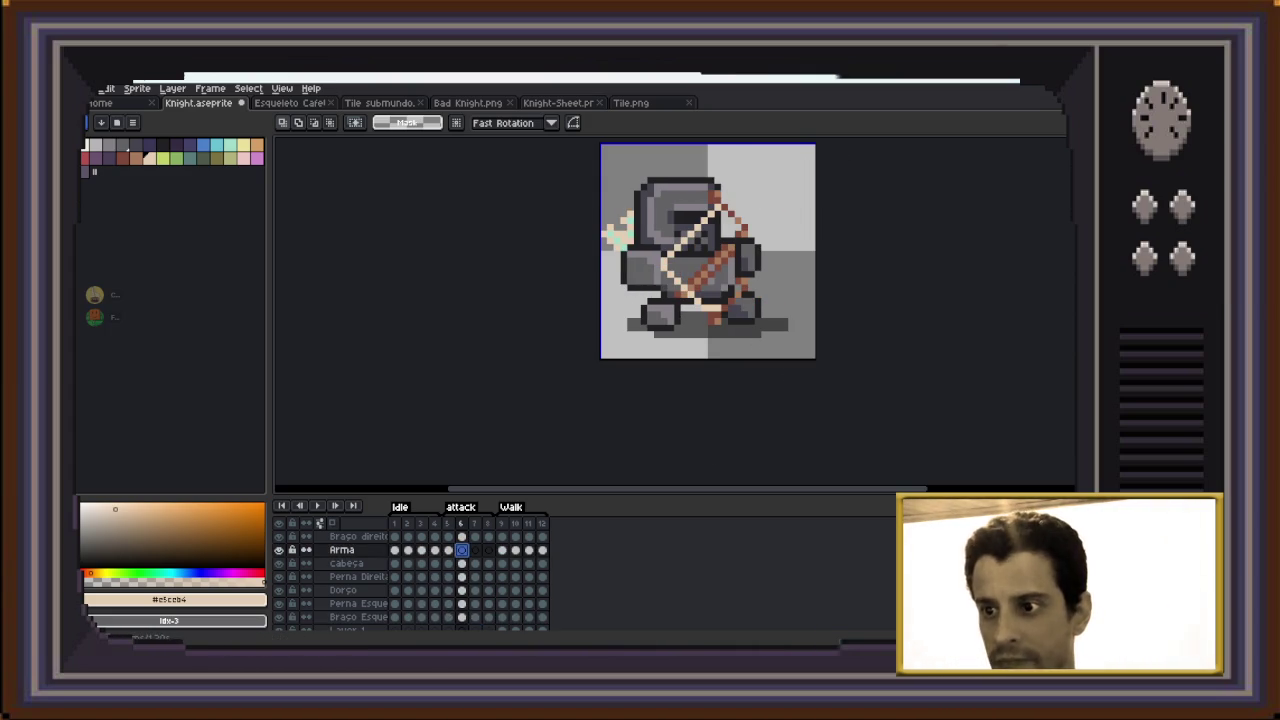
{"action": "key", "text": "Right"}
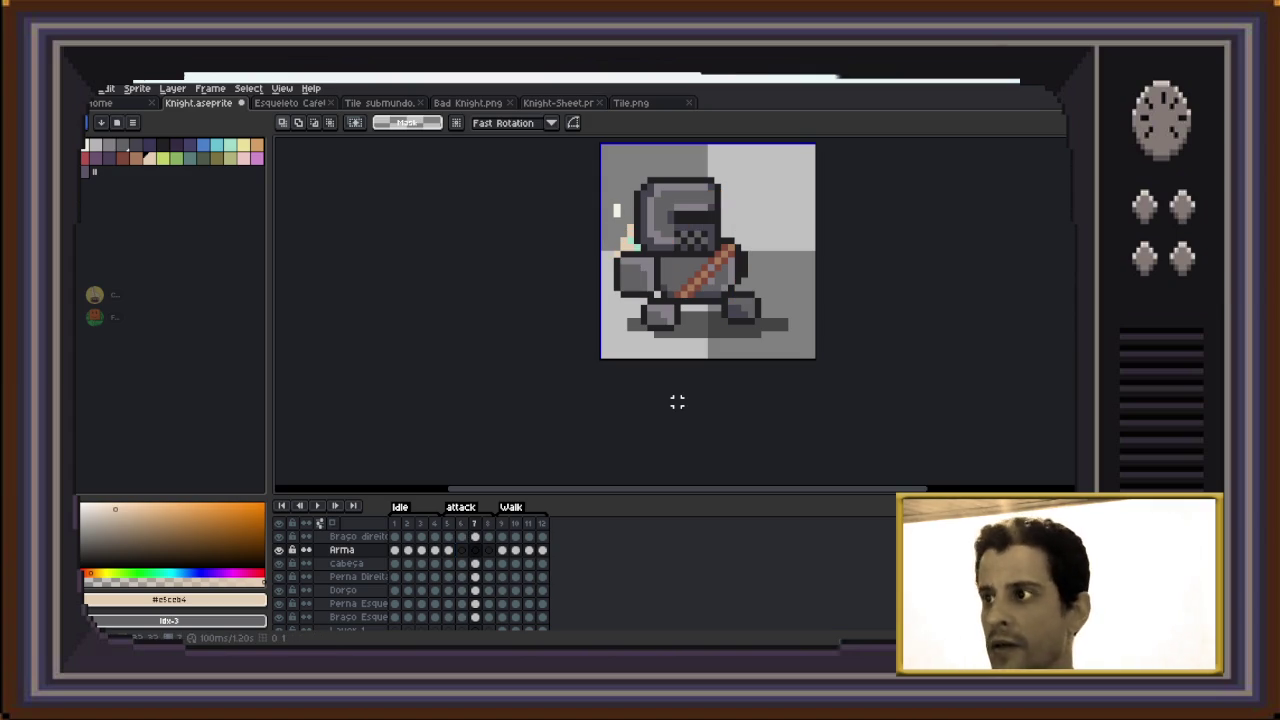
{"action": "key", "text": "ctrl+v"}
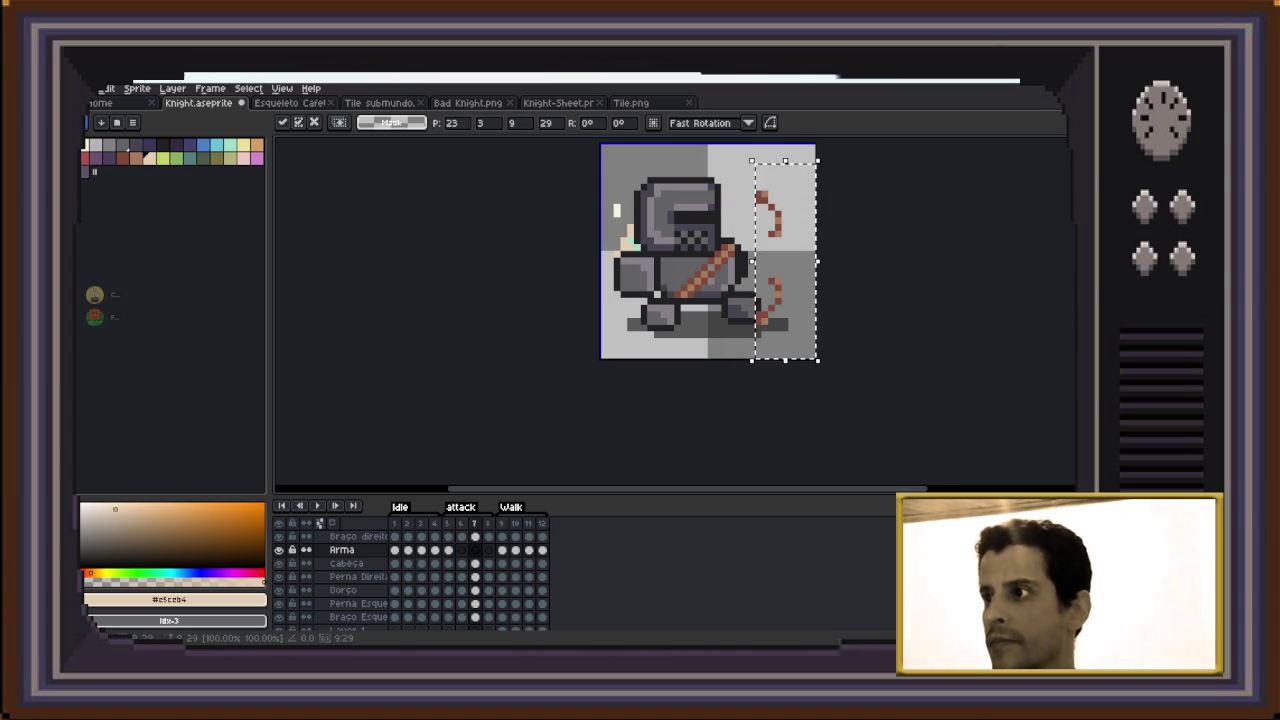
{"action": "key", "text": "ctrl+d"}
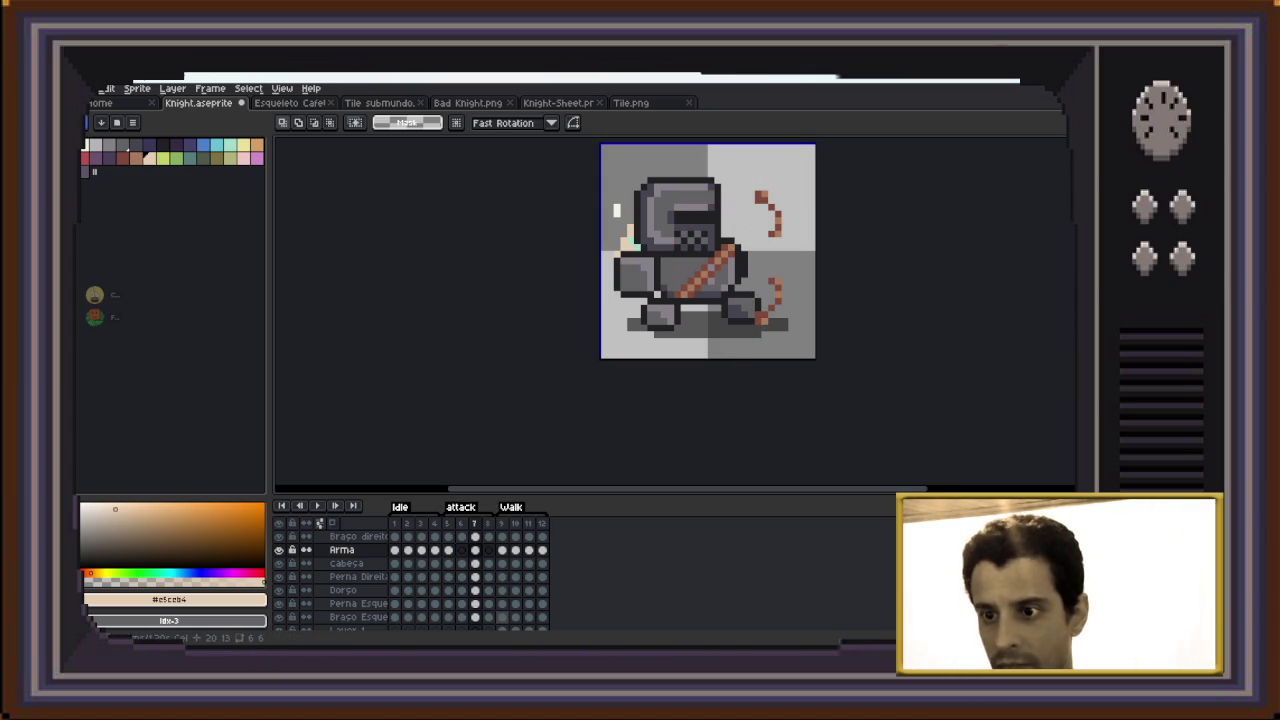
Move the knight's left arm in frame 7 right toward the bow
{"action": "left_click", "coordinate": [358, 617]}
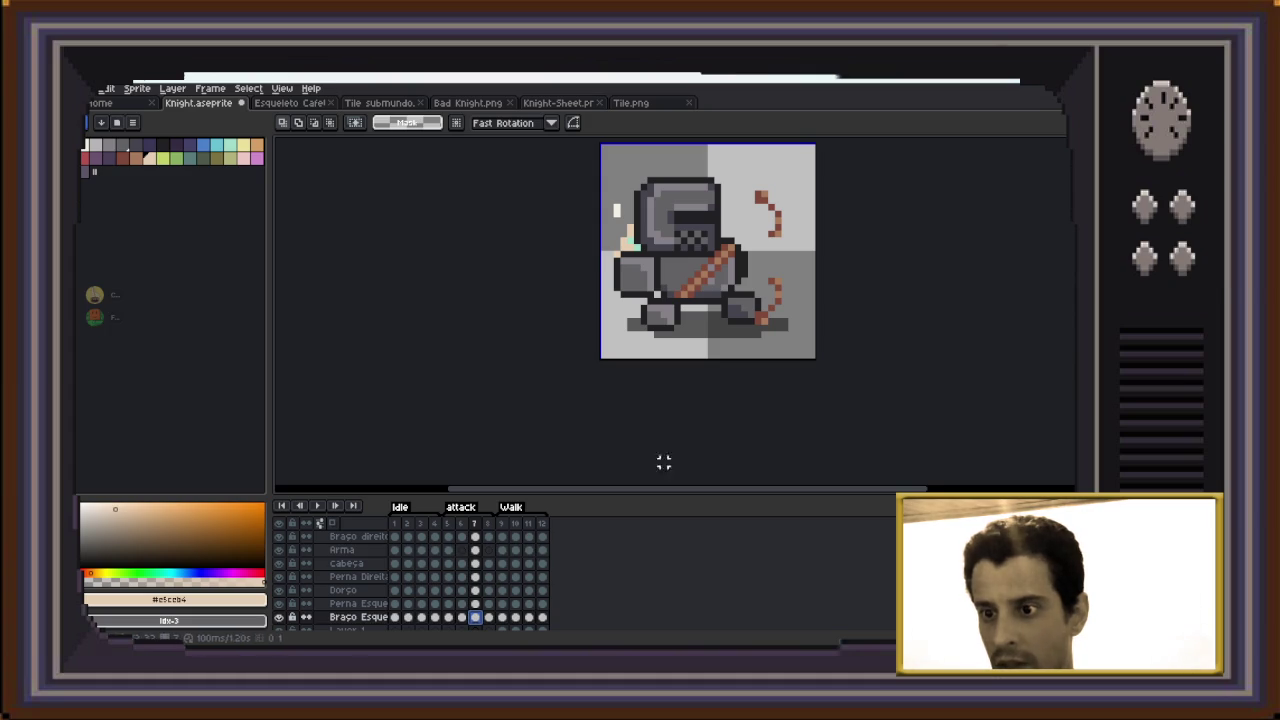
{"action": "left_click_drag", "start_coordinate": [823, 215], "coordinate": [671, 320]}
{"action": "left_click_drag", "start_coordinate": [747, 267], "coordinate": [787, 261]}
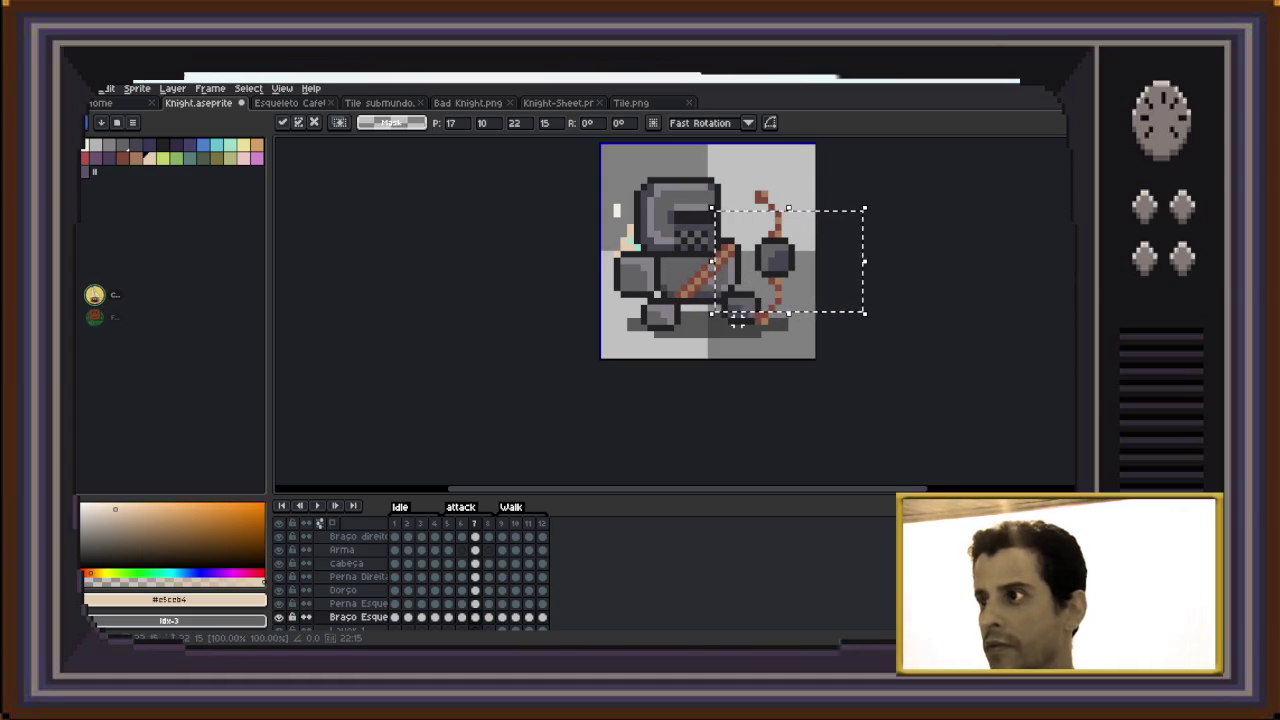
{"action": "key", "text": "Return"}
{"action": "key", "text": "comma"}
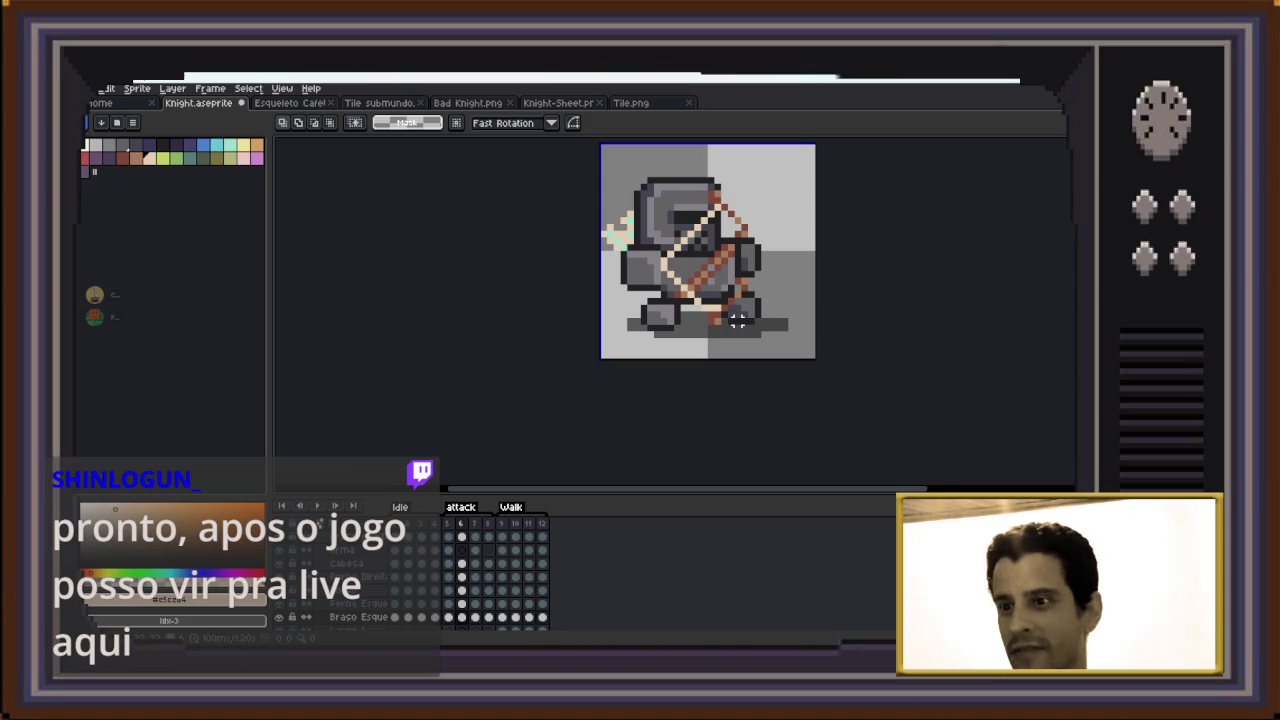
Delete frame 8, leaving 11 frames, and play the attack animation from its first frame
{"action": "key", "text": "Right"}
{"action": "key", "text": "Right"}
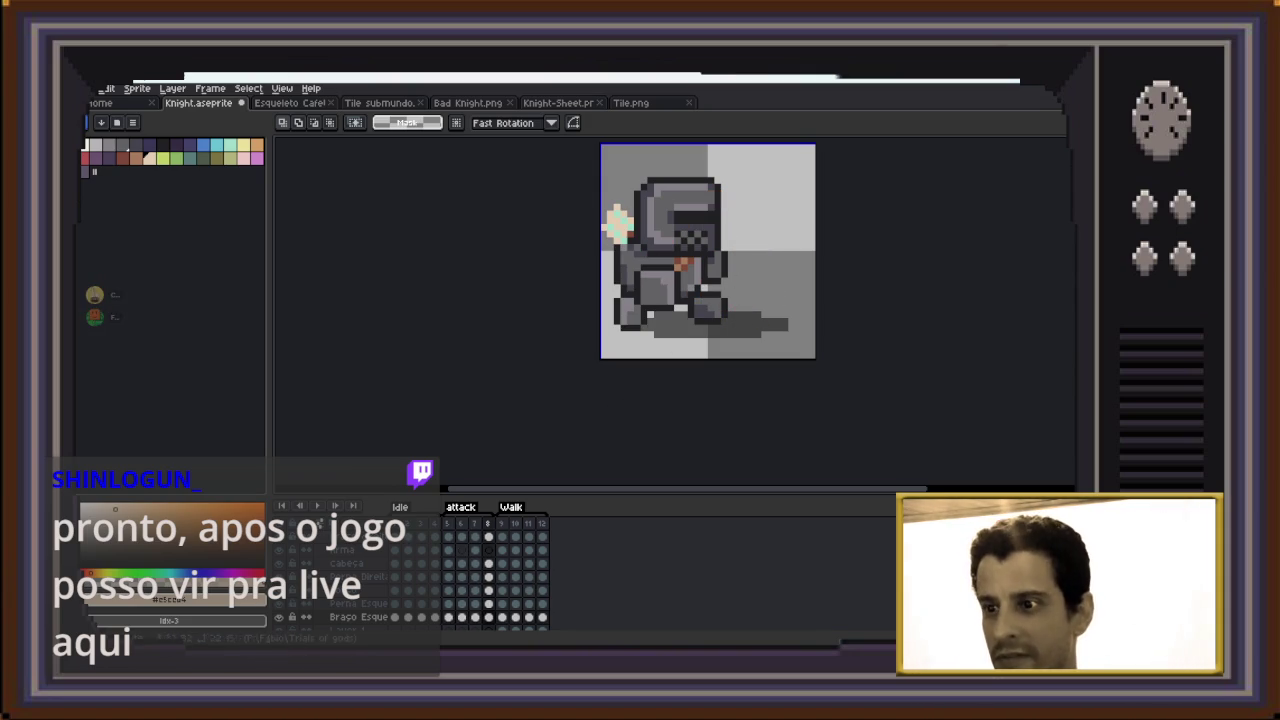
{"action": "key", "text": "alt+c"}
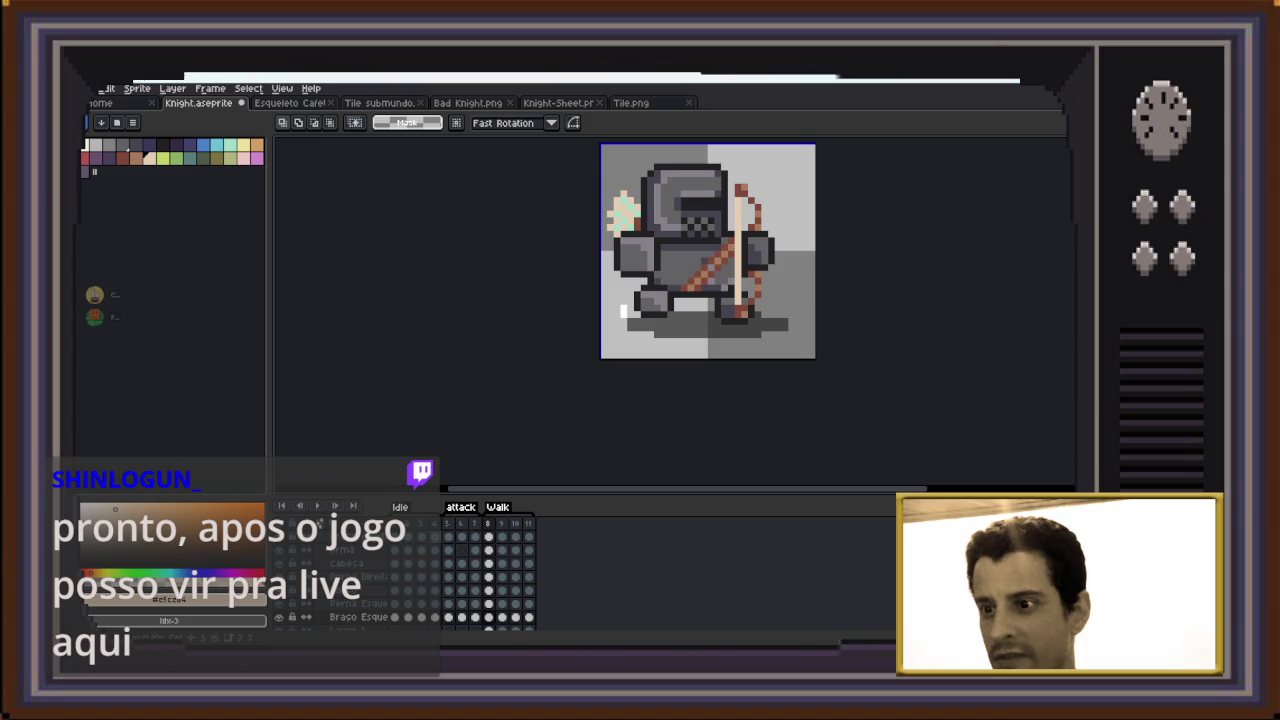
{"action": "key", "text": "Return"}
{"action": "left_click", "coordinate": [317, 505]}
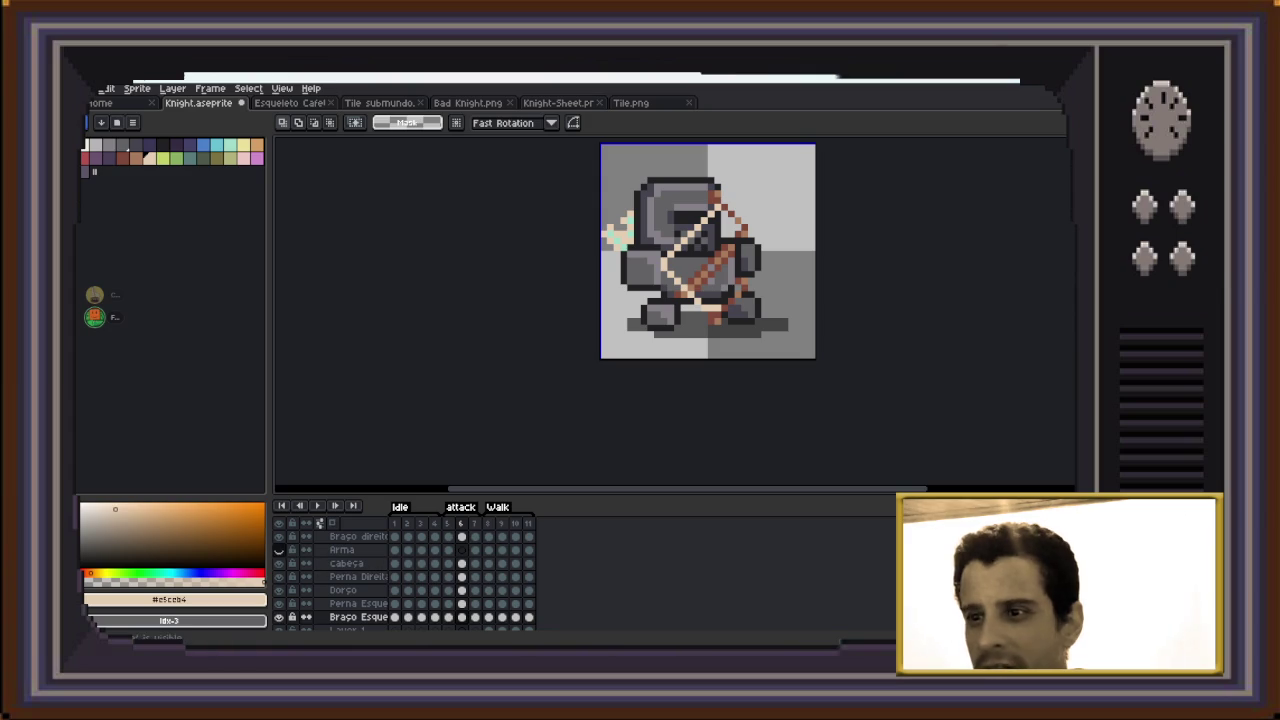
Hide the Arma and Braço Esquerdo layers
{"action": "left_click", "coordinate": [279, 550]}
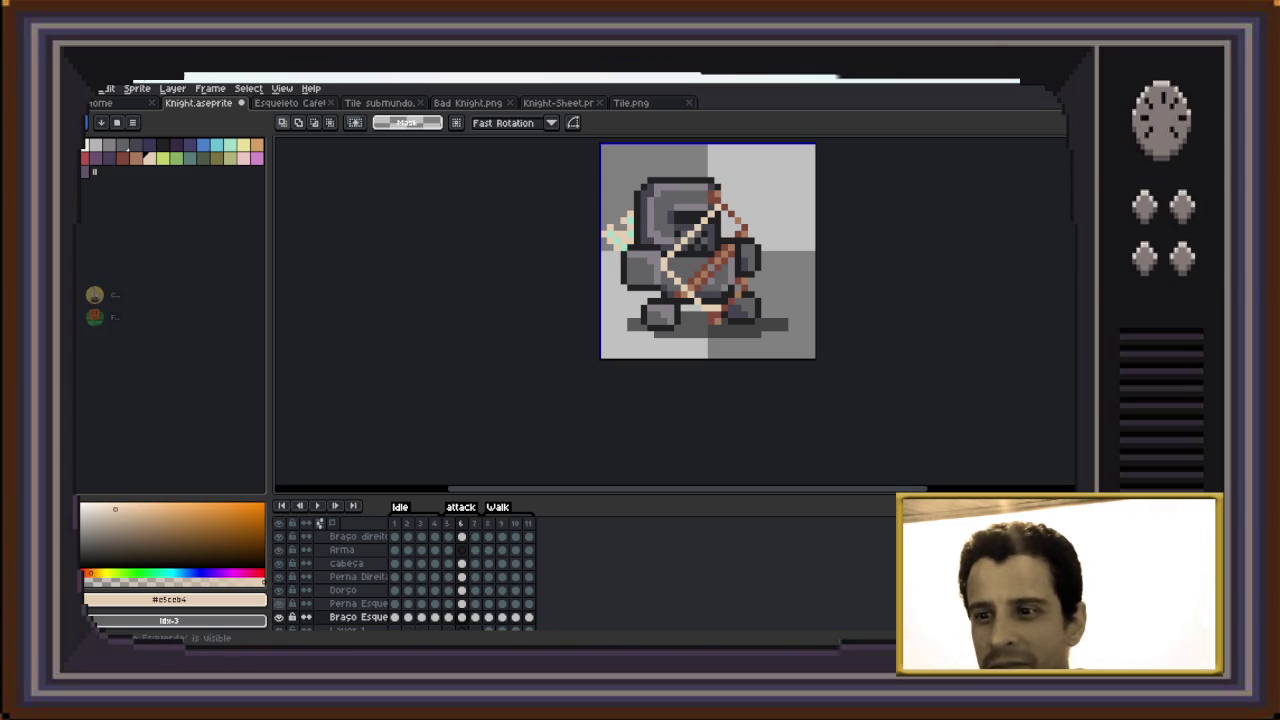
{"action": "scroll", "coordinate": [285, 584], "scroll_direction": "down", "scroll_amount": 1}
{"action": "scroll", "coordinate": [280, 588], "scroll_direction": "down", "scroll_amount": 1}
{"action": "left_click", "coordinate": [279, 590]}
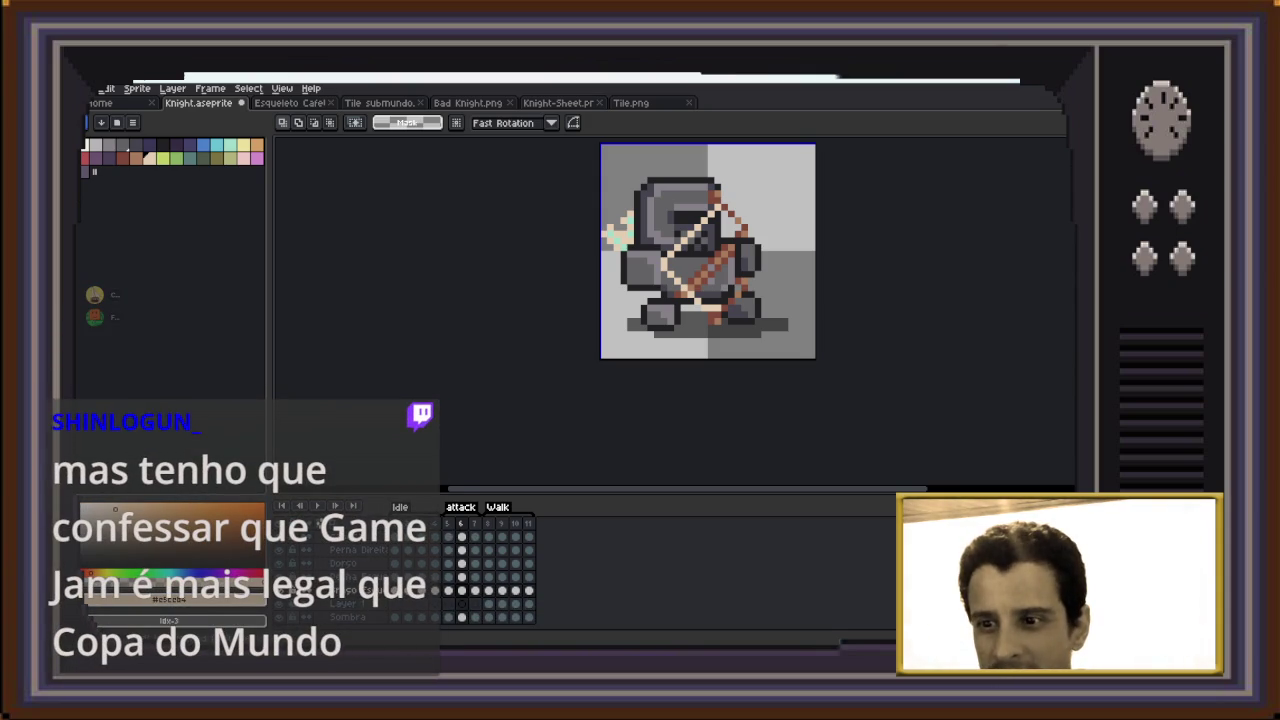
{"action": "scroll", "coordinate": [285, 584], "scroll_direction": "up", "scroll_amount": 1}
{"action": "scroll", "coordinate": [300, 580], "scroll_direction": "up", "scroll_amount": 1}
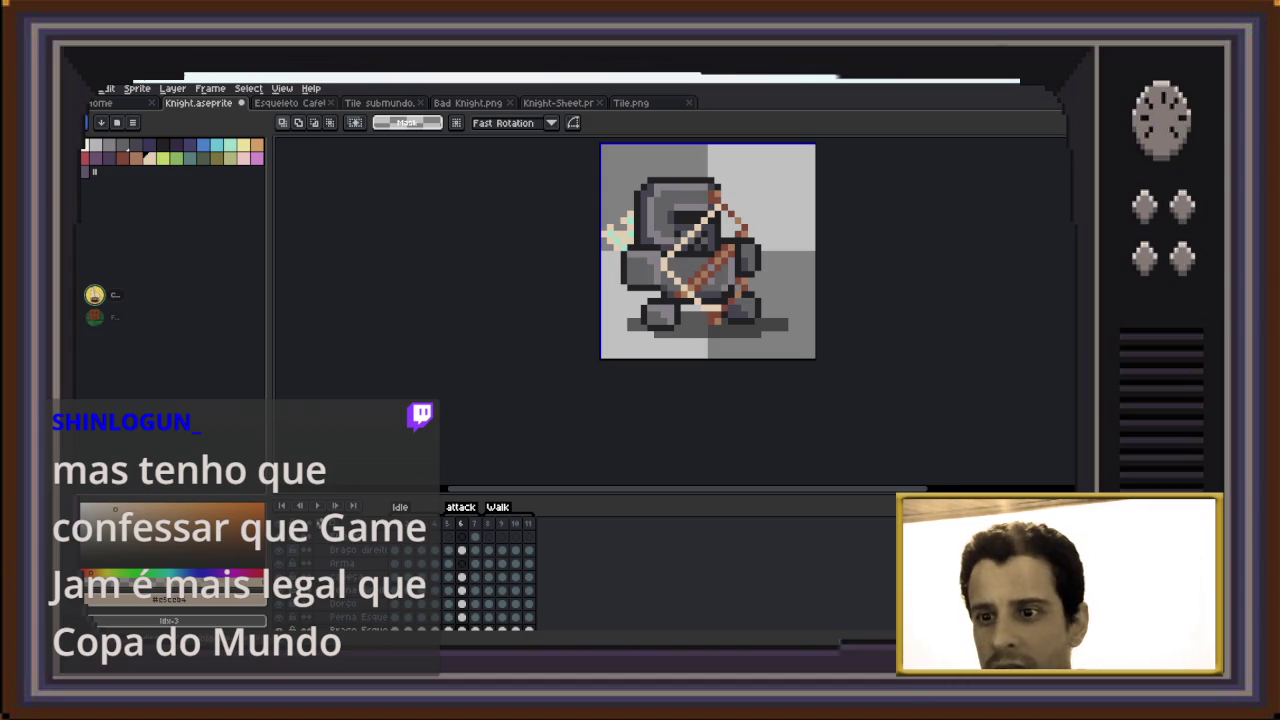
On the Braço direito cel in frame 6, pick the knight's dark grey as the pencil colour
{"action": "left_click", "coordinate": [461, 549]}
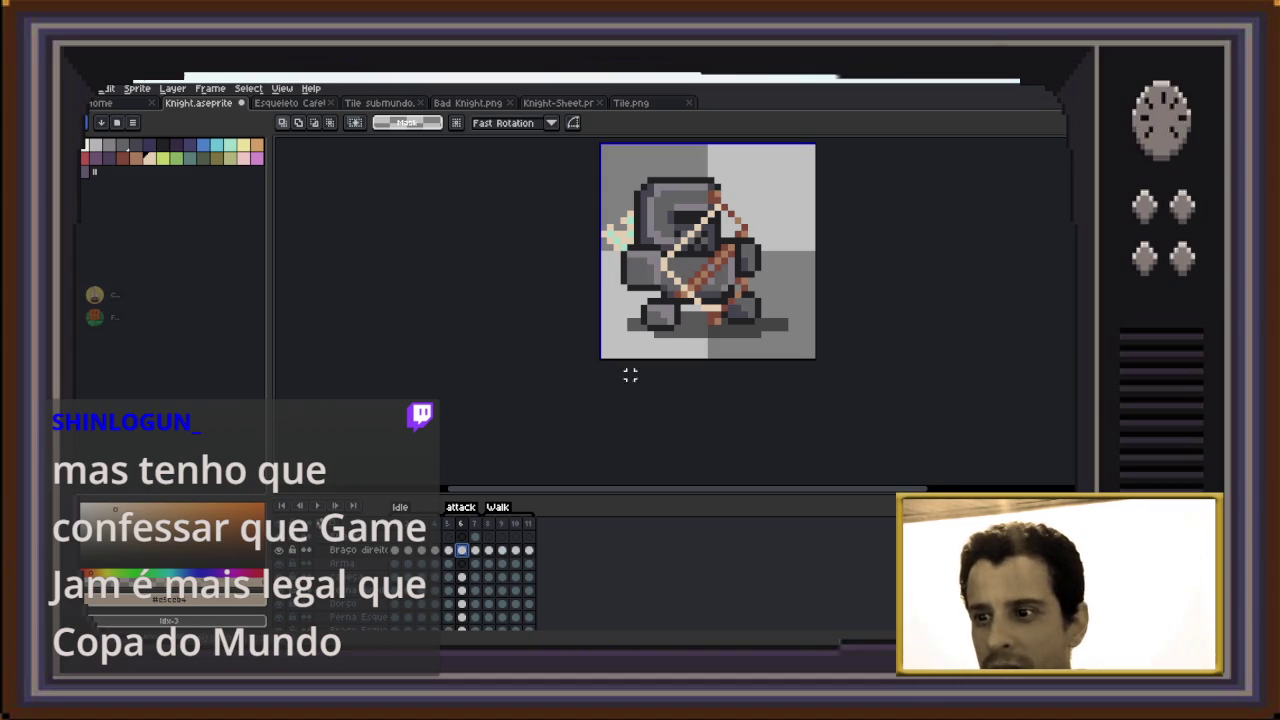
{"action": "scroll", "coordinate": [661, 330], "scroll_direction": "up", "scroll_amount": 3}
{"action": "scroll", "coordinate": [785, 311], "scroll_direction": "up", "scroll_amount": 2}
{"action": "scroll", "coordinate": [785, 311], "scroll_direction": "up", "scroll_amount": 2}
{"action": "key", "text": "i"}
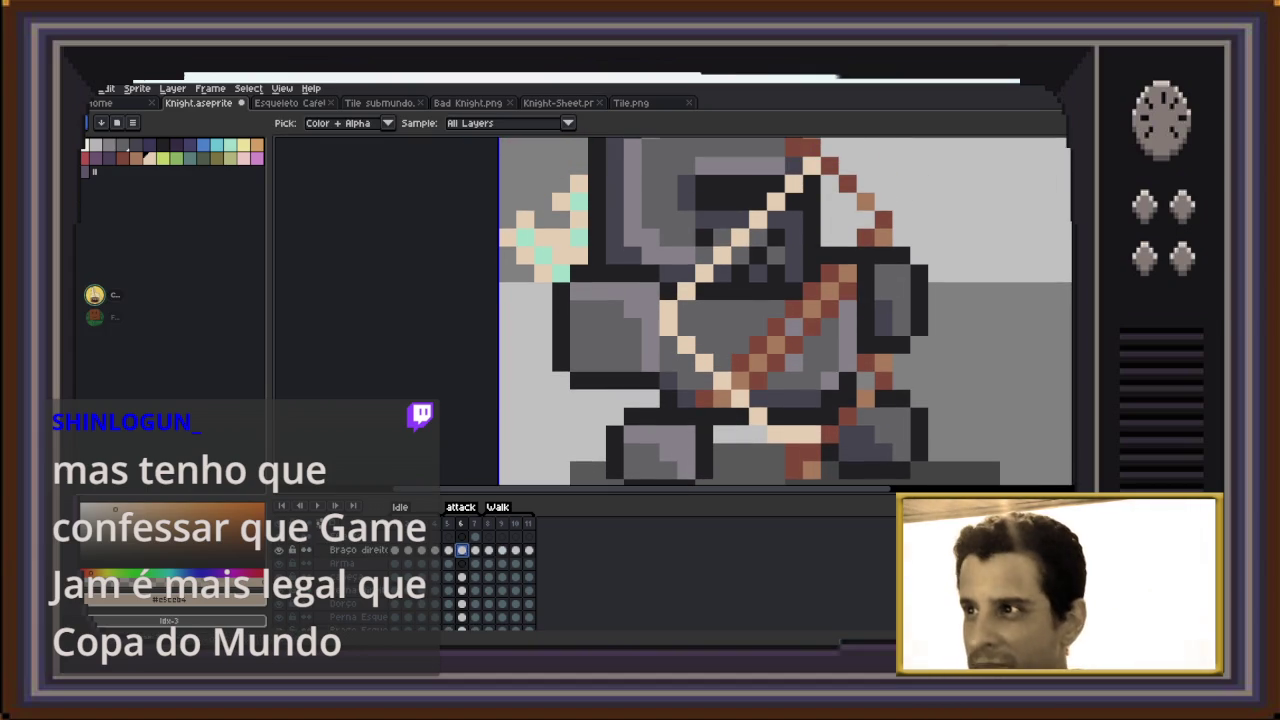
{"action": "left_click", "coordinate": [695, 336]}
{"action": "key", "text": "b"}
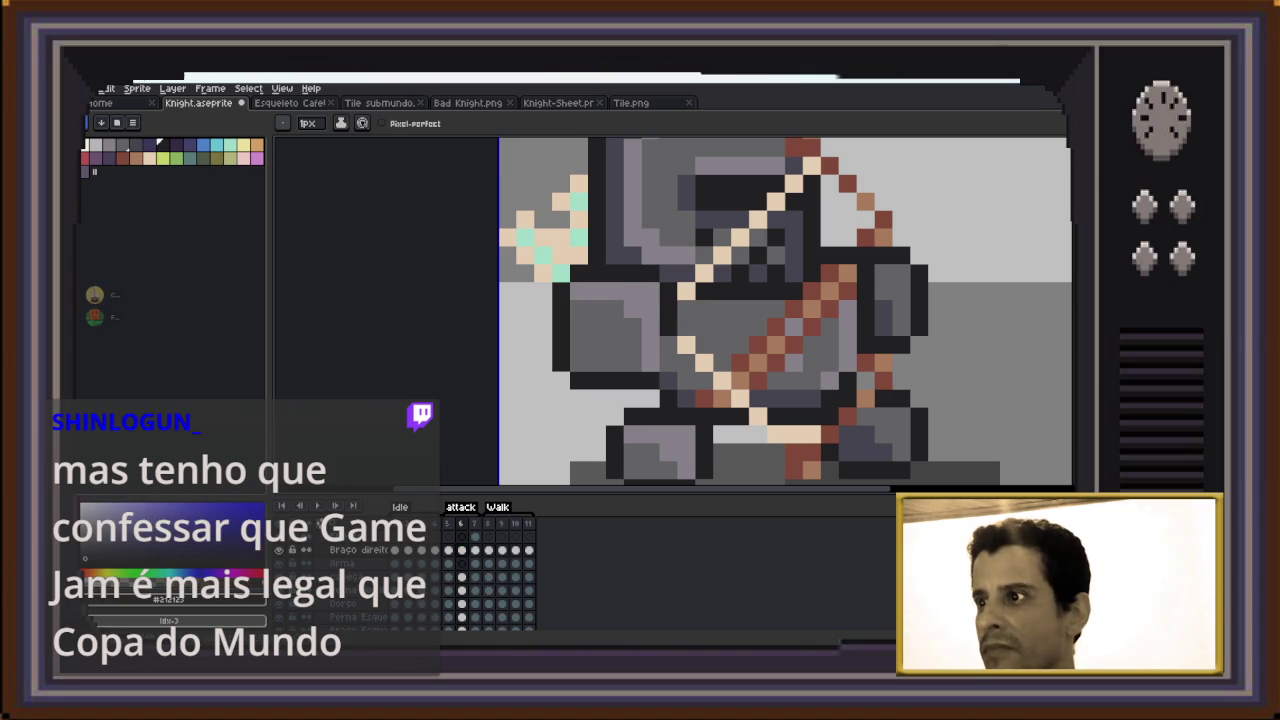
{"action": "key", "text": "minus"}
{"action": "key", "text": "minus"}
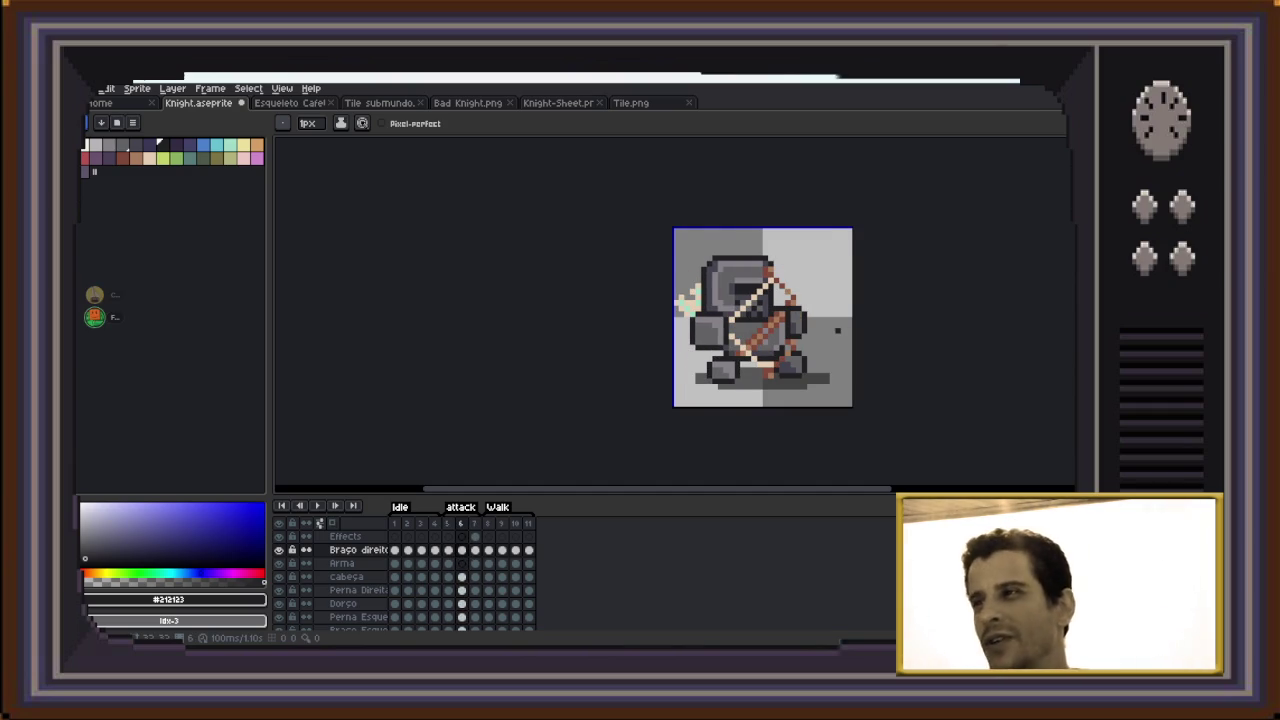
{"action": "scroll", "coordinate": [829, 329], "scroll_direction": "up", "scroll_amount": 1}
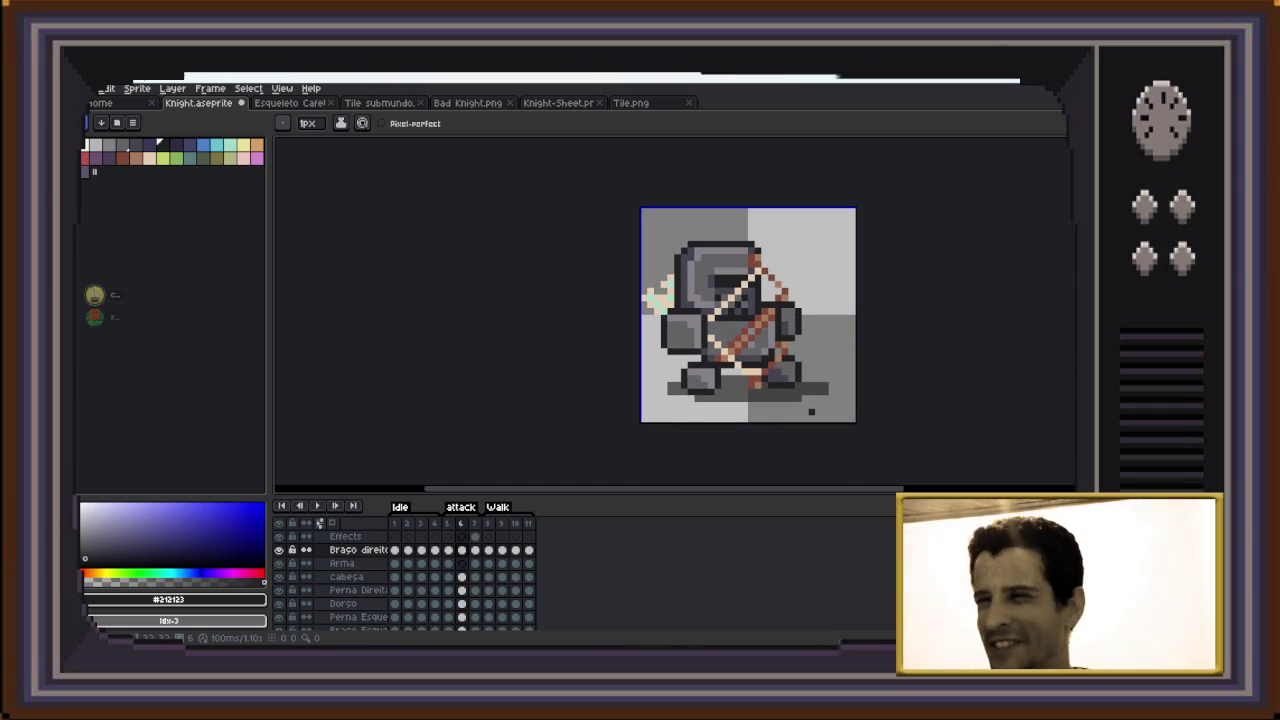
Add a new frame after frame 6 and select the head area in it
{"action": "left_click", "coordinate": [210, 88]}
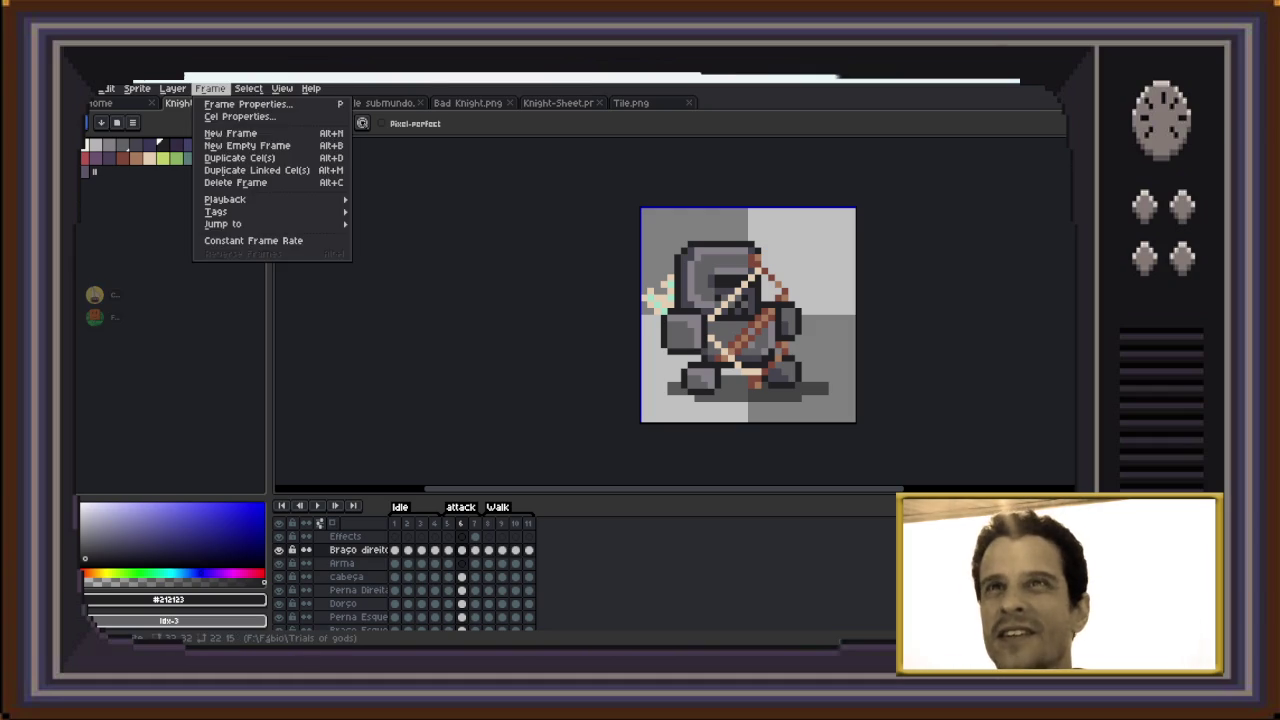
{"action": "left_click", "coordinate": [215, 133]}
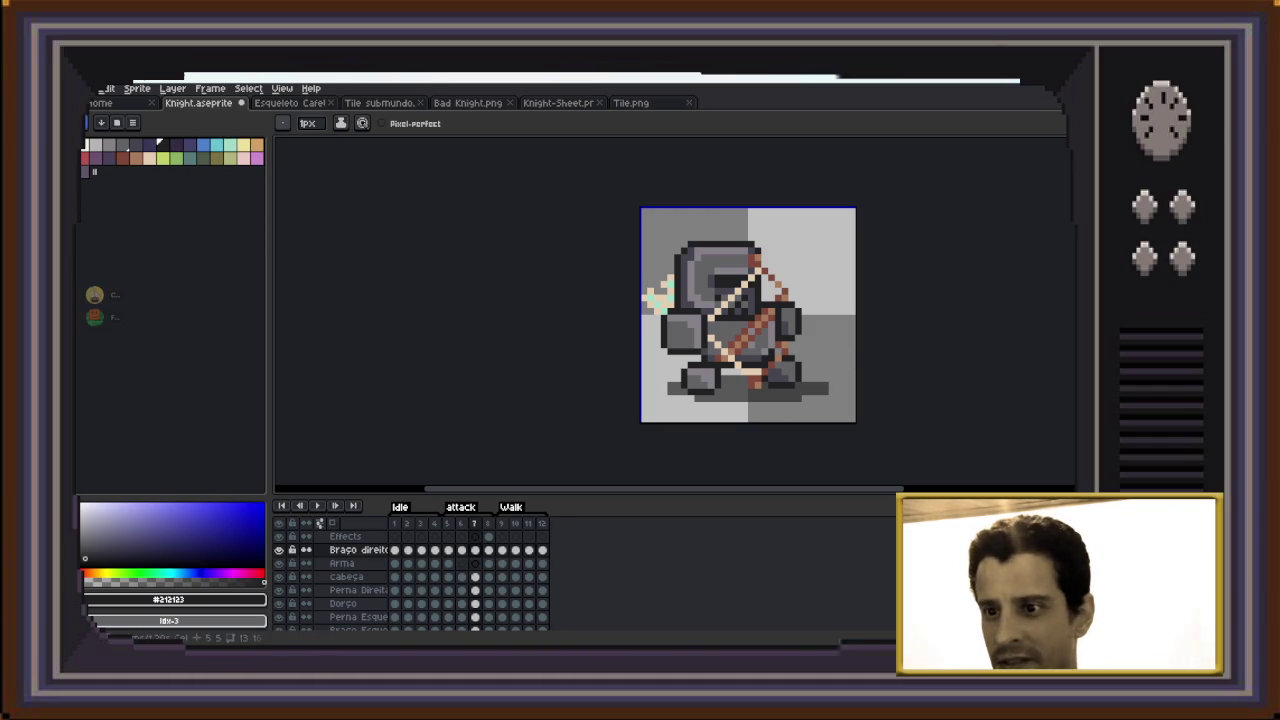
{"action": "key", "text": "Down"}
{"action": "key", "text": "Down"}
{"action": "key", "text": "m"}
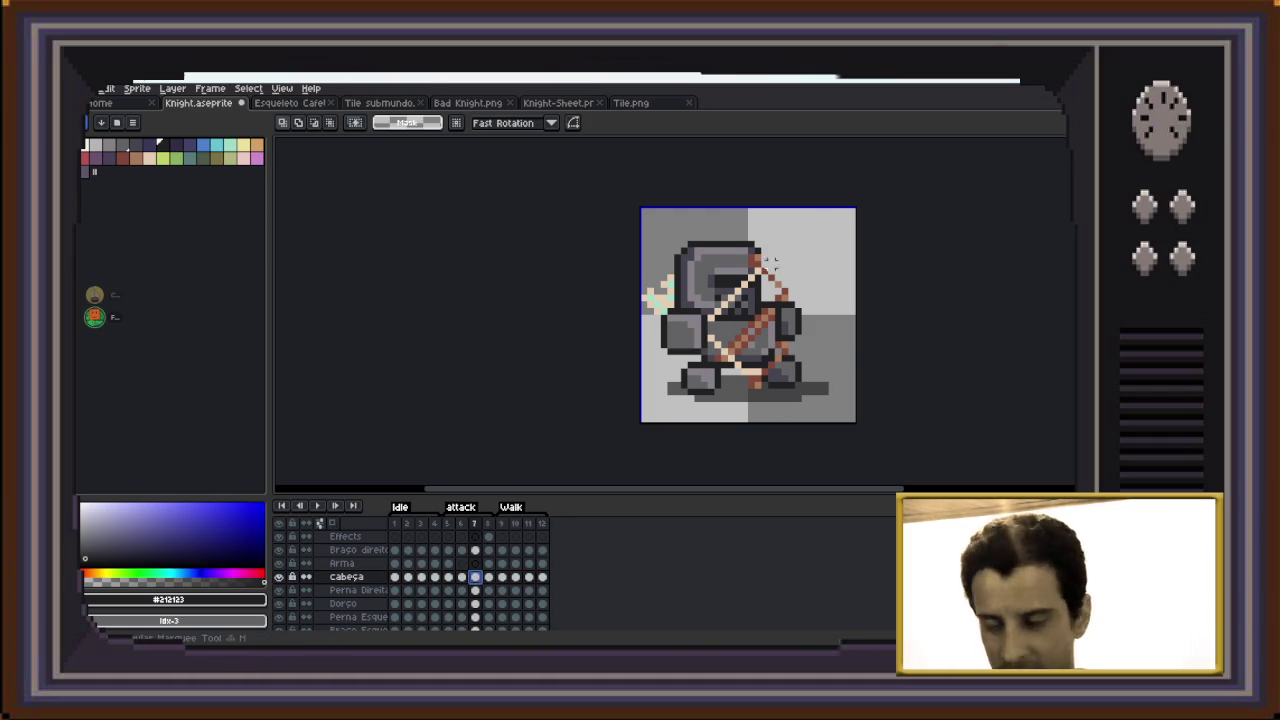
{"action": "left_click_drag", "start_coordinate": [824, 218], "coordinate": [664, 330]}
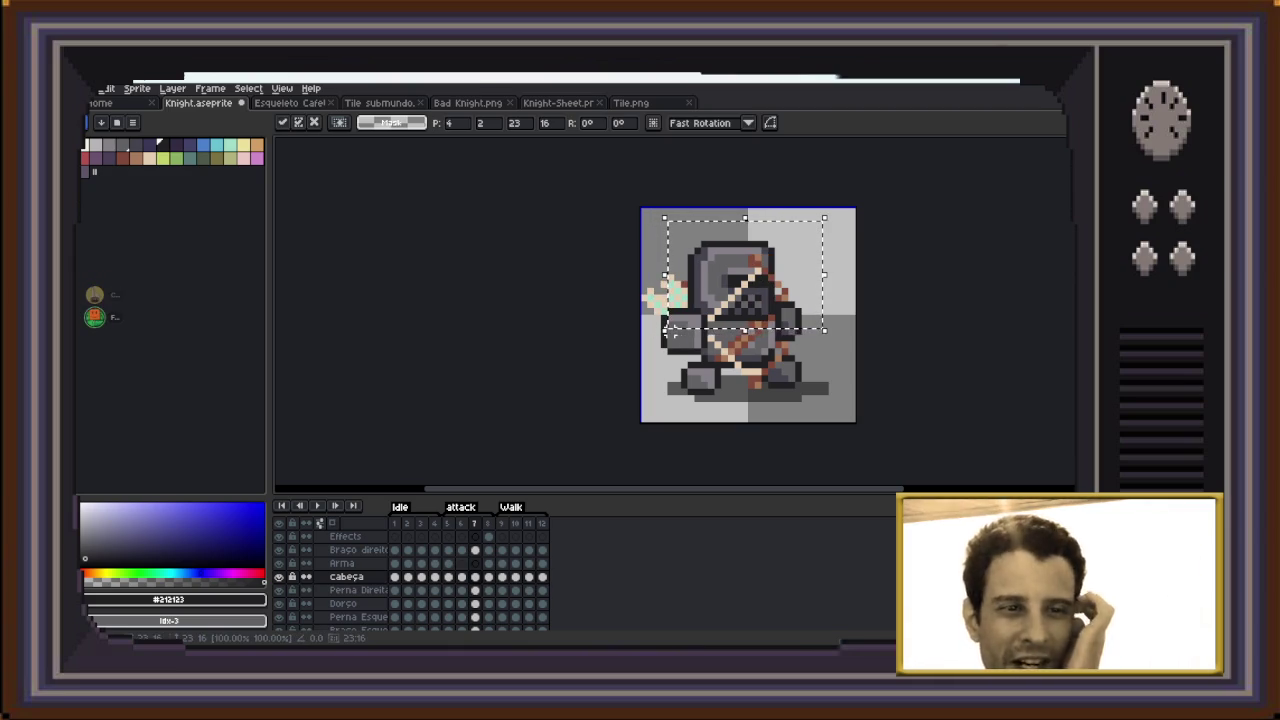
{"action": "left_click", "coordinate": [822, 350]}
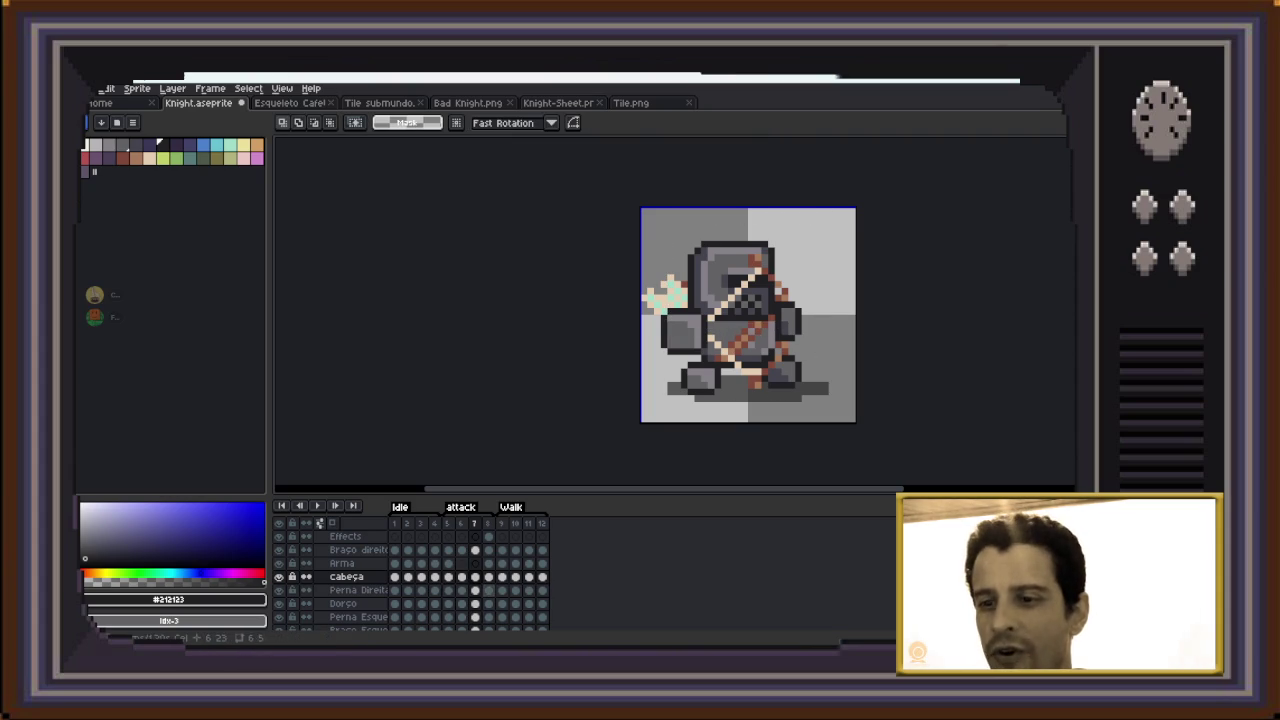
Shift the arm on the Braço direito layer one pixel left in frame 7
{"action": "scroll", "coordinate": [410, 575], "scroll_direction": "down", "scroll_amount": 1}
{"action": "scroll", "coordinate": [410, 575], "scroll_direction": "down", "scroll_amount": 1}
{"action": "scroll", "coordinate": [410, 575], "scroll_direction": "down", "scroll_amount": 1}
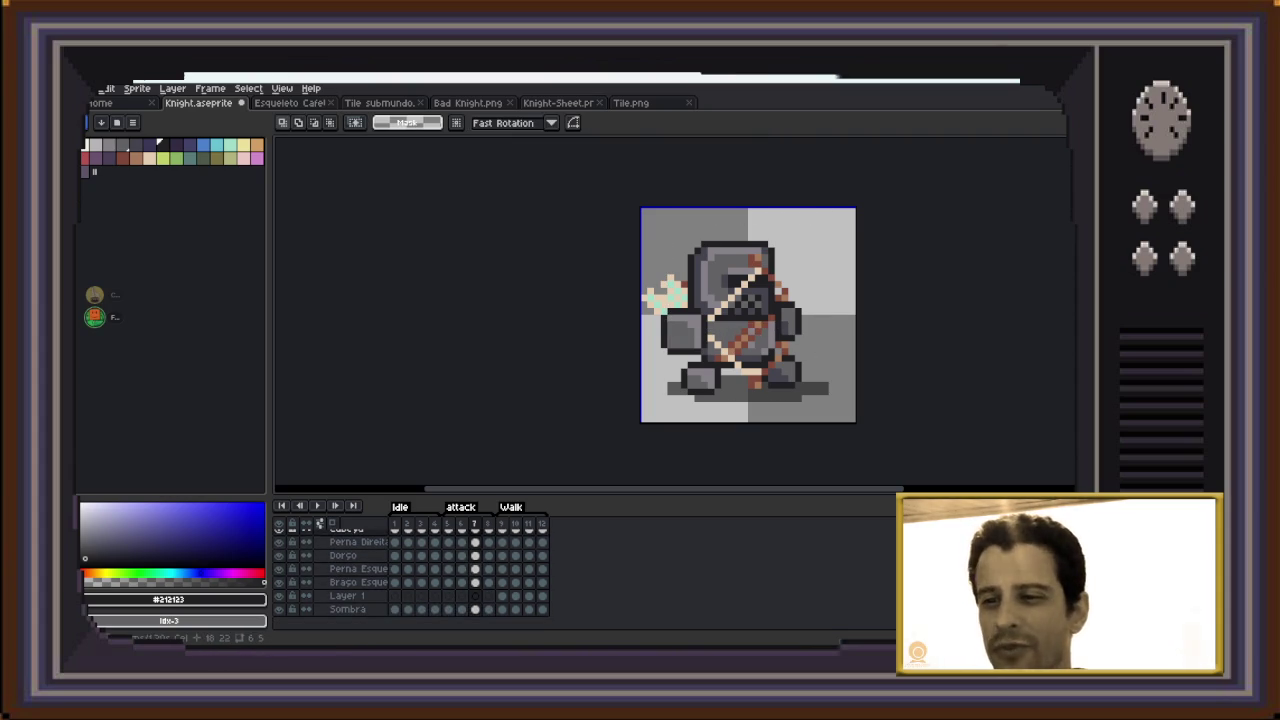
{"action": "scroll", "coordinate": [410, 575], "scroll_direction": "up", "scroll_amount": 1}
{"action": "scroll", "coordinate": [410, 575], "scroll_direction": "up", "scroll_amount": 1}
{"action": "scroll", "coordinate": [410, 575], "scroll_direction": "up", "scroll_amount": 1}
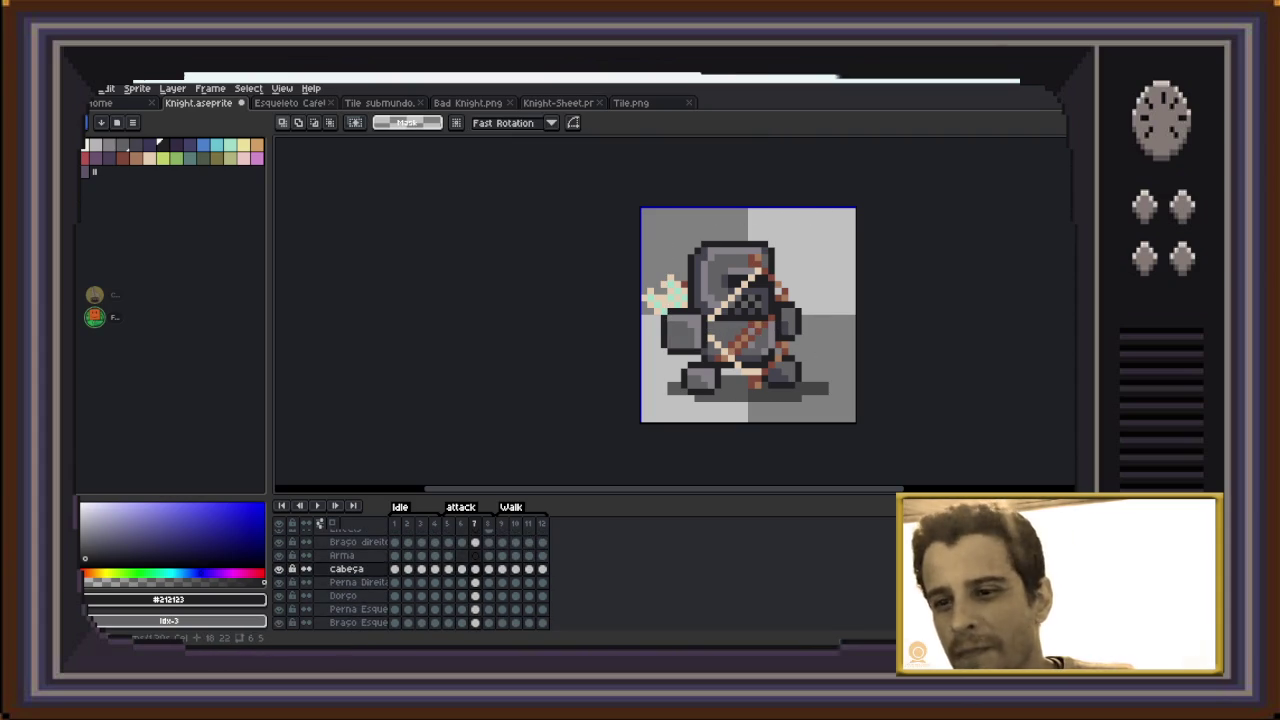
{"action": "scroll", "coordinate": [410, 575], "scroll_direction": "up", "scroll_amount": 1}
{"action": "left_click", "coordinate": [475, 555]}
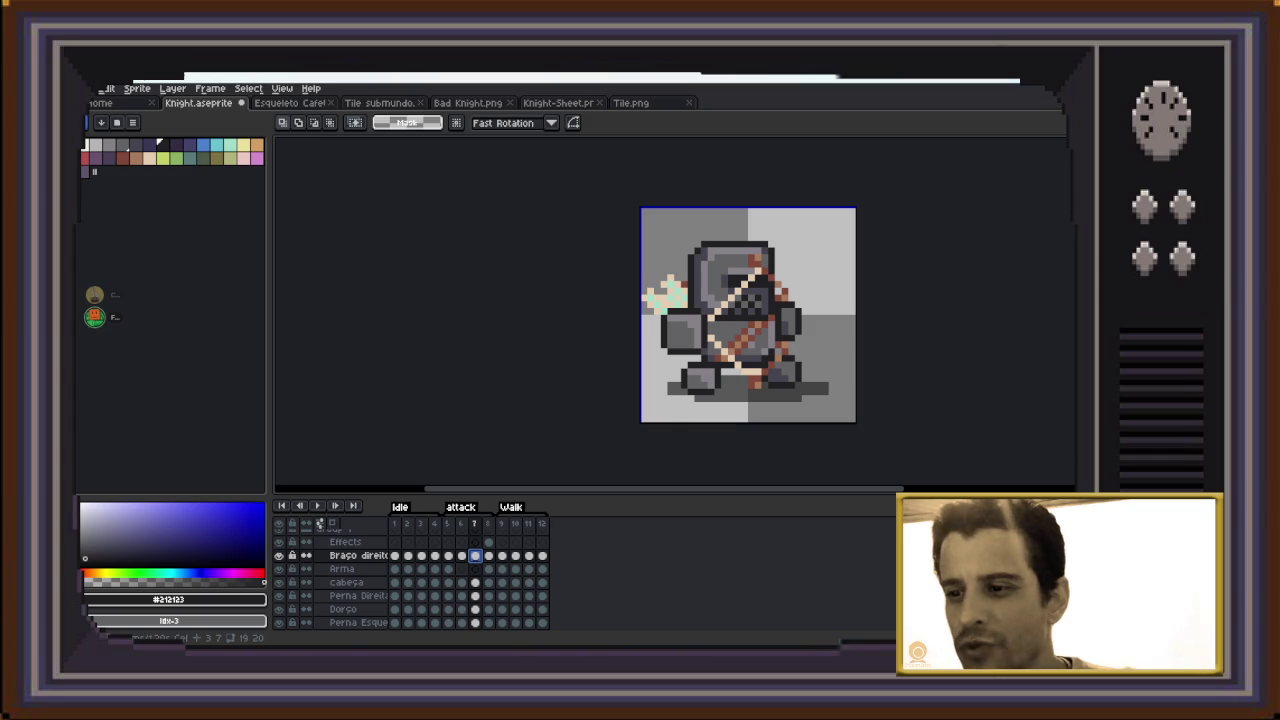
{"action": "left_click_drag", "start_coordinate": [637, 298], "coordinate": [710, 372]}
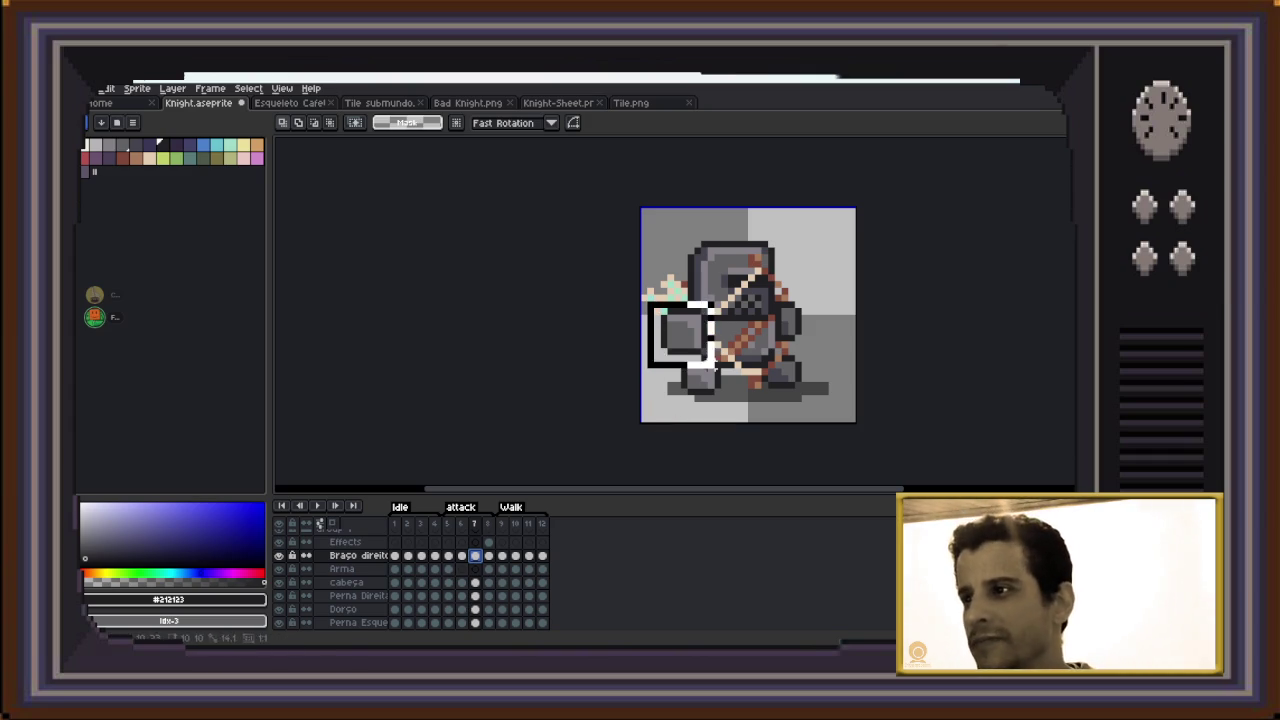
{"action": "key", "text": "Left"}
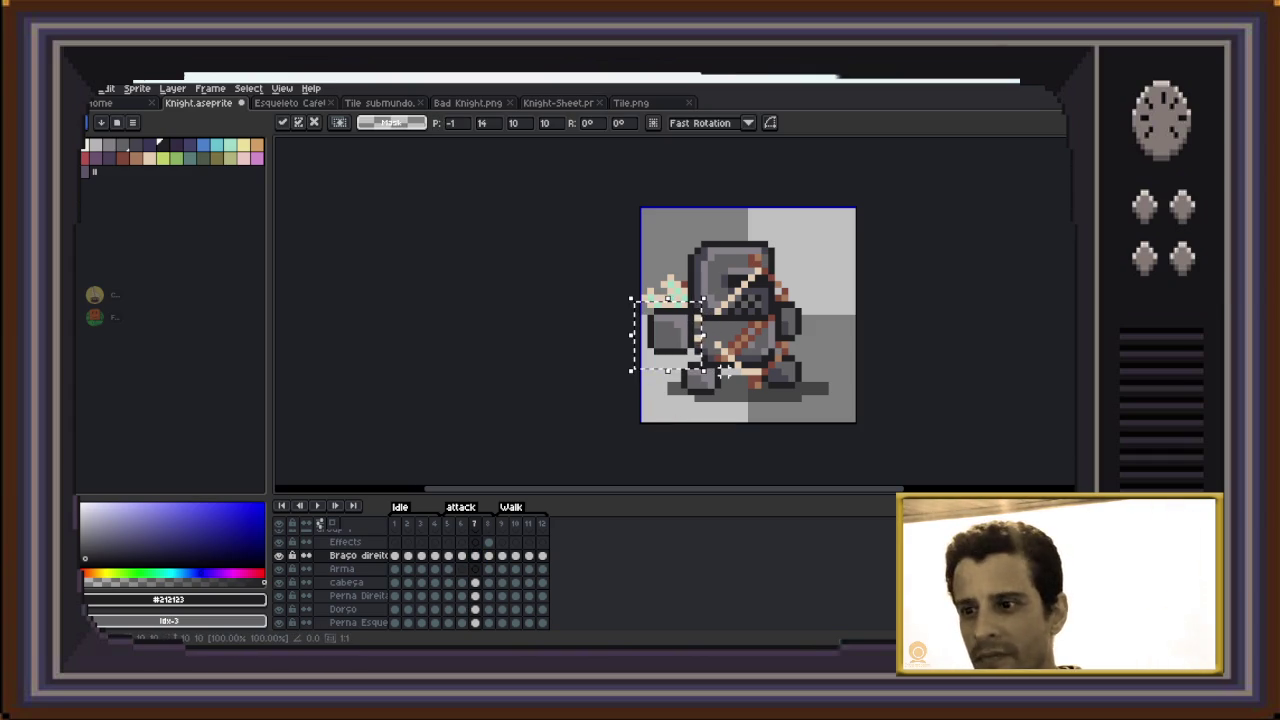
{"action": "key", "text": "Left"}
{"action": "key", "text": "Right"}
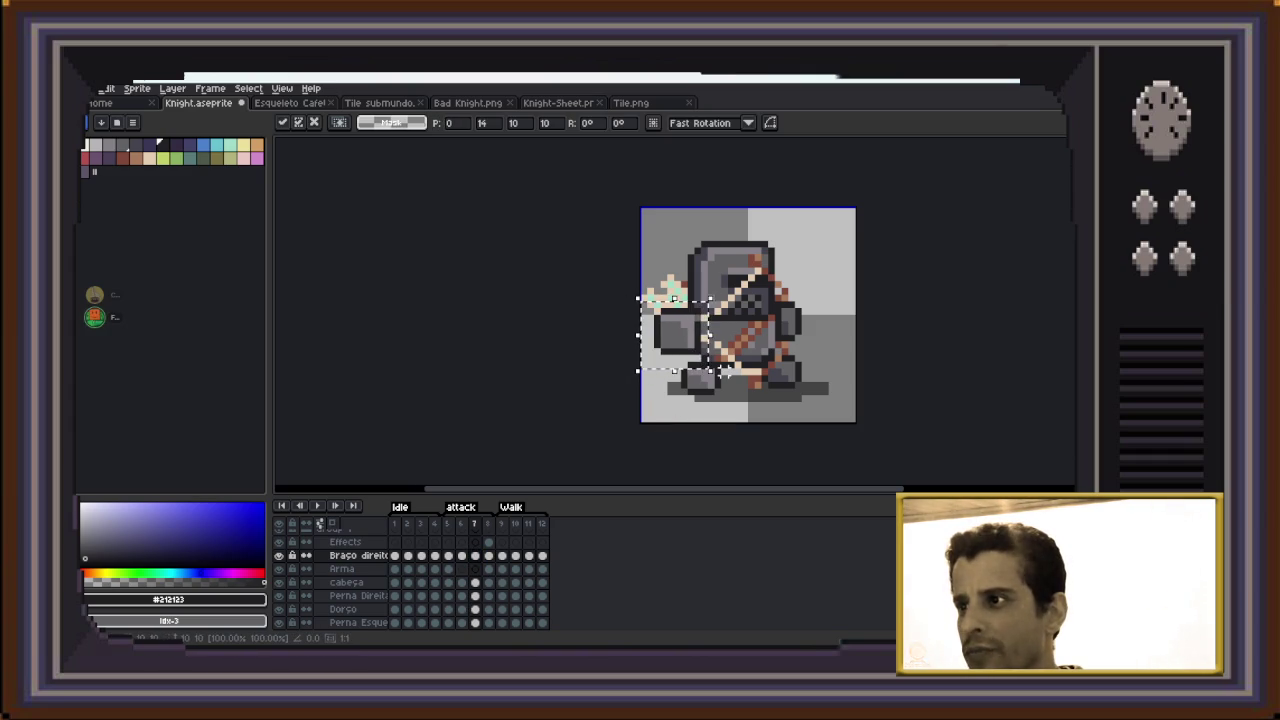
{"action": "key", "text": "Return"}
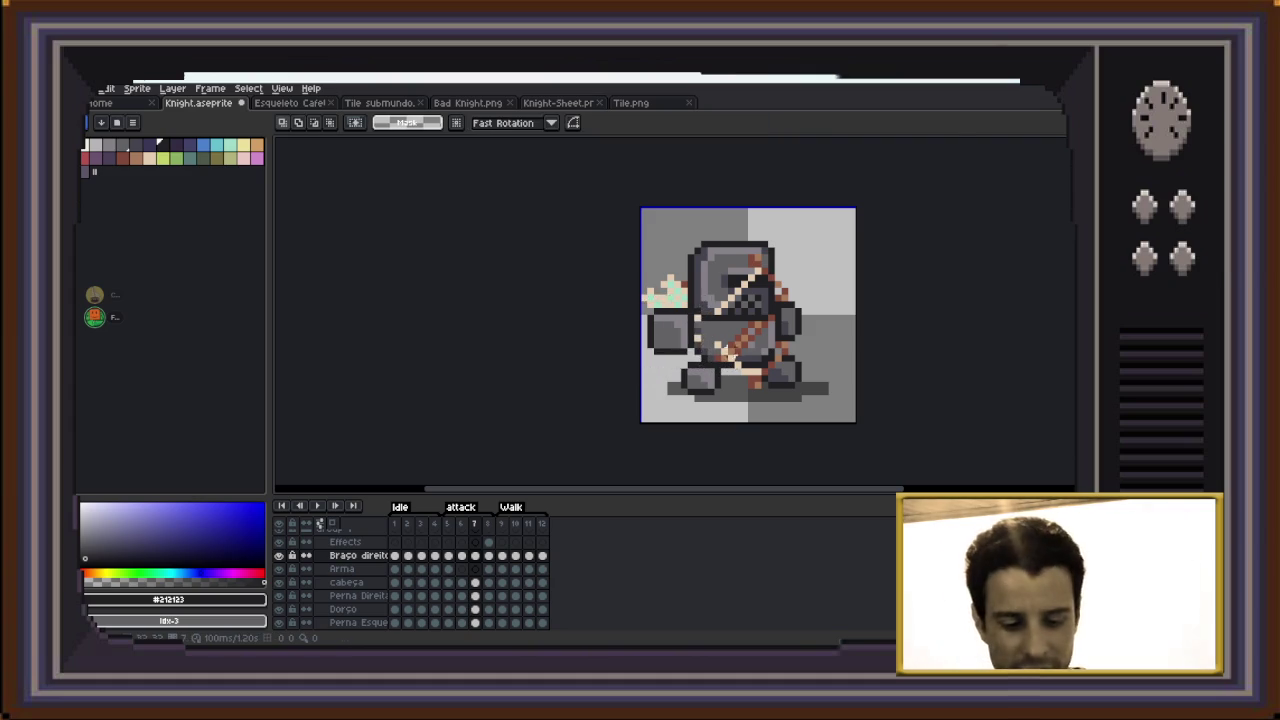
{"action": "scroll", "coordinate": [661, 398], "scroll_direction": "up", "scroll_amount": 3}
Paint a peach skin-tone pixel beside the existing one on the frame 7 knight
{"action": "key", "text": "i"}
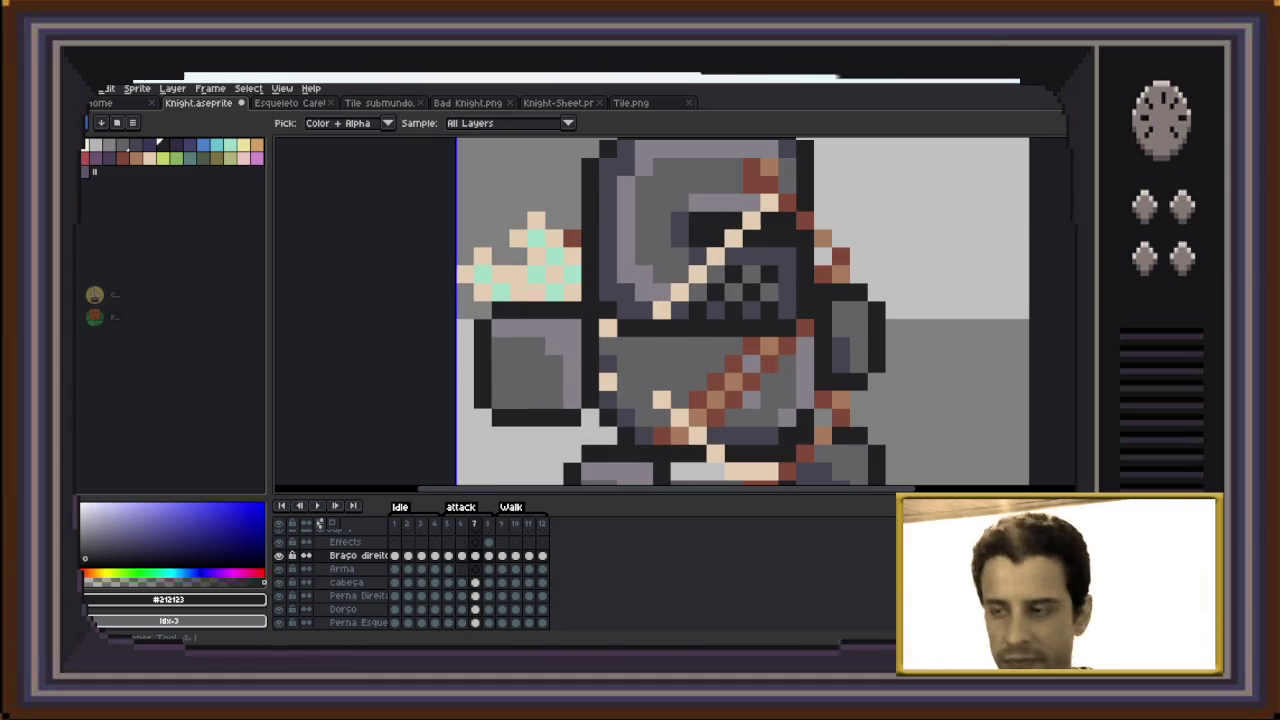
{"action": "left_click", "coordinate": [661, 398]}
{"action": "key", "text": "b"}
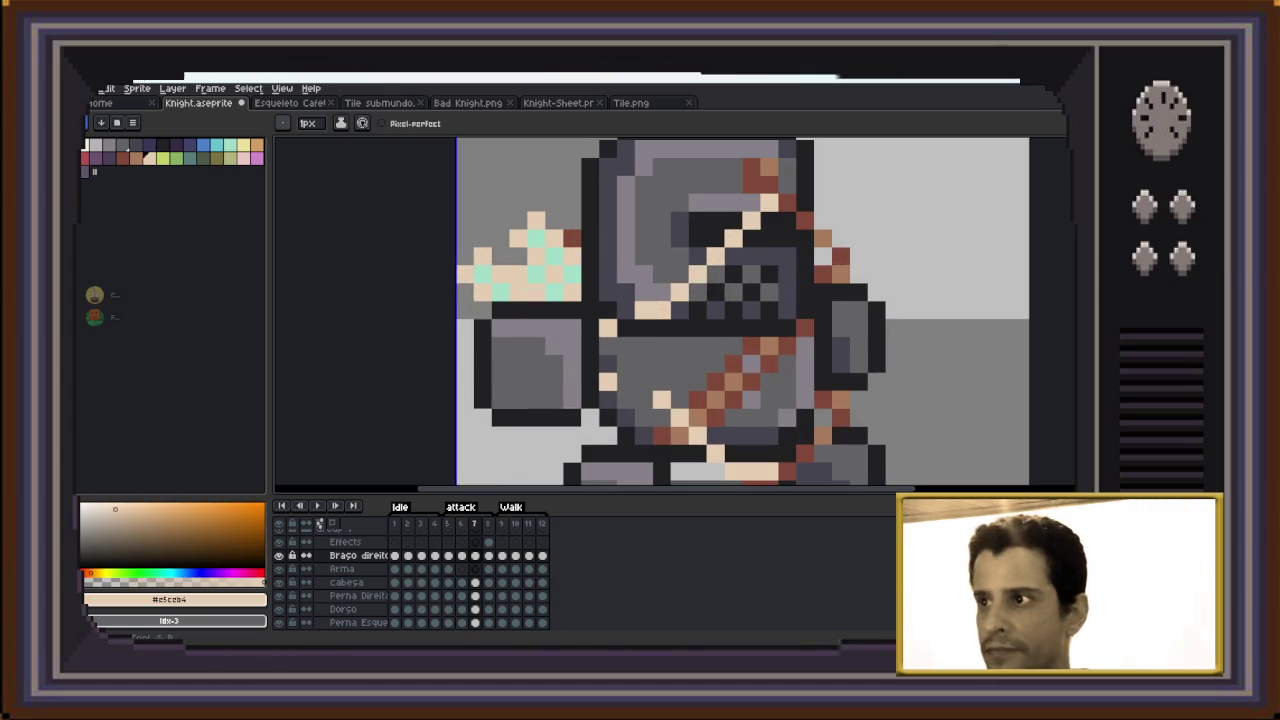
{"action": "left_click", "coordinate": [643, 399]}
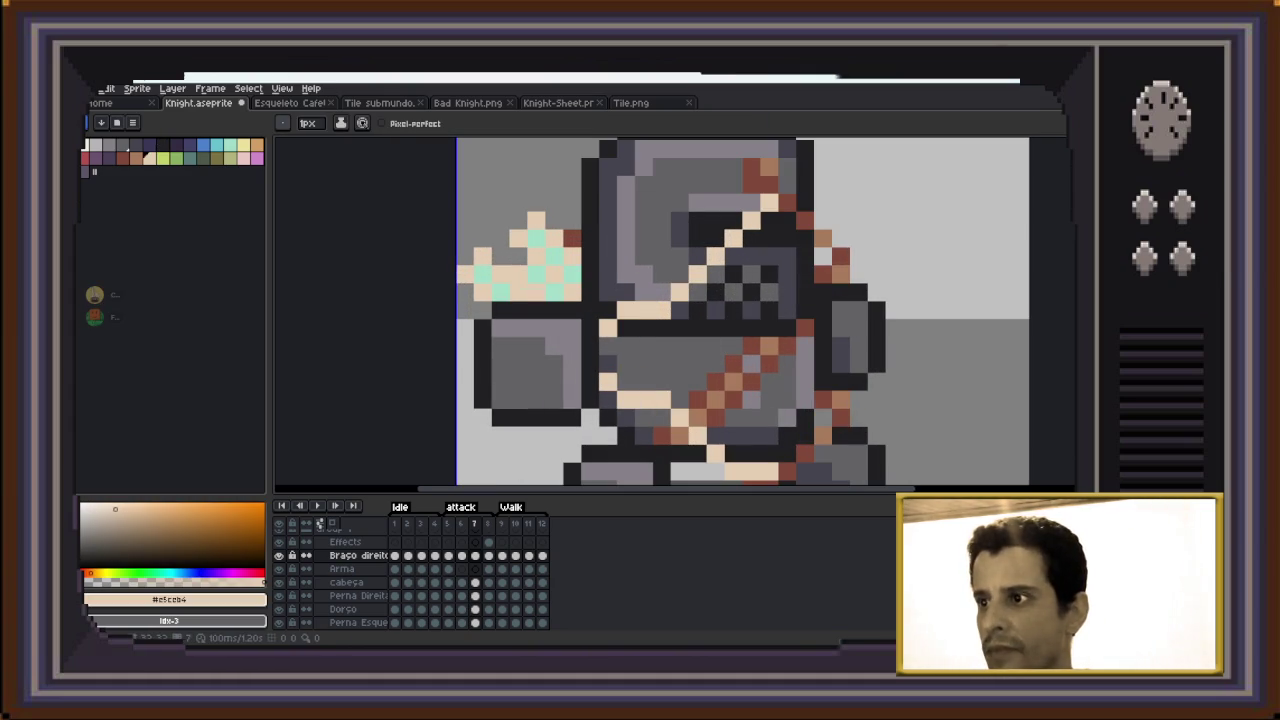
{"action": "scroll", "coordinate": [745, 325], "scroll_direction": "down", "scroll_amount": 1}
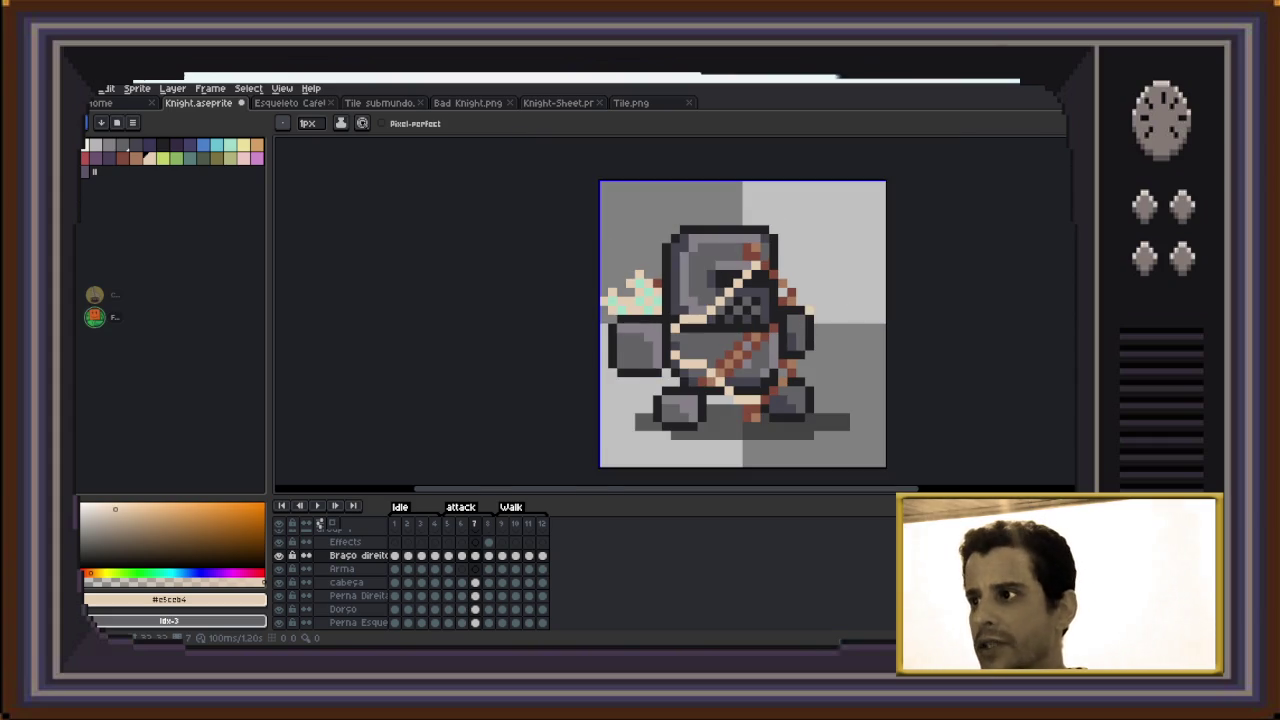
{"action": "key", "text": "v"}
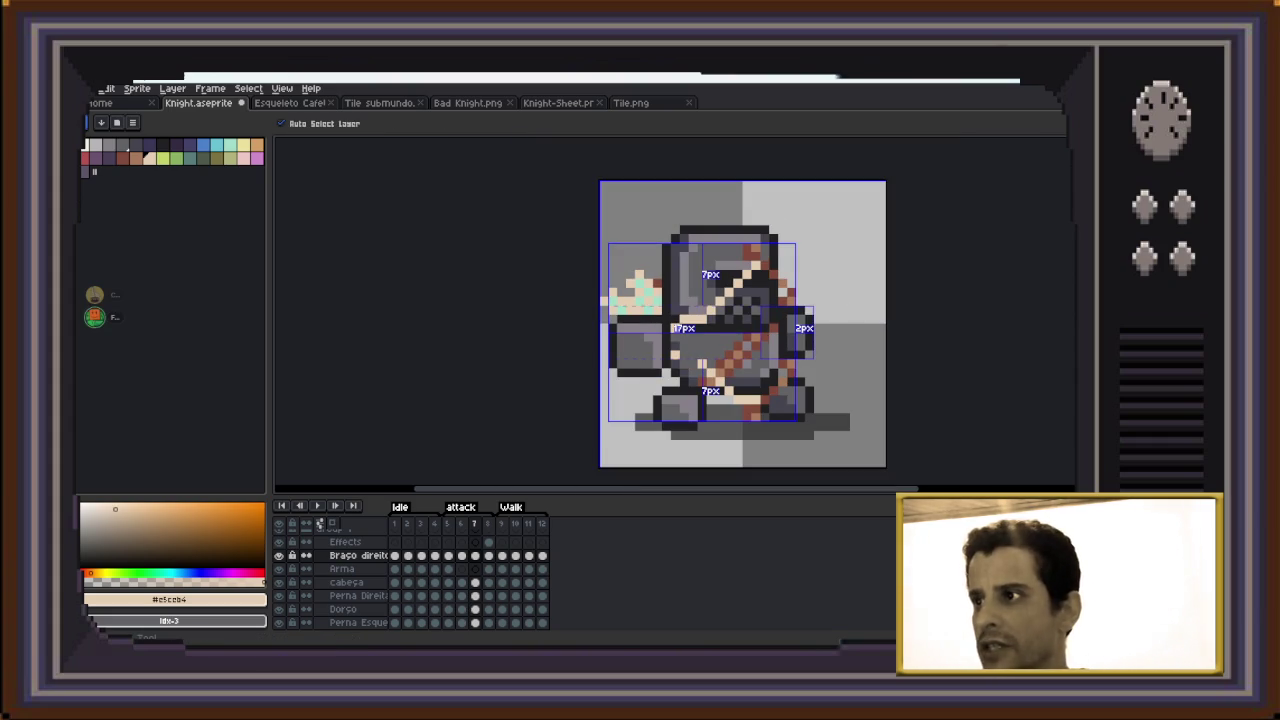
{"action": "key", "text": "b"}
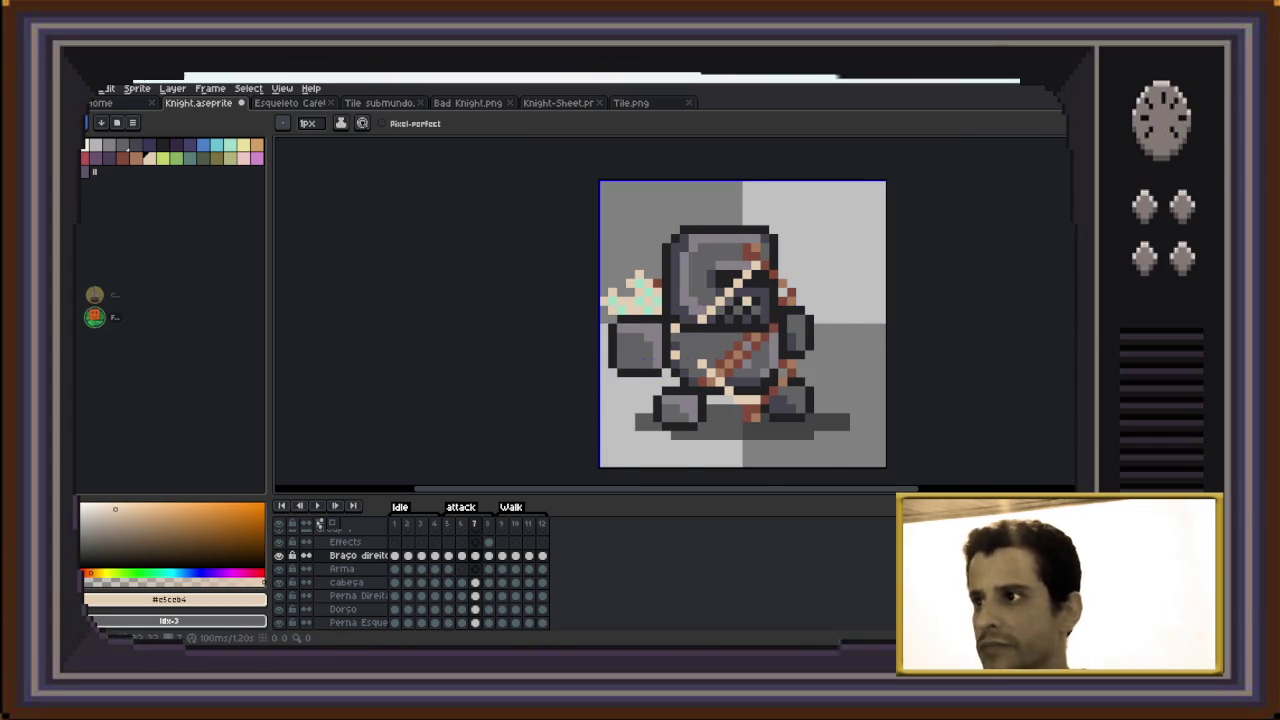
{"action": "scroll", "coordinate": [746, 308], "scroll_direction": "up", "scroll_amount": 1}
Try pasting pixels onto the Arma layer in frame 7, then undo the doubled paste
{"action": "key", "text": "m"}
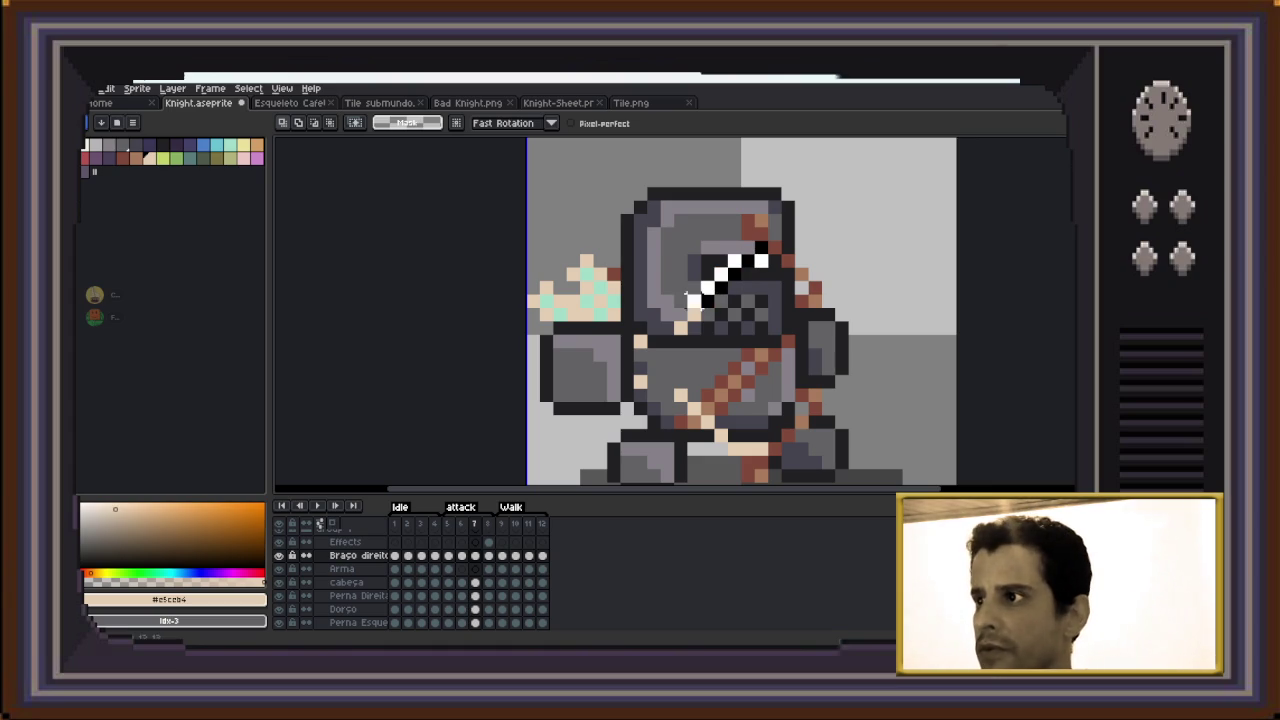
{"action": "key", "text": "ctrl+v"}
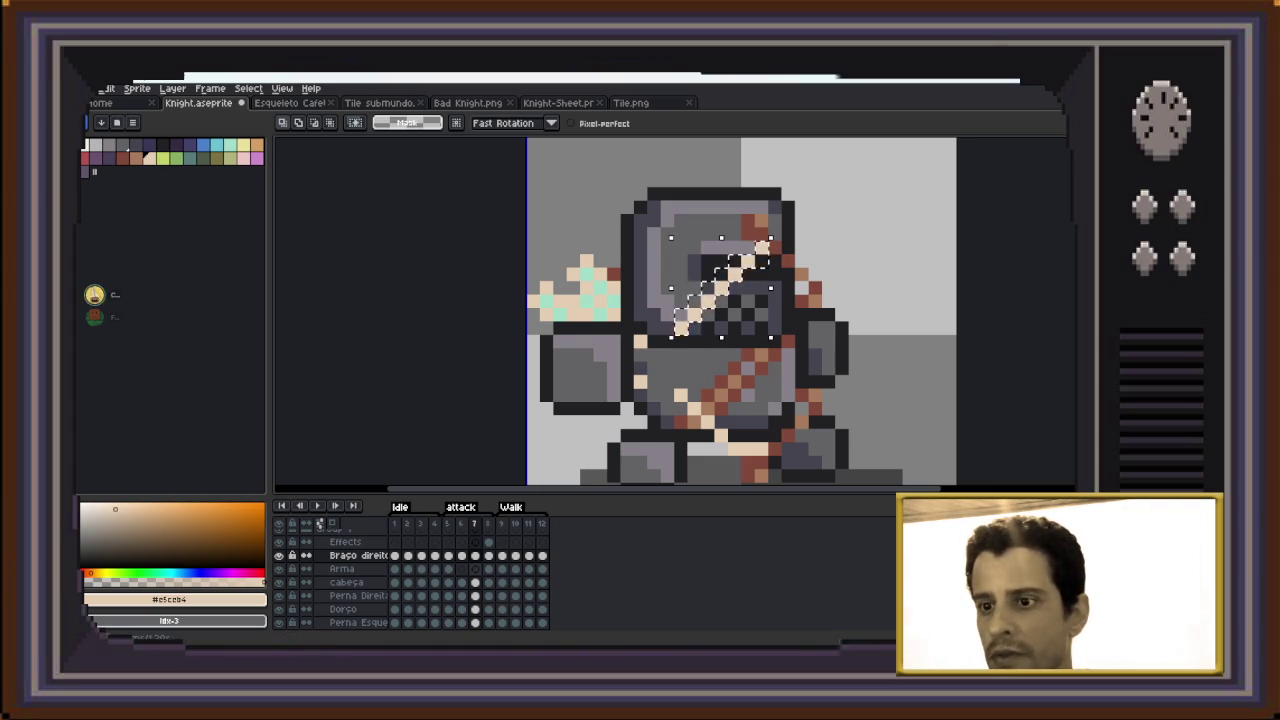
{"action": "left_click", "coordinate": [475, 568]}
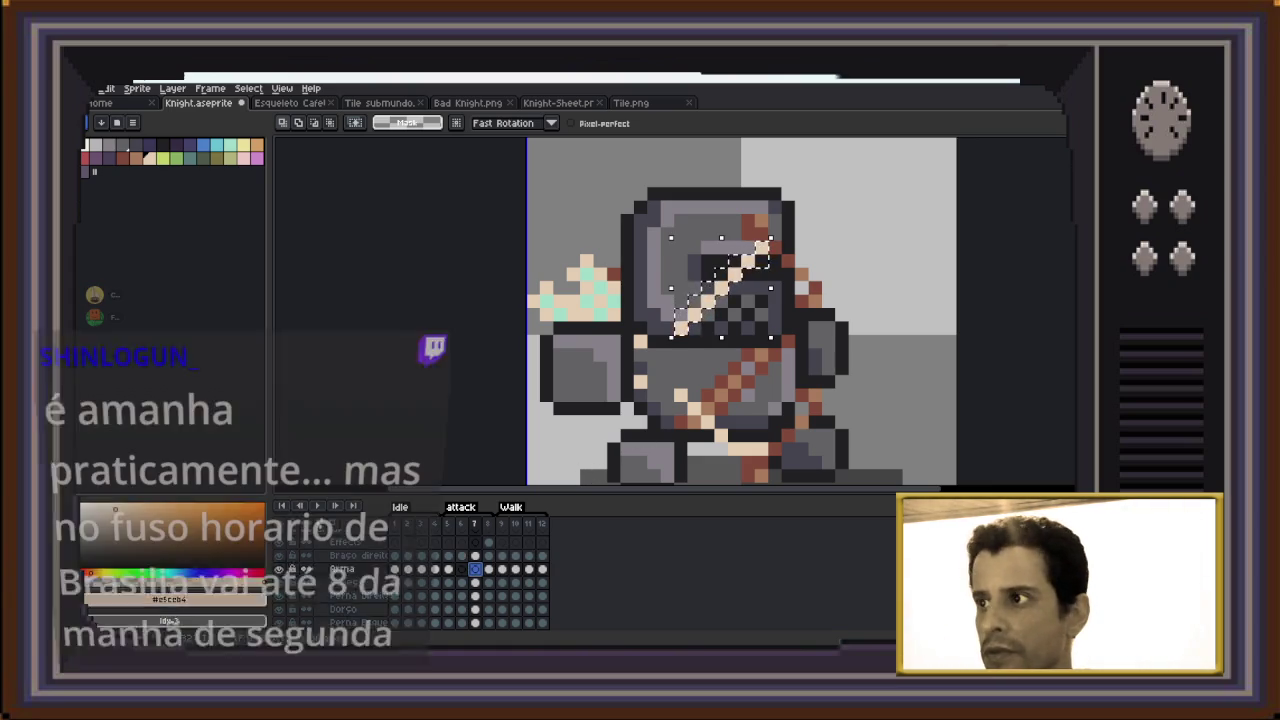
{"action": "scroll", "coordinate": [735, 466], "scroll_direction": "down", "scroll_amount": 1}
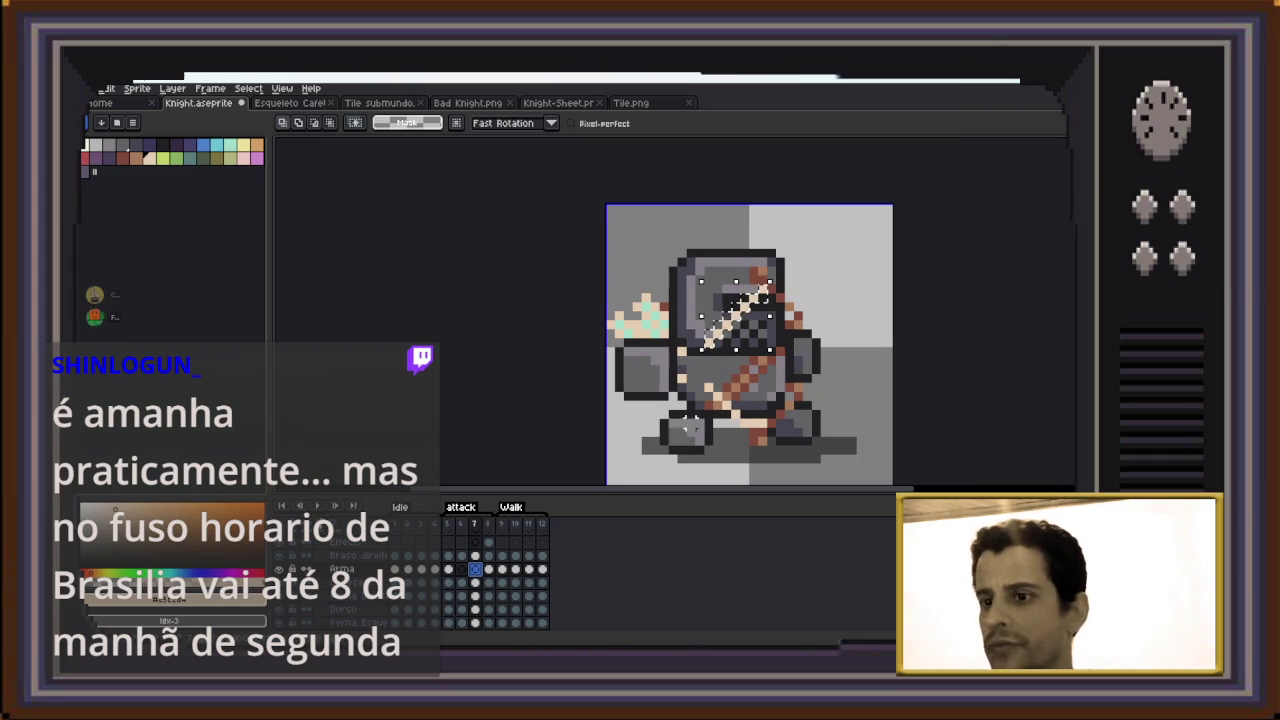
{"action": "key", "text": "ctrl+z"}
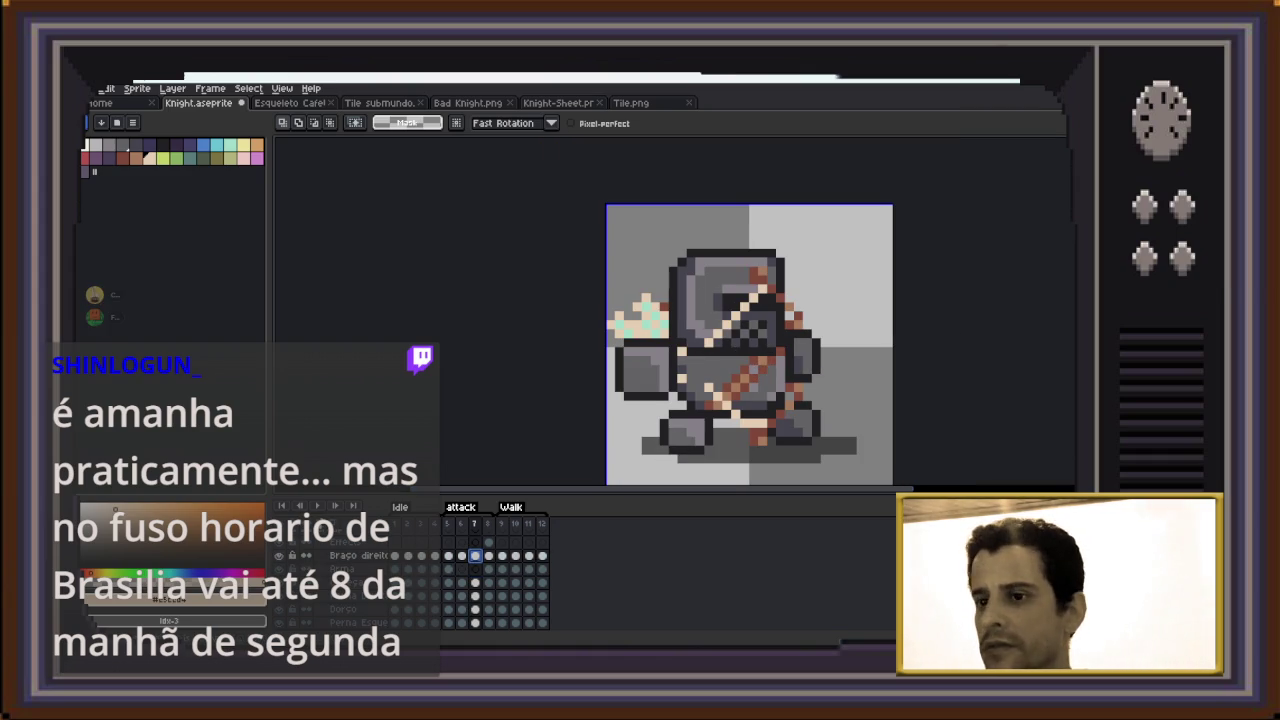
{"action": "key", "text": "ctrl+z"}
{"action": "key", "text": "ctrl+y"}
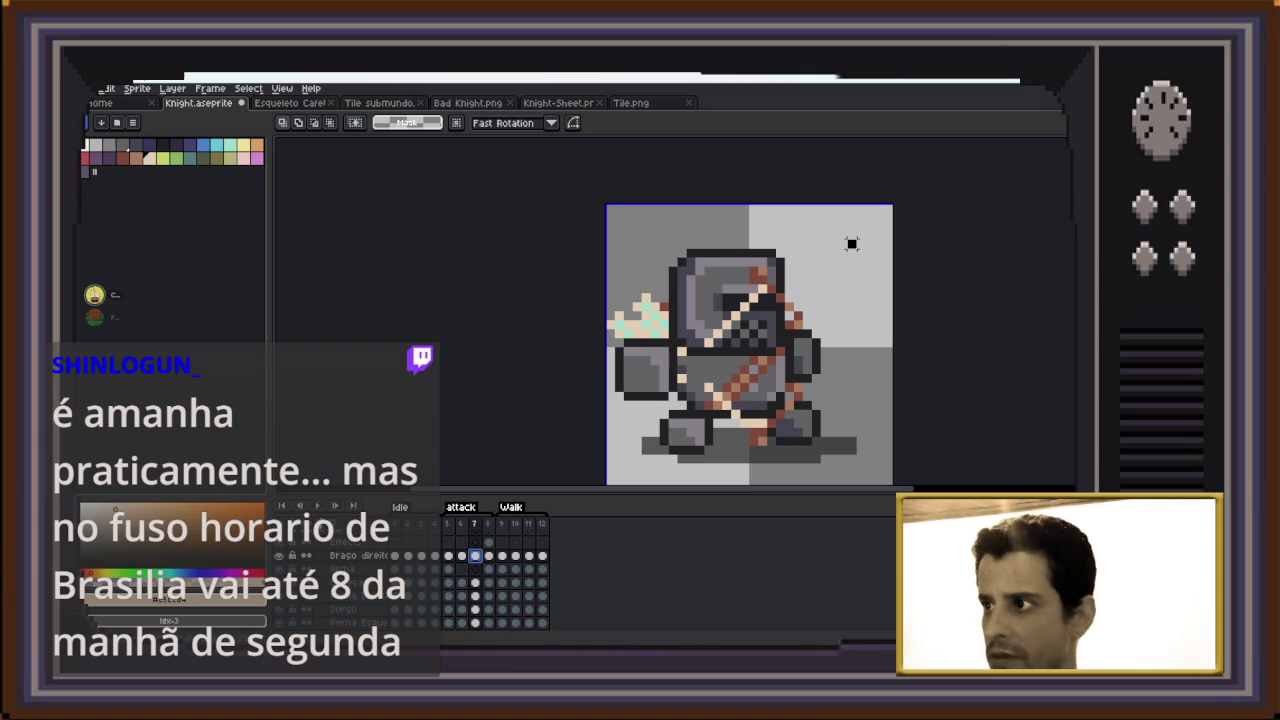
{"action": "left_click_drag", "start_coordinate": [858, 238], "coordinate": [692, 465]}
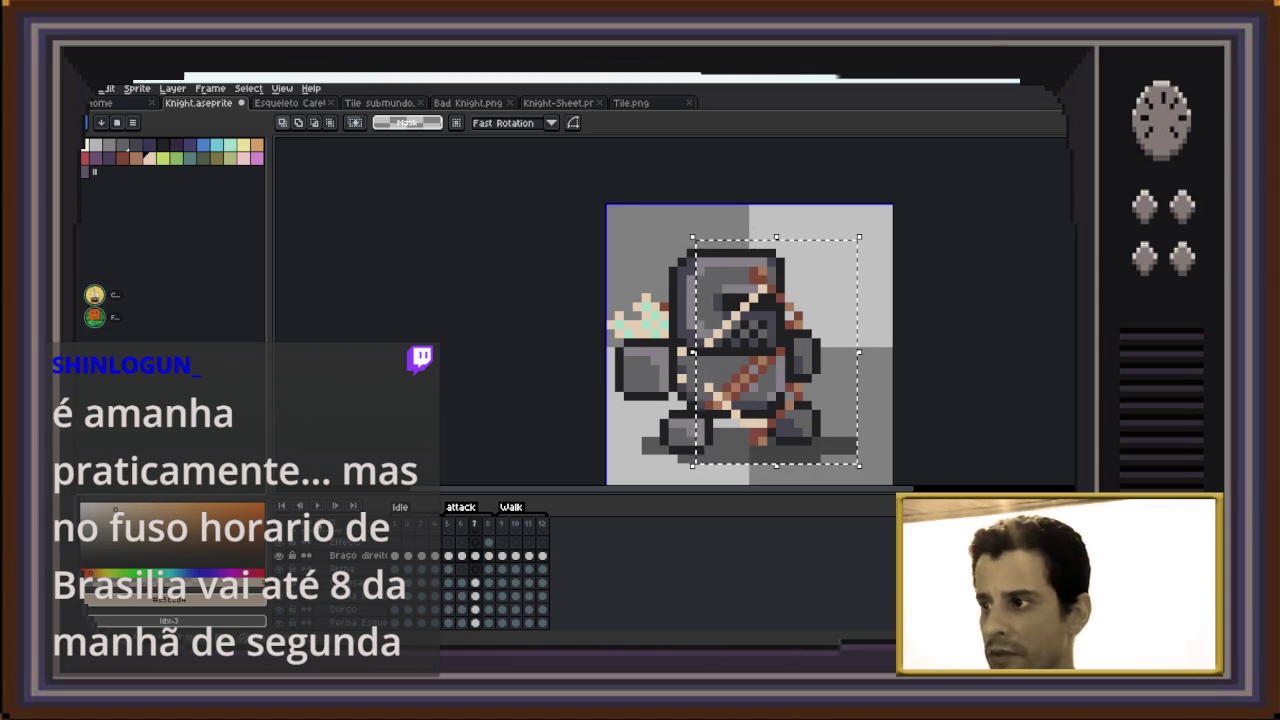
{"action": "key", "text": "ctrl+z"}
{"action": "left_click", "coordinate": [475, 569]}
{"action": "key", "text": "ctrl+v"}
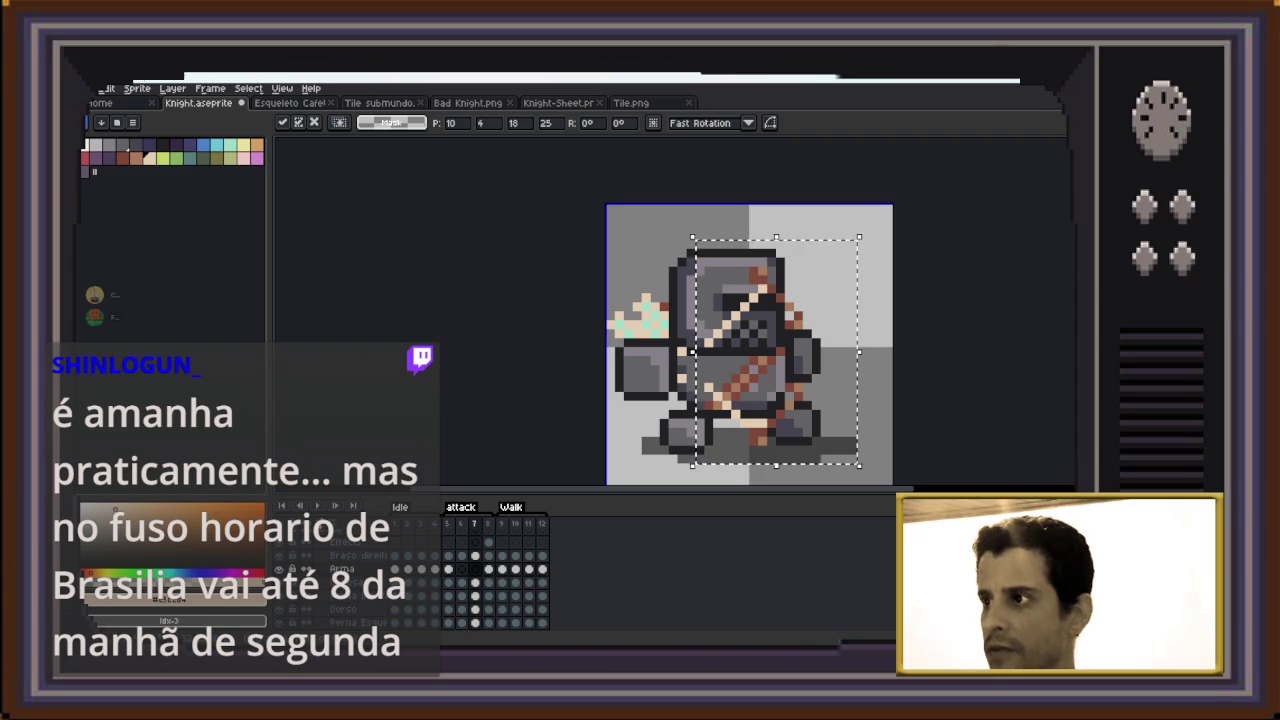
{"action": "key", "text": "Escape"}
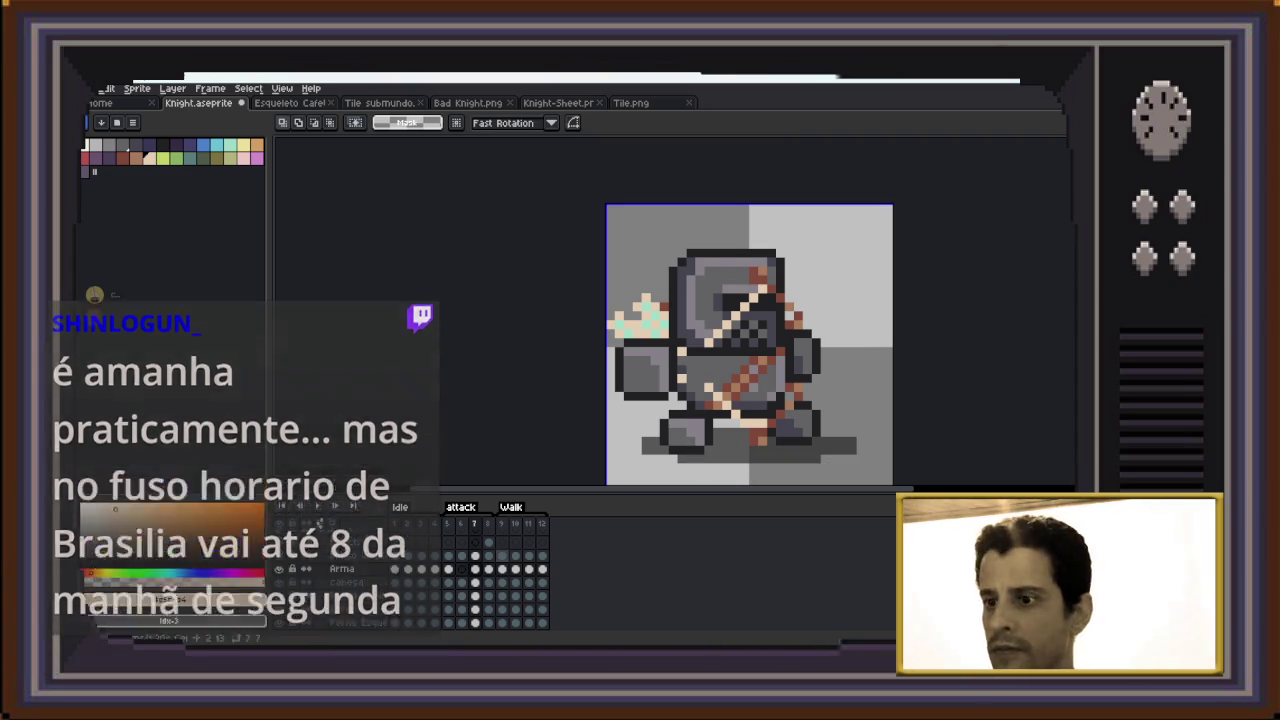
Cut frame 6's bow and arm pixels from Braço direito and paste them onto Arma
{"action": "left_click", "coordinate": [461, 569]}
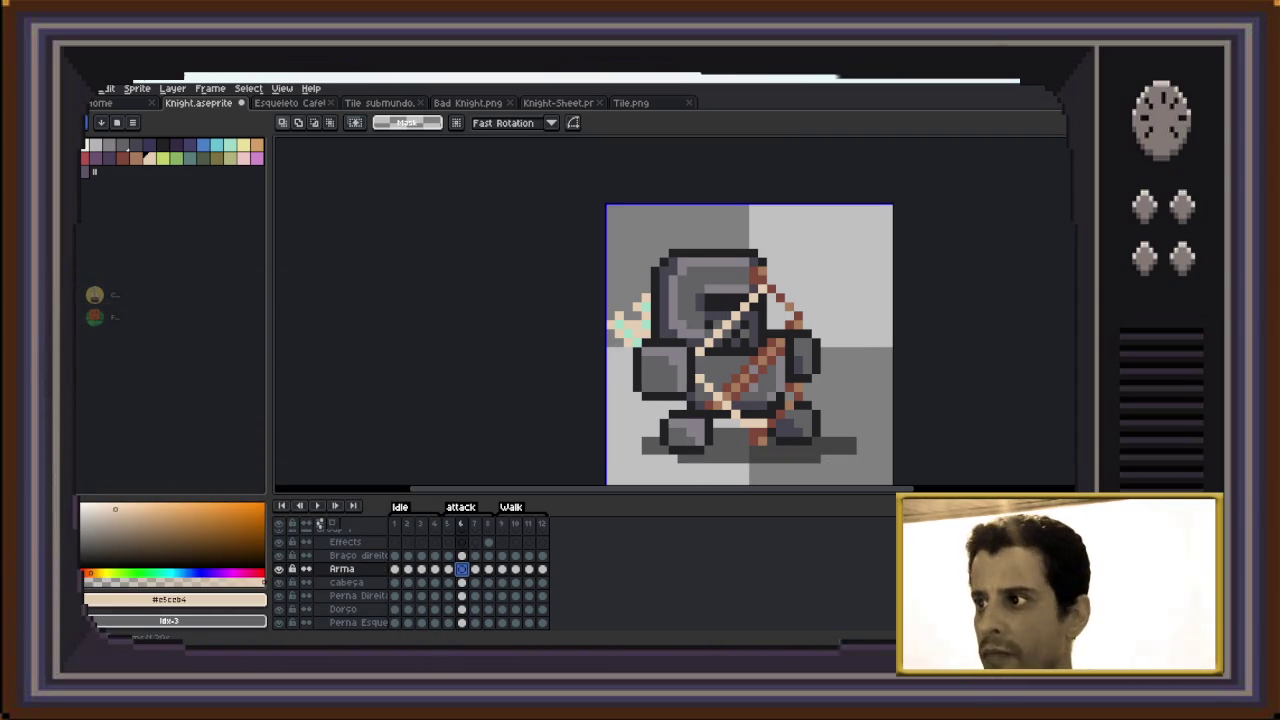
{"action": "key", "text": "Up"}
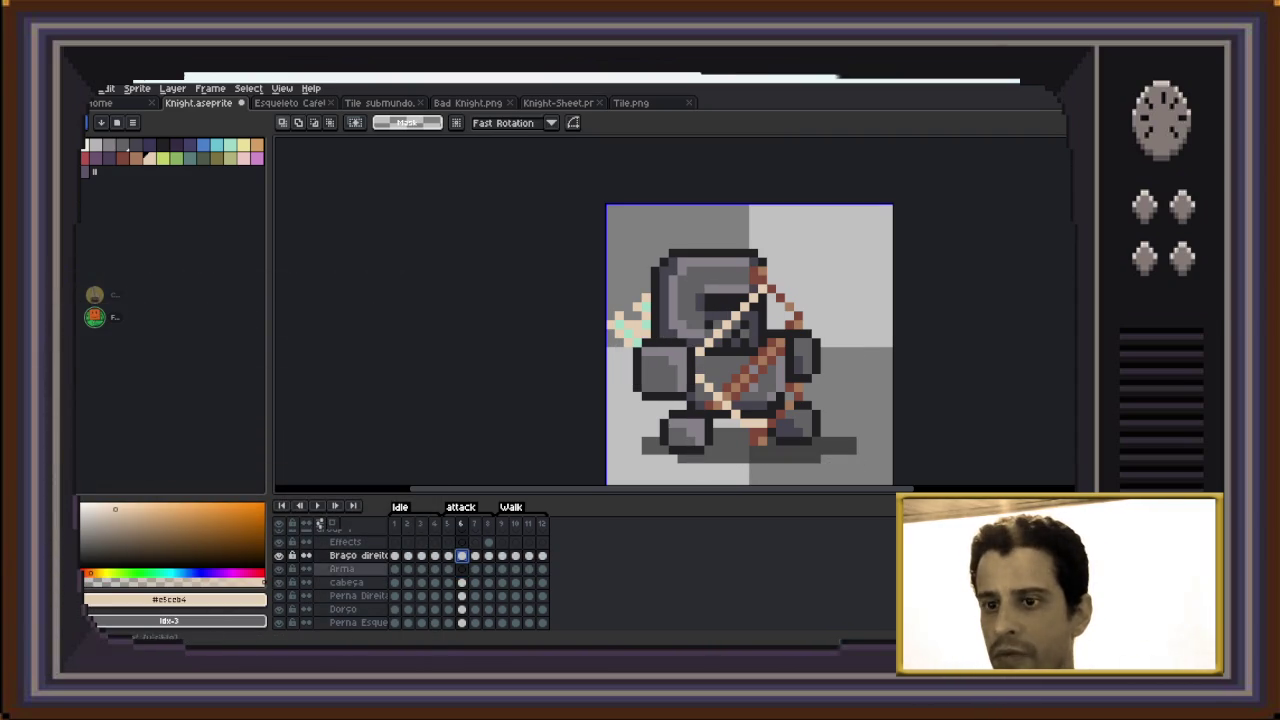
{"action": "left_click", "coordinate": [279, 555]}
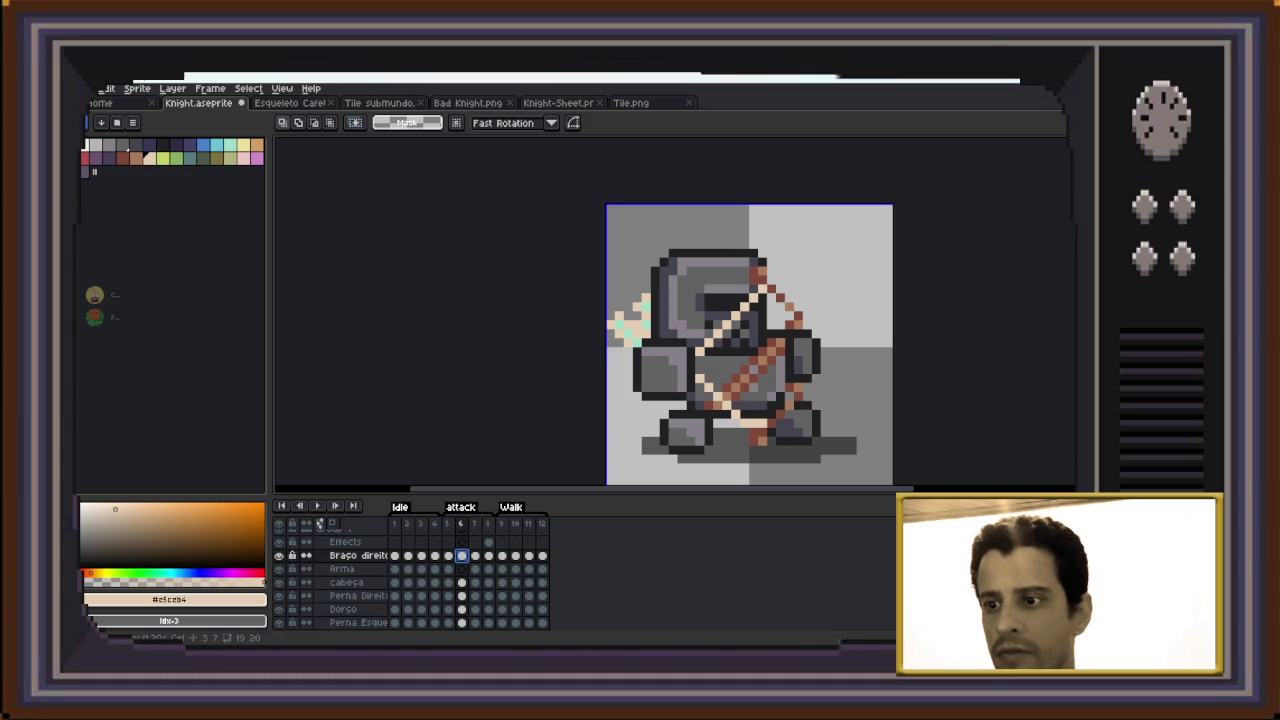
{"action": "left_click_drag", "start_coordinate": [858, 230], "coordinate": [692, 484]}
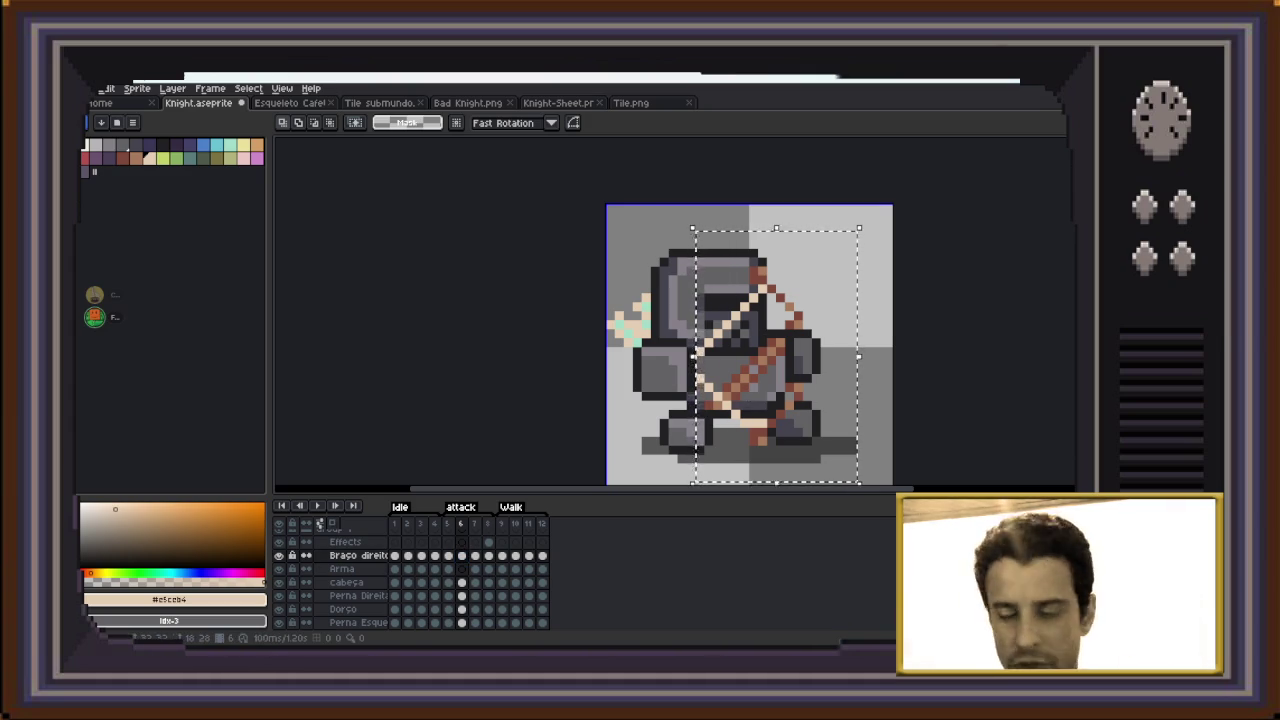
{"action": "key", "text": "ctrl+x"}
{"action": "left_click", "coordinate": [461, 568]}
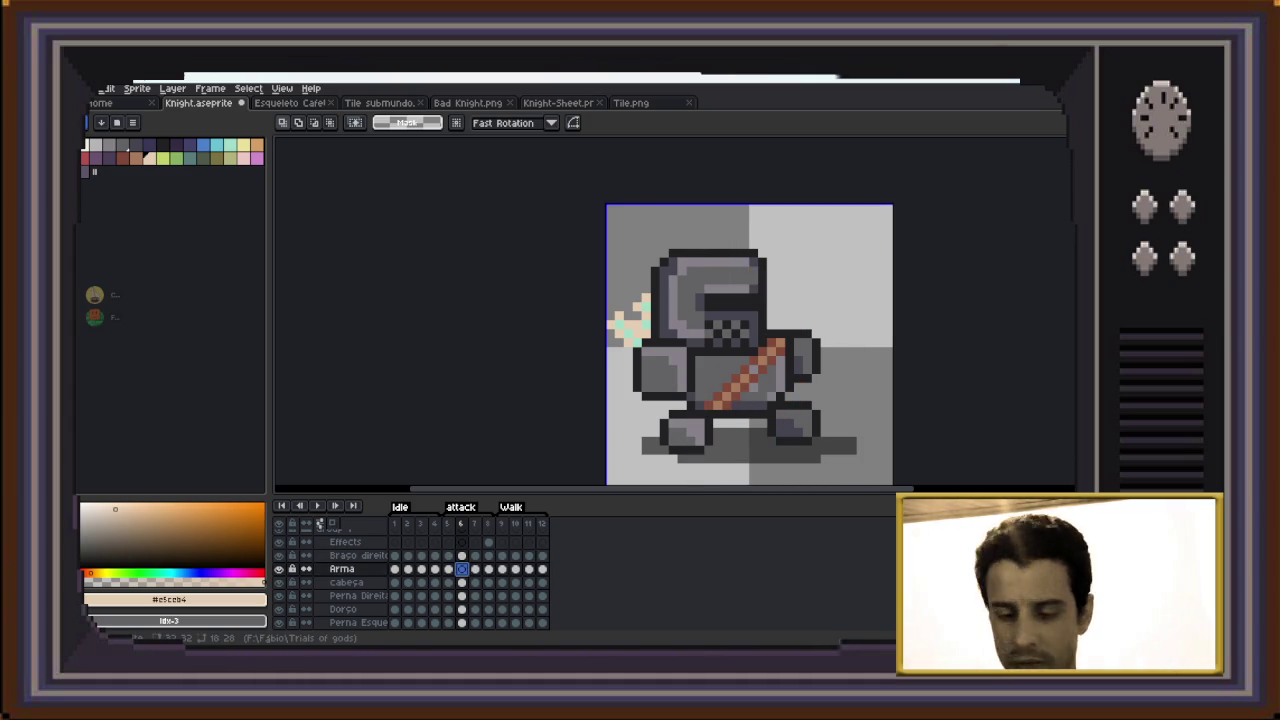
{"action": "key", "text": "ctrl+v"}
{"action": "key", "text": "ctrl+d"}
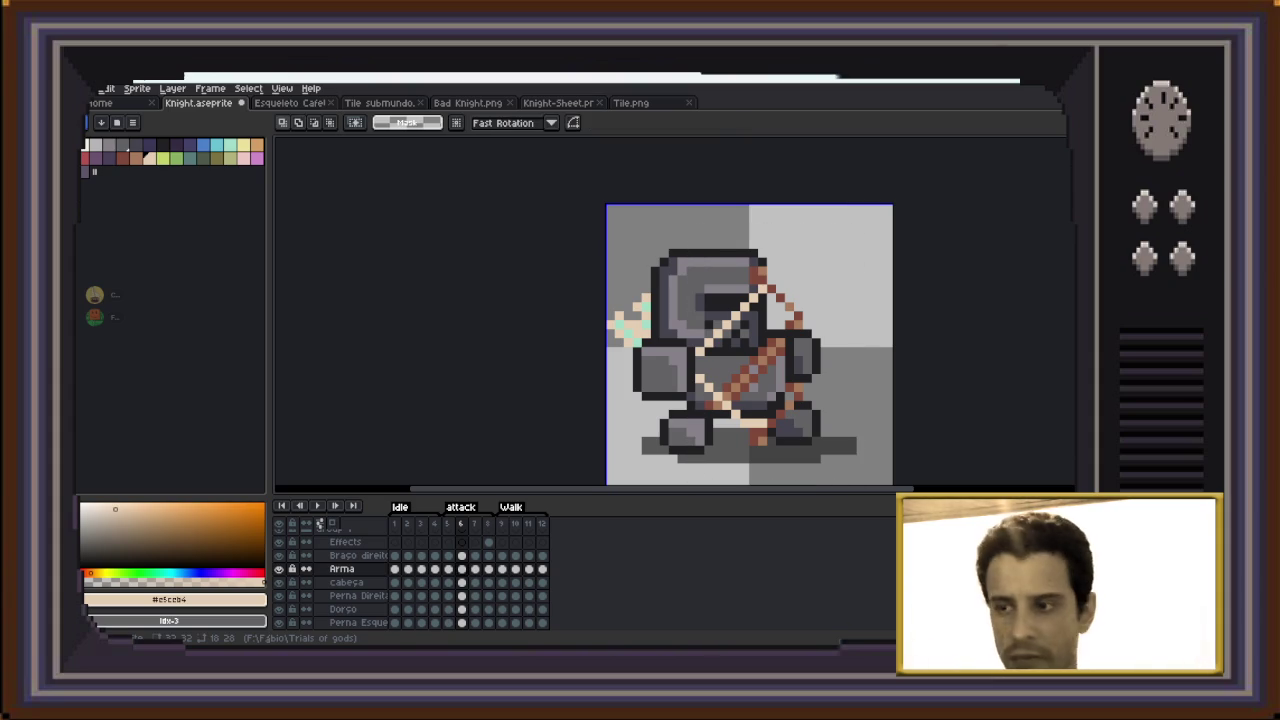
{"action": "key", "text": "period"}
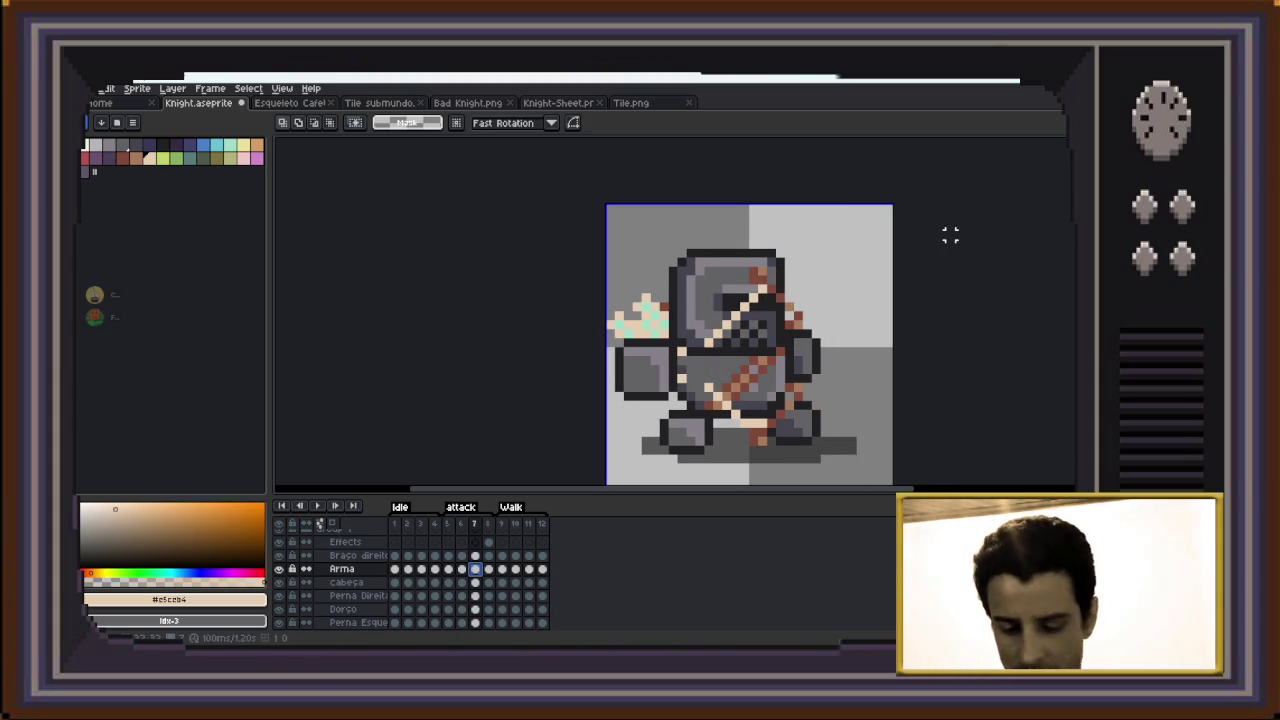
Nudge the bow on the Arma layer a few pixels right
{"action": "mouse_move", "coordinate": [862, 243]}
{"action": "left_mouse_down"}
{"action": "mouse_move", "coordinate": [760, 445]}
{"action": "mouse_move", "coordinate": [702, 465]}
{"action": "left_mouse_up"}
{"action": "key", "text": "Right"}
{"action": "key", "text": "Right"}
{"action": "key", "text": "Right"}
{"action": "key", "text": "Right"}
{"action": "key", "text": "Right"}
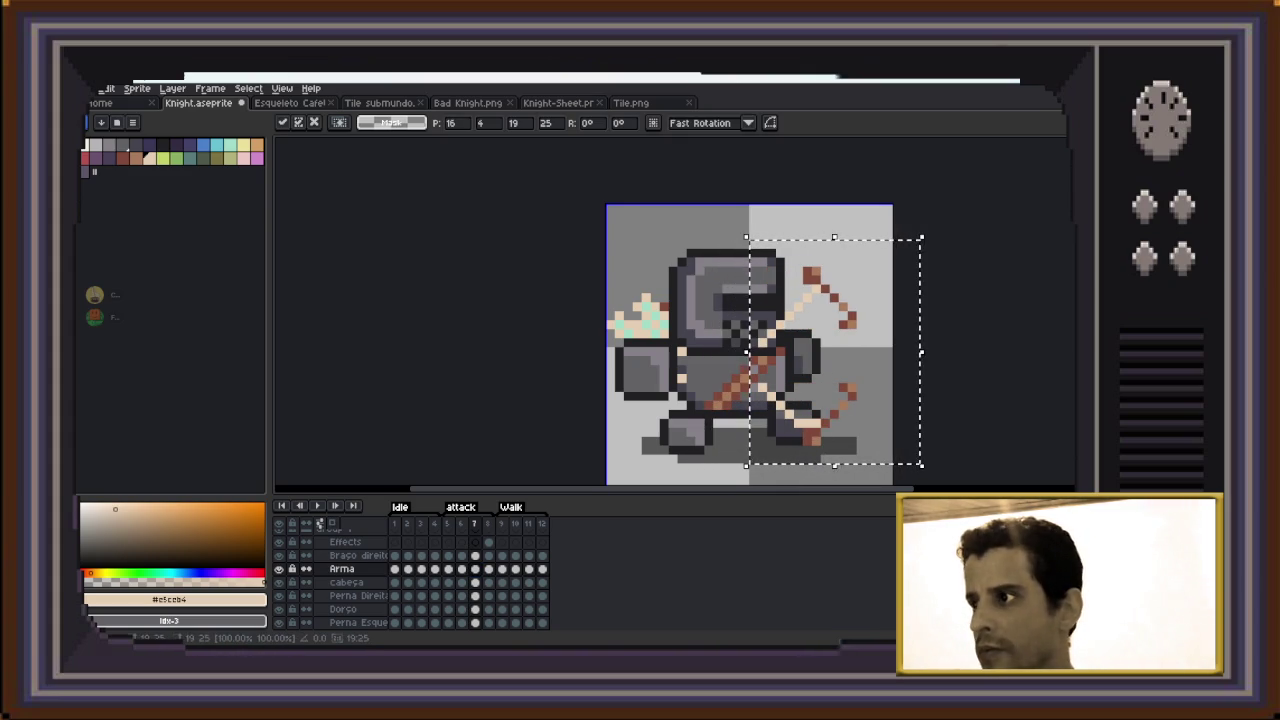
{"action": "key", "text": "ctrl+d"}
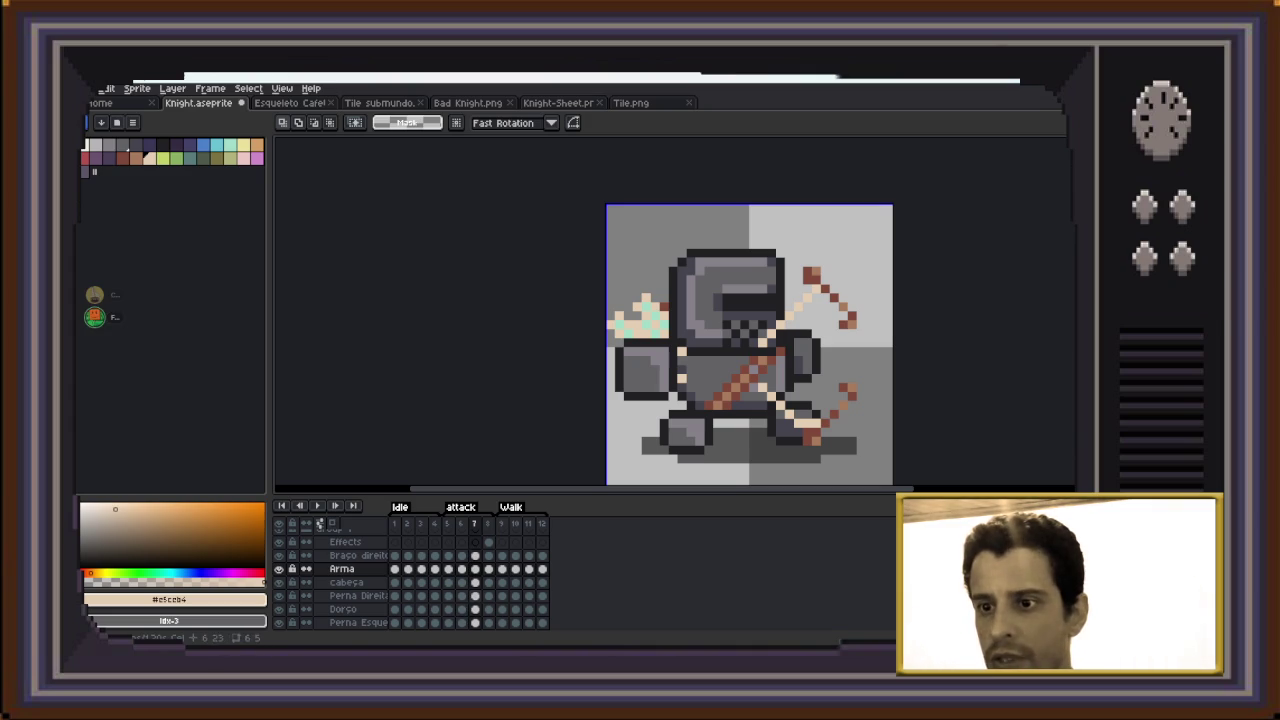
Move the knight's fist on the left-arm layer right onto the bow's grip
{"action": "scroll", "coordinate": [340, 580], "scroll_direction": "down", "scroll_amount": 1}
{"action": "left_click", "coordinate": [358, 622]}
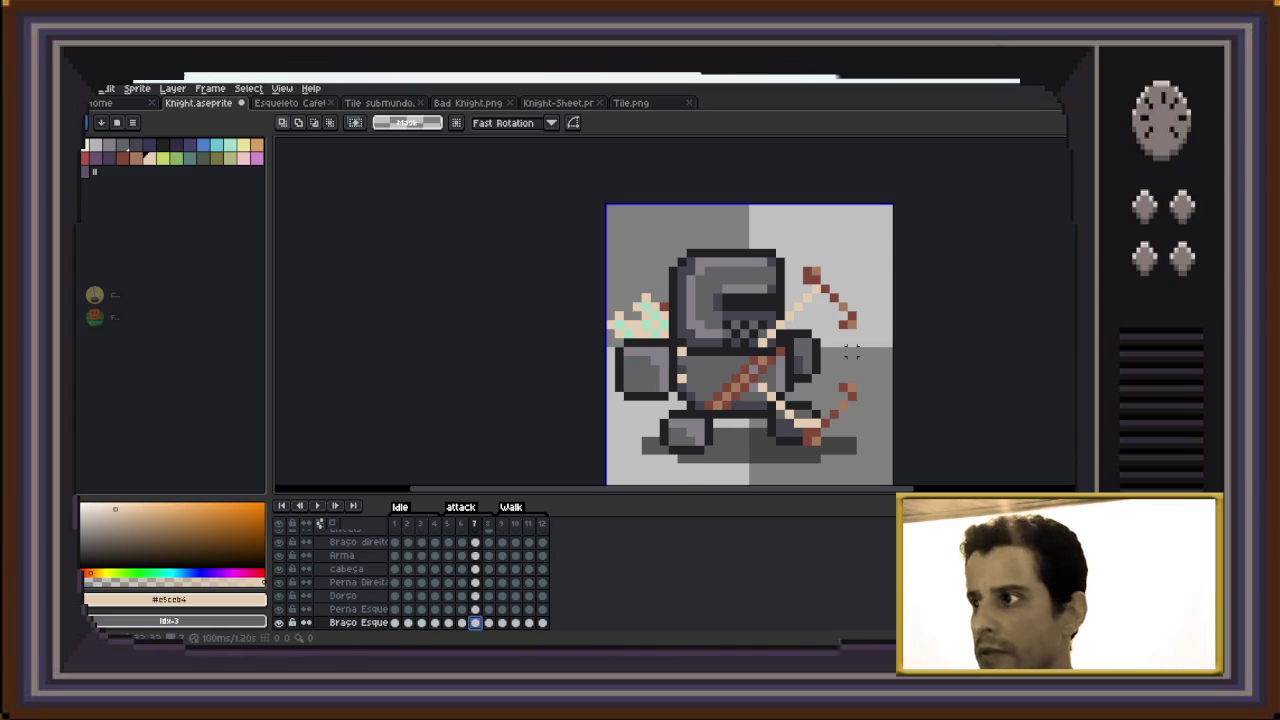
{"action": "left_click_drag", "start_coordinate": [890, 304], "coordinate": [712, 408]}
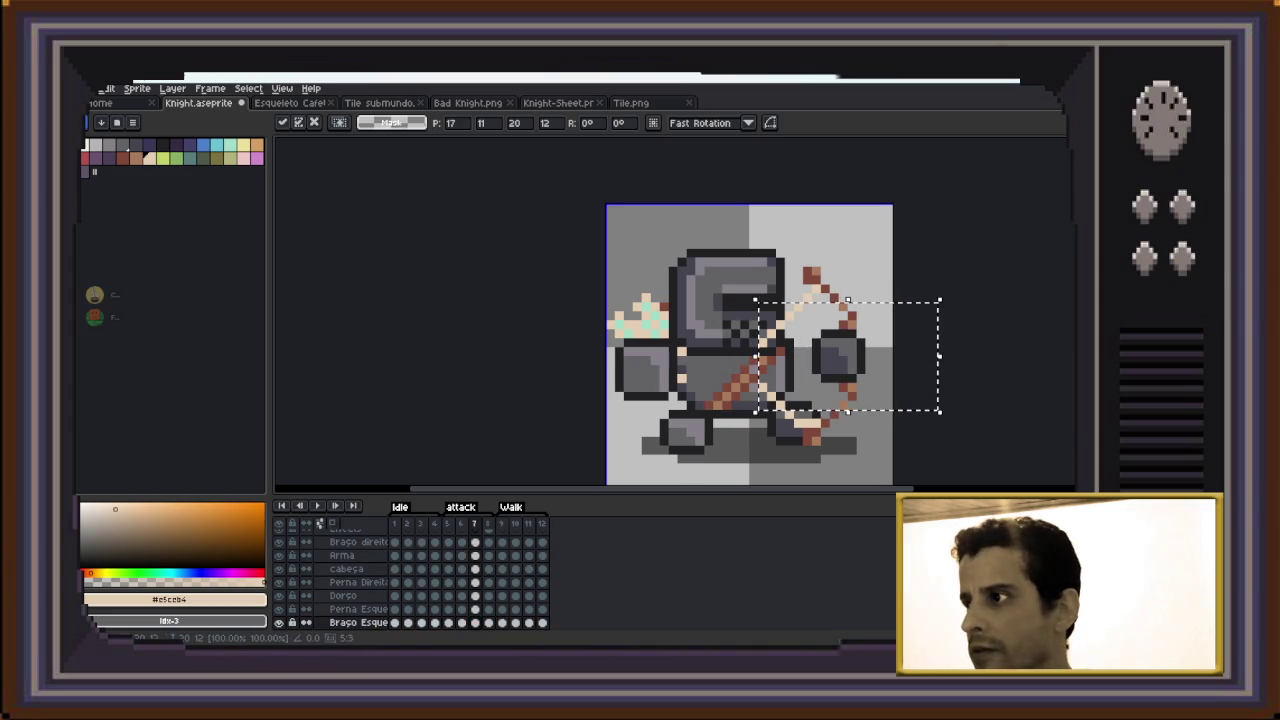
{"action": "left_click_drag", "start_coordinate": [760, 360], "coordinate": [816, 356]}
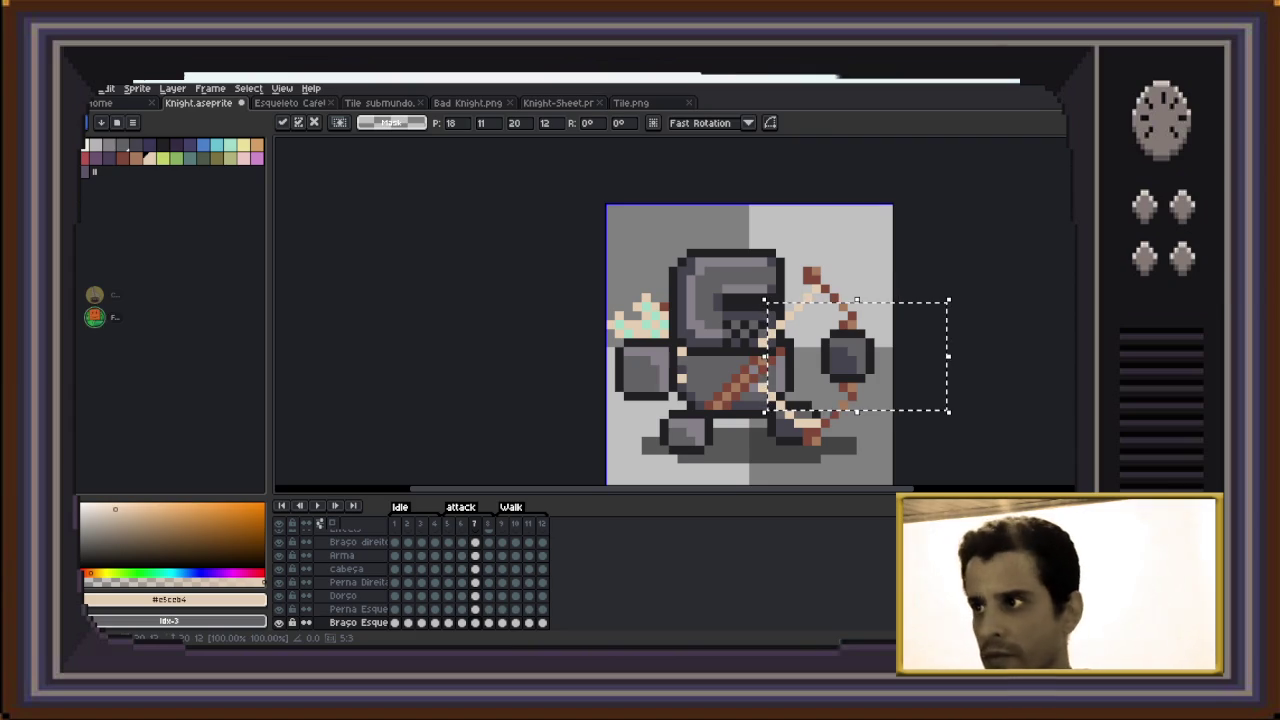
{"action": "key", "text": "ctrl+d"}
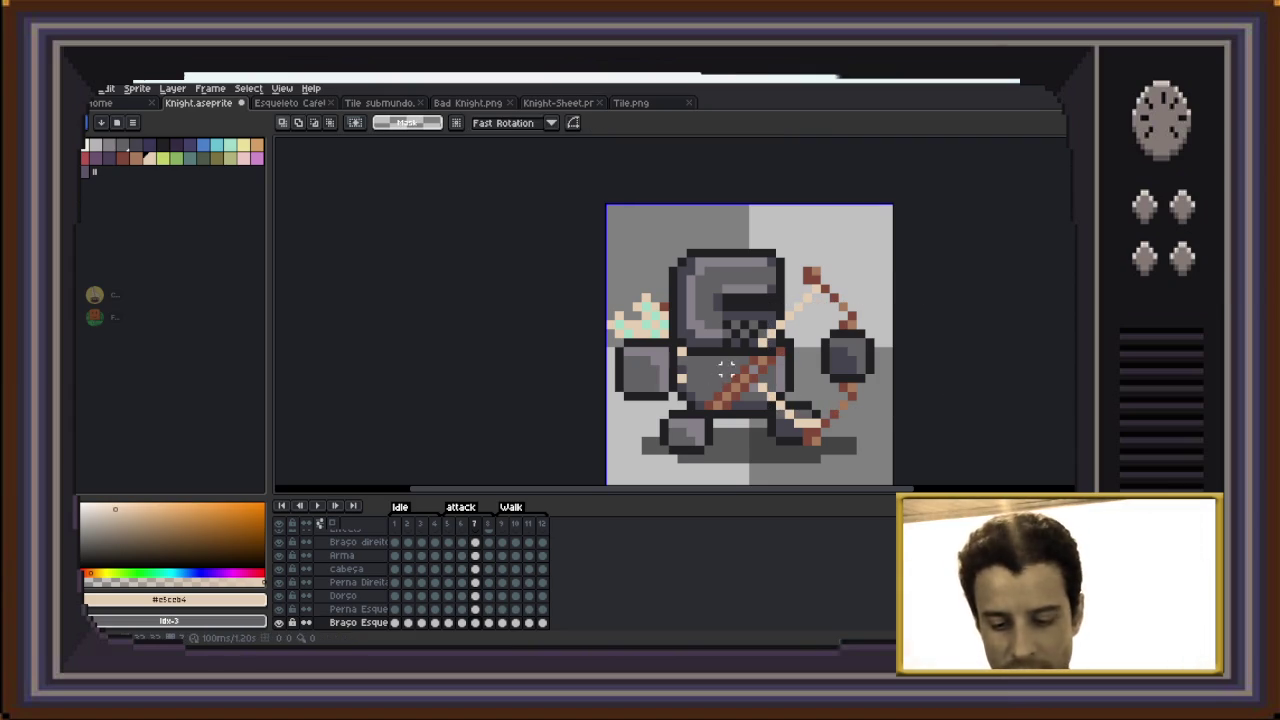
{"action": "key", "text": "i"}
{"action": "key", "text": "b"}
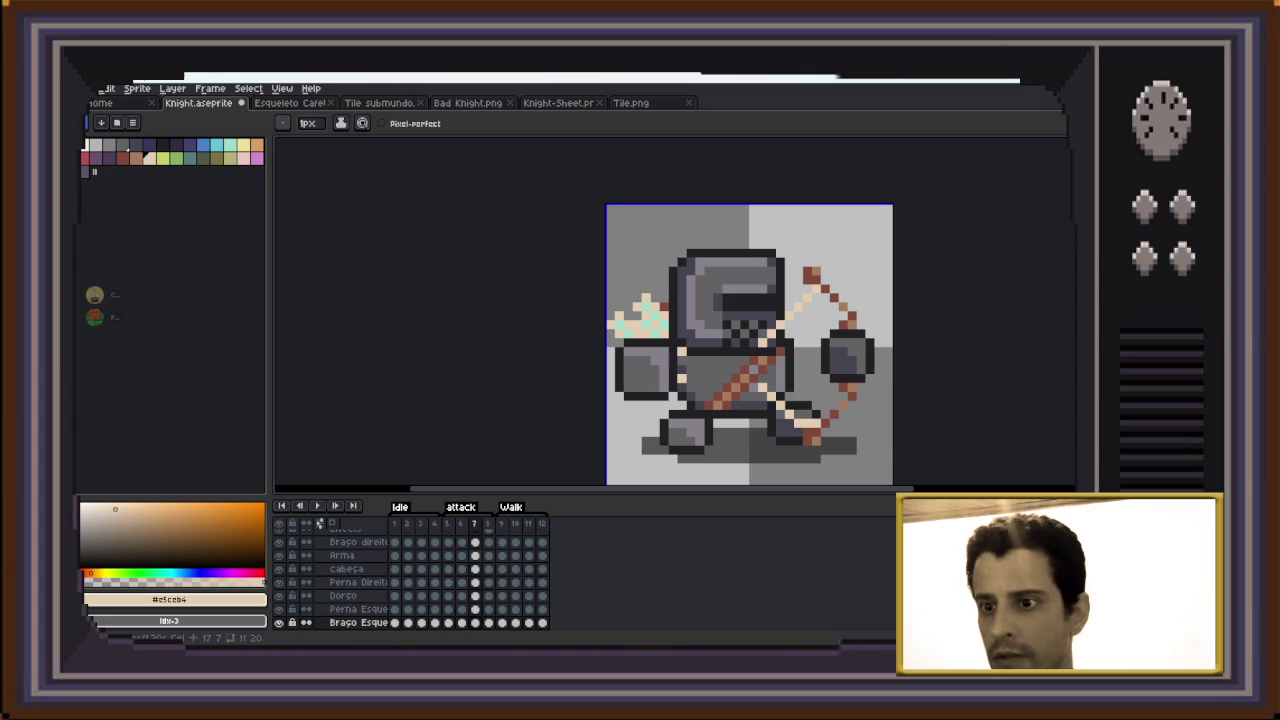
Paint light peach pixels along the diagonal belt across the torso on frame 7's Arma layer
{"action": "left_click", "coordinate": [474, 555]}
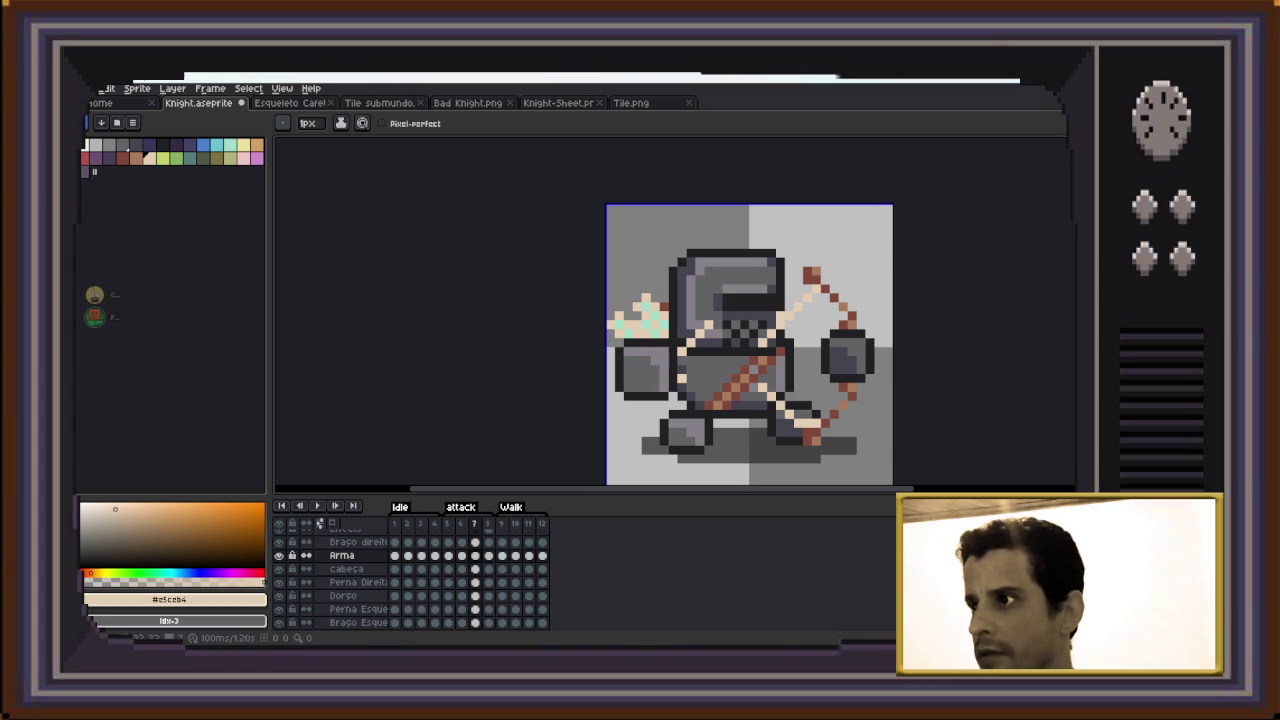
{"action": "key", "text": "v"}
{"action": "key", "text": "b"}
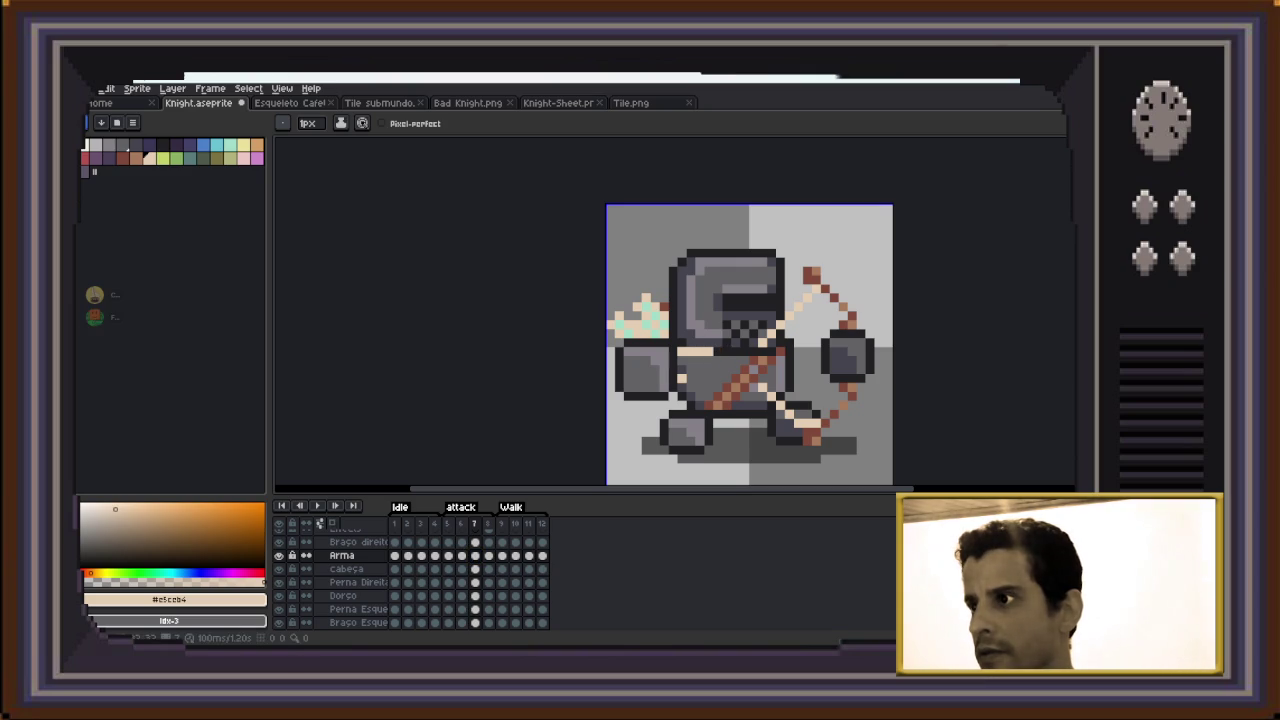
{"action": "left_click", "coordinate": [700, 379]}
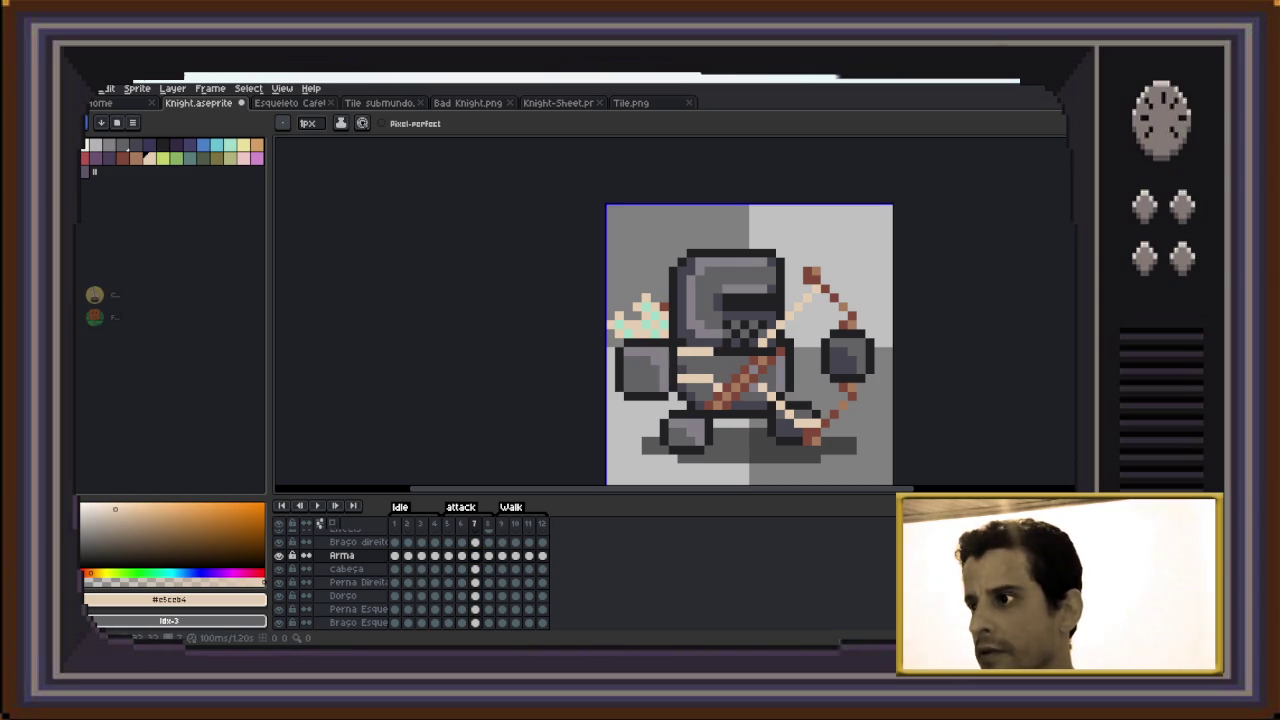
{"action": "left_click", "coordinate": [727, 397]}
{"action": "left_click", "coordinate": [737, 397]}
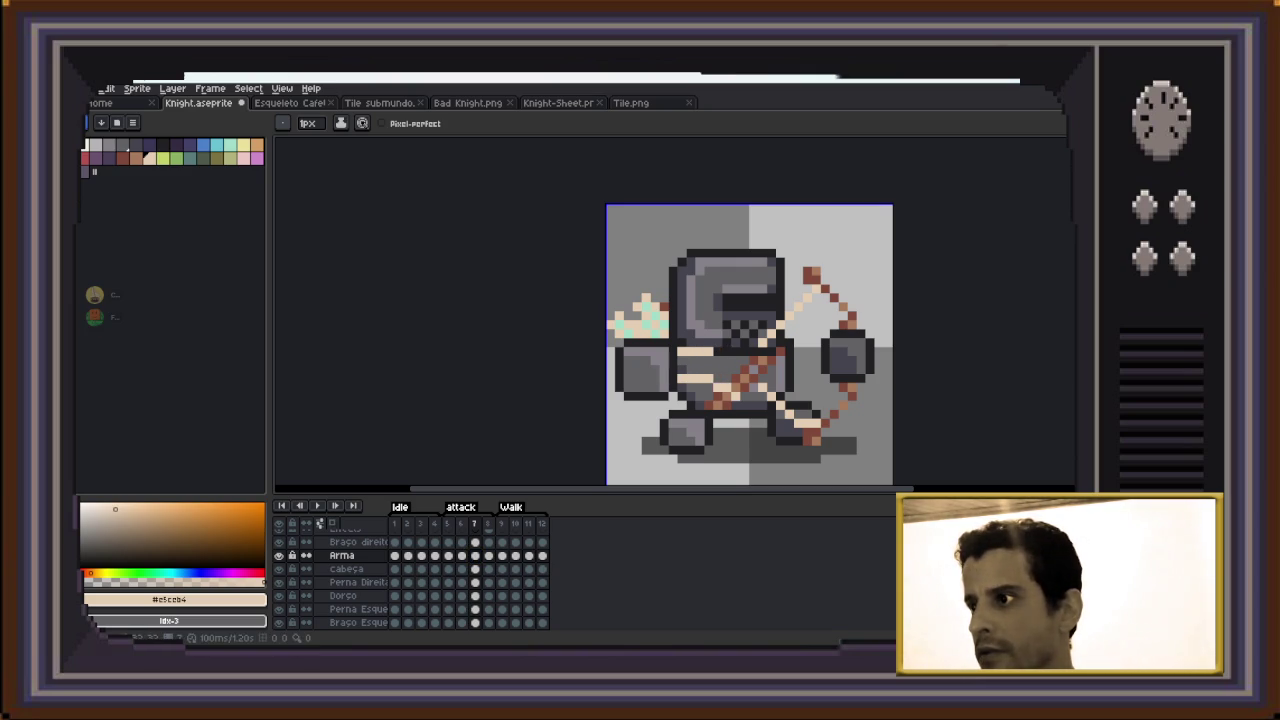
{"action": "left_click", "coordinate": [745, 405]}
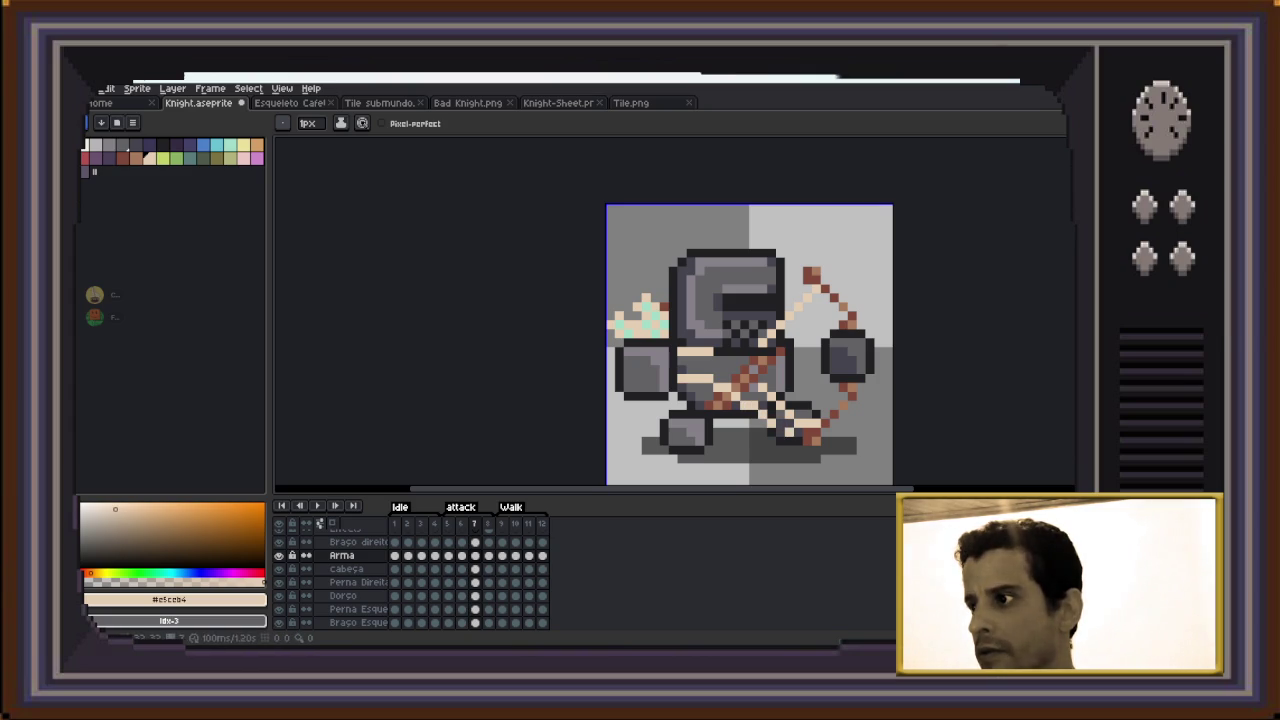
{"action": "left_click", "coordinate": [789, 432]}
Switch between the right-arm and Arma layers, ending on rectangular selection
{"action": "key", "text": "b"}
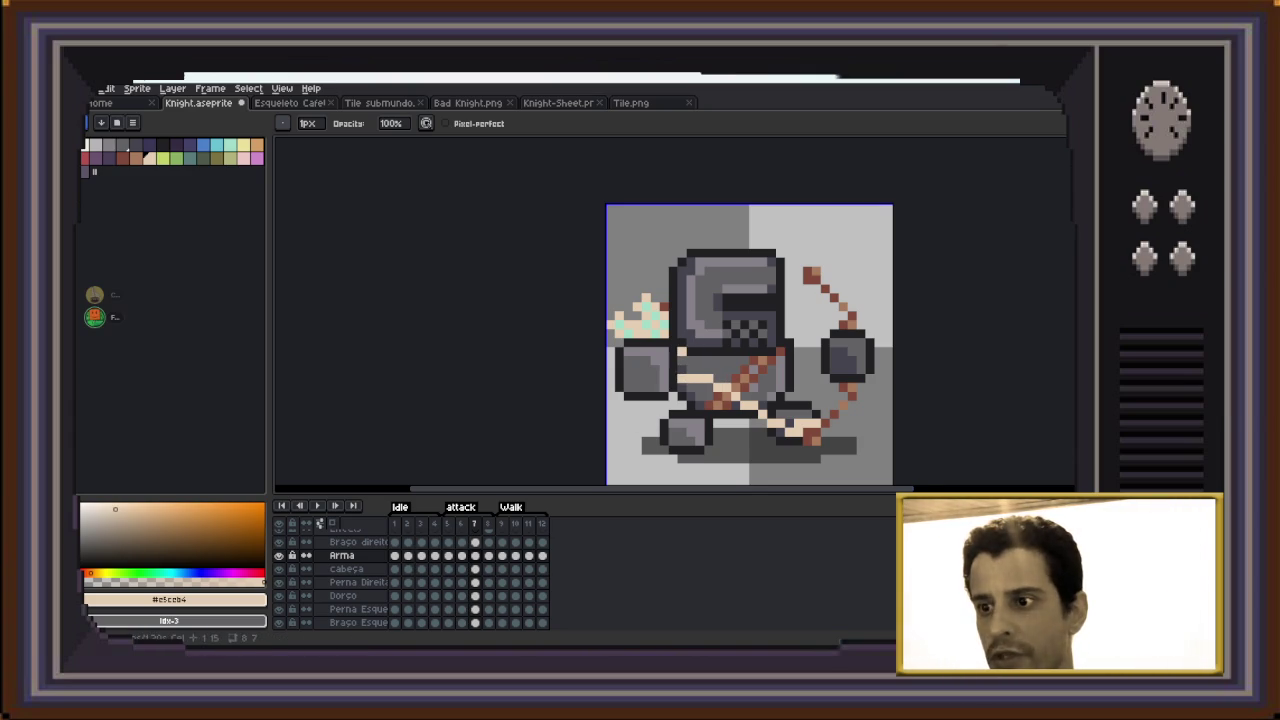
{"action": "key", "text": "Up"}
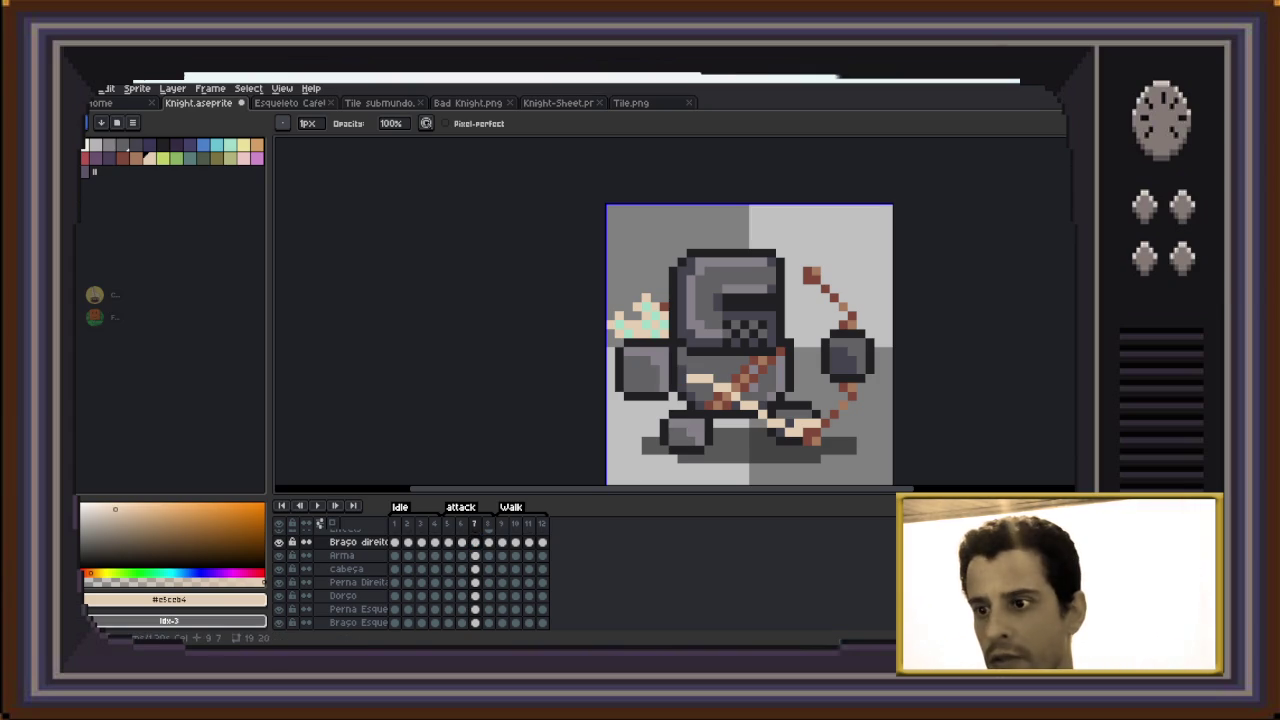
{"action": "key", "text": "Down"}
{"action": "key", "text": "i"}
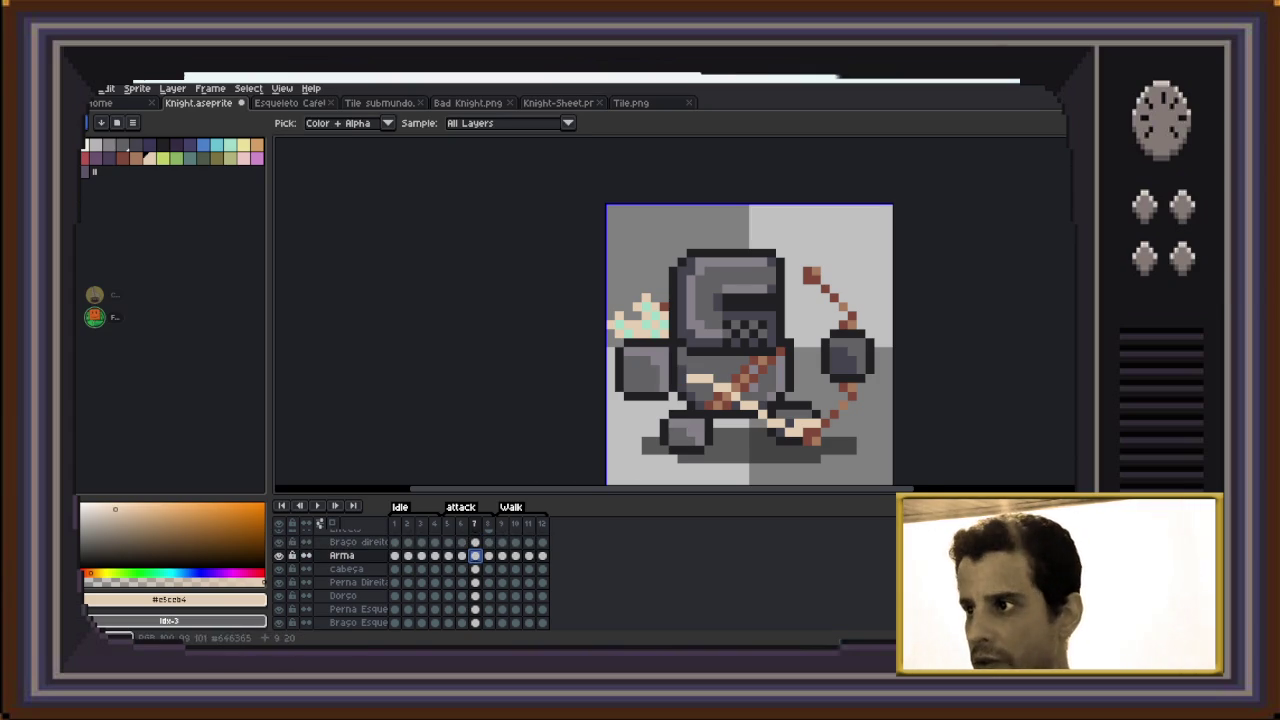
{"action": "key", "text": "b"}
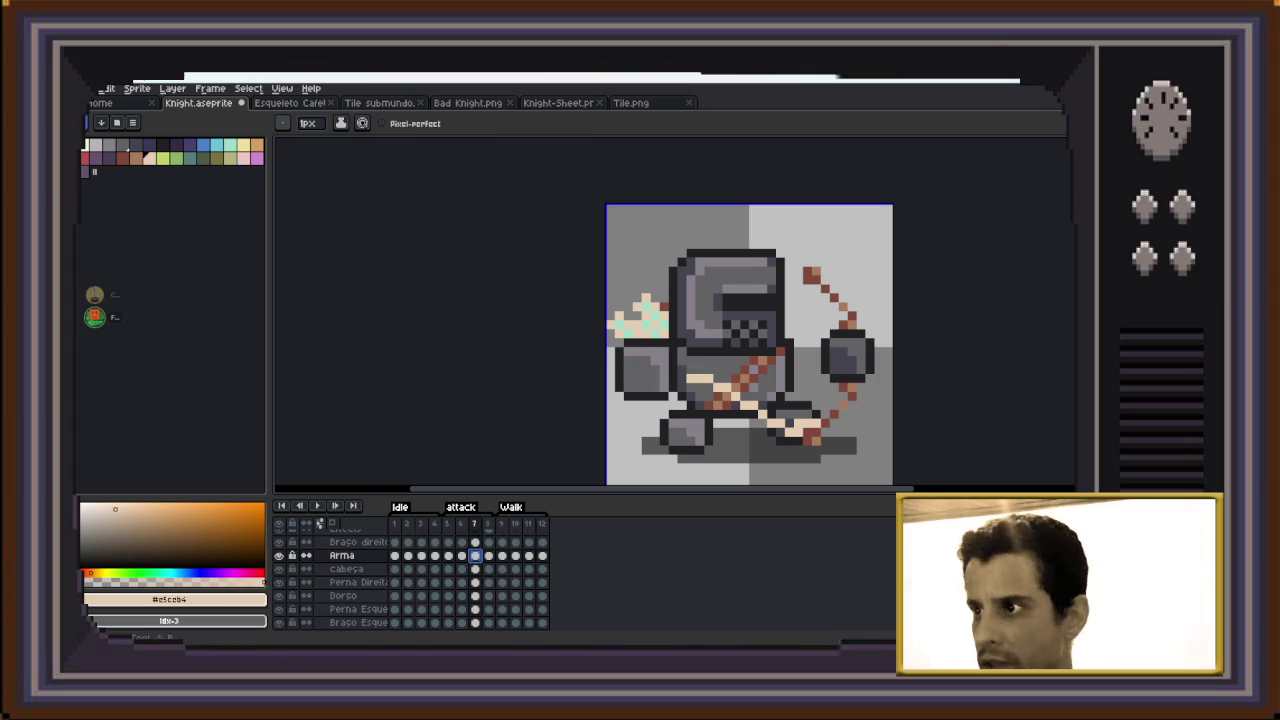
{"action": "key", "text": "m"}
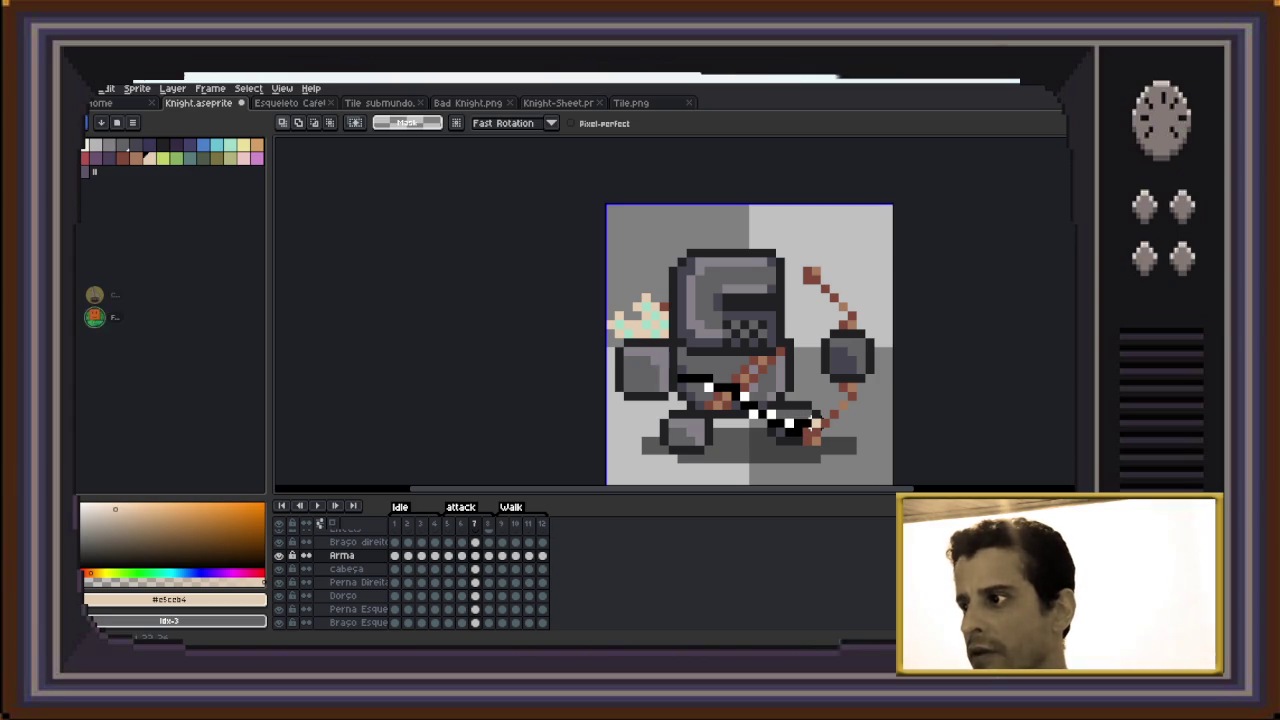
Rotate the weapon layer's light line steeper and raise it toward the bow's top in frame 7
{"action": "key", "text": "ctrl+t"}
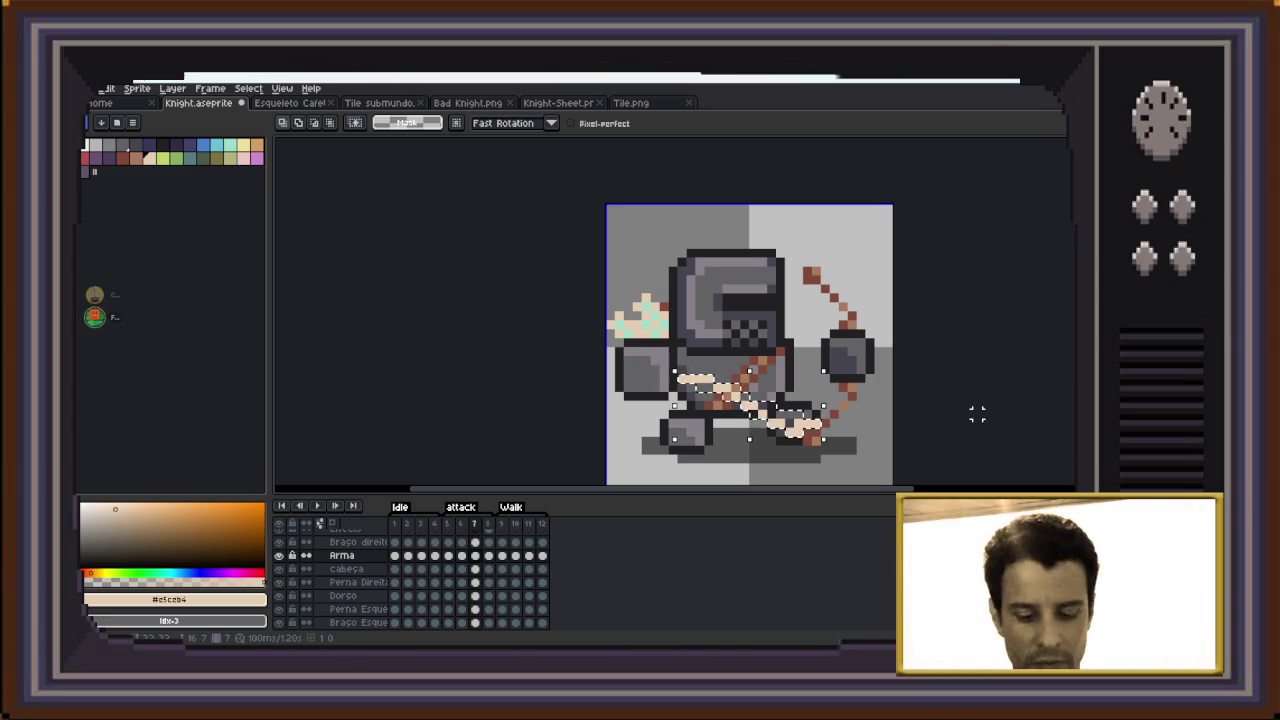
{"action": "left_click_drag", "start_coordinate": [977, 404], "coordinate": [968, 404]}
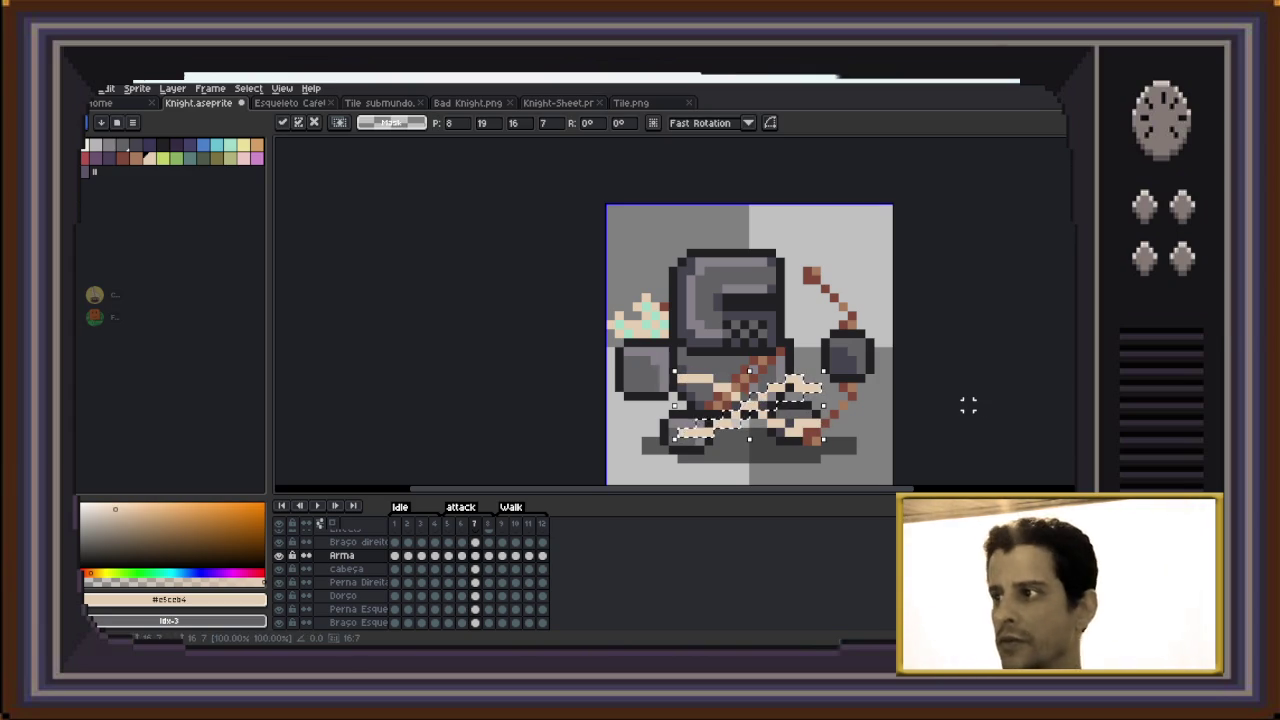
{"action": "key", "text": "Up"}
{"action": "key", "text": "Up"}
{"action": "key", "text": "Up"}
{"action": "key", "text": "Up"}
{"action": "key", "text": "Up"}
{"action": "key", "text": "Up"}
{"action": "key", "text": "Up"}
{"action": "key", "text": "Up"}
{"action": "key", "text": "Up"}
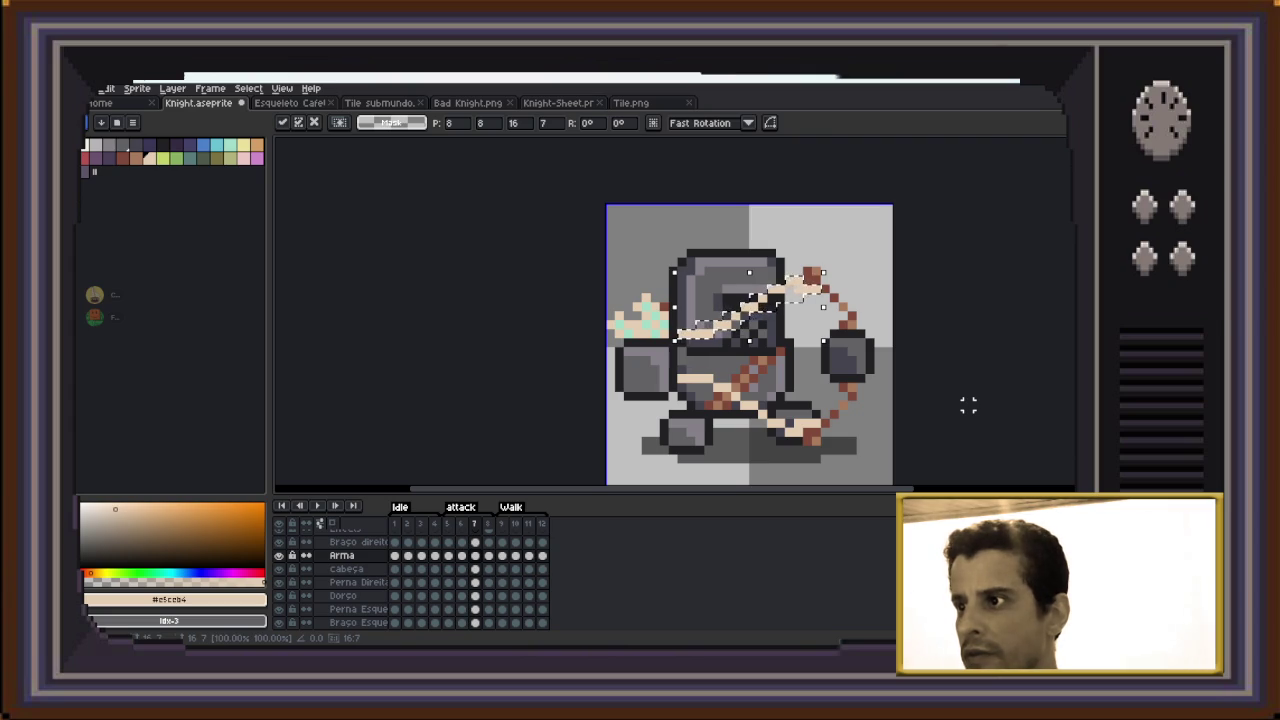
{"action": "key", "text": "Return"}
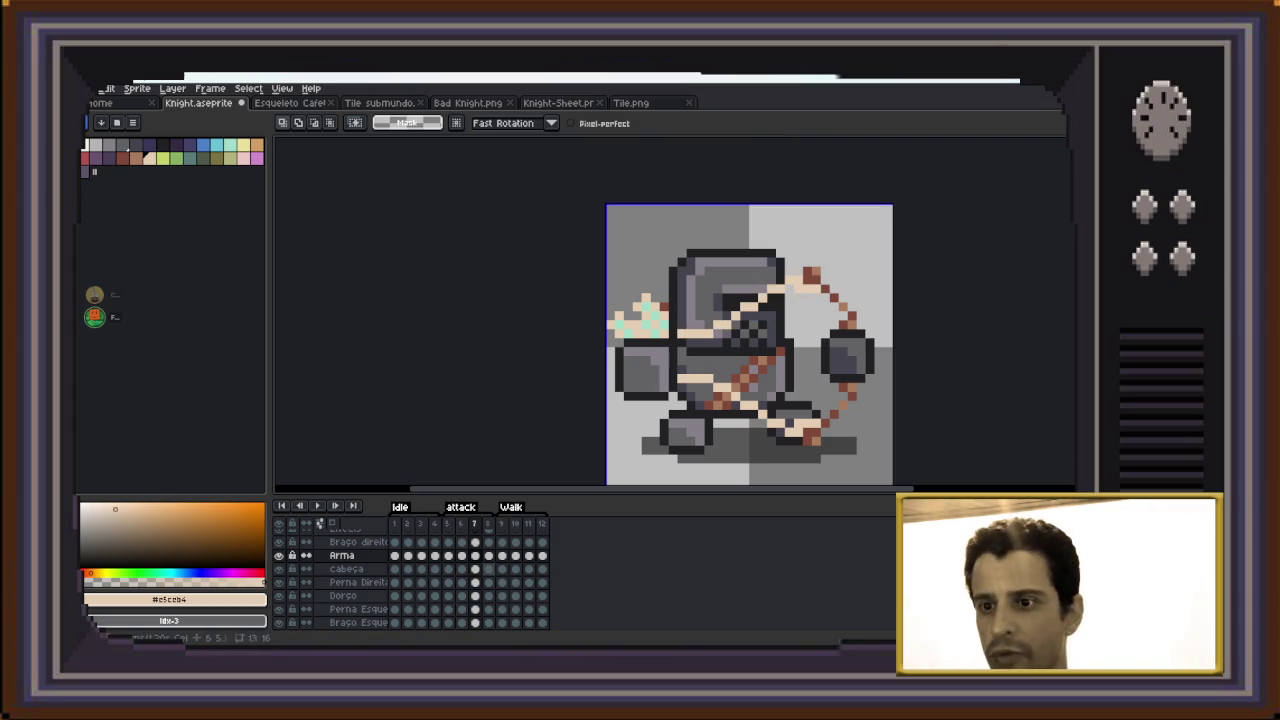
Select and release the right arm, then compare frames 7 and 8, ending on frame 8
{"action": "key", "text": "Up"}
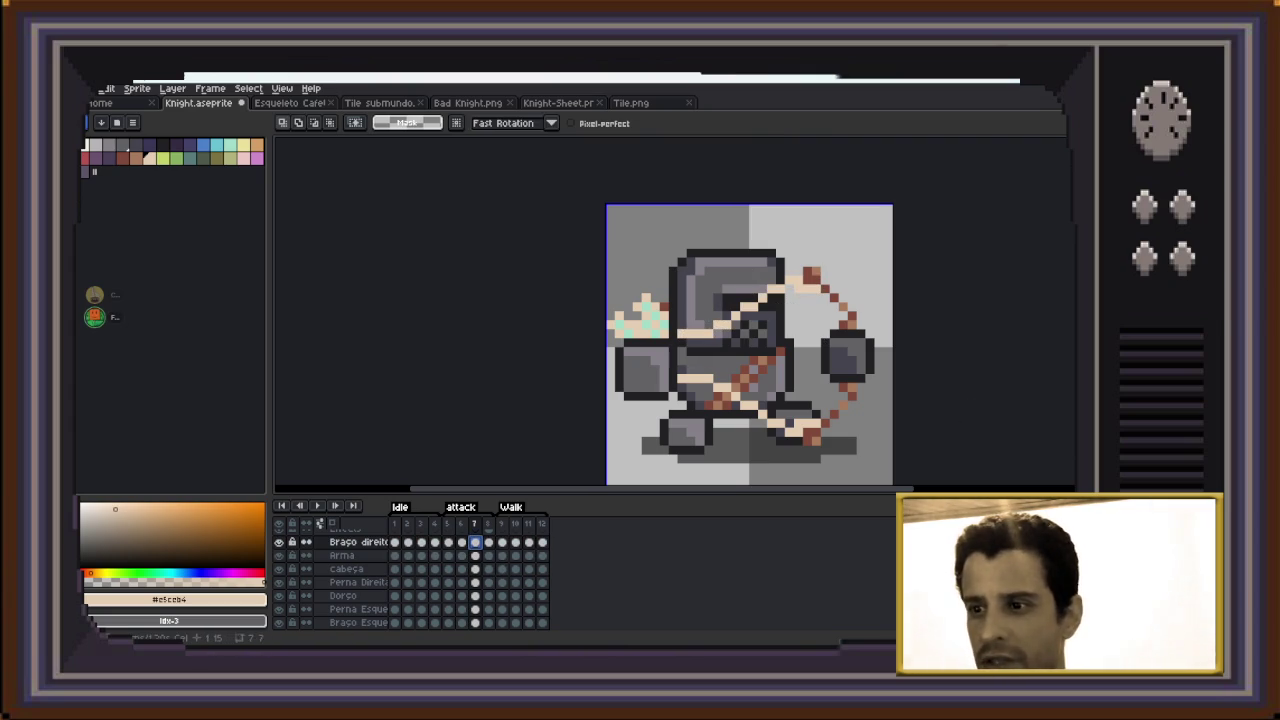
{"action": "left_click_drag", "start_coordinate": [603, 300], "coordinate": [680, 420]}
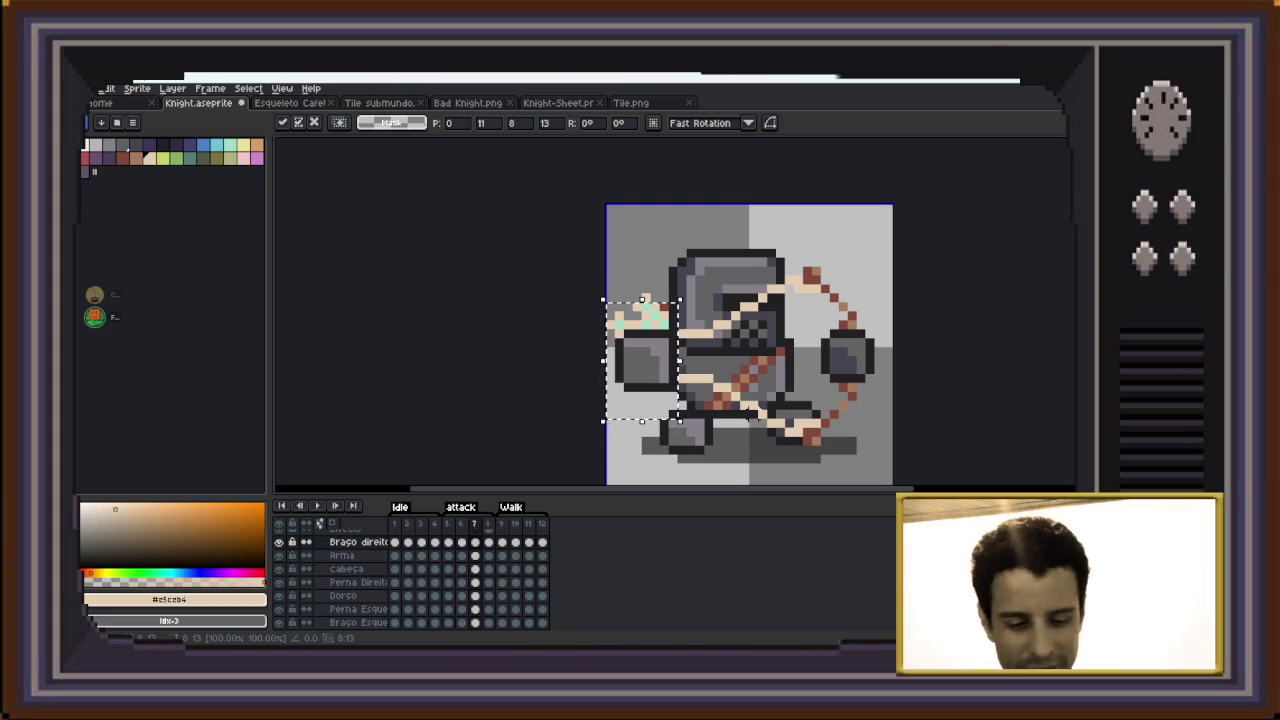
{"action": "left_click", "coordinate": [748, 415]}
{"action": "key", "text": "Left"}
{"action": "key", "text": "Right"}
{"action": "key", "text": "Right"}
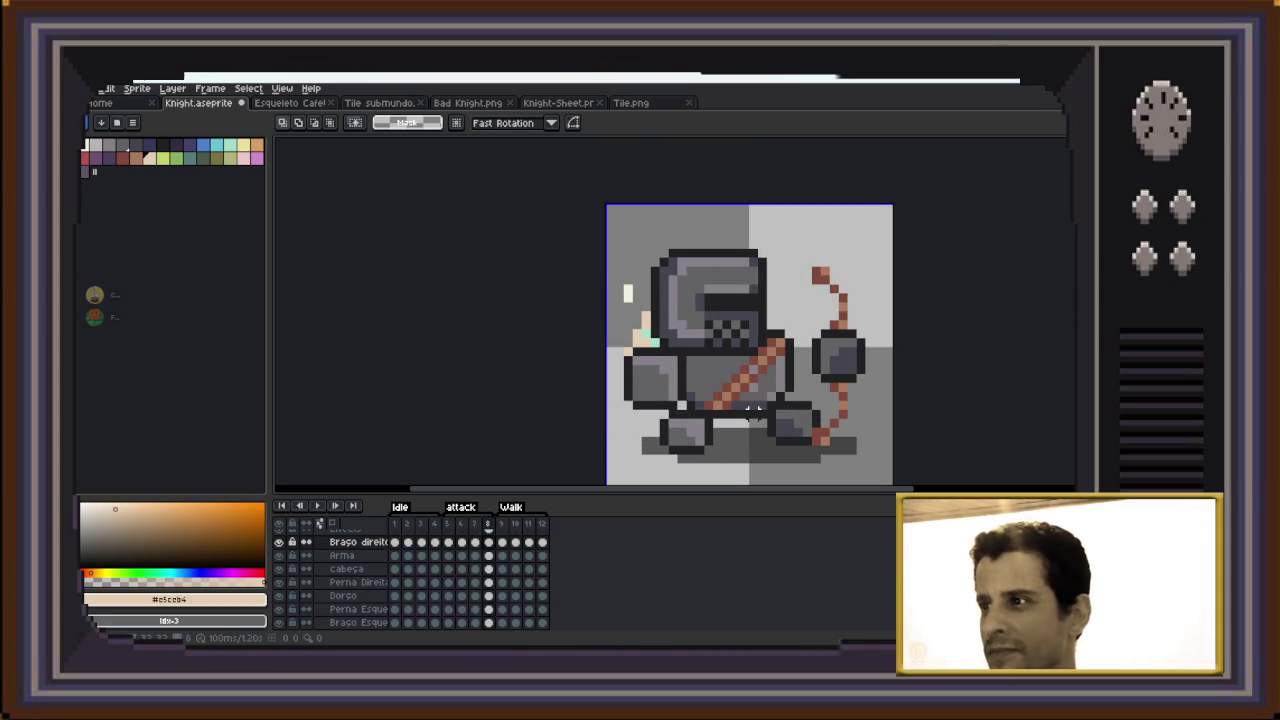
{"action": "key", "text": "Left"}
{"action": "key", "text": "Right"}
{"action": "key", "text": "Left"}
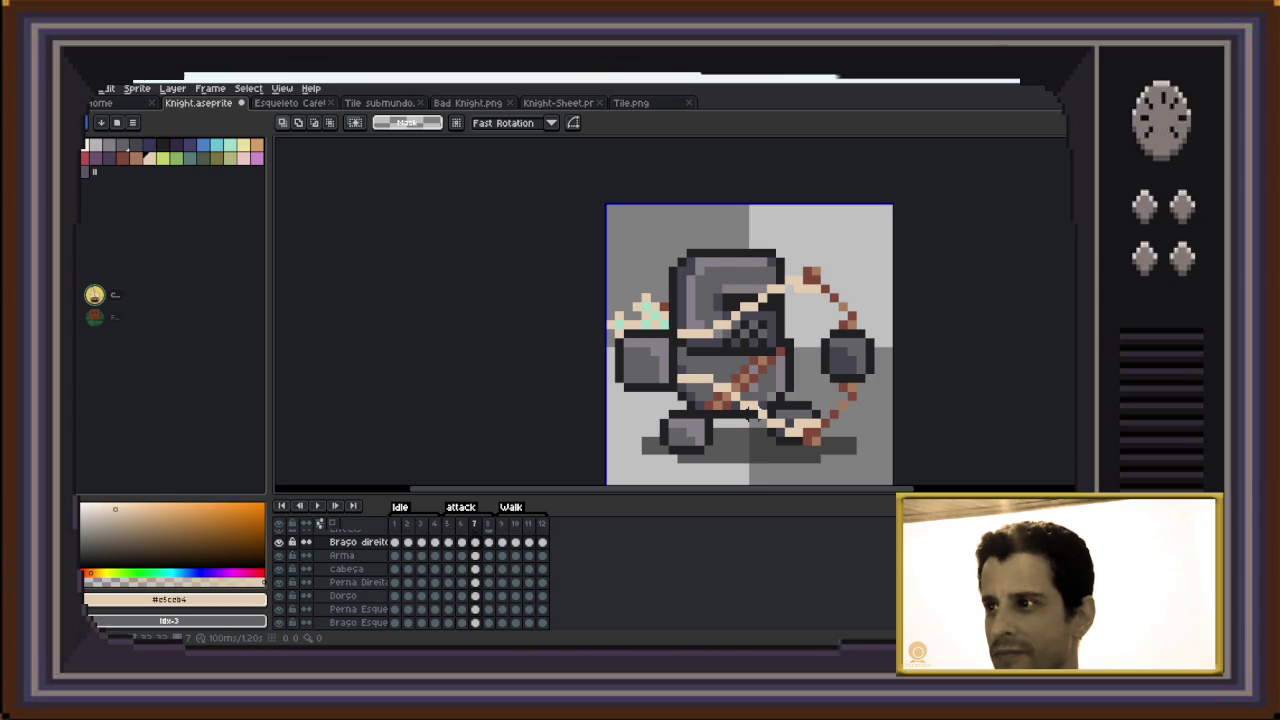
{"action": "key", "text": "Right"}
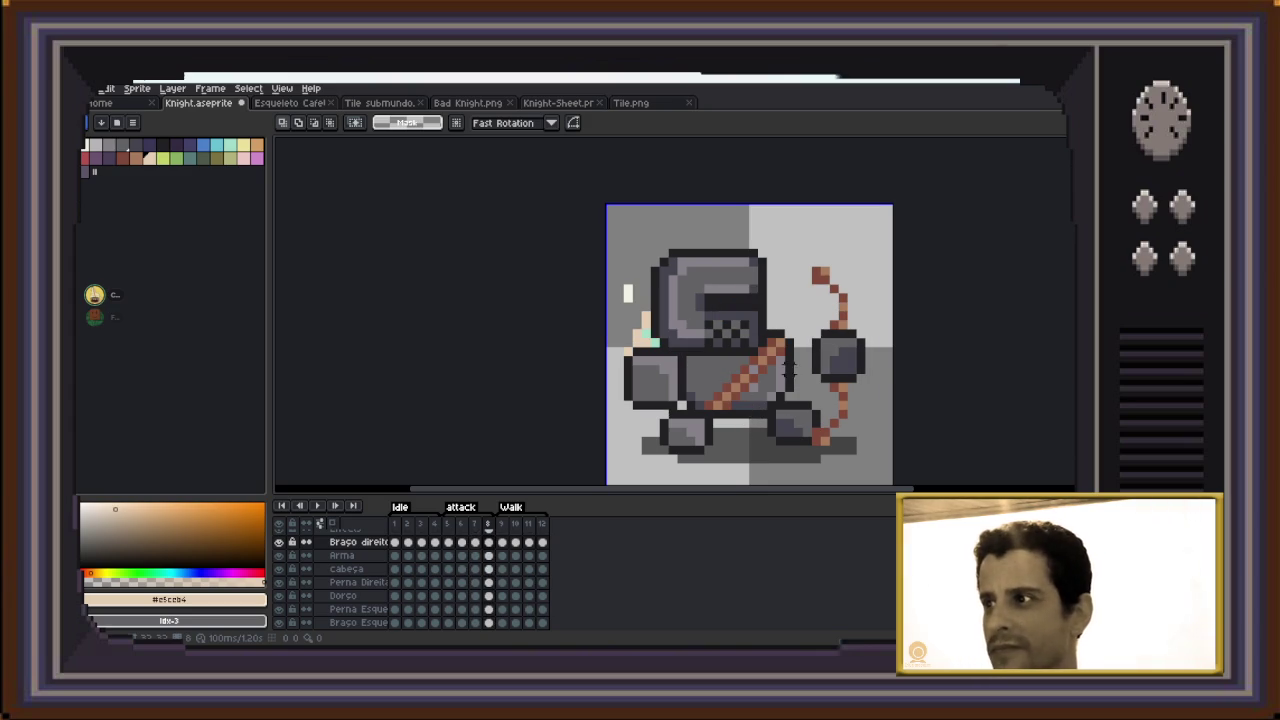
Pick the sprite's peach colour and paint two peach pixels near the bow's top
{"action": "key", "text": "i"}
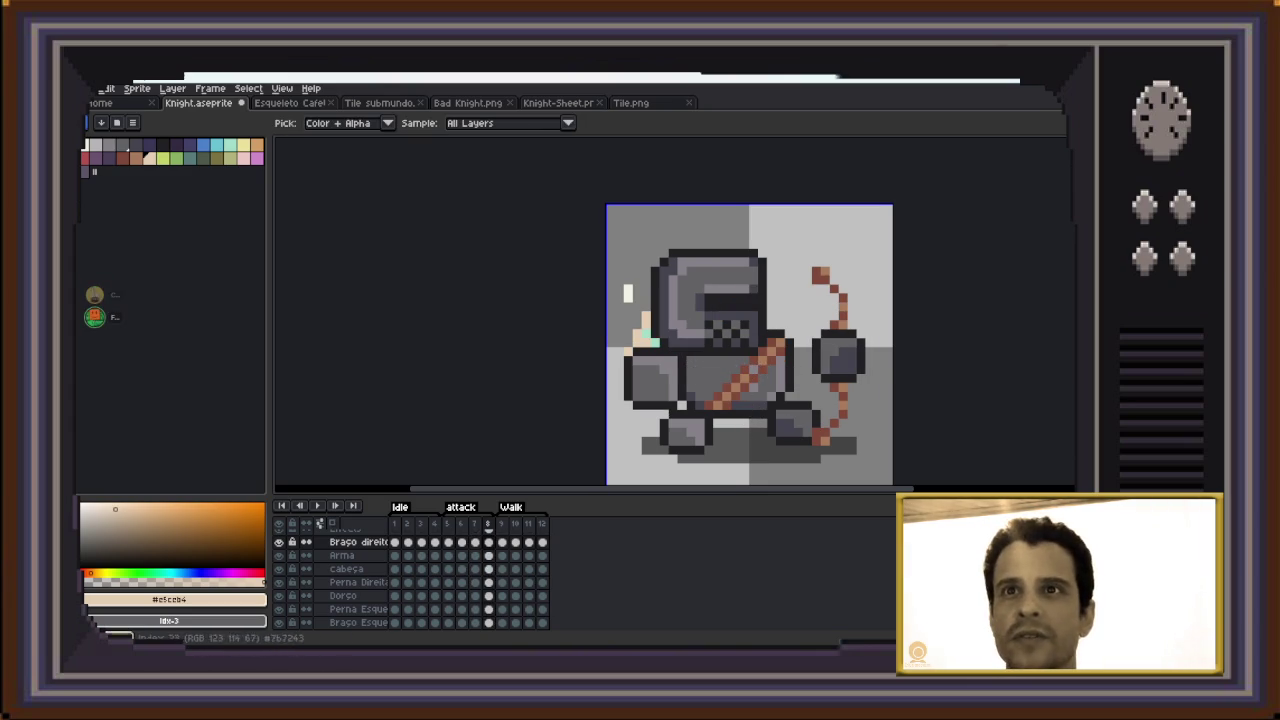
{"action": "left_click", "coordinate": [149, 157]}
{"action": "key", "text": "b"}
{"action": "left_click", "coordinate": [825, 252]}
{"action": "left_click", "coordinate": [817, 288]}
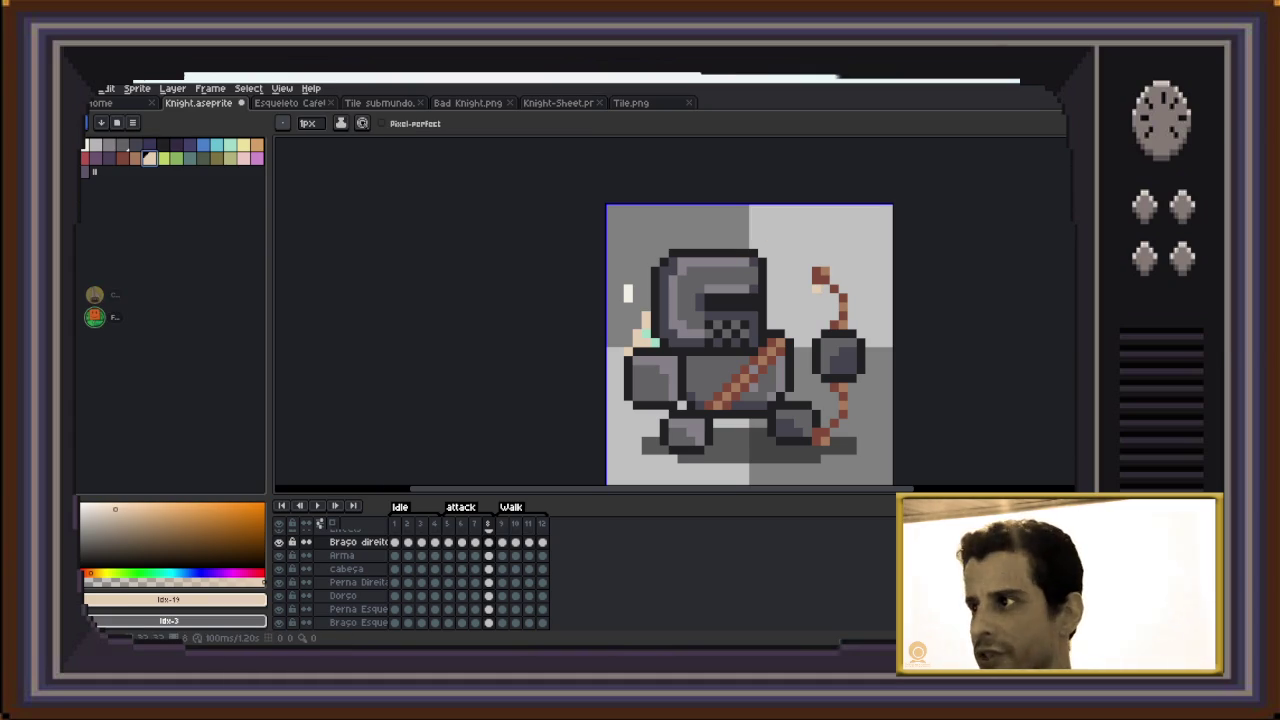
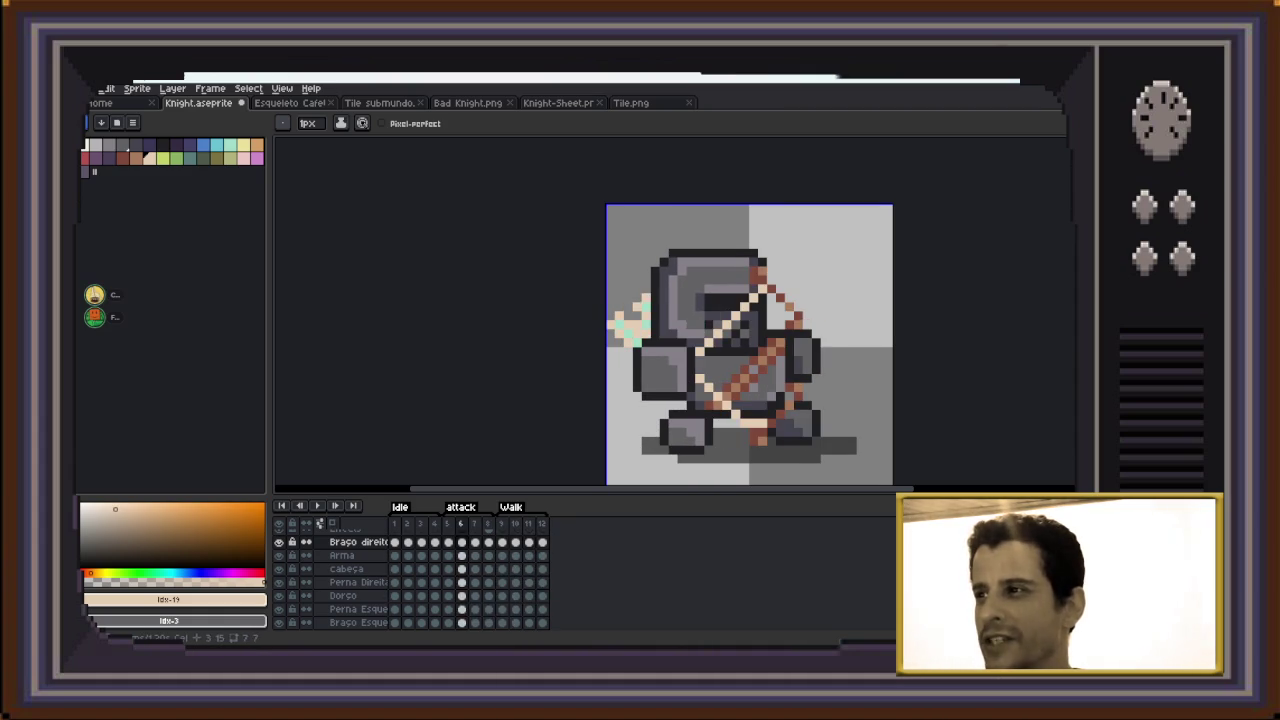
Undo the stray cream pixel and belly line drawn on frame 7
{"action": "scroll", "coordinate": [824, 375], "scroll_direction": "up", "scroll_amount": 1}
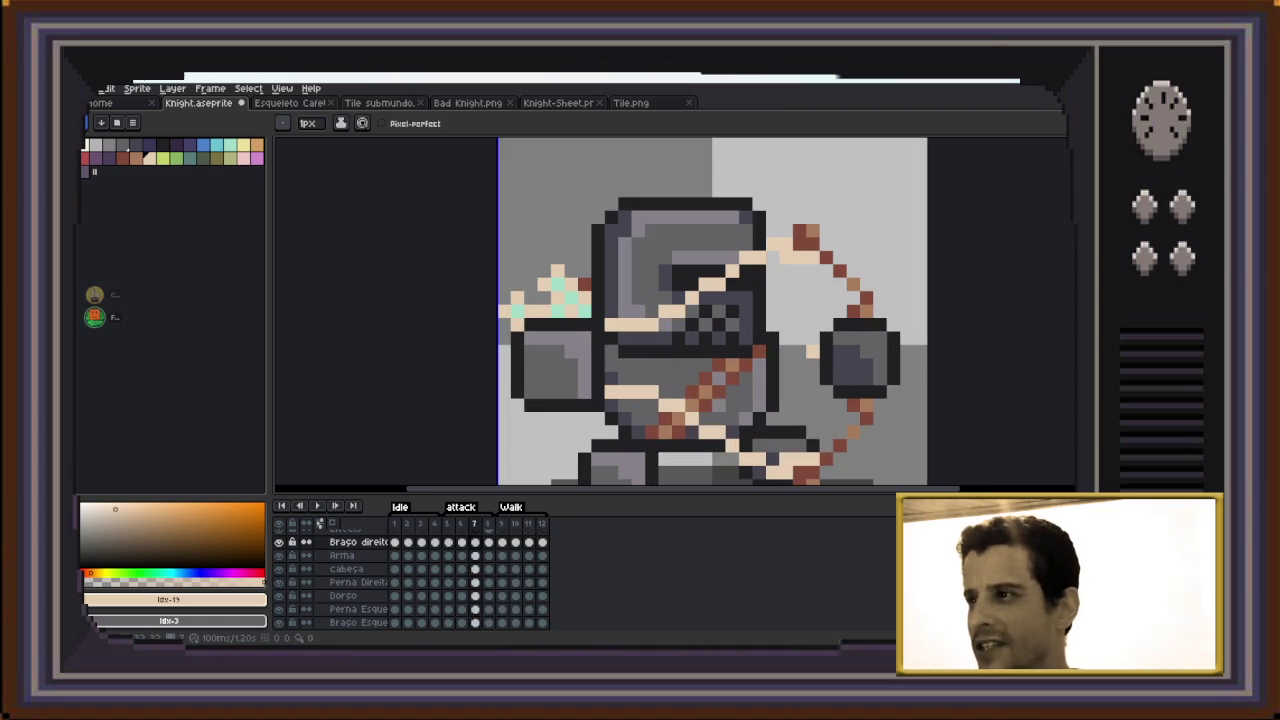
{"action": "left_click", "coordinate": [799, 337]}
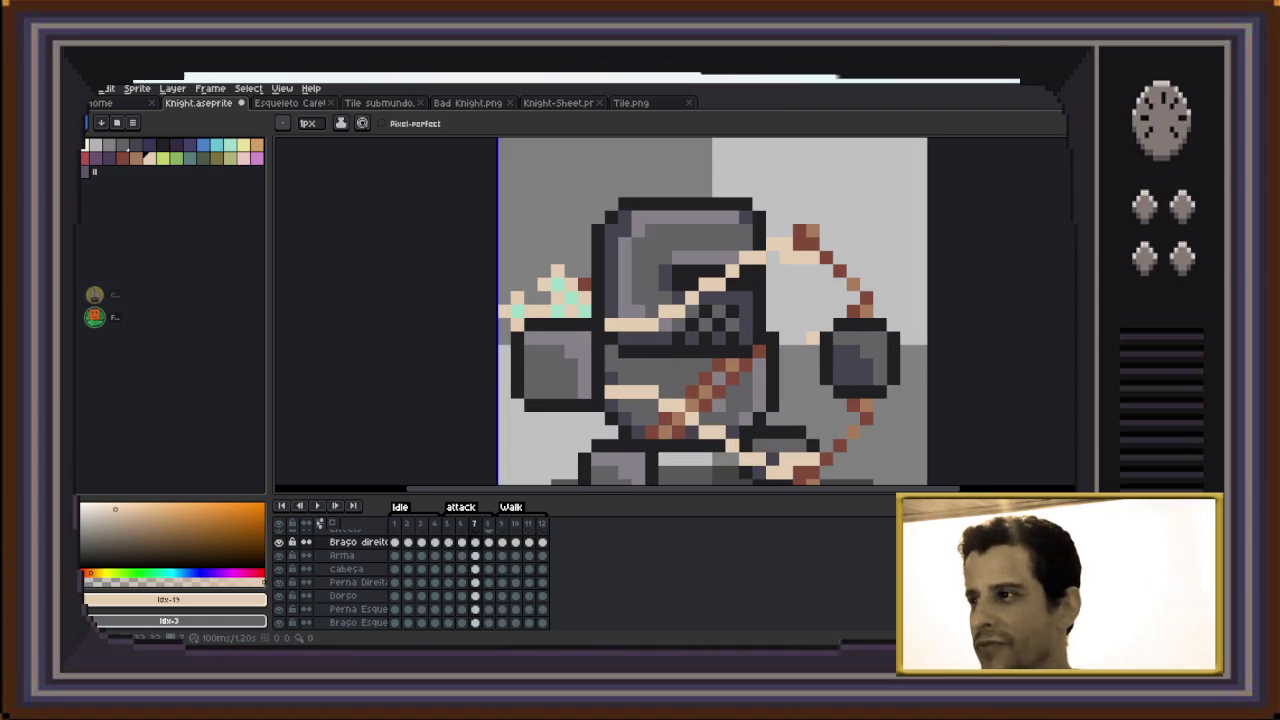
{"action": "left_click", "coordinate": [714, 351], "text": "shift"}
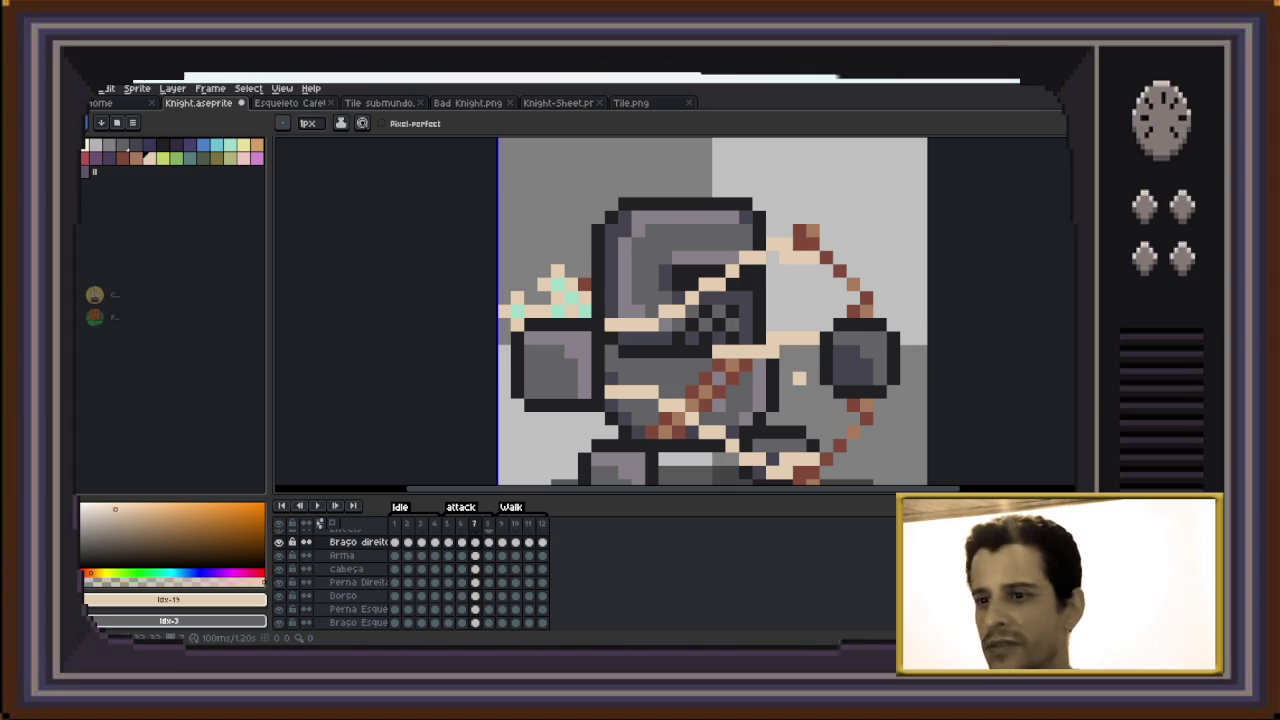
{"action": "key", "text": "ctrl+z"}
{"action": "key", "text": "ctrl+z"}
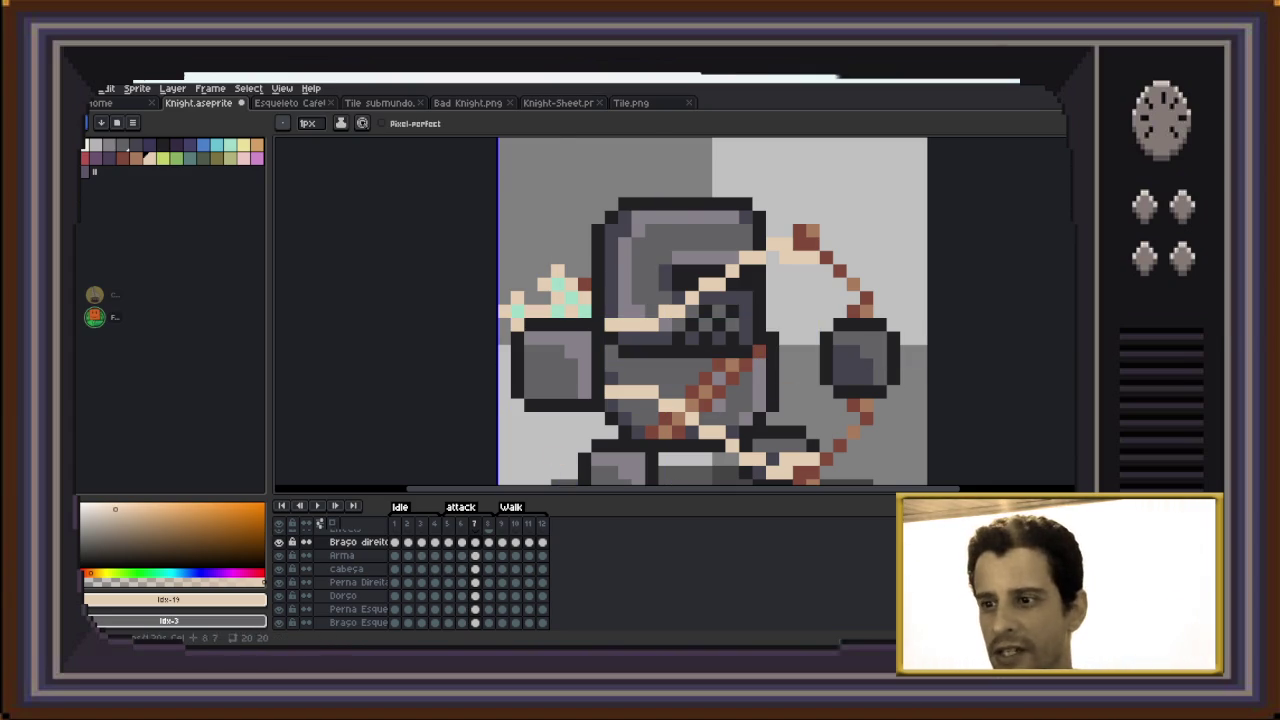
On the Arma layer at frame 7, draw two cream belly lines and fill the gap between them
{"action": "left_click", "coordinate": [475, 555]}
{"action": "left_click", "coordinate": [674, 352], "text": "shift"}
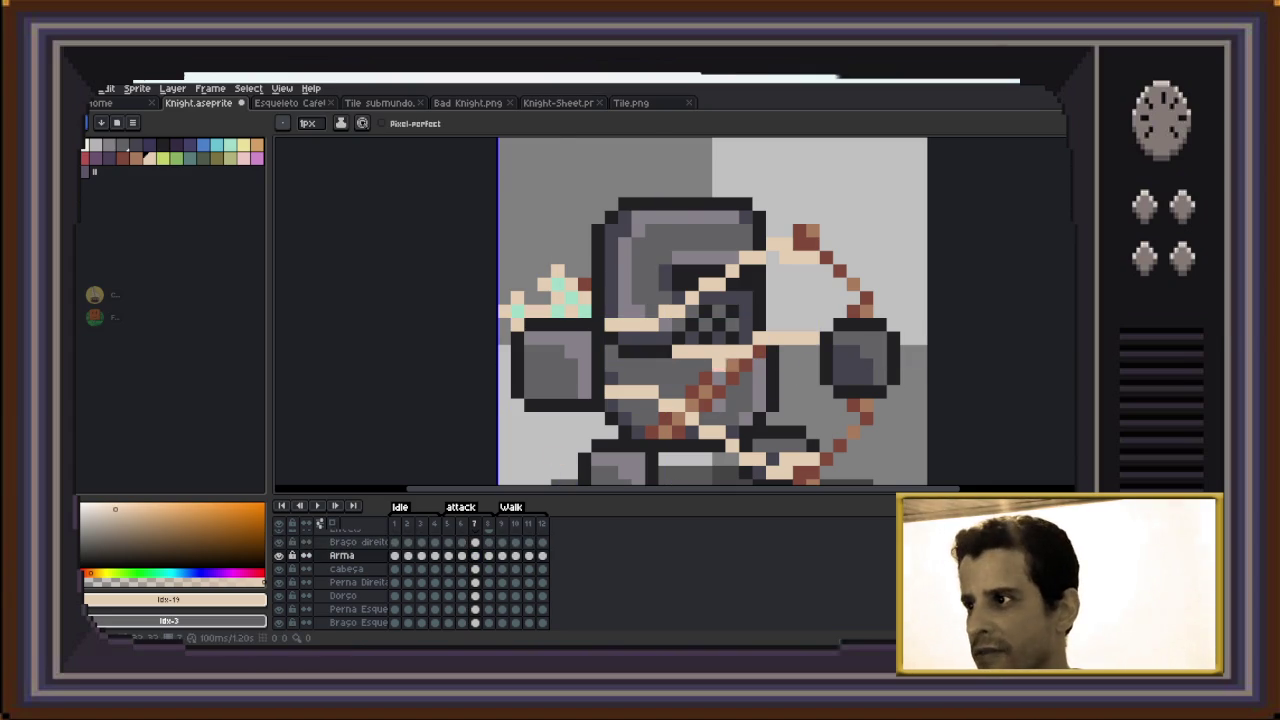
{"action": "left_click", "coordinate": [690, 377], "text": "shift"}
{"action": "left_click_drag", "start_coordinate": [808, 358], "coordinate": [714, 366]}
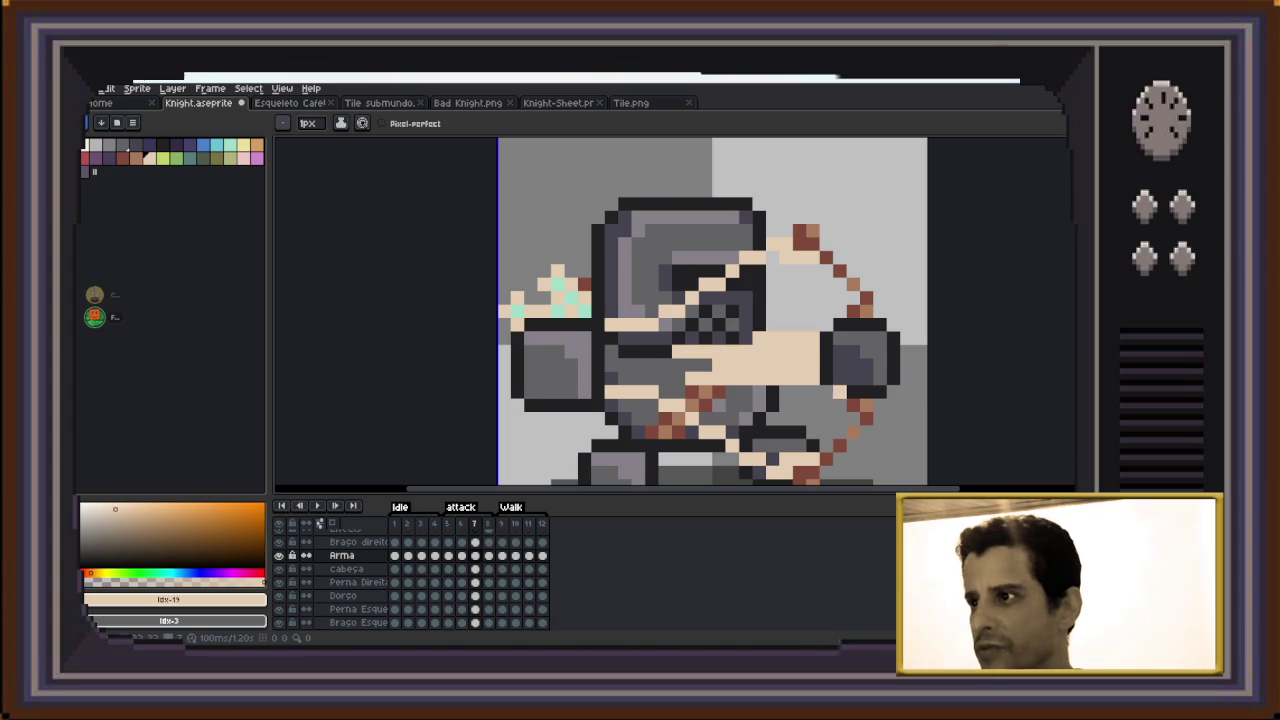
{"action": "scroll", "coordinate": [860, 402], "scroll_direction": "down", "scroll_amount": 3}
{"action": "key", "text": "Left"}
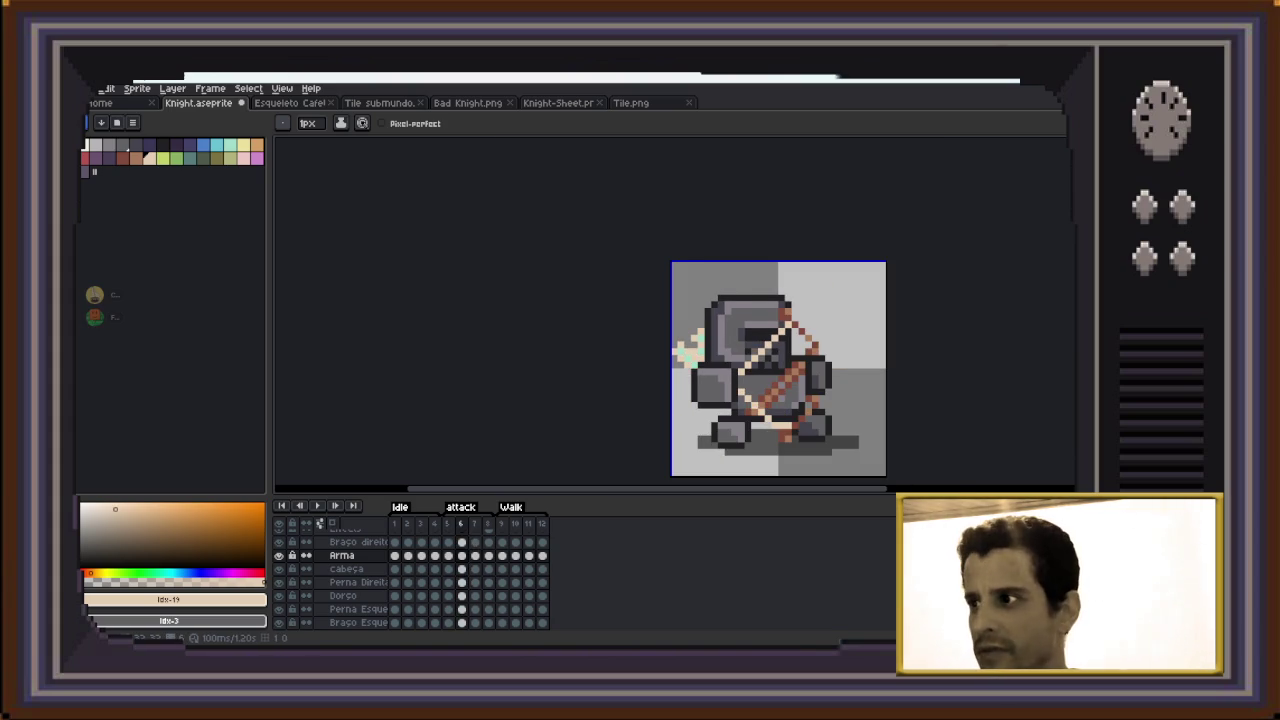
On frame 8, paint a beige arm reaching toward the bow and along the lower arm
{"action": "key", "text": "Right"}
{"action": "key", "text": "Right"}
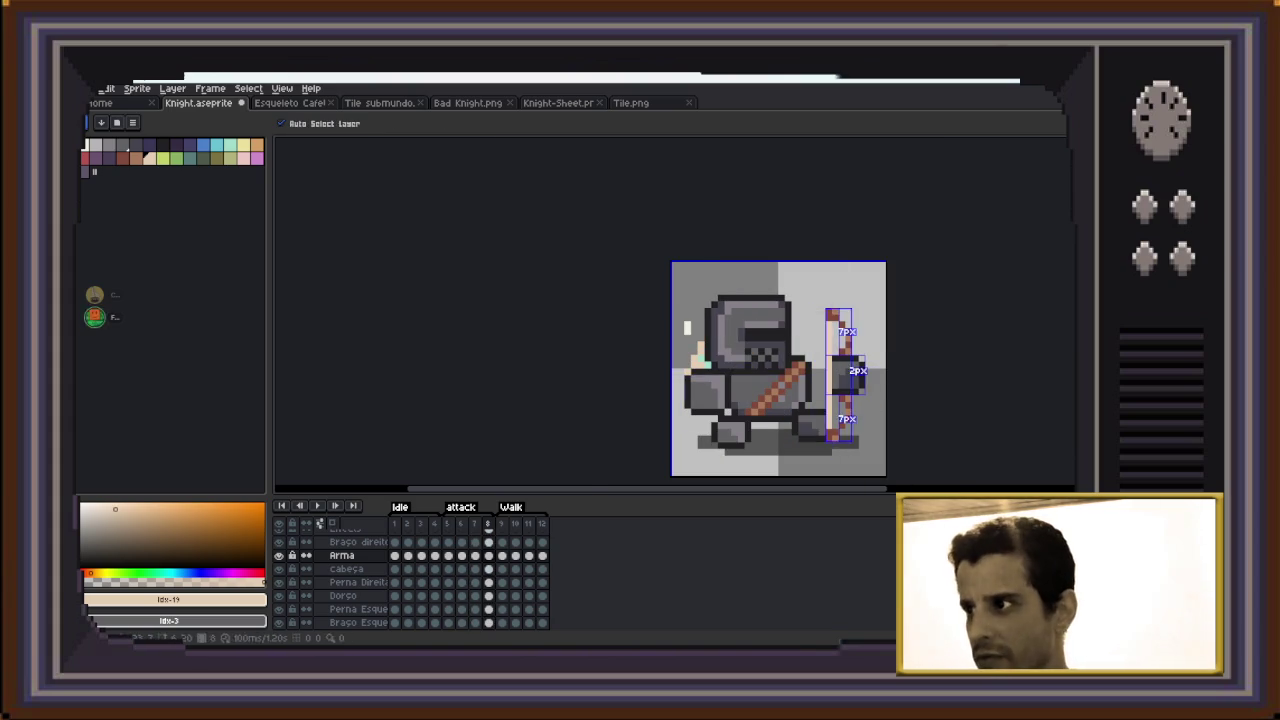
{"action": "scroll", "coordinate": [828, 374], "scroll_direction": "up", "scroll_amount": 1}
{"action": "mouse_move", "coordinate": [843, 357]}
{"action": "left_mouse_down"}
{"action": "mouse_move", "coordinate": [763, 371]}
{"action": "mouse_move", "coordinate": [776, 385]}
{"action": "mouse_move", "coordinate": [857, 385]}
{"action": "left_mouse_up"}
{"action": "mouse_move", "coordinate": [776, 398]}
{"action": "left_mouse_down"}
{"action": "mouse_move", "coordinate": [763, 411]}
{"action": "mouse_move", "coordinate": [850, 398]}
{"action": "left_mouse_up"}
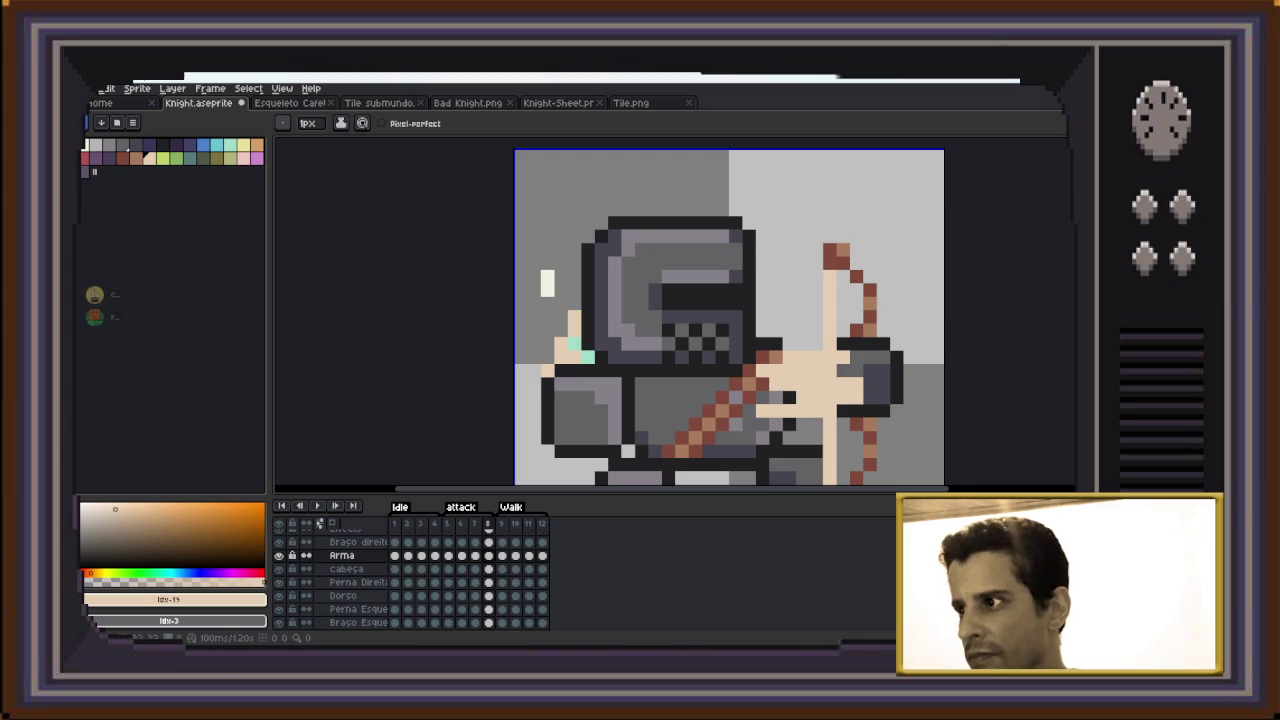
{"action": "scroll", "coordinate": [808, 410], "scroll_direction": "down", "scroll_amount": 2}
Play and stop the animation preview, then make the Effects layer active at frame 7
{"action": "key", "text": "Return"}
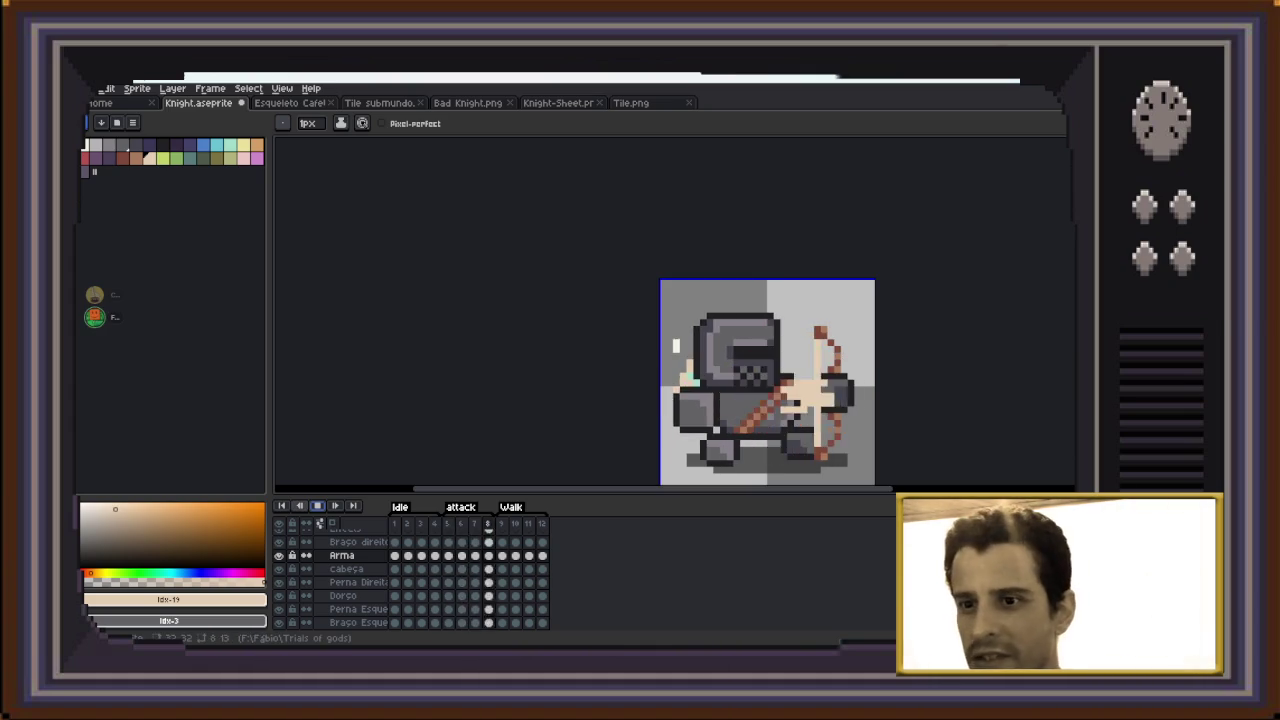
{"action": "key", "text": "Return"}
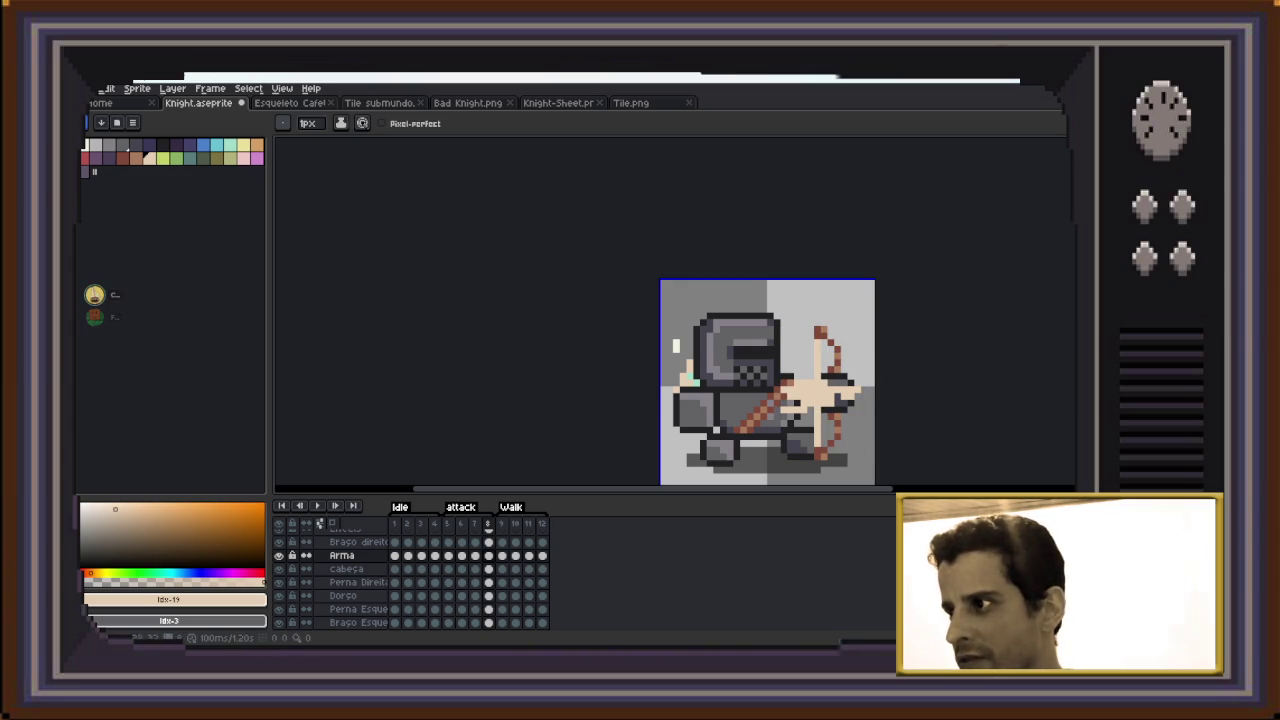
{"action": "scroll", "coordinate": [815, 405], "scroll_direction": "down", "scroll_amount": 1}
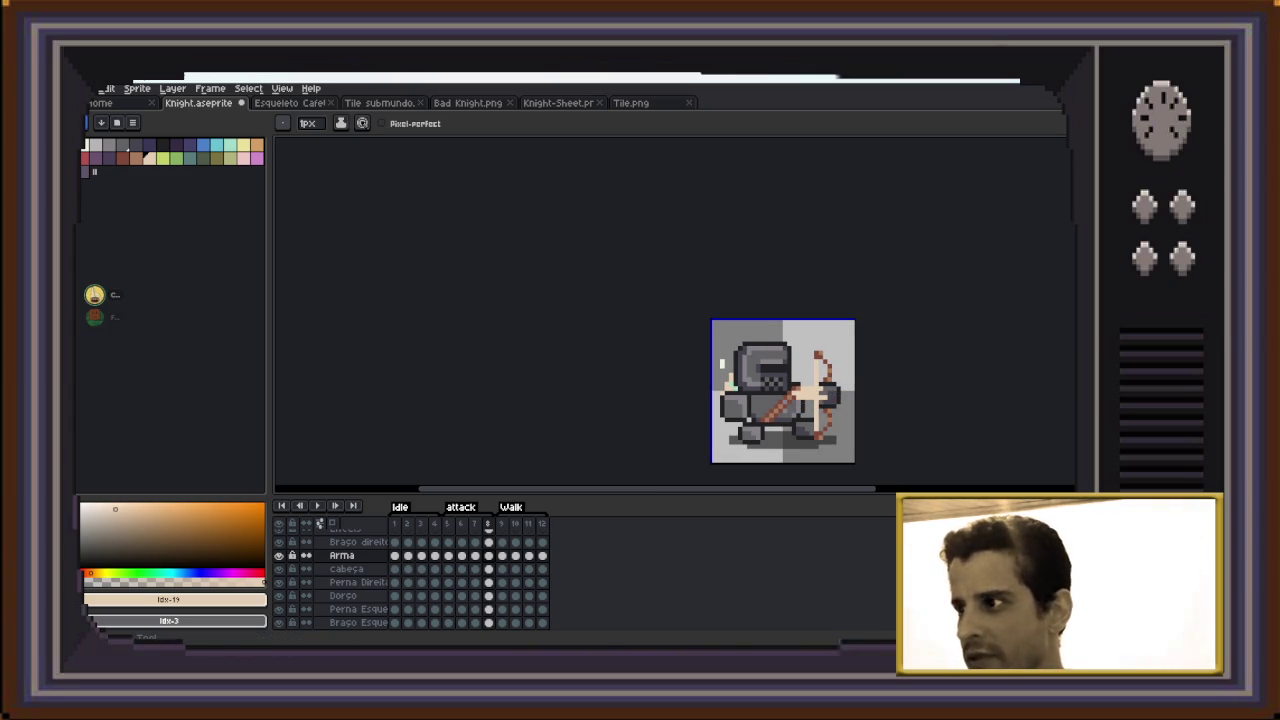
{"action": "key", "text": "Left"}
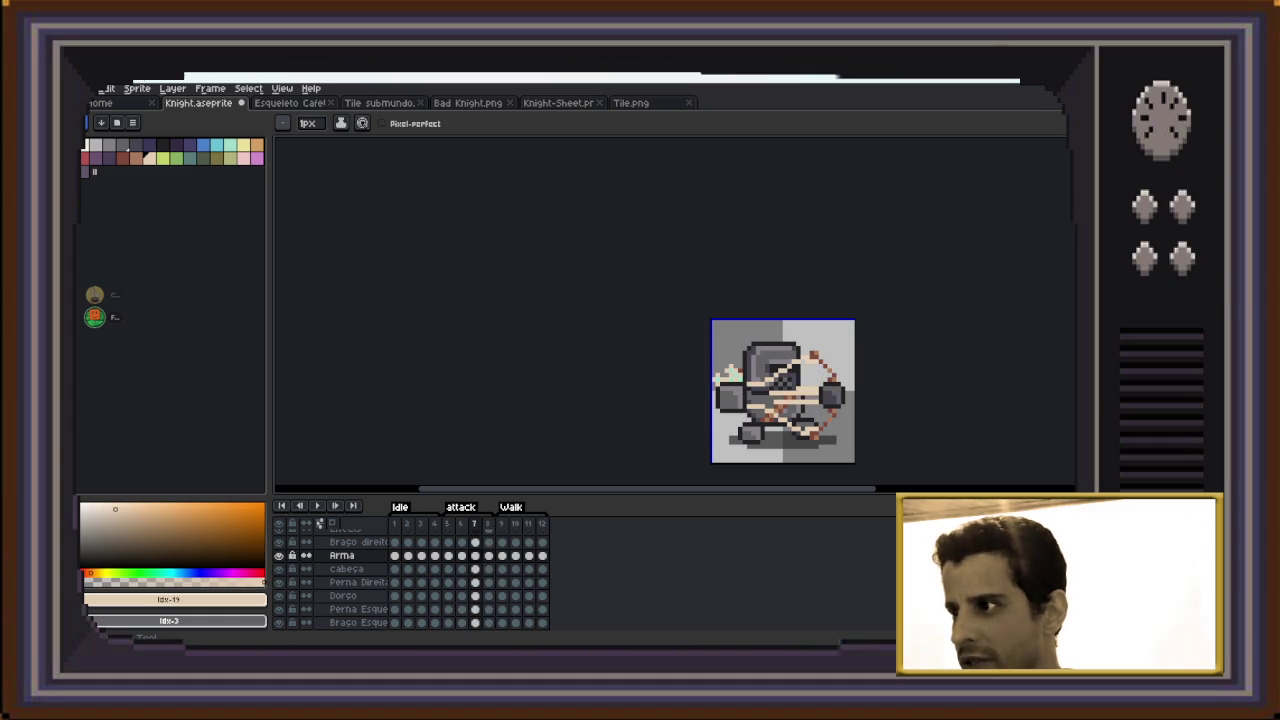
{"action": "left_click", "coordinate": [475, 555]}
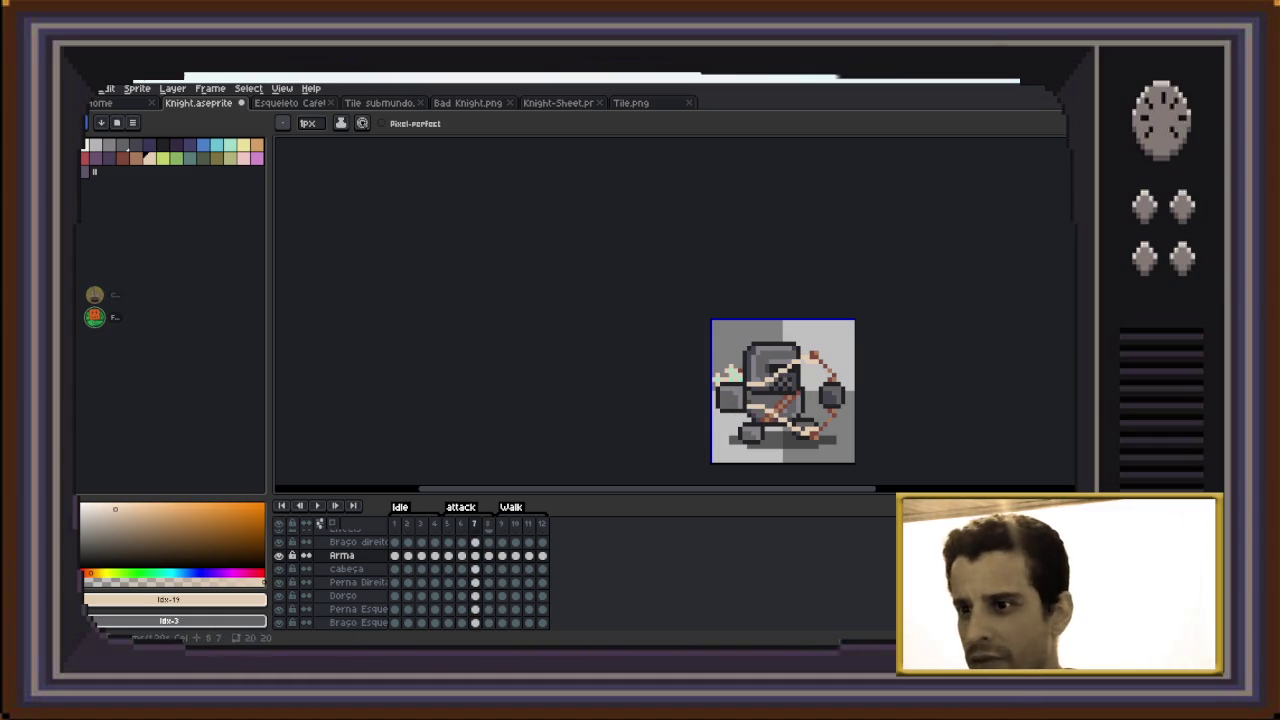
{"action": "scroll", "coordinate": [340, 580], "scroll_direction": "up", "scroll_amount": 1}
{"action": "left_click", "coordinate": [475, 550]}
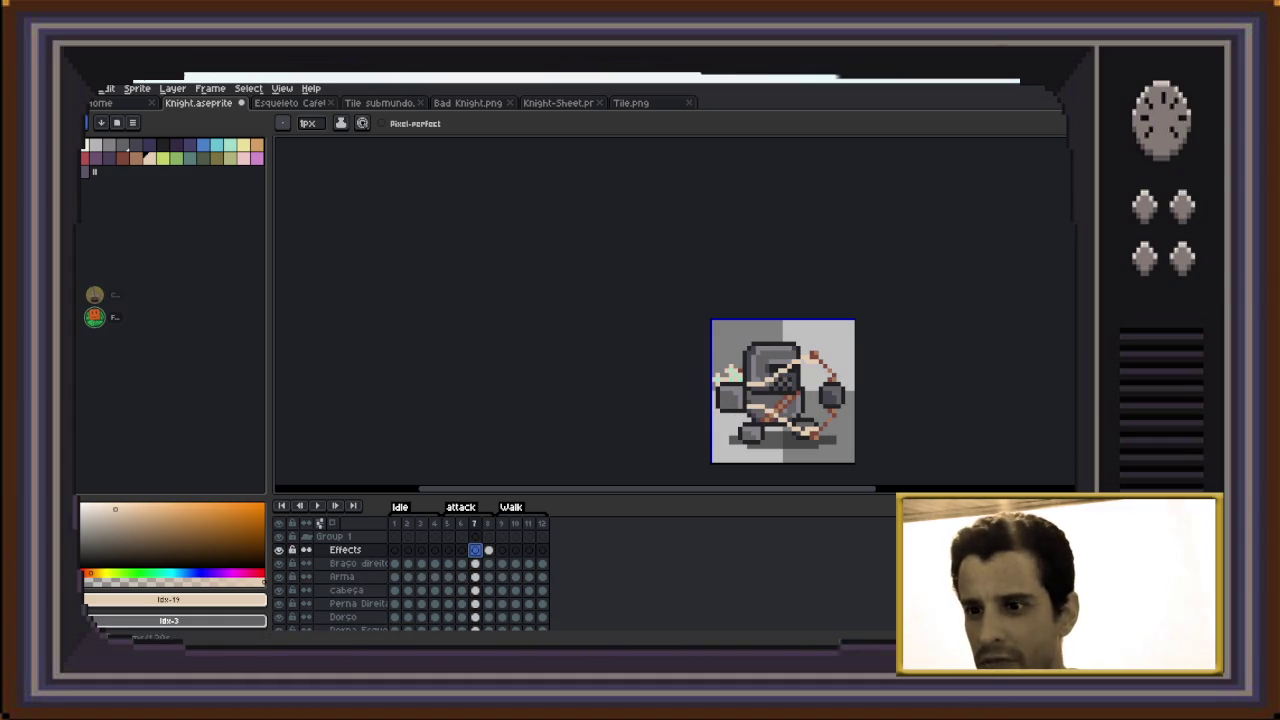
On frame 8, select and delete the stray white pixels at the sprite's left edge
{"action": "key", "text": "Right"}
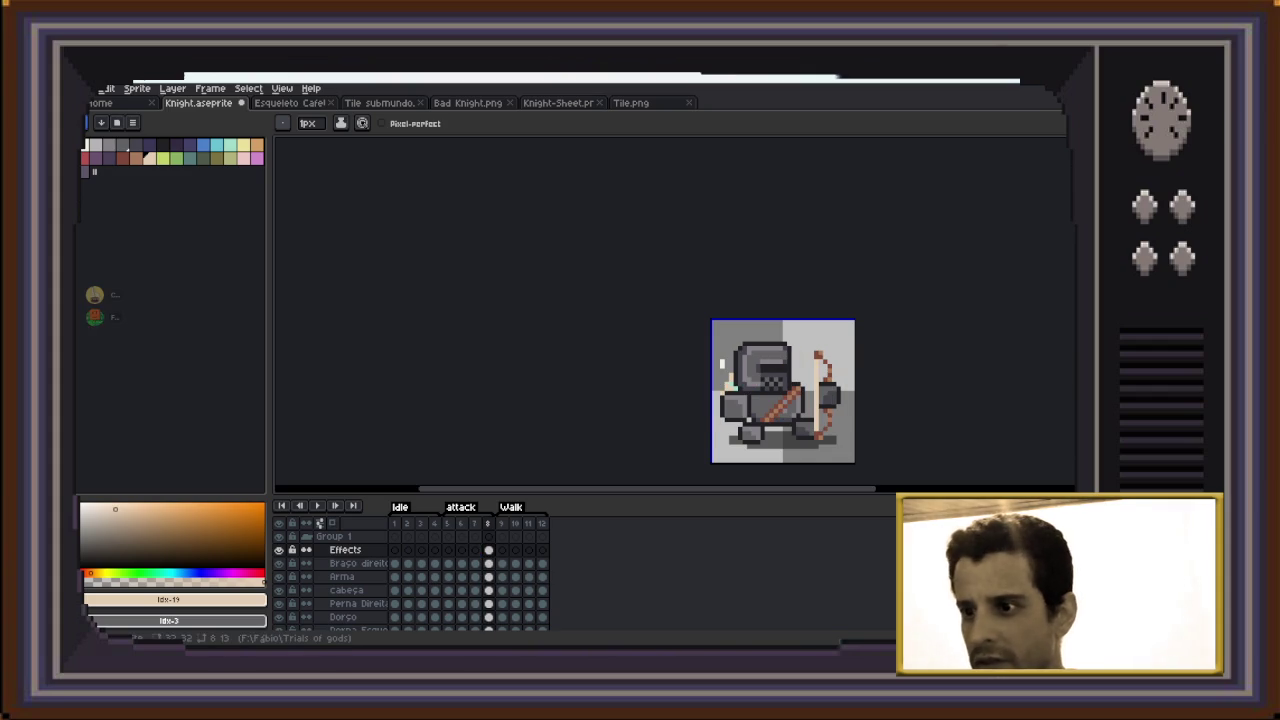
{"action": "scroll", "coordinate": [711, 442], "scroll_direction": "up", "scroll_amount": 1}
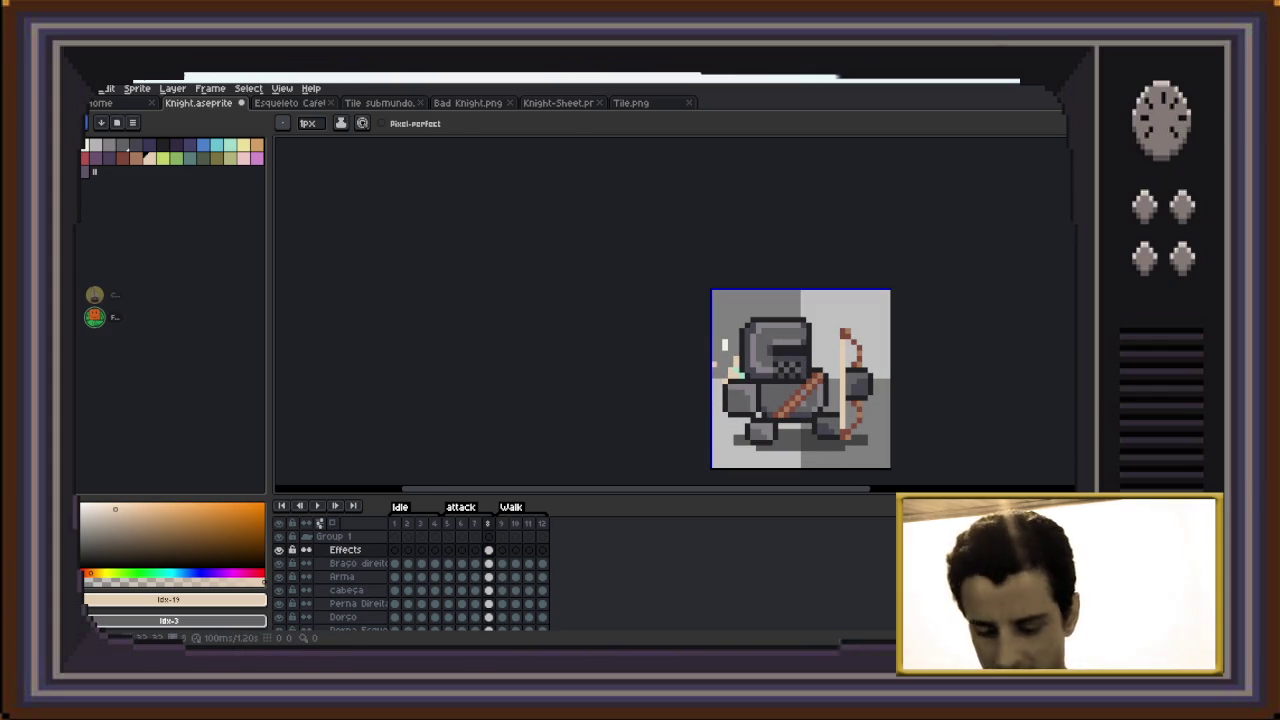
{"action": "key", "text": "m"}
{"action": "left_click_drag", "start_coordinate": [708, 325], "coordinate": [738, 367]}
{"action": "key", "text": "Delete"}
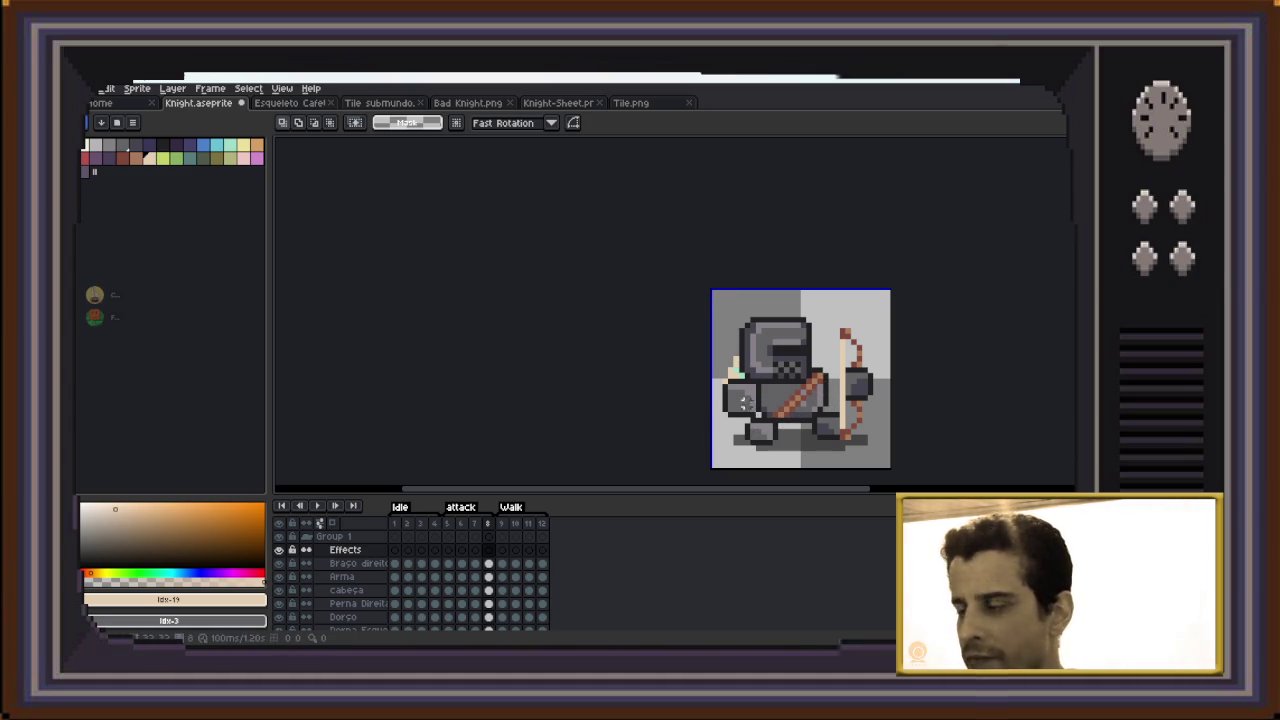
Draw a beige arm line across the bow on frame 8's Effects layer
{"action": "key", "text": "i"}
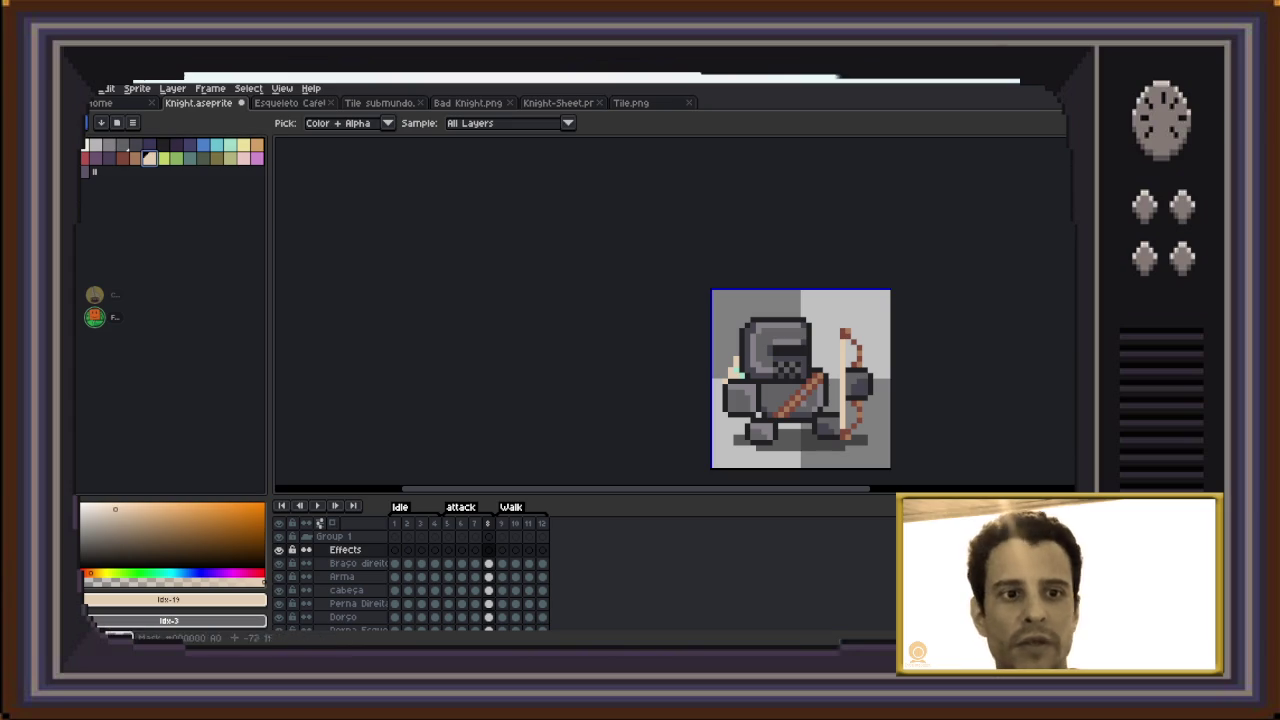
{"action": "key", "text": "b"}
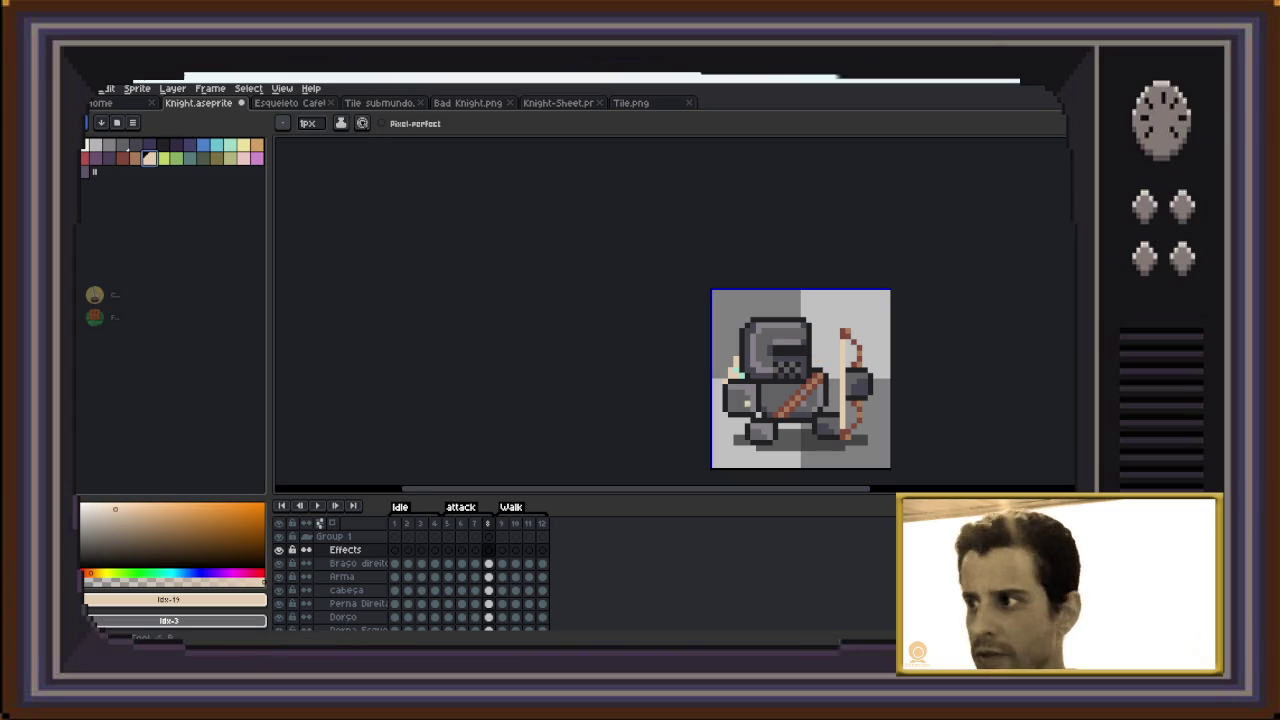
{"action": "scroll", "coordinate": [744, 417], "scroll_direction": "up", "scroll_amount": 3}
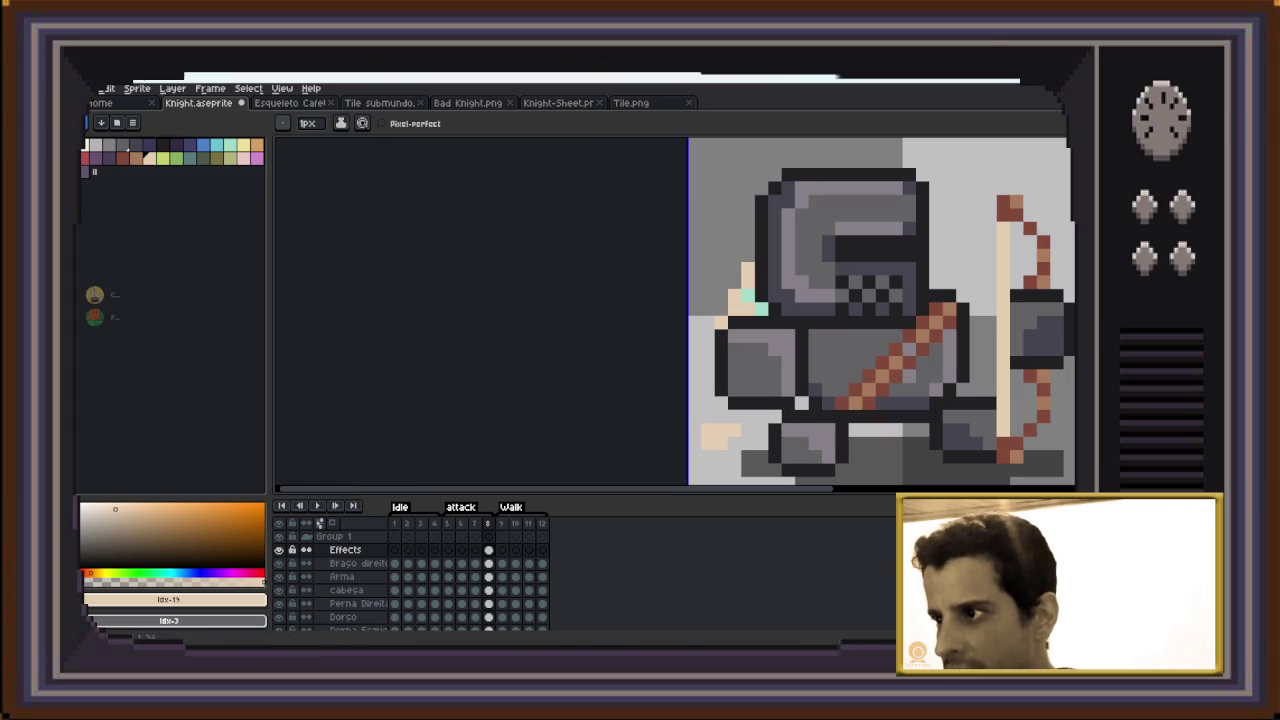
{"action": "key", "text": "Right"}
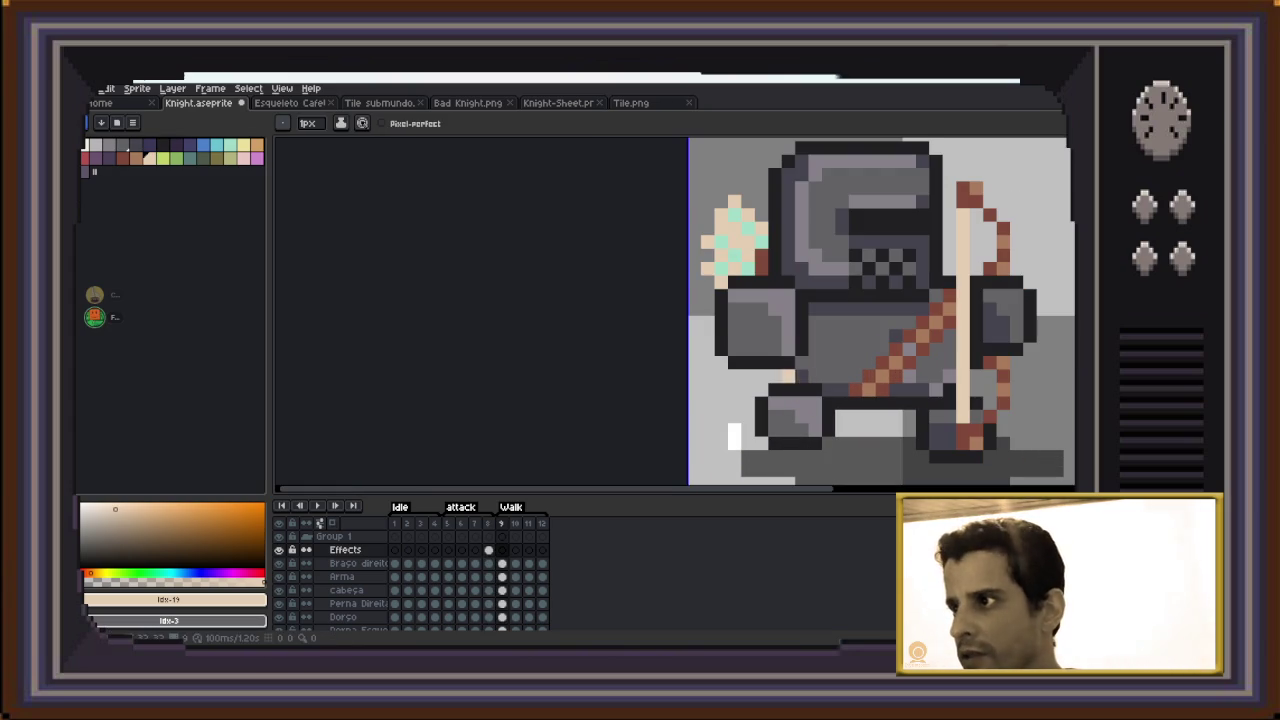
{"action": "key", "text": "Left"}
{"action": "key", "text": "Left"}
{"action": "key", "text": "Left"}
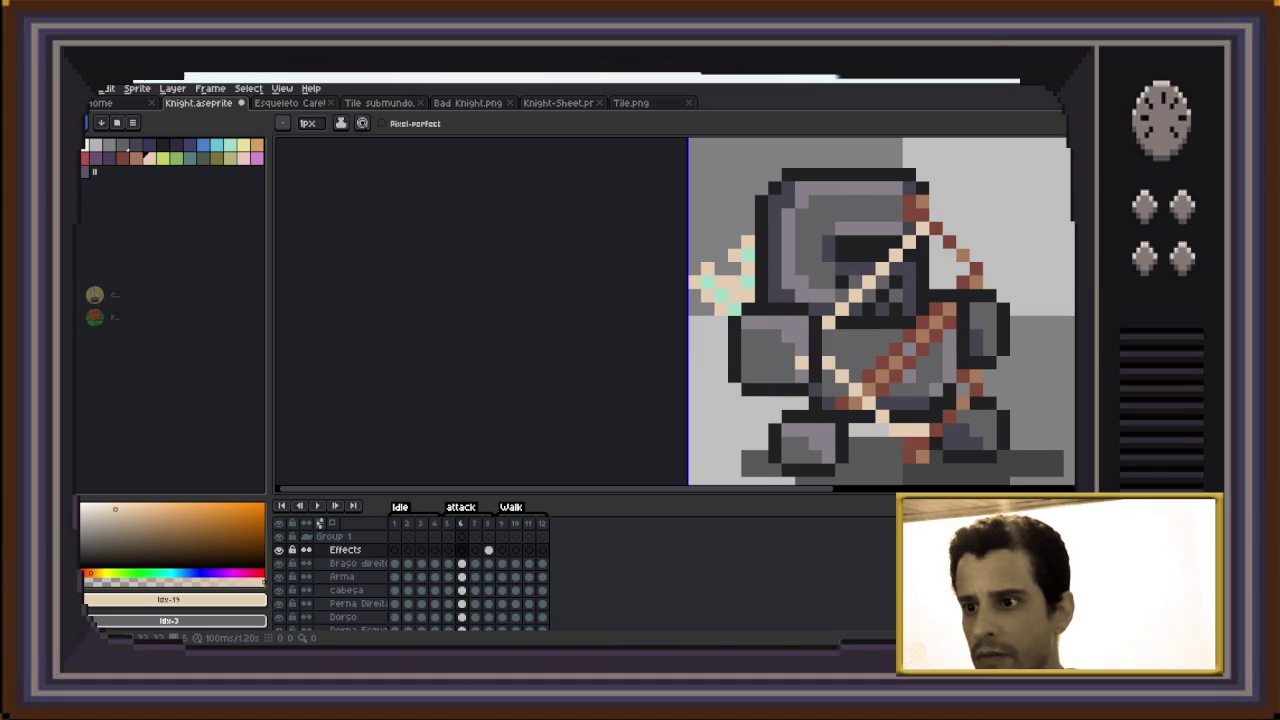
{"action": "key", "text": "Left"}
{"action": "key", "text": "Right"}
{"action": "key", "text": "Right"}
{"action": "key", "text": "Right"}
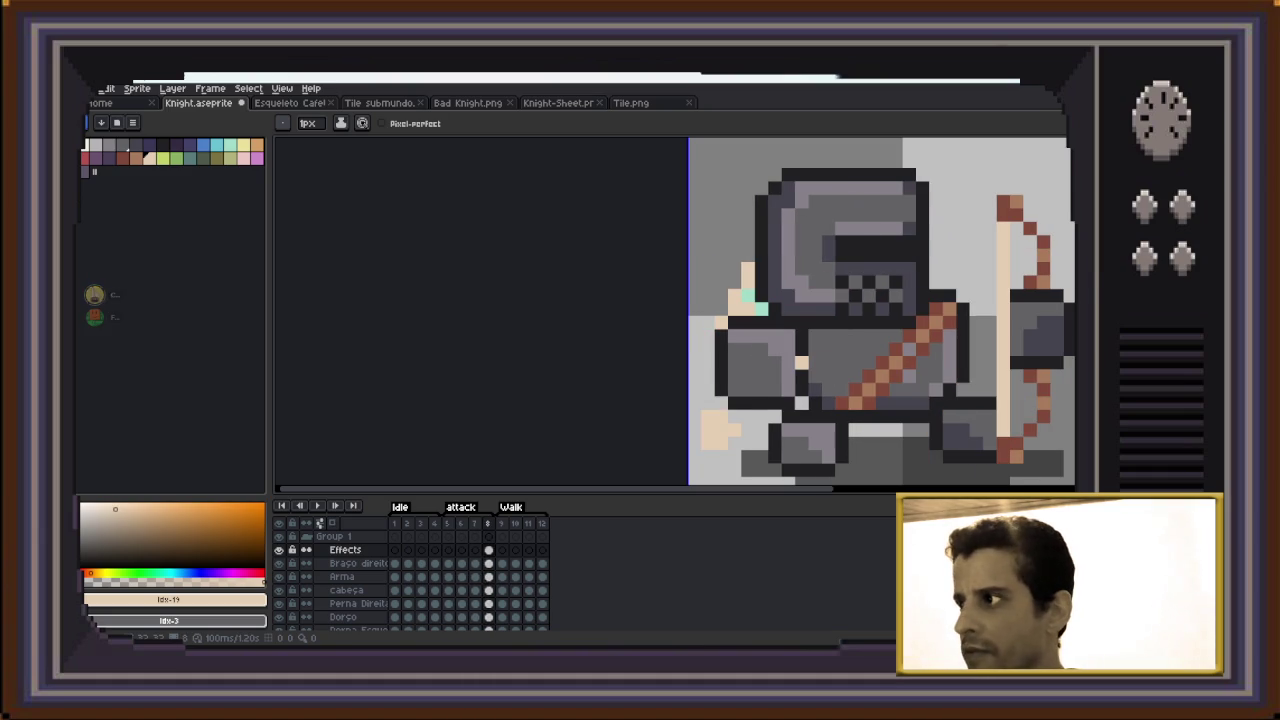
{"action": "key", "text": "Delete"}
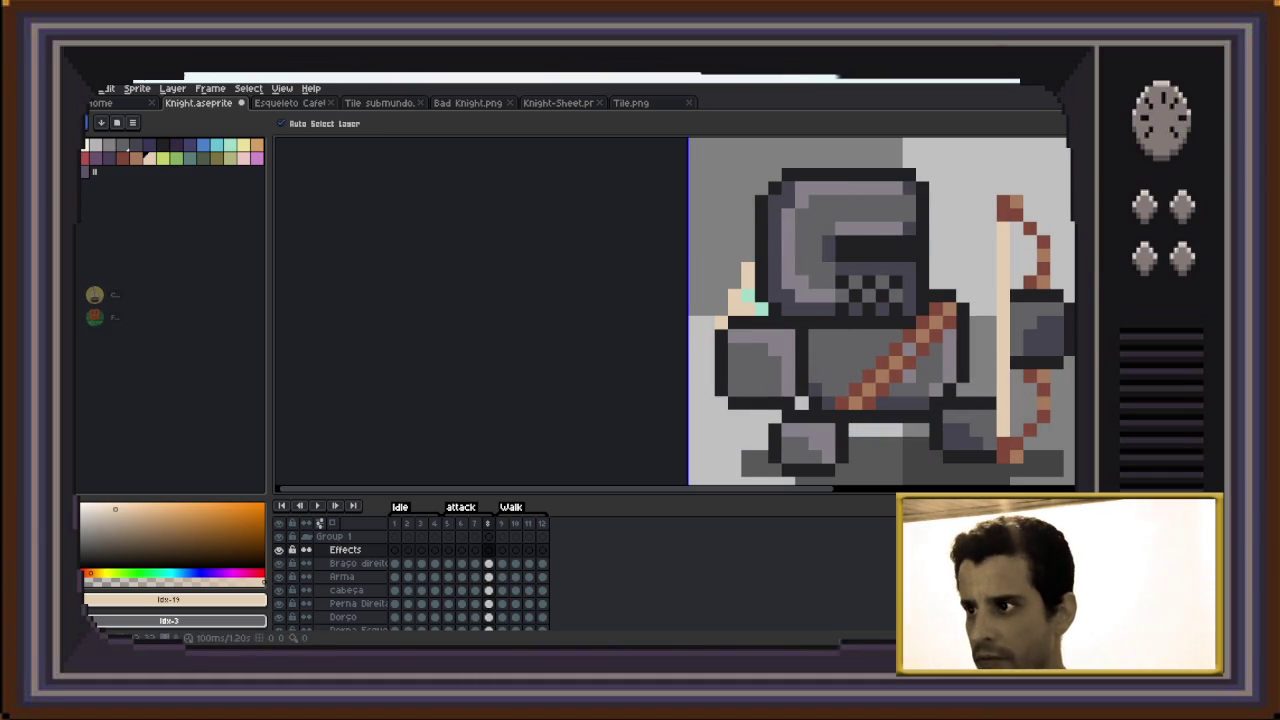
{"action": "mouse_move", "coordinate": [975, 308]}
{"action": "left_mouse_down"}
{"action": "mouse_move", "coordinate": [1072, 308]}
{"action": "mouse_move", "coordinate": [879, 363]}
{"action": "left_mouse_up"}
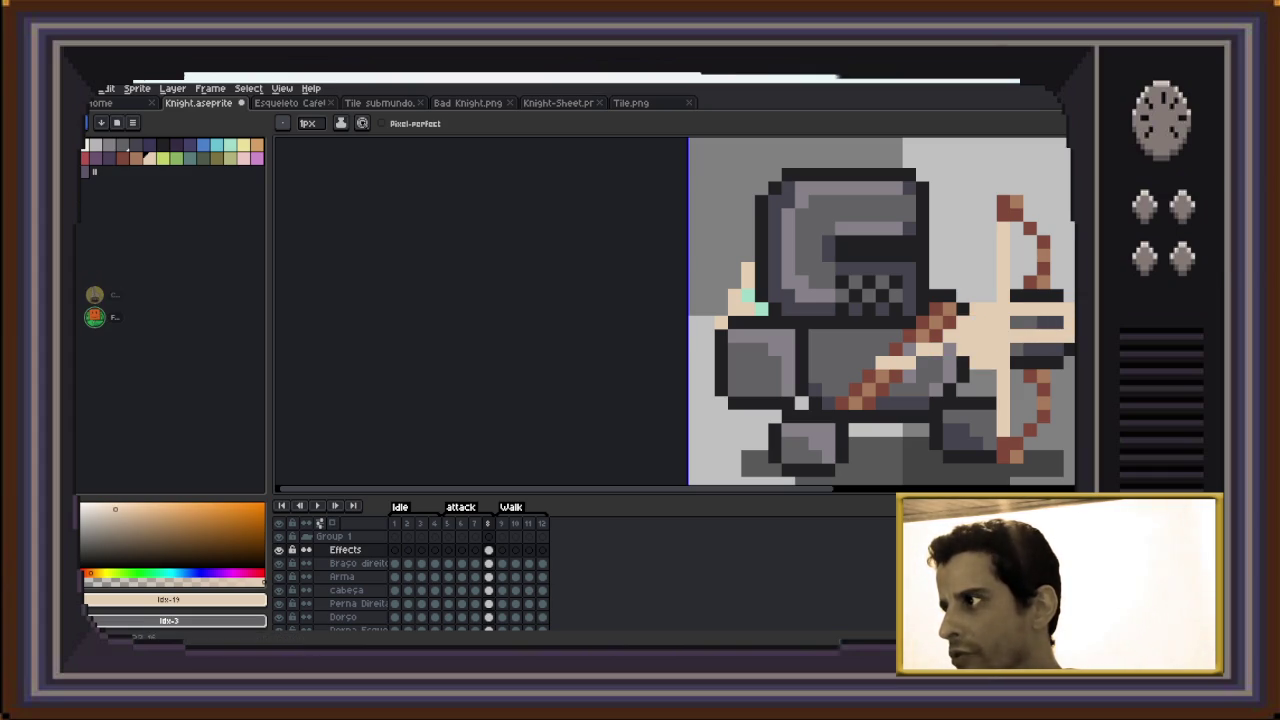
Paste a light slash line onto frame 7, then step back to frames 6 and 5
{"action": "scroll", "coordinate": [903, 352], "scroll_direction": "down", "scroll_amount": 3}
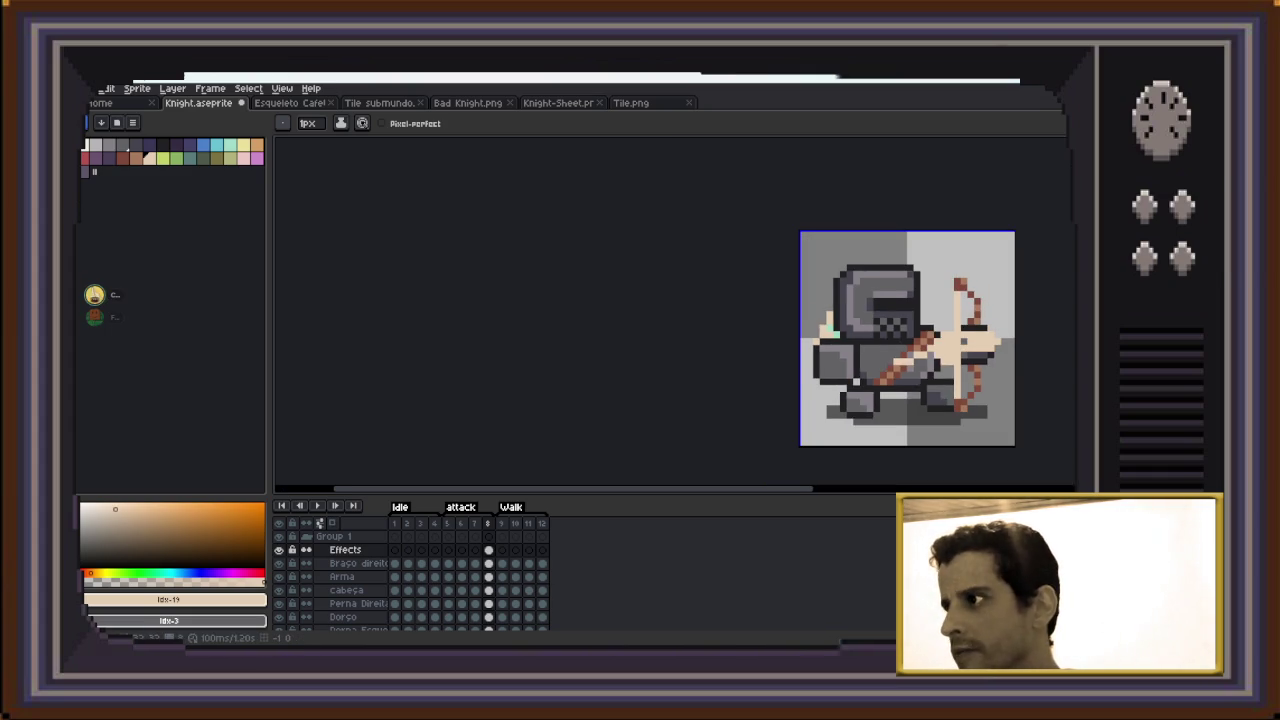
{"action": "key", "text": "Left"}
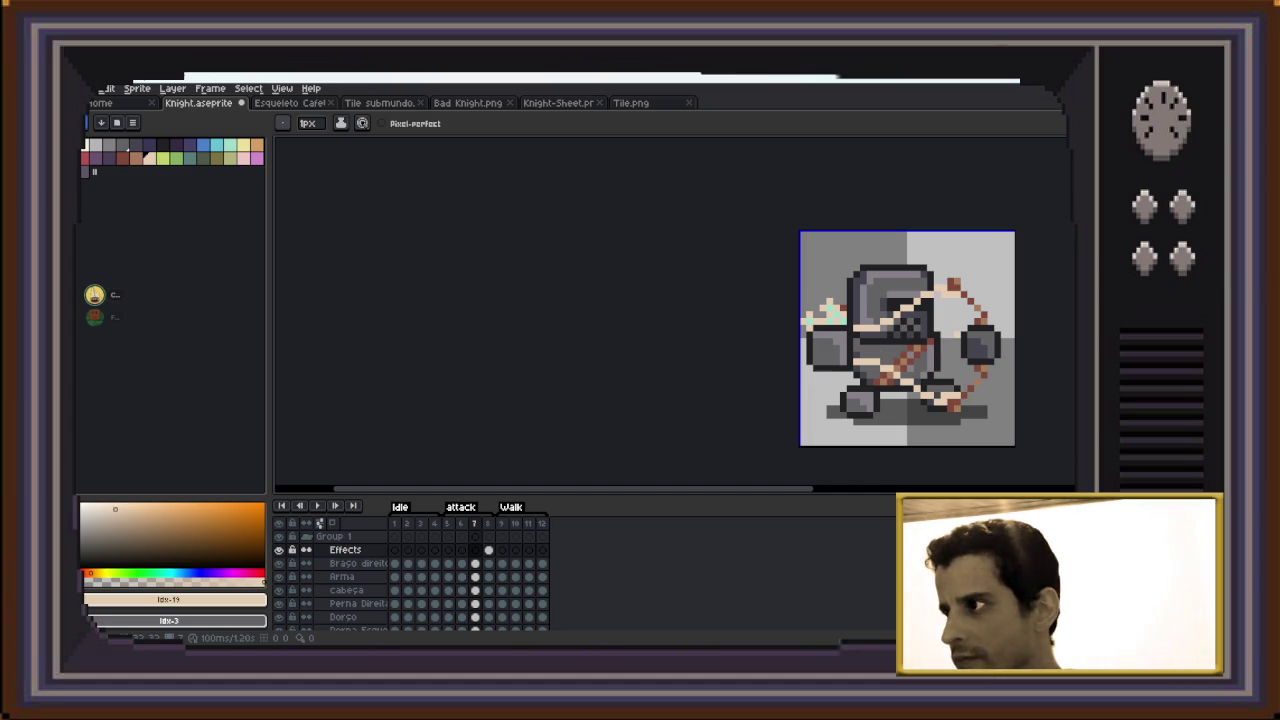
{"action": "key", "text": "ctrl+v"}
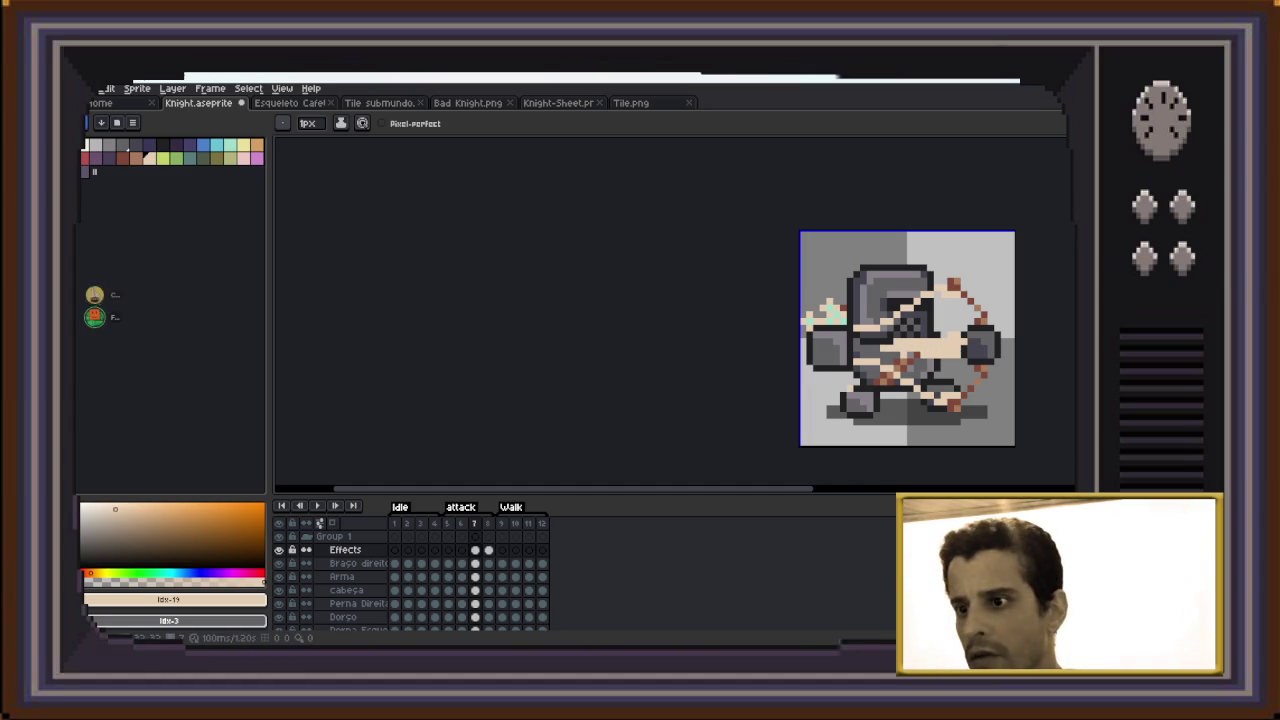
{"action": "key", "text": "Left"}
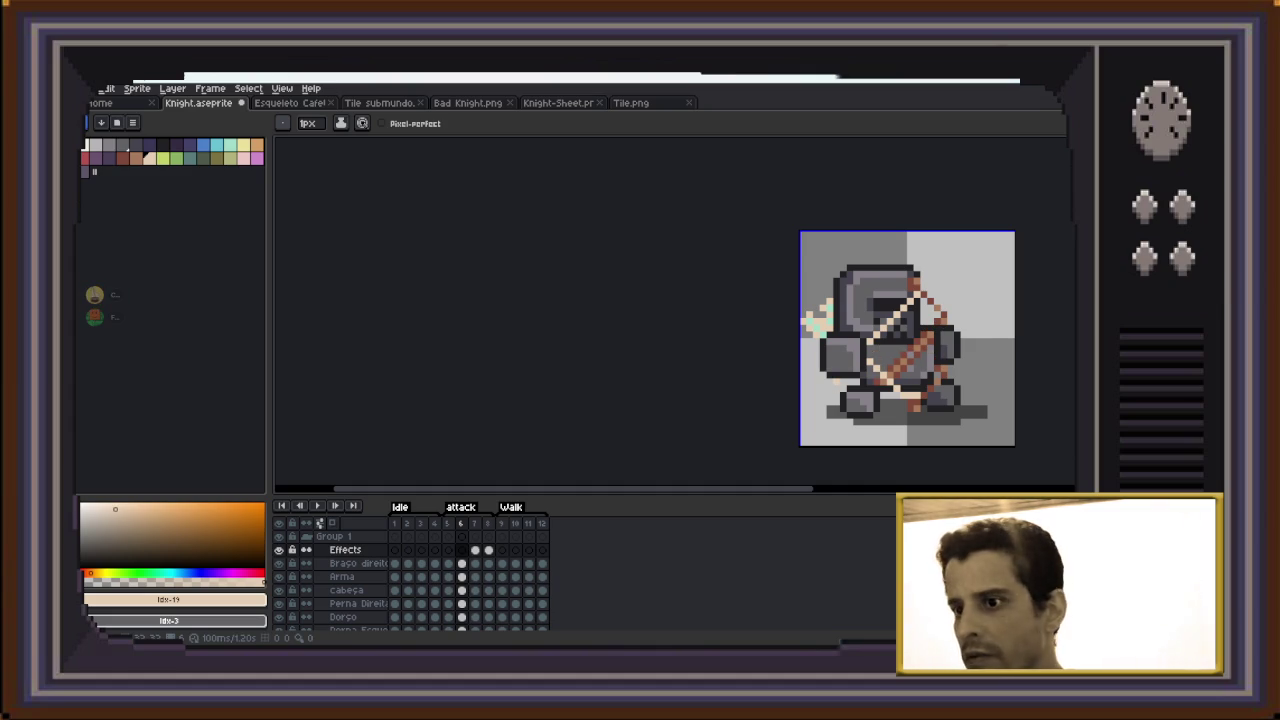
{"action": "key", "text": "Left"}
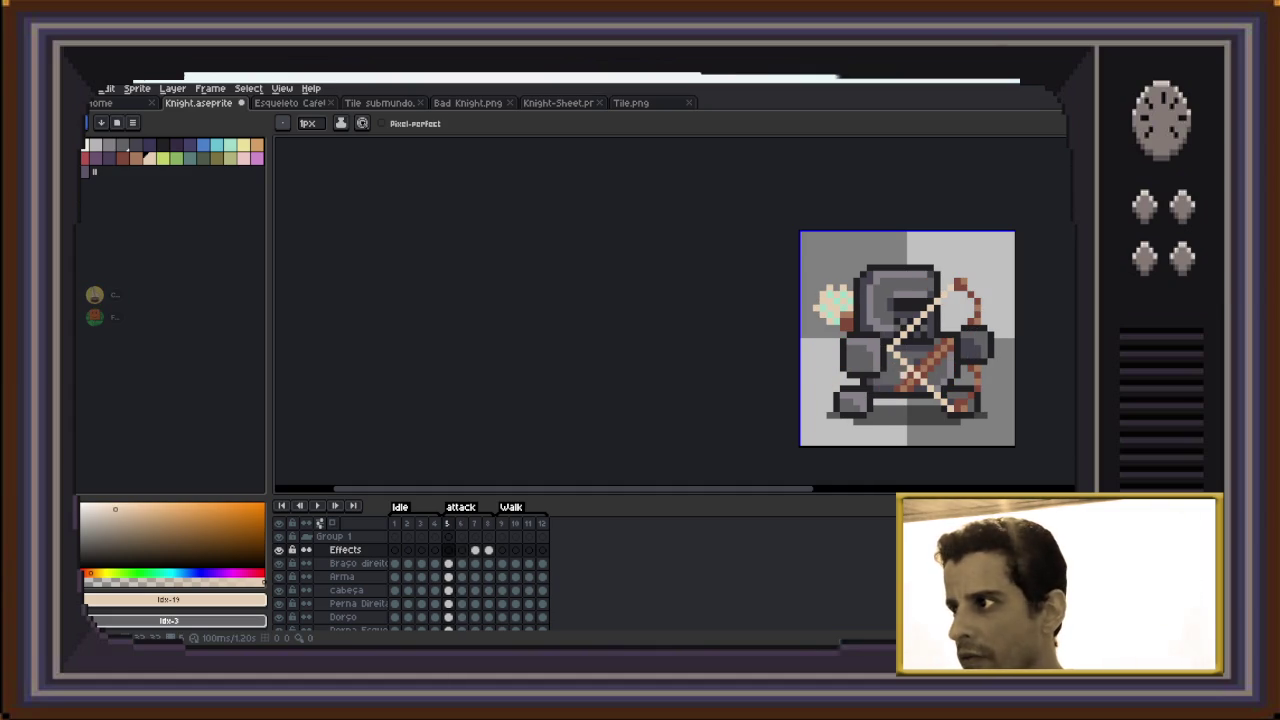
Step through attack frames 5–8 to review the poses, then play the animation
{"action": "key", "text": "Right"}
{"action": "key", "text": "Right"}
{"action": "key", "text": "Right"}
{"action": "key", "text": "Left"}
{"action": "key", "text": "Left"}
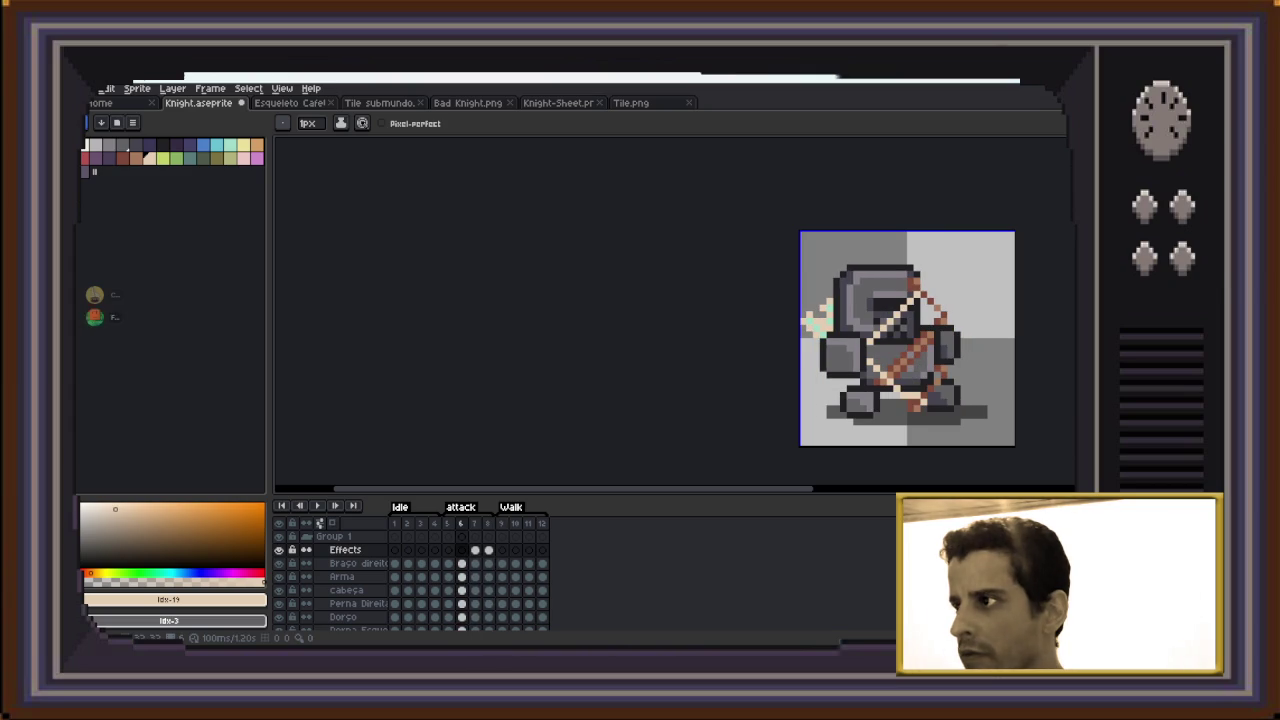
{"action": "key", "text": "Left"}
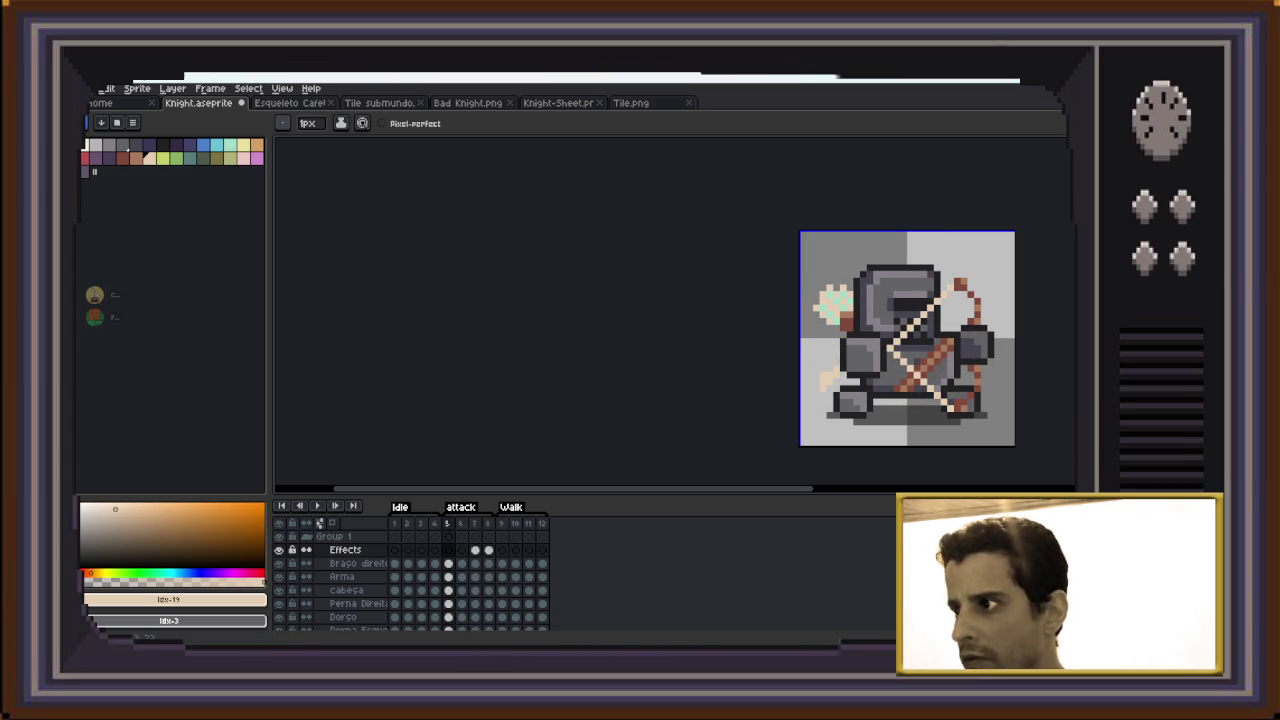
{"action": "key", "text": "Right"}
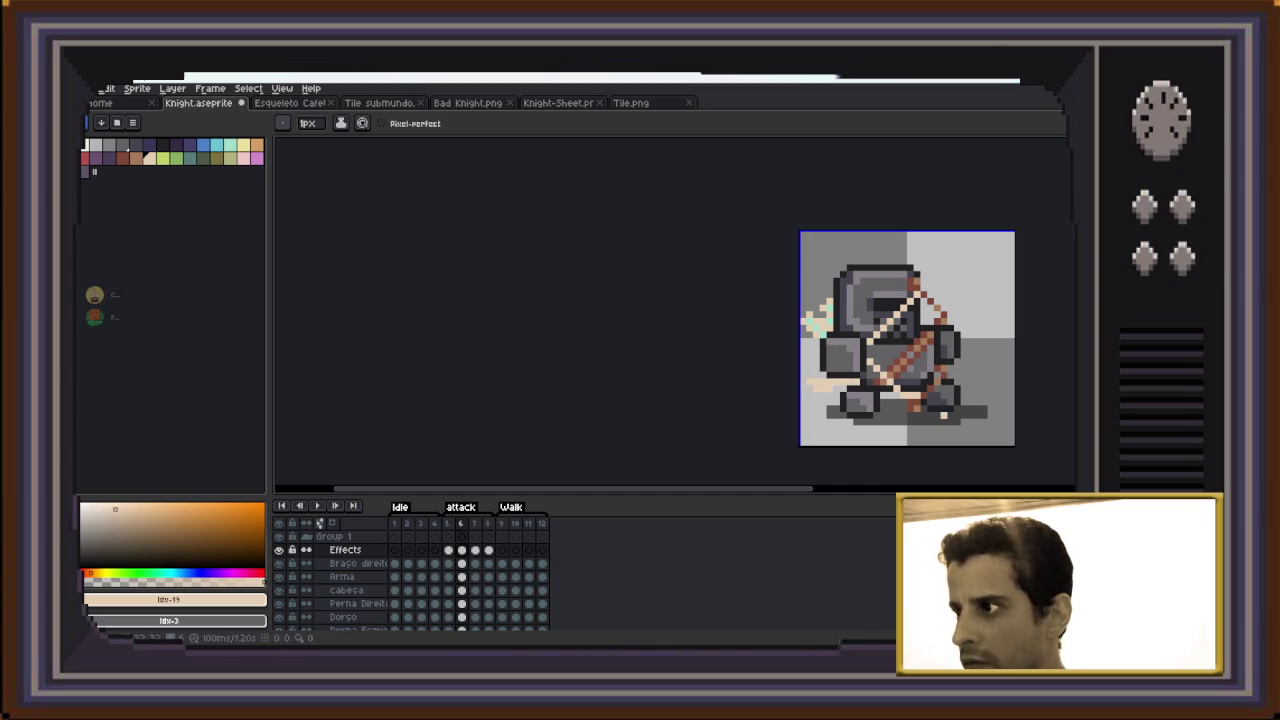
{"action": "key", "text": "Right"}
{"action": "key", "text": "Right"}
{"action": "key", "text": "Left"}
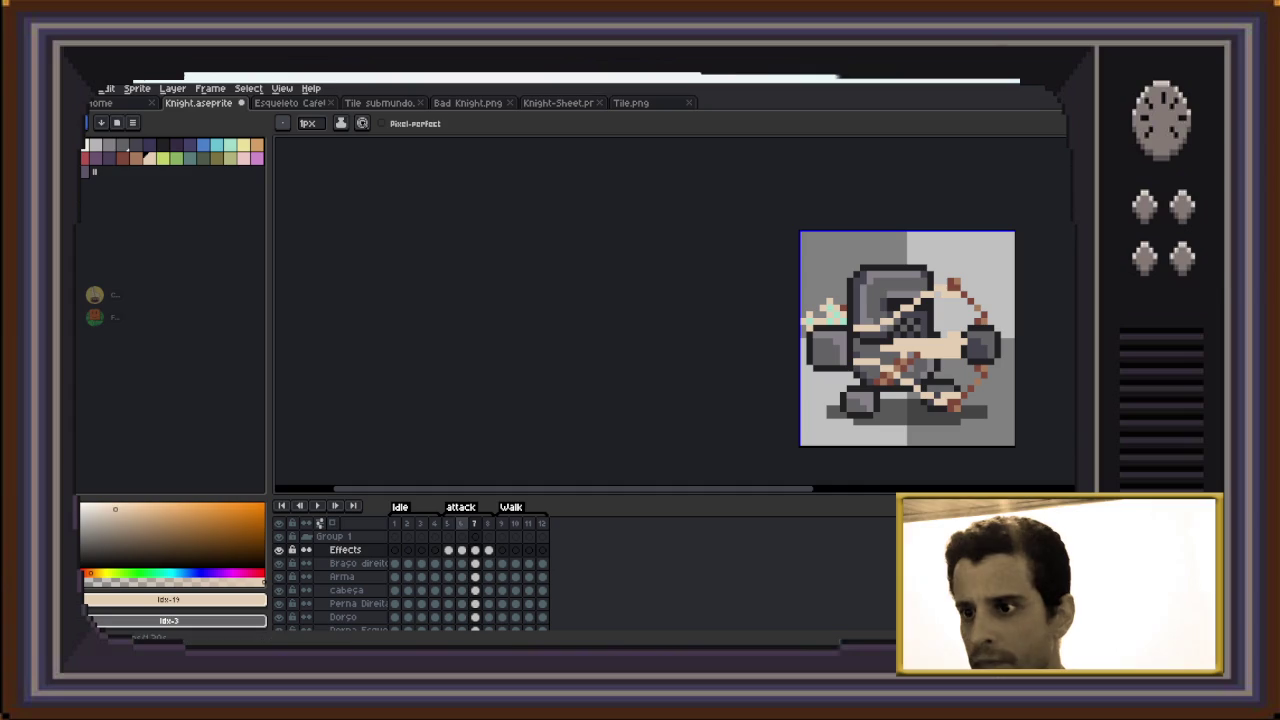
{"action": "key", "text": "Left"}
{"action": "key", "text": "Left"}
{"action": "key", "text": "Return"}
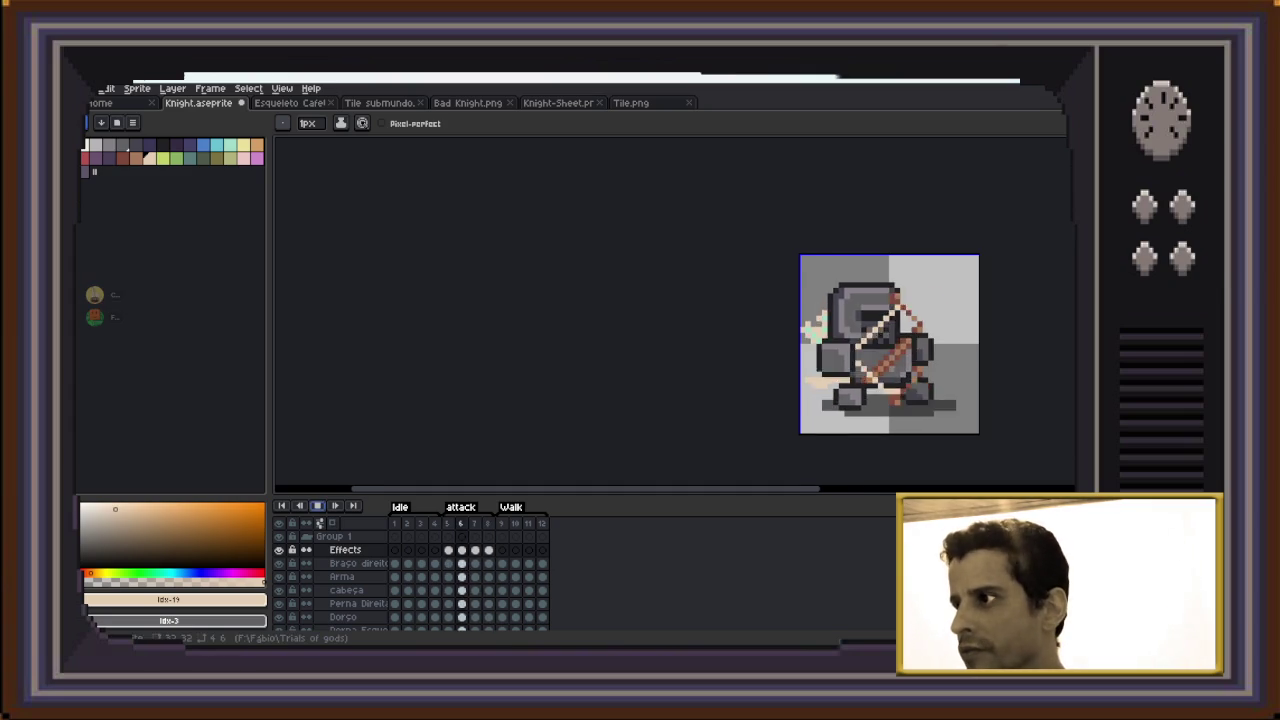
Zoom out, restart playback to preview the Walk cycle, then switch to the Knight-Sheet tab
{"action": "key", "text": "minus"}
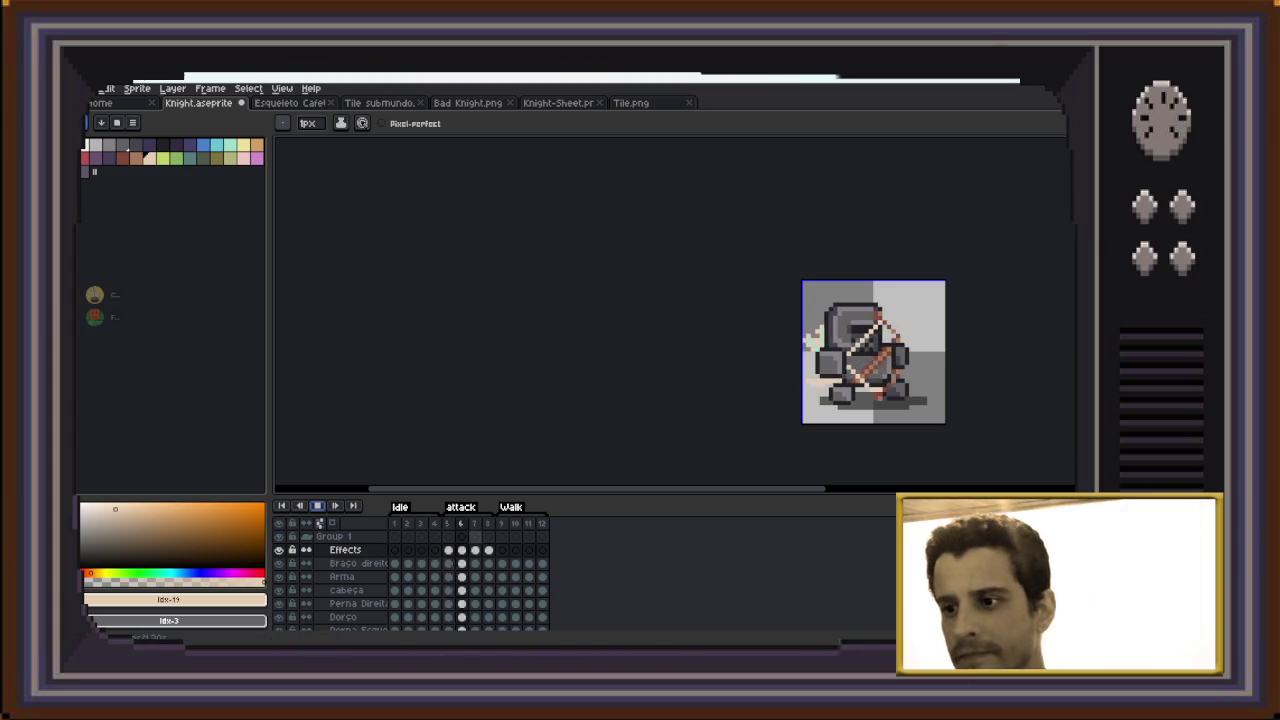
{"action": "key", "text": "Return"}
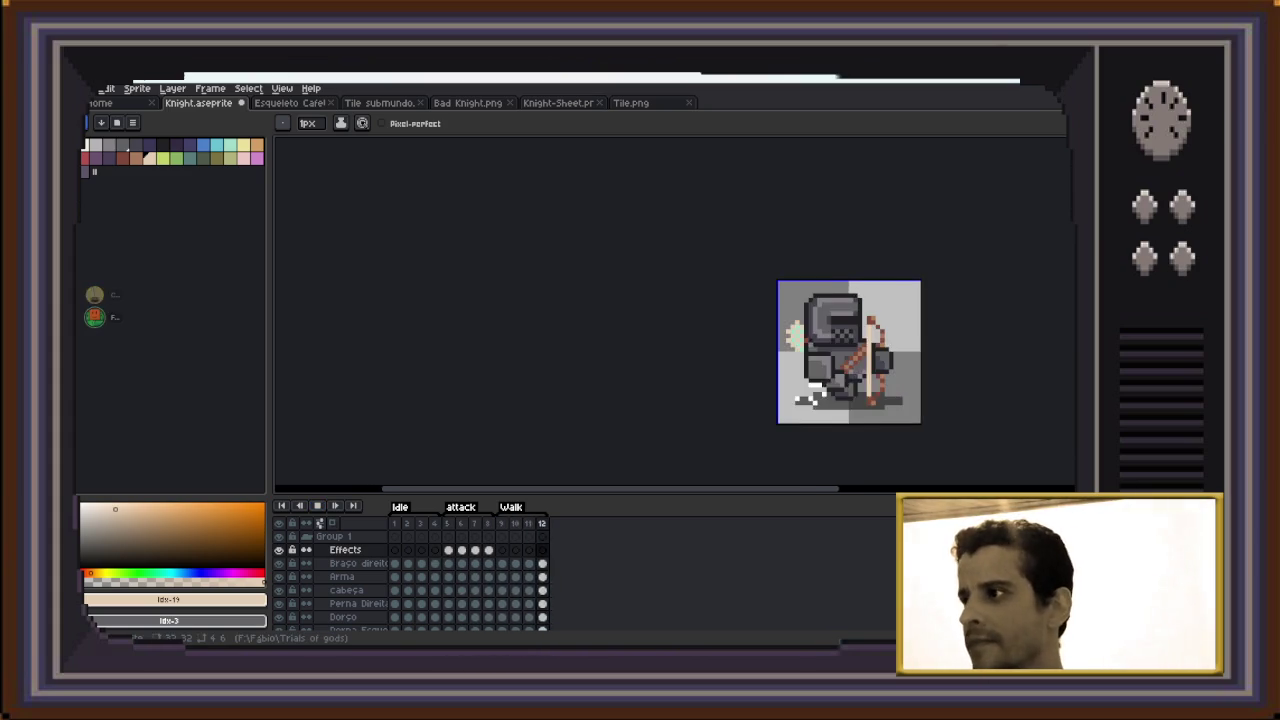
{"action": "scroll", "coordinate": [897, 366], "scroll_direction": "up", "scroll_amount": 1}
{"action": "key", "text": "Return"}
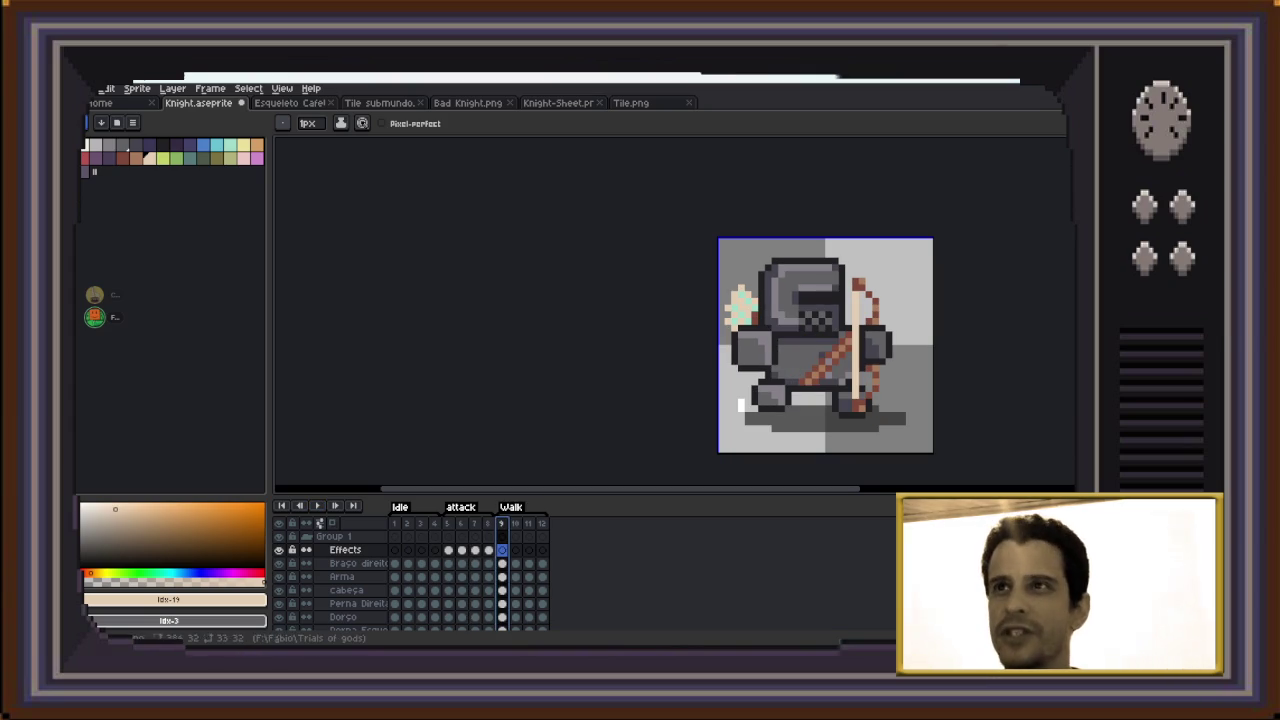
{"action": "left_click", "coordinate": [557, 102]}
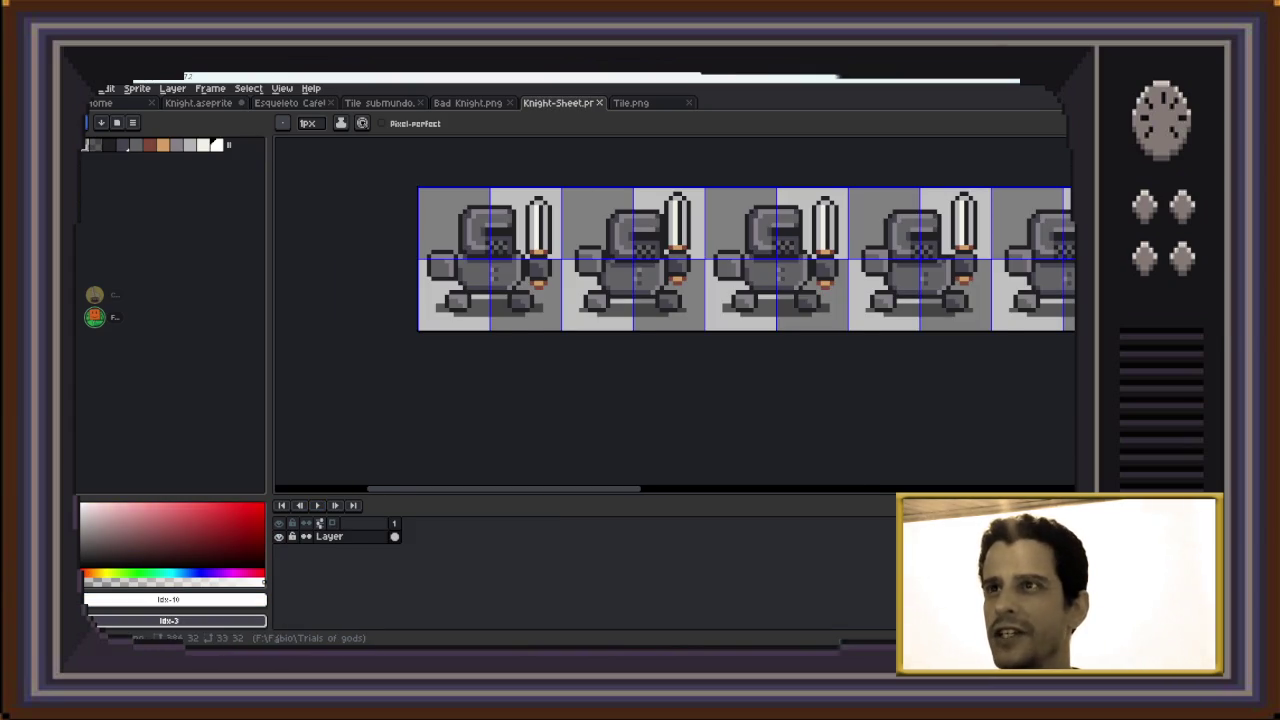
Cycle through the Bad Knight and Esqueleto tabs, close Esqueleto, and return to Knight.aseprite
{"action": "key", "text": "ctrl+shift+Tab"}
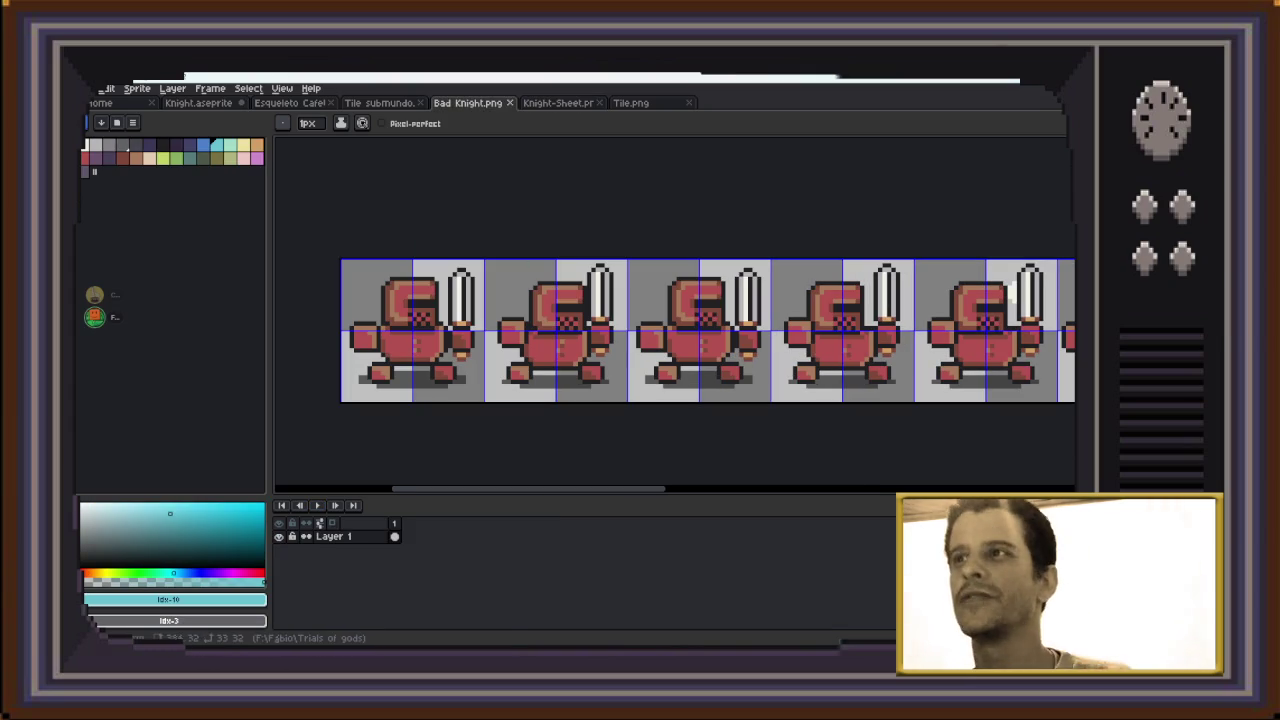
{"action": "key", "text": "ctrl+shift+Tab"}
{"action": "key", "text": "ctrl+shift+Tab"}
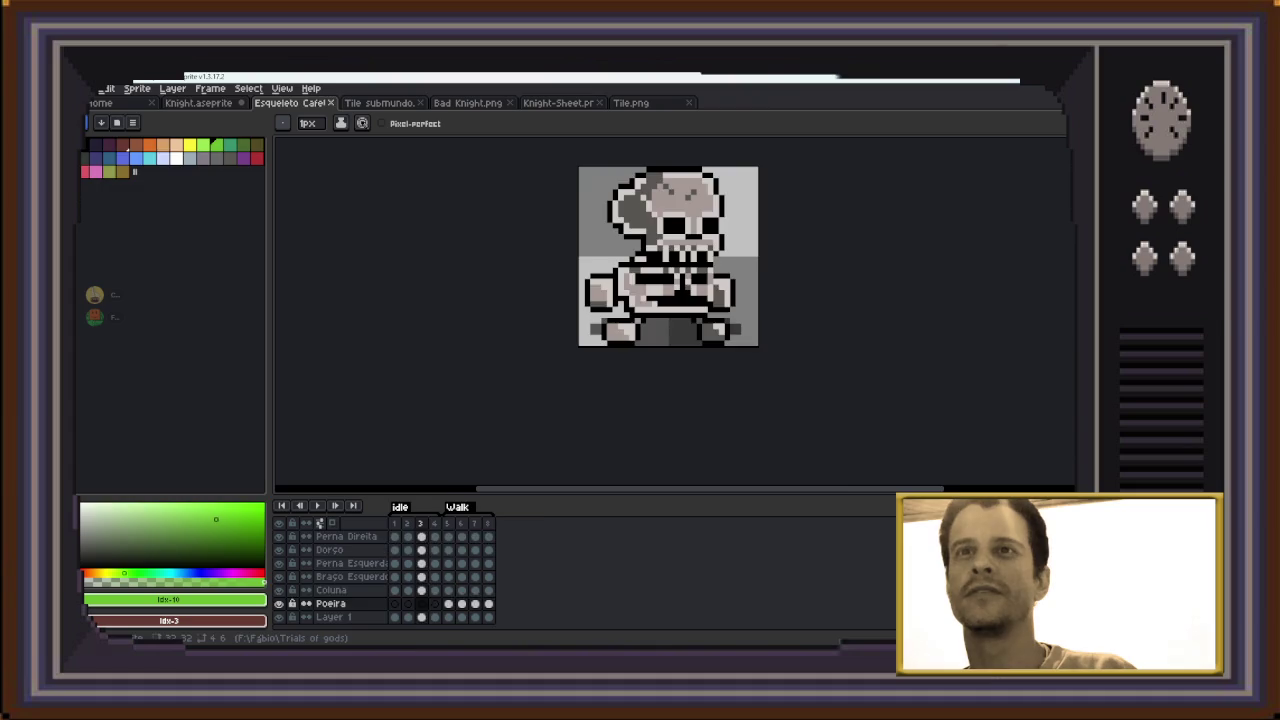
{"action": "key", "text": "ctrl+shift+Tab"}
{"action": "key", "text": "ctrl+Tab"}
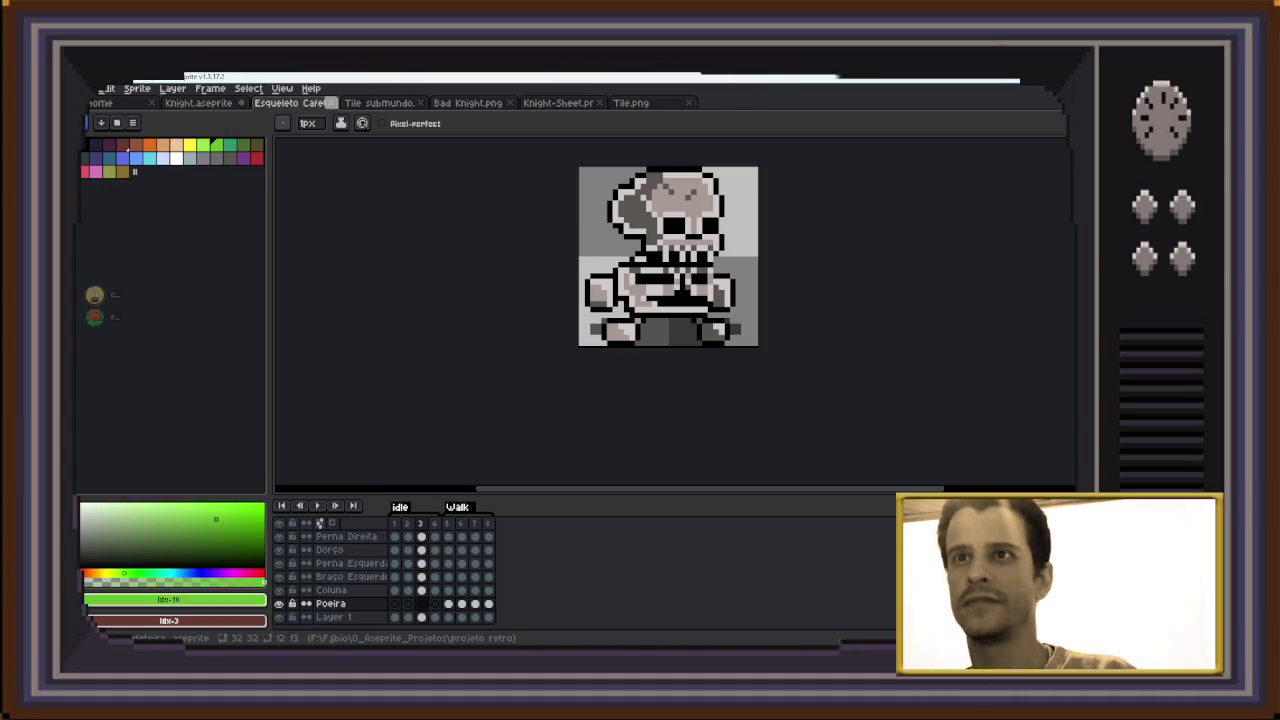
{"action": "key", "text": "ctrl+w"}
{"action": "key", "text": "ctrl+shift+Tab"}
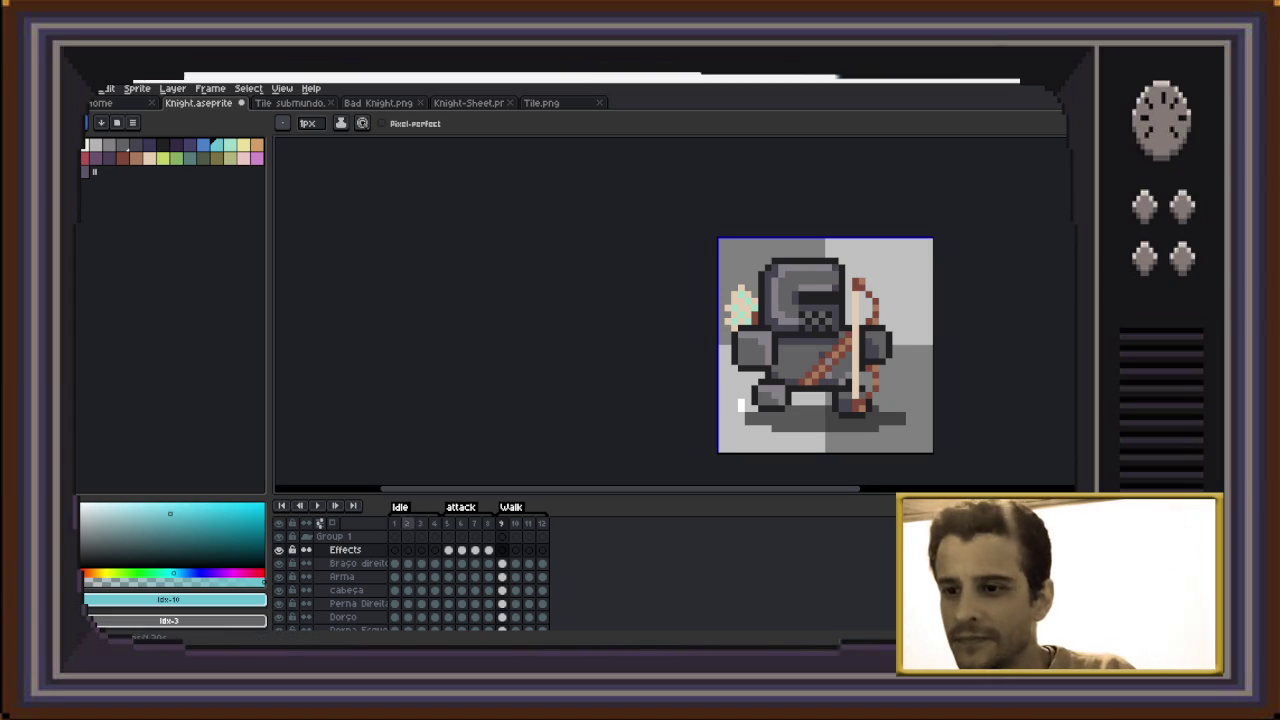
Play and stop the knight's animation from the timeline, then Alt+Tab to Godot
{"action": "left_click", "coordinate": [317, 506]}
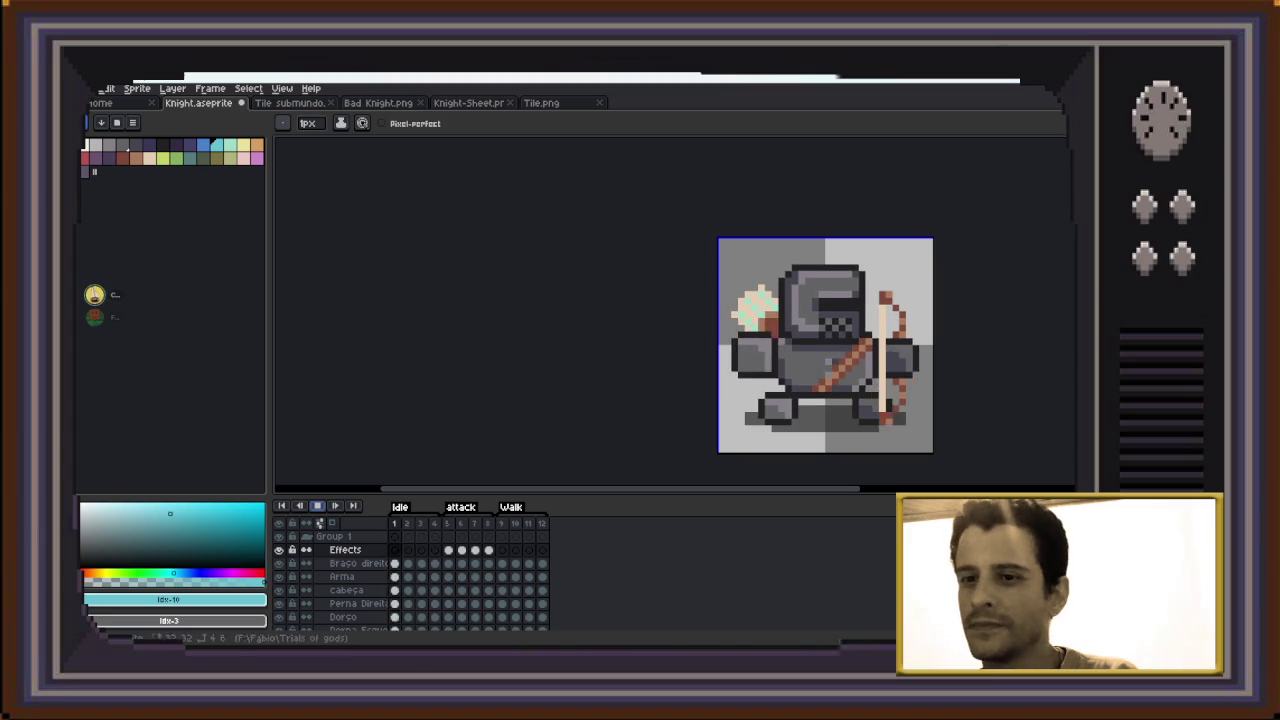
{"action": "left_click", "coordinate": [317, 506]}
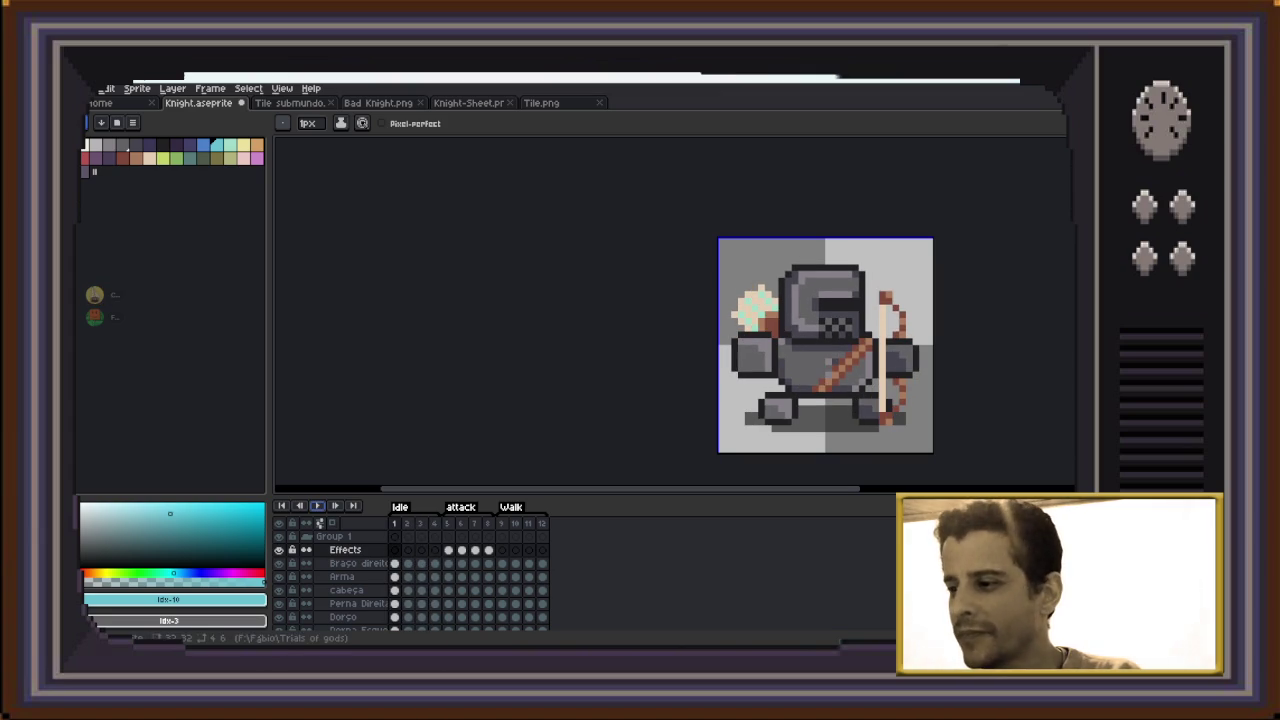
{"action": "key", "text": "alt+Tab"}
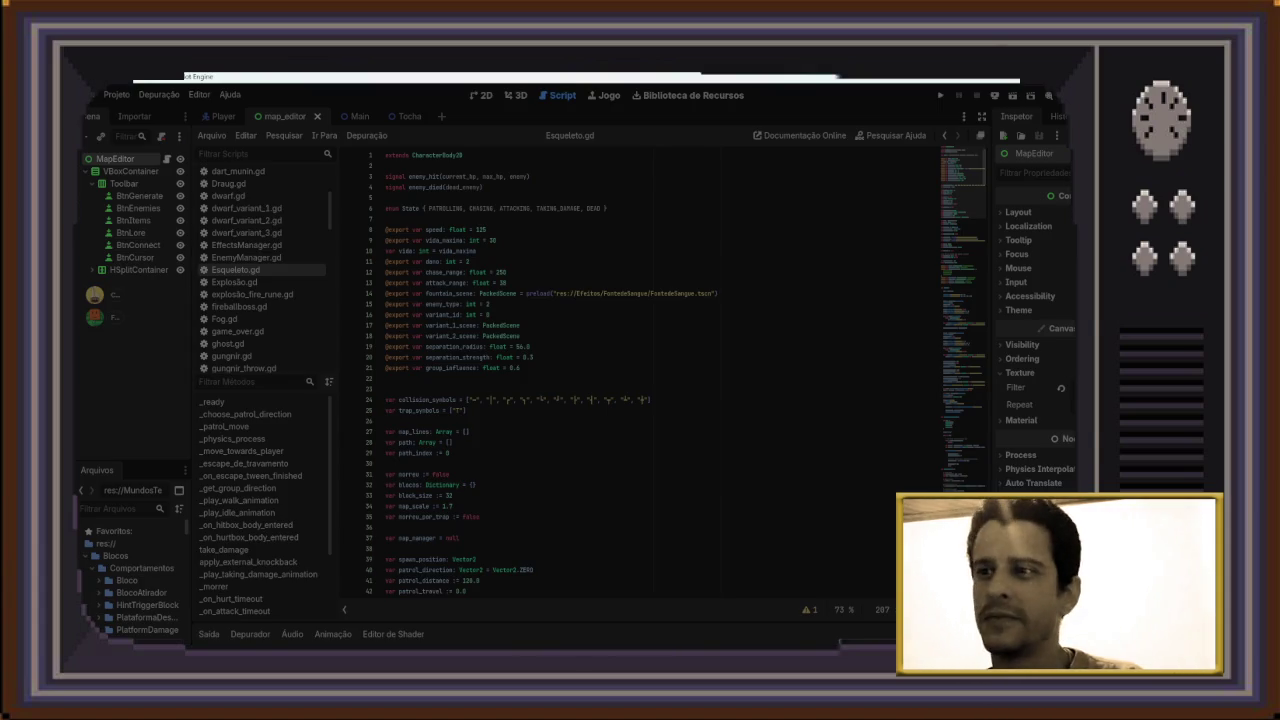
Alt+Tab back to Aseprite, then on to Discord's #arts-trial-of-gods channel
{"action": "key", "text": "alt+Tab"}
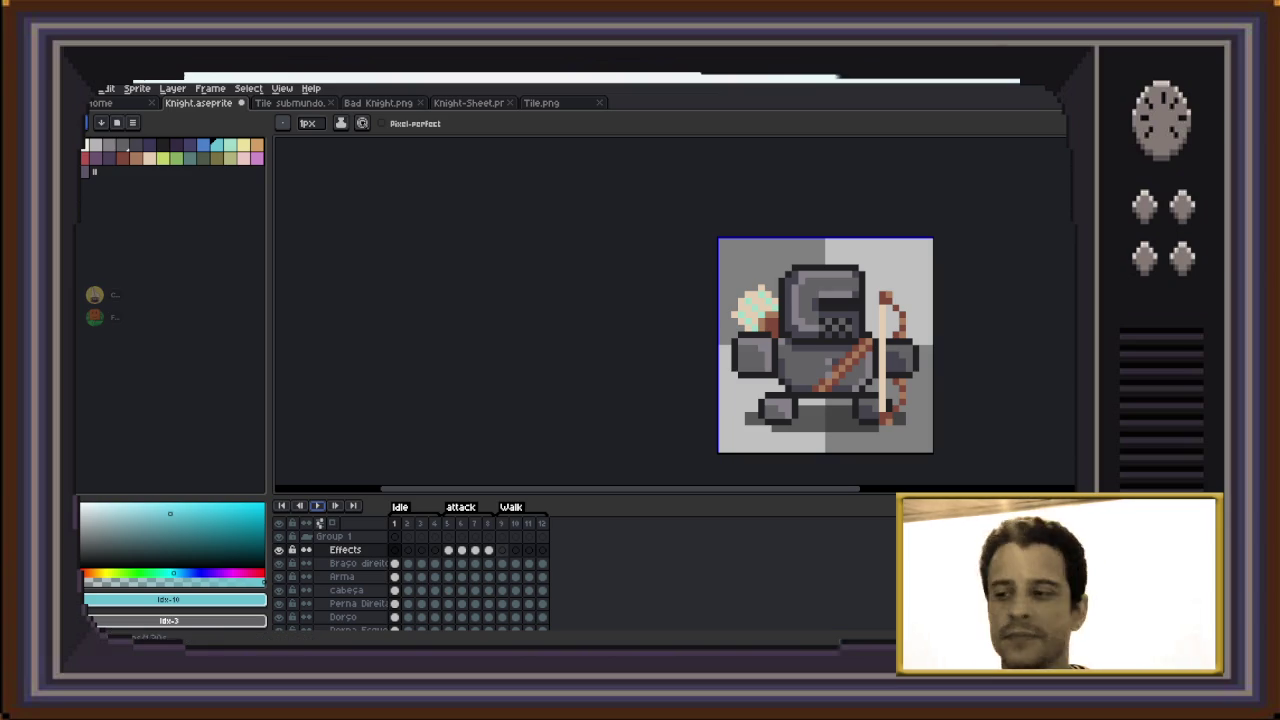
{"action": "key", "text": "alt+Tab"}
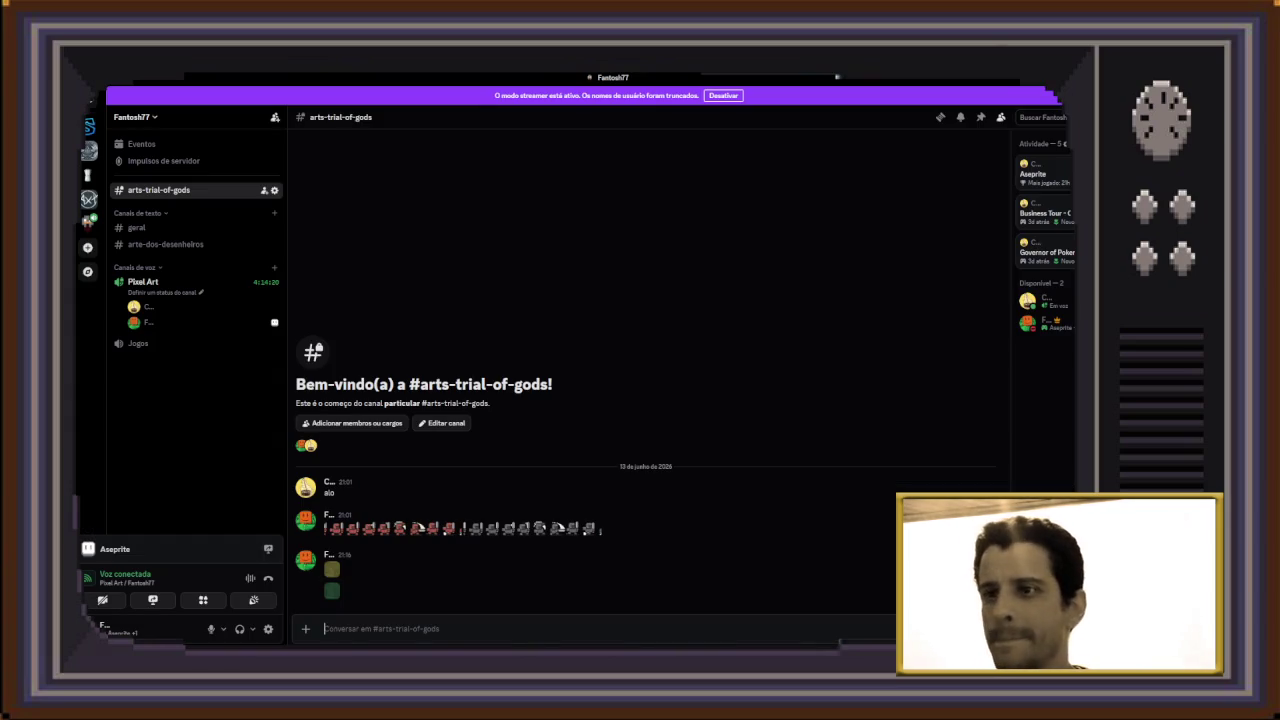
{"action": "key", "text": "alt+Tab"}
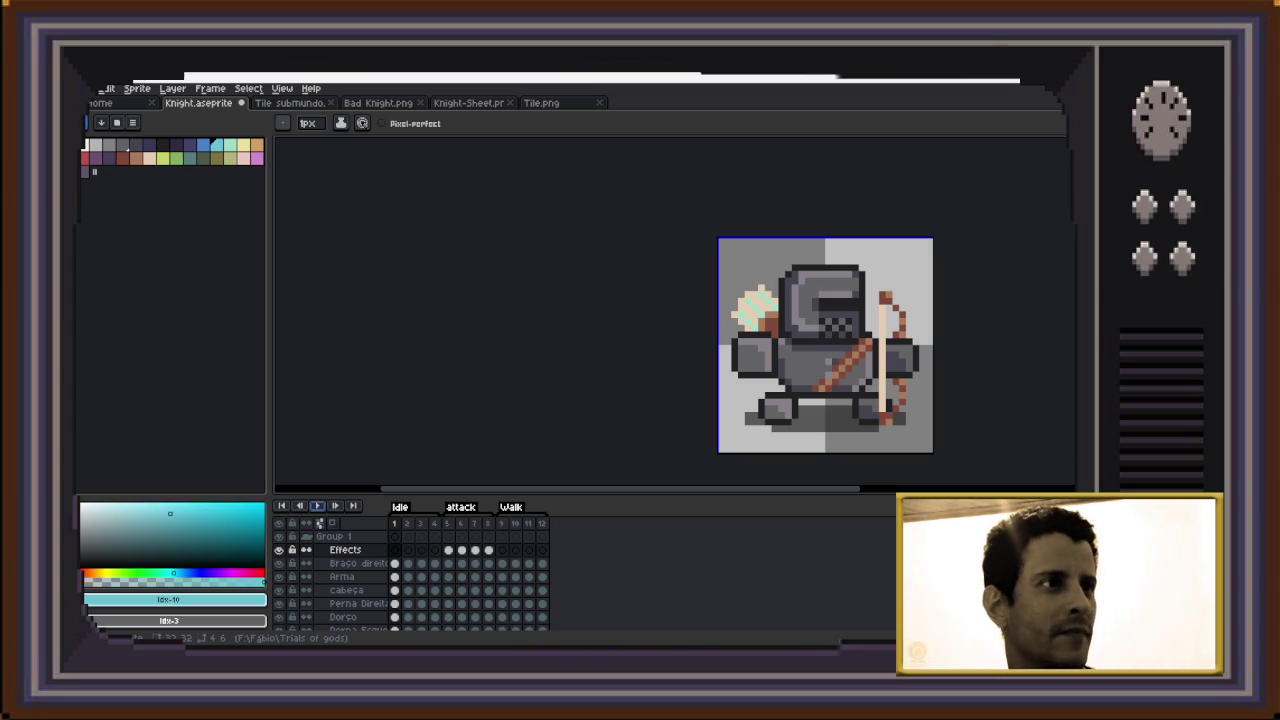
{"action": "key", "text": "alt+Tab"}
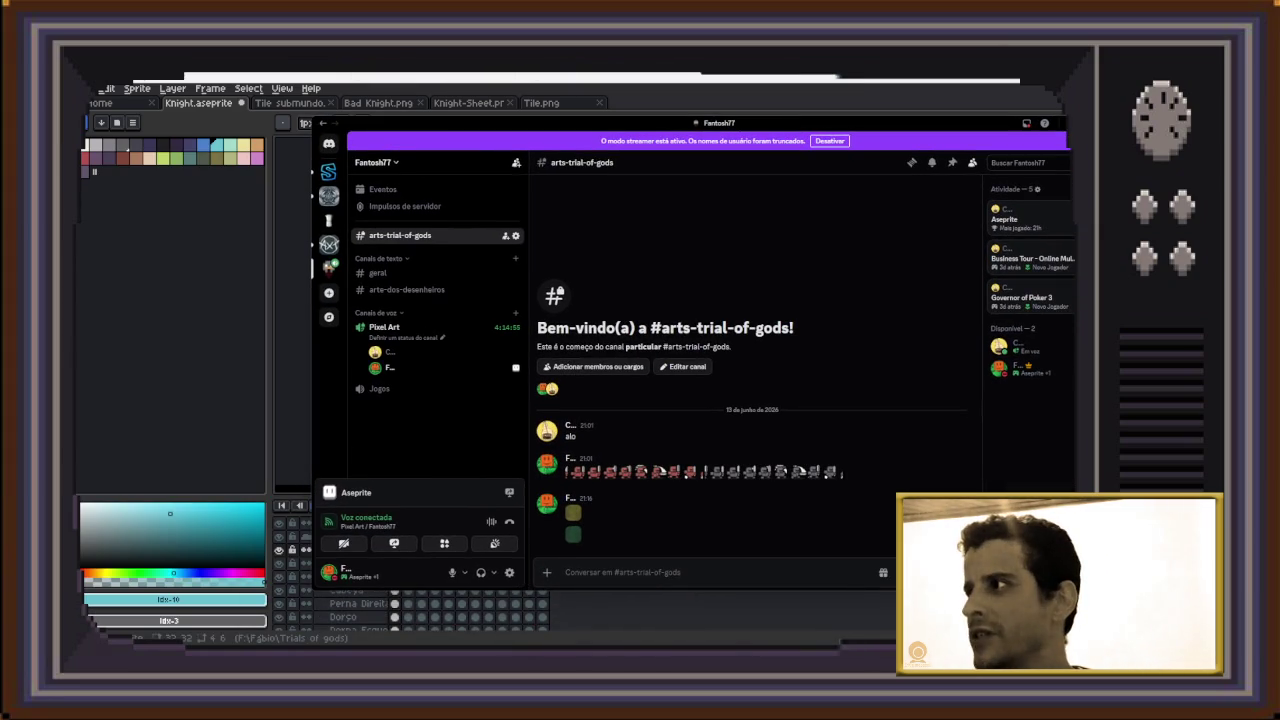
{"action": "key", "text": "super+Up"}
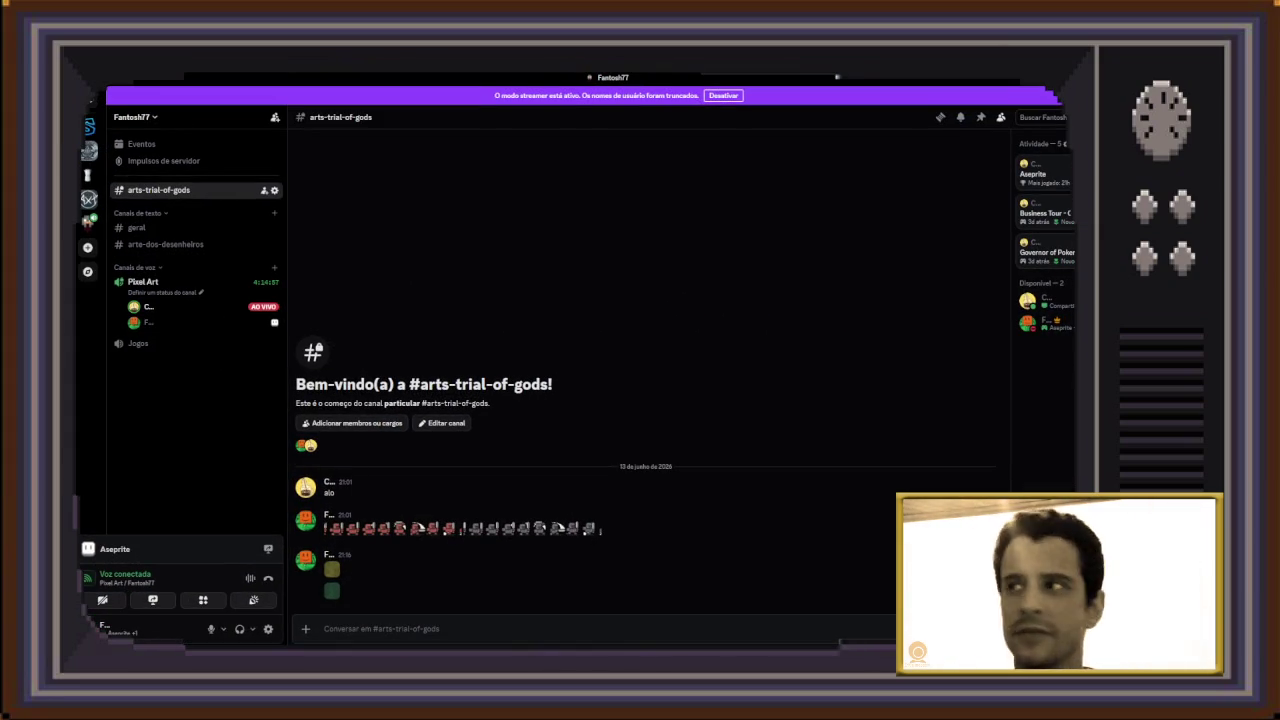
{"action": "key", "text": "alt+Tab"}
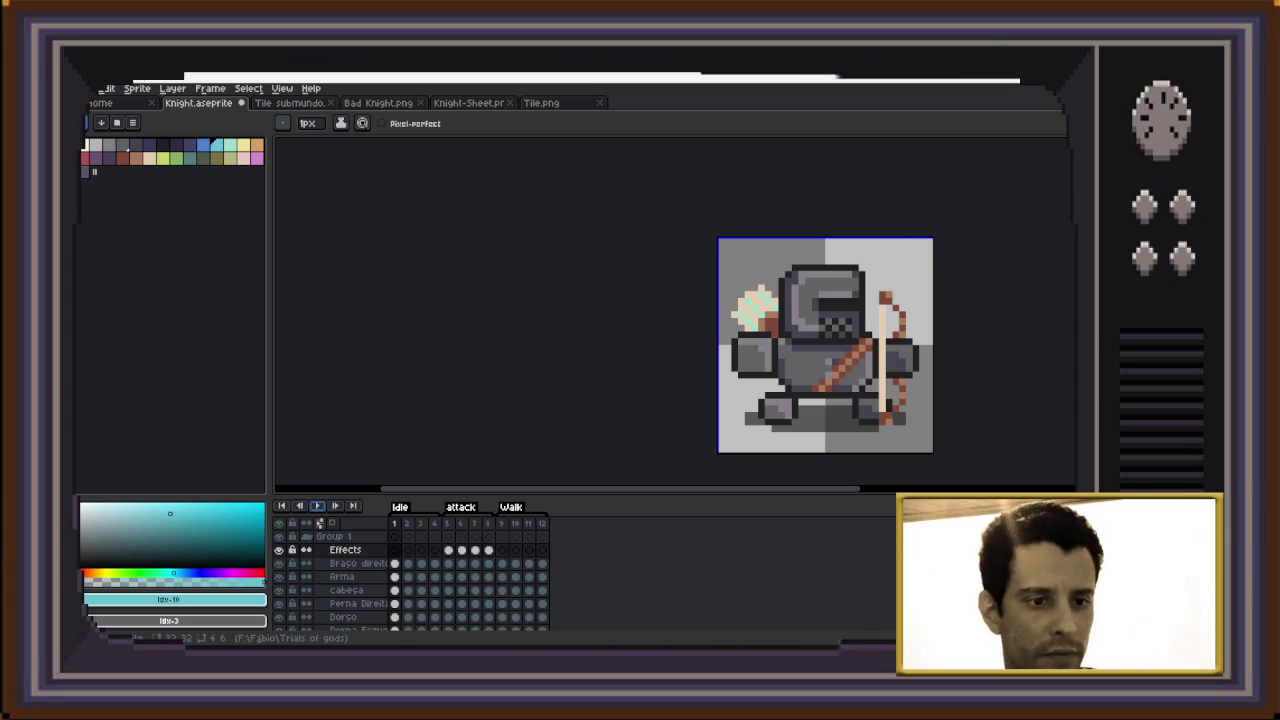
{"action": "key", "text": "alt+Tab"}
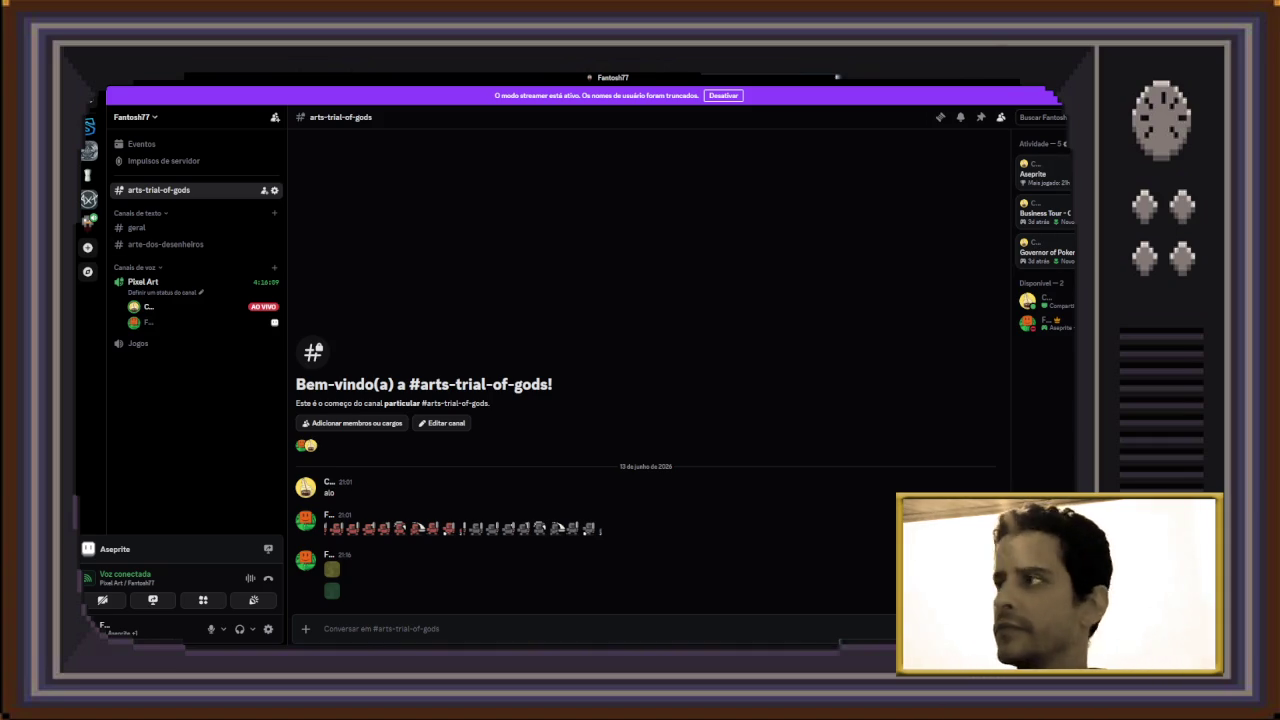
{"action": "left_click", "coordinate": [145, 307]}
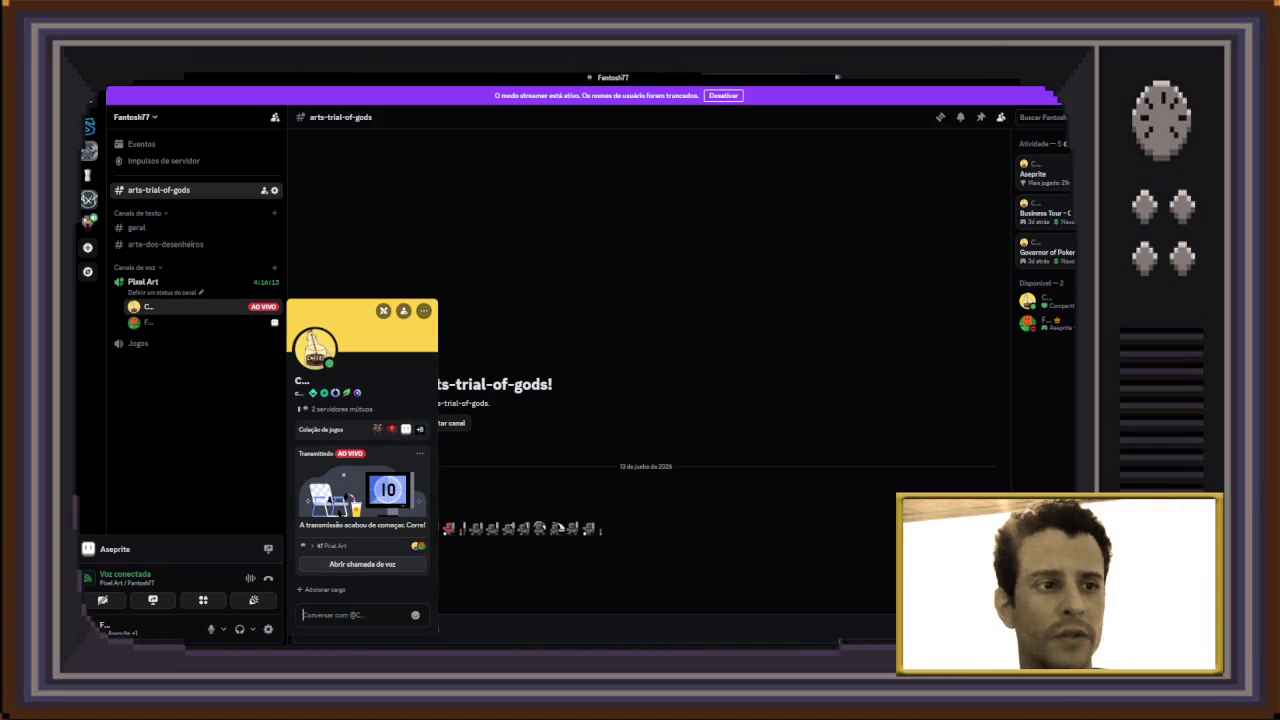
Reopen the Pixel Art member's full profile, then close it to reach the voice call view
{"action": "key", "text": "Escape"}
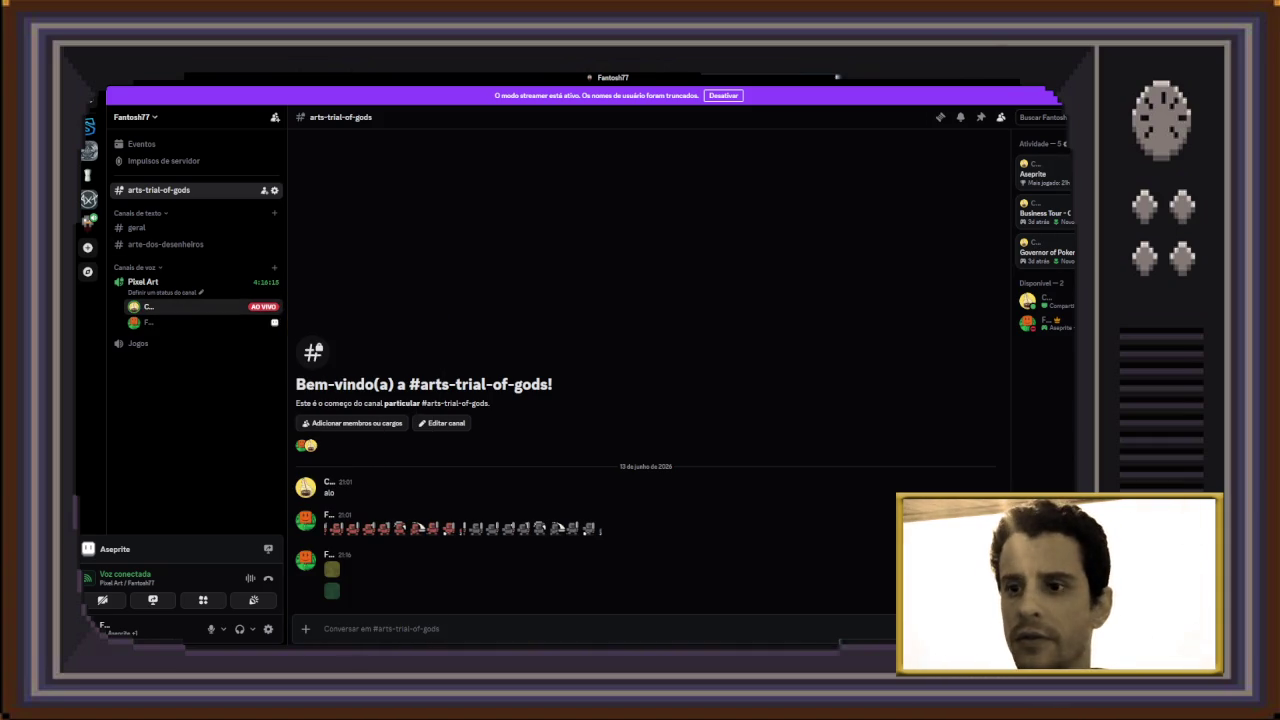
{"action": "left_click", "coordinate": [148, 306]}
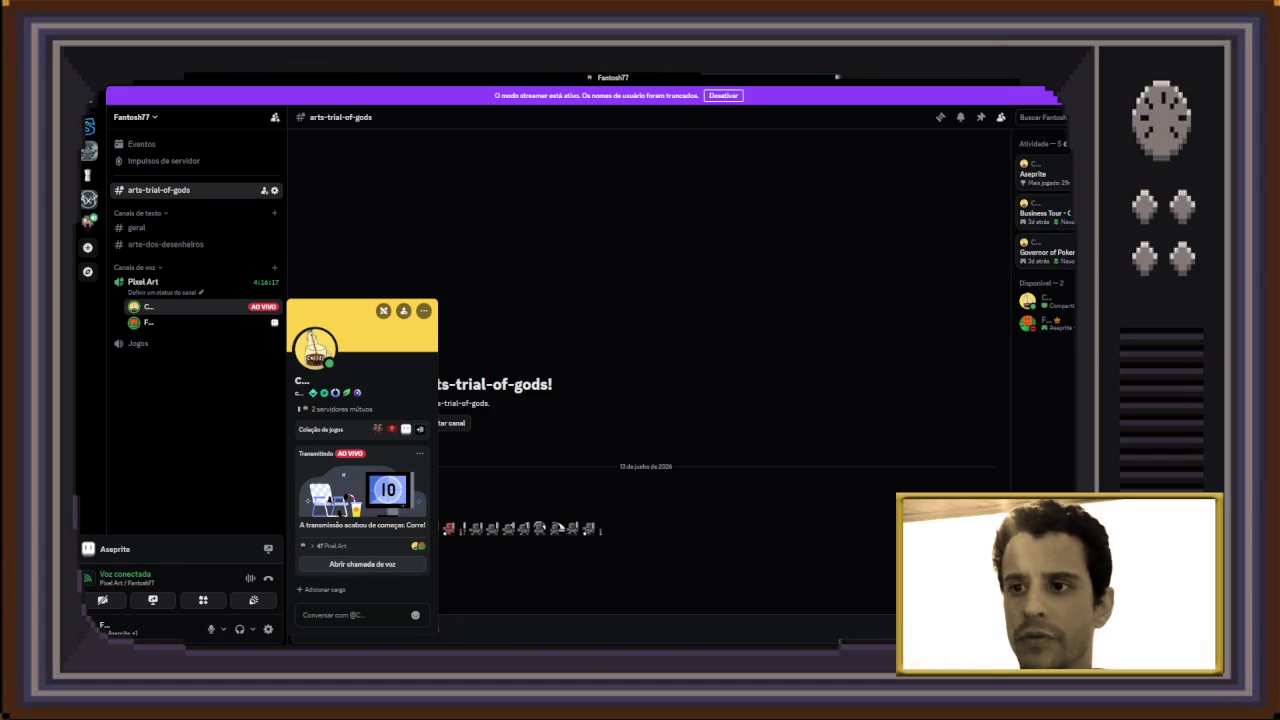
{"action": "left_click", "coordinate": [315, 344]}
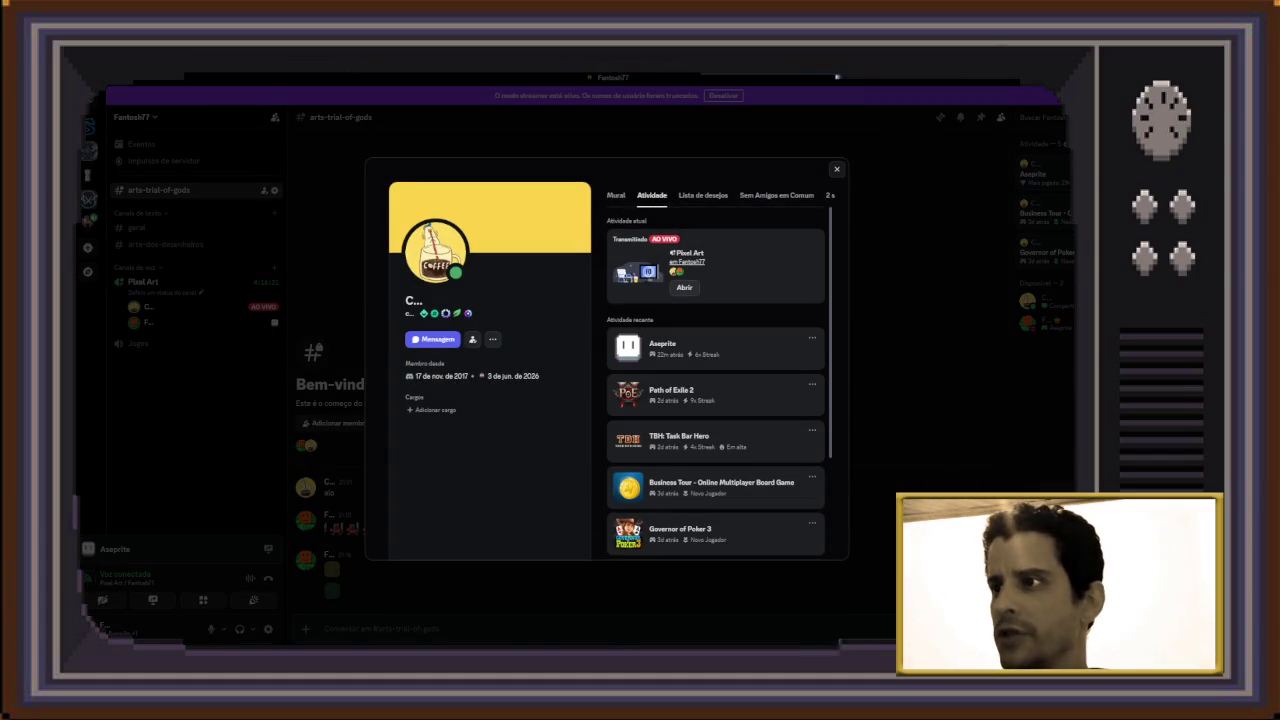
{"action": "left_click", "coordinate": [687, 261]}
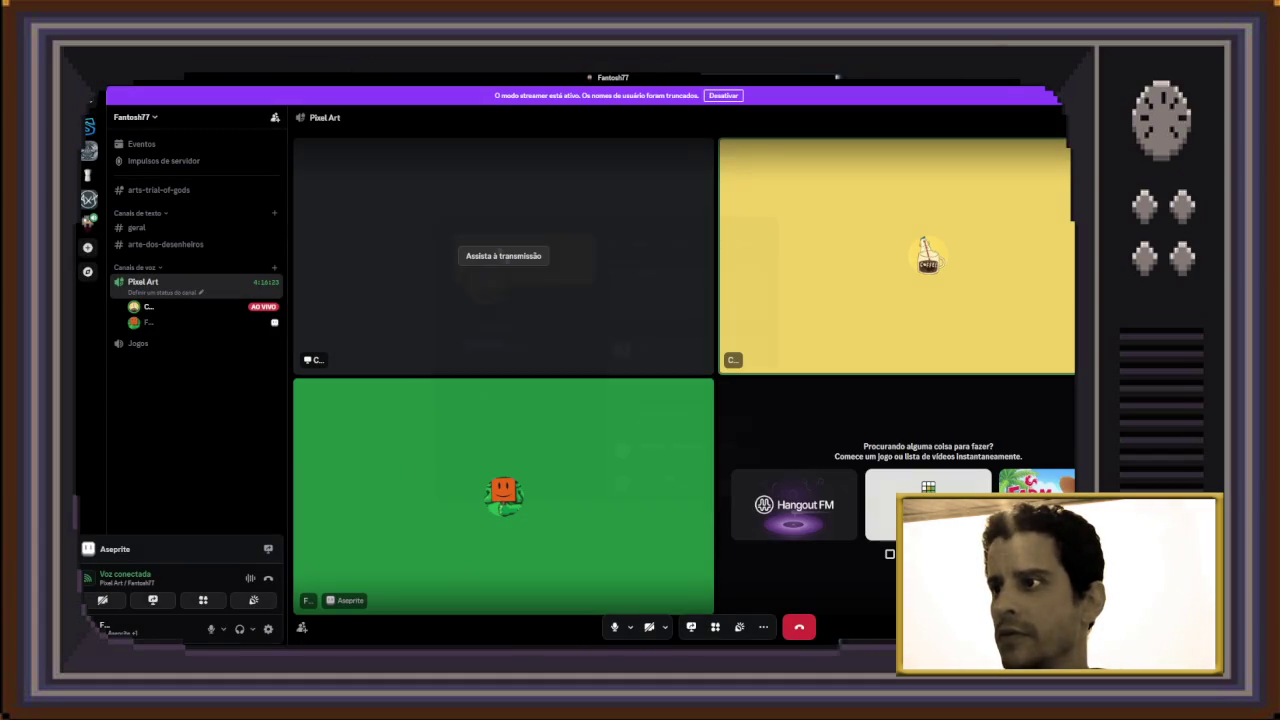
Watch the member's live game stream, then switch back to the Knight sprite in Aseprite
{"action": "left_click", "coordinate": [503, 256]}
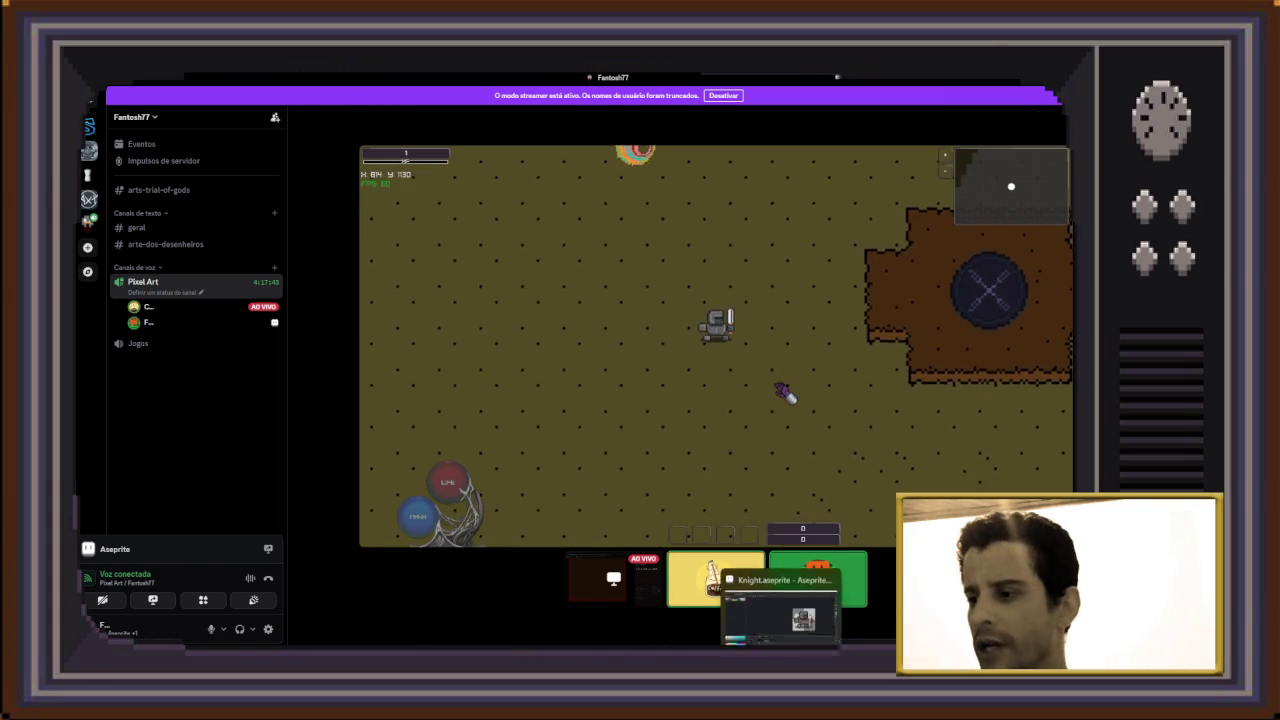
{"action": "key", "text": "alt+Tab"}
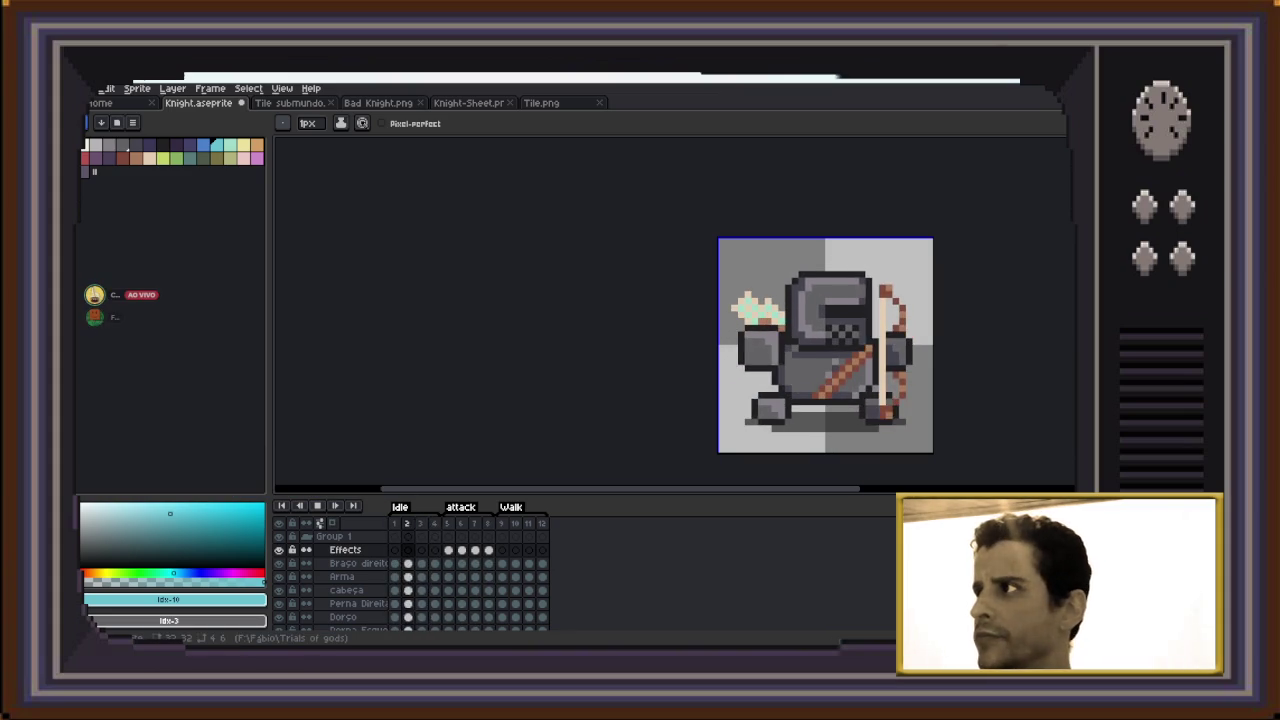
Glance at the Discord stream, then start the knight animation playing in Aseprite
{"action": "key", "text": "alt+Tab"}
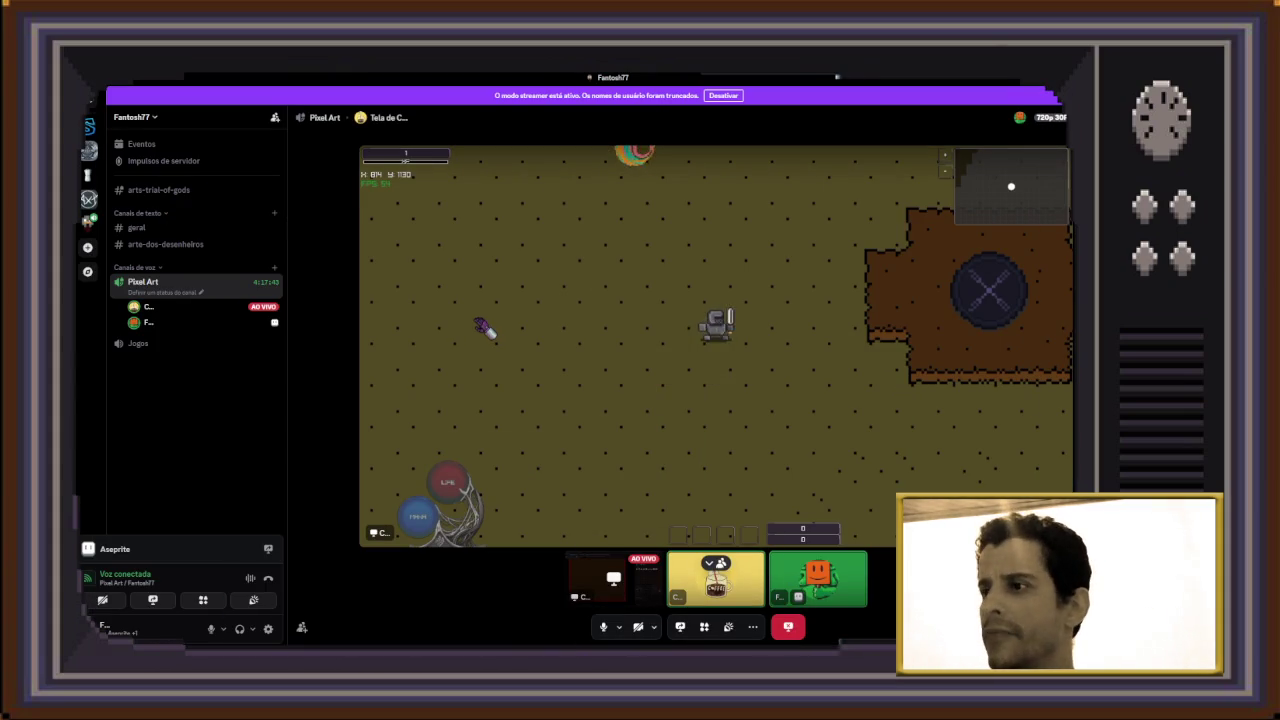
{"action": "key", "text": "alt+Tab"}
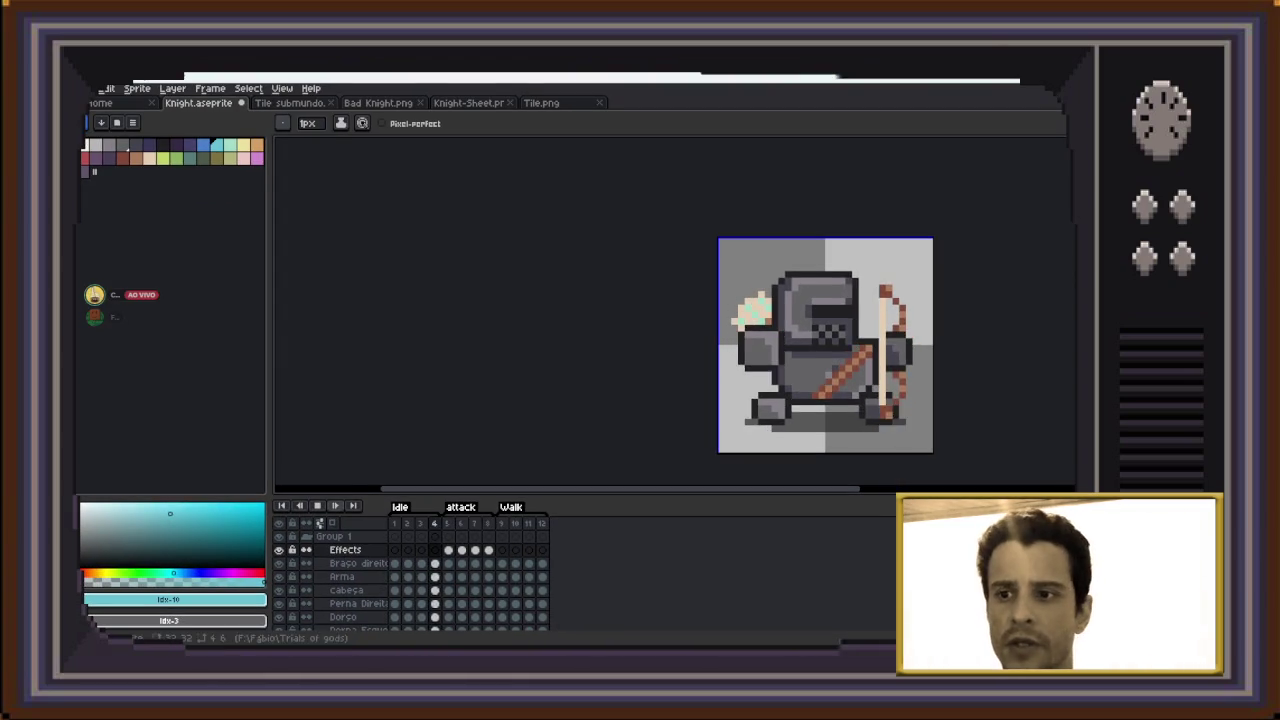
{"action": "right_click", "coordinate": [317, 505]}
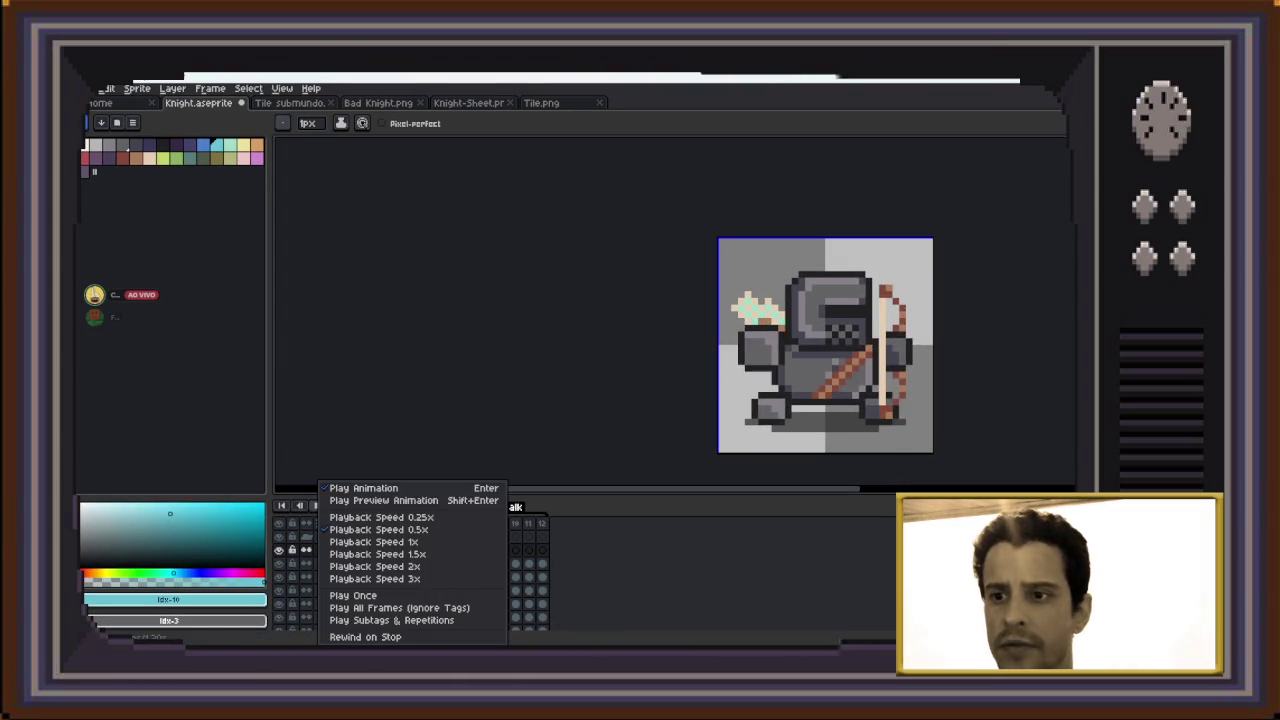
{"action": "left_click", "coordinate": [363, 488]}
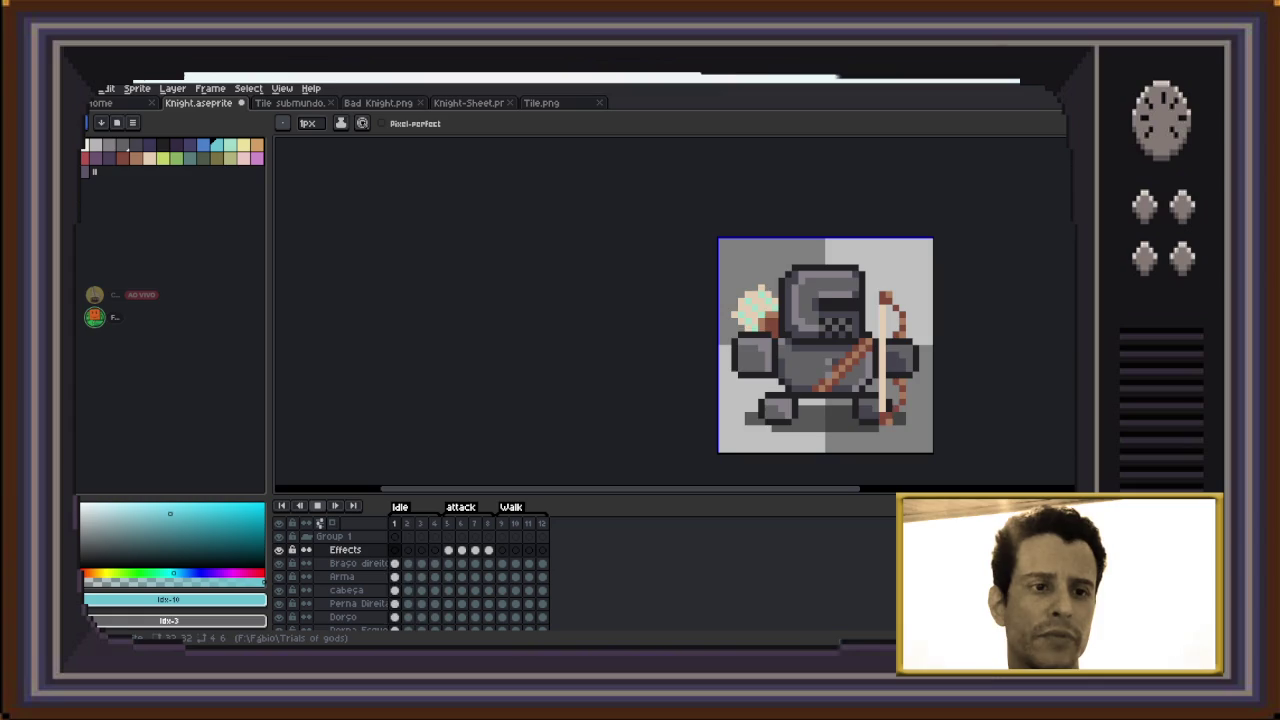
Switch to the Discord game stream and watch the participant's game
{"action": "key", "text": "alt+Tab"}
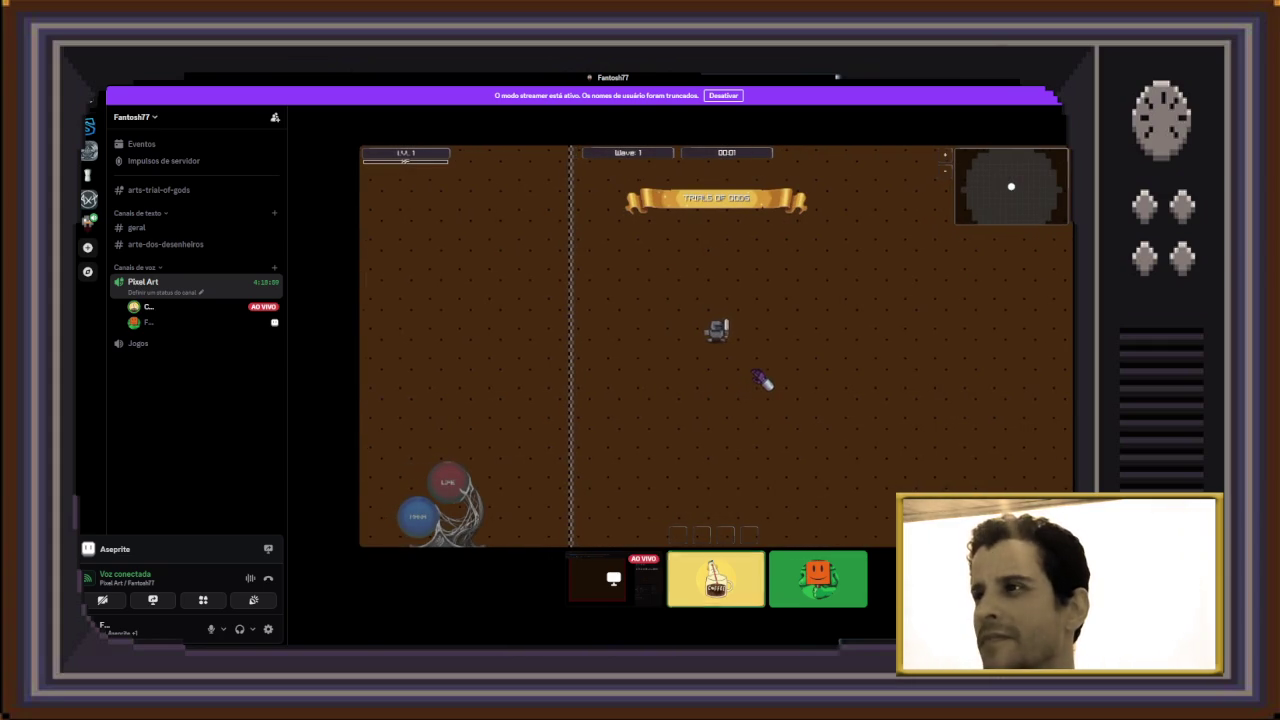
{"action": "key", "text": "Escape"}
{"action": "key", "text": "Escape"}
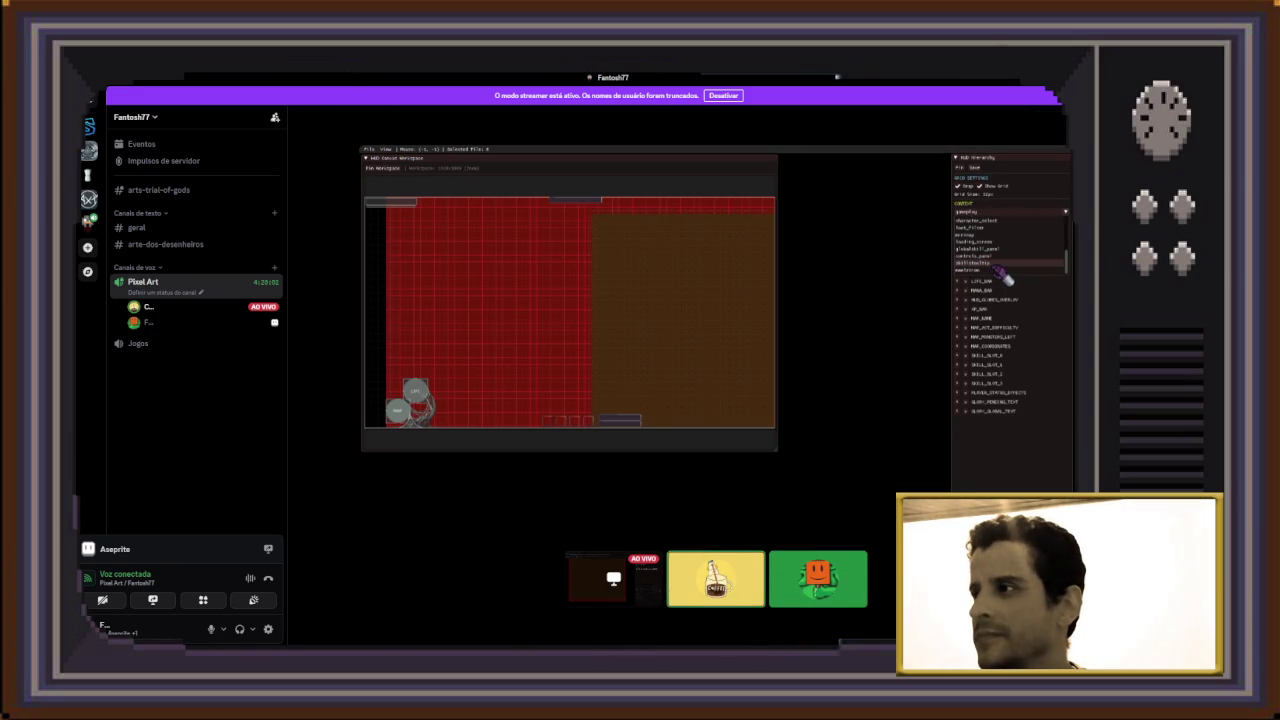
{"action": "scroll", "coordinate": [1005, 278], "scroll_direction": "up", "scroll_amount": 2}
{"action": "scroll", "coordinate": [1007, 280], "scroll_direction": "up", "scroll_amount": 1}
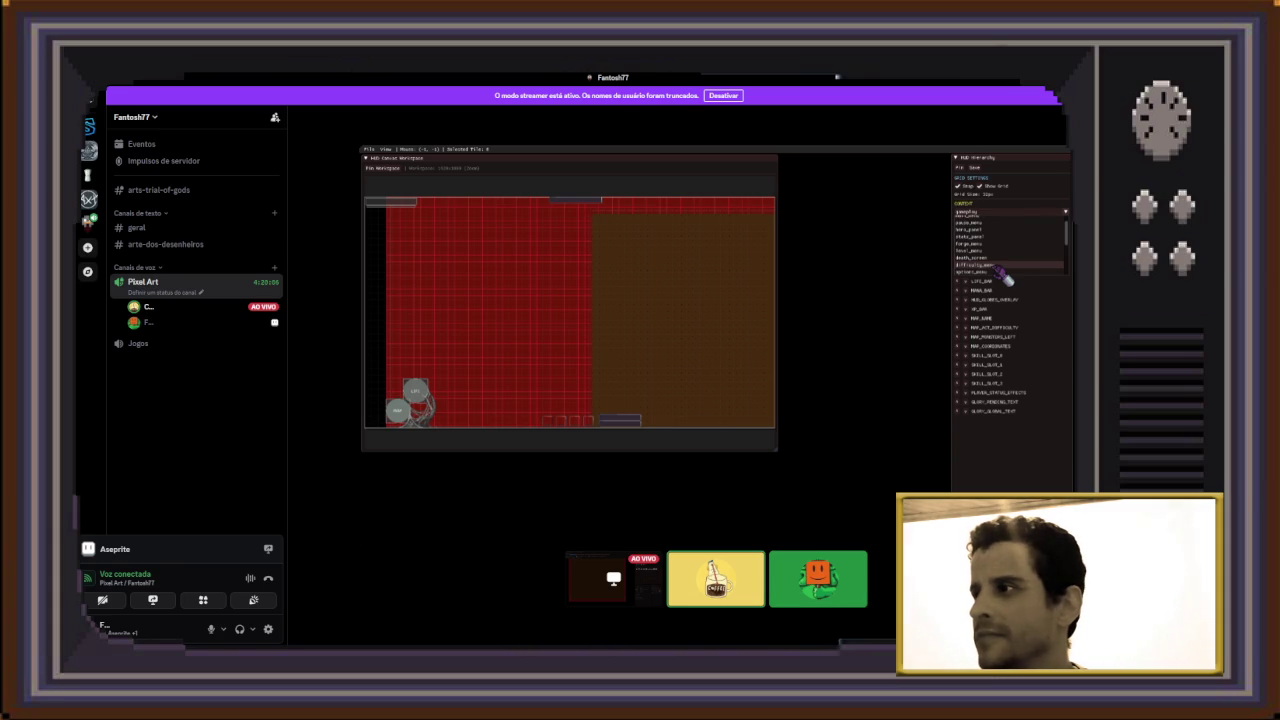
{"action": "scroll", "coordinate": [1005, 278], "scroll_direction": "up", "scroll_amount": 2}
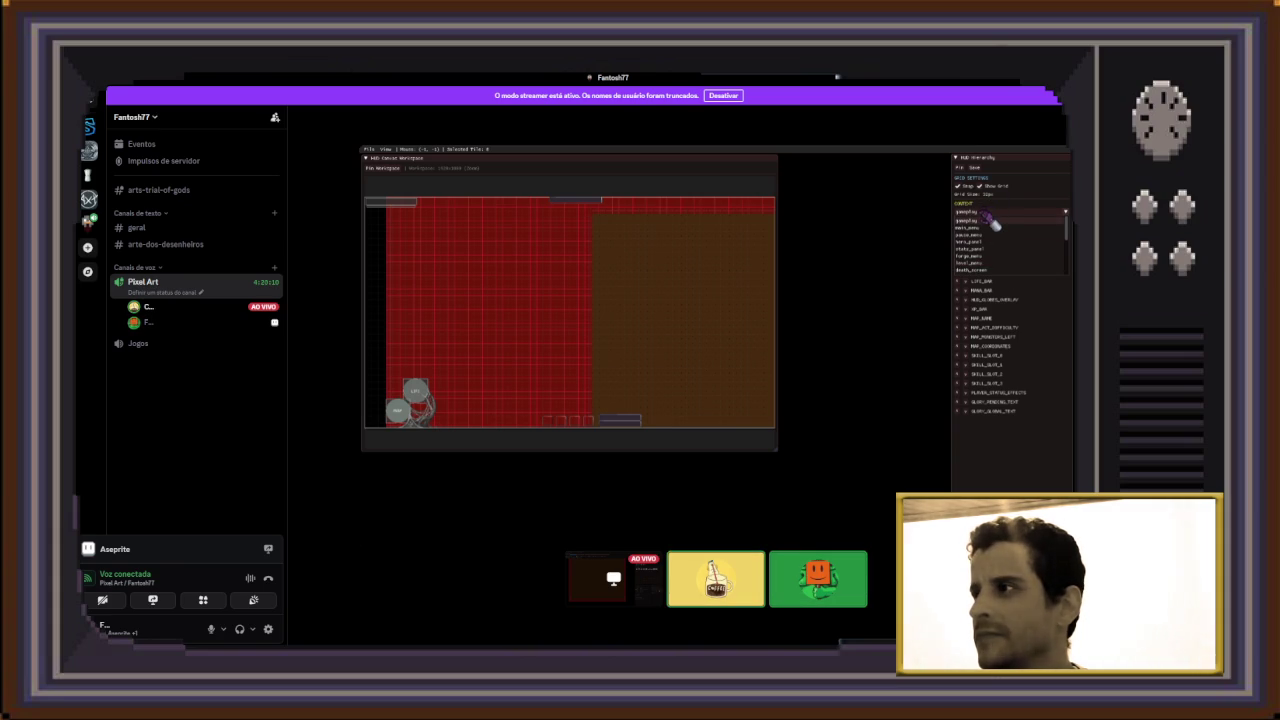
Adjust the stream view and refresh with F5 until the Siege of Runes title screen shows
{"action": "left_click", "coordinate": [994, 219]}
{"action": "left_click", "coordinate": [987, 213]}
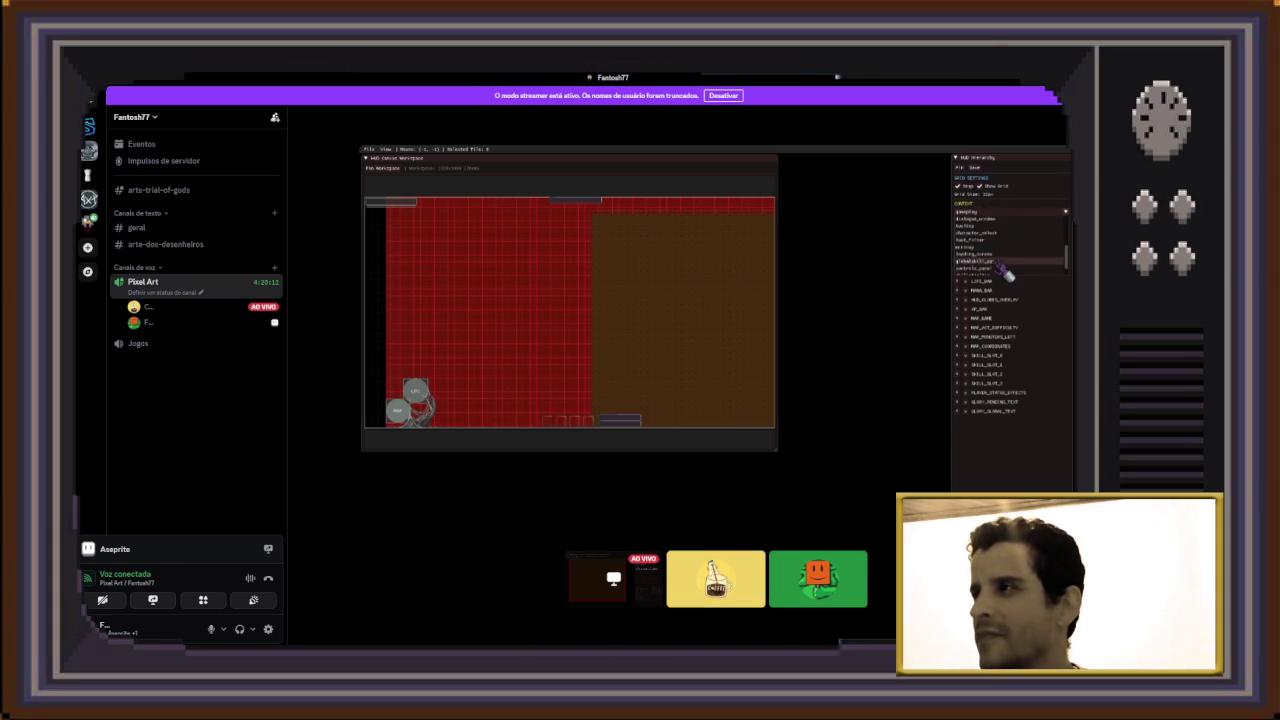
{"action": "left_click", "coordinate": [968, 220]}
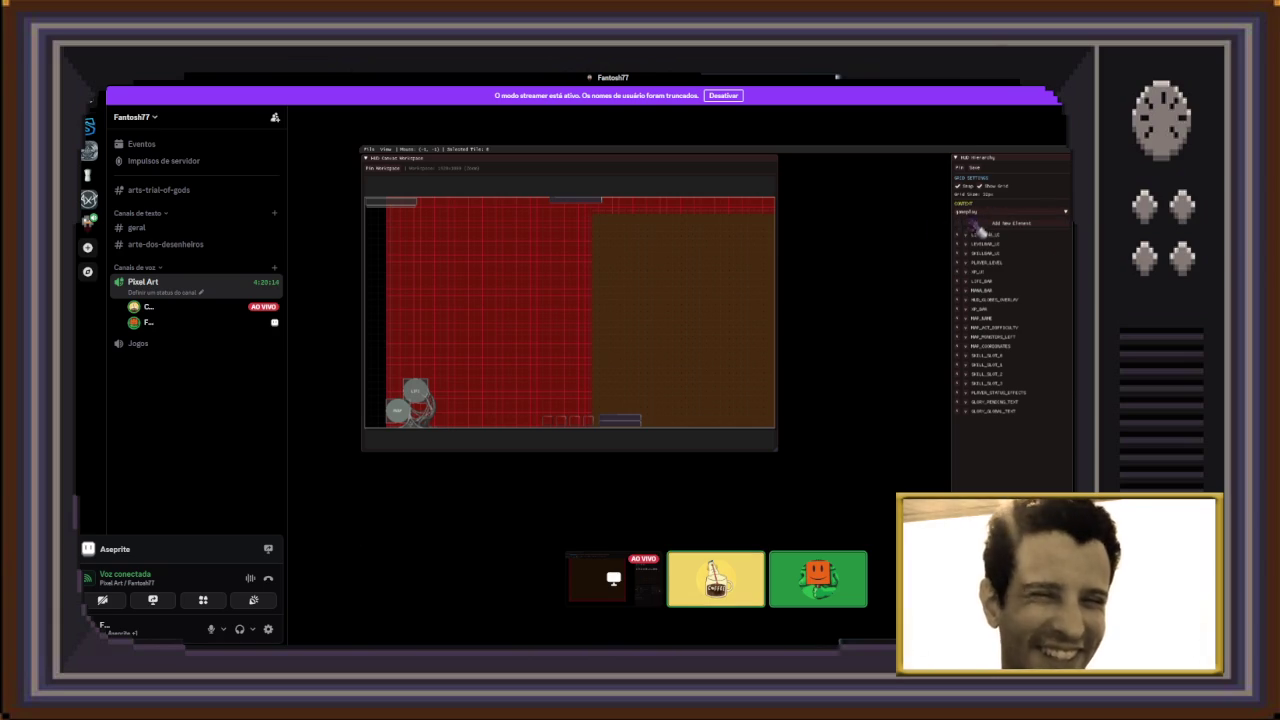
{"action": "left_click", "coordinate": [408, 408]}
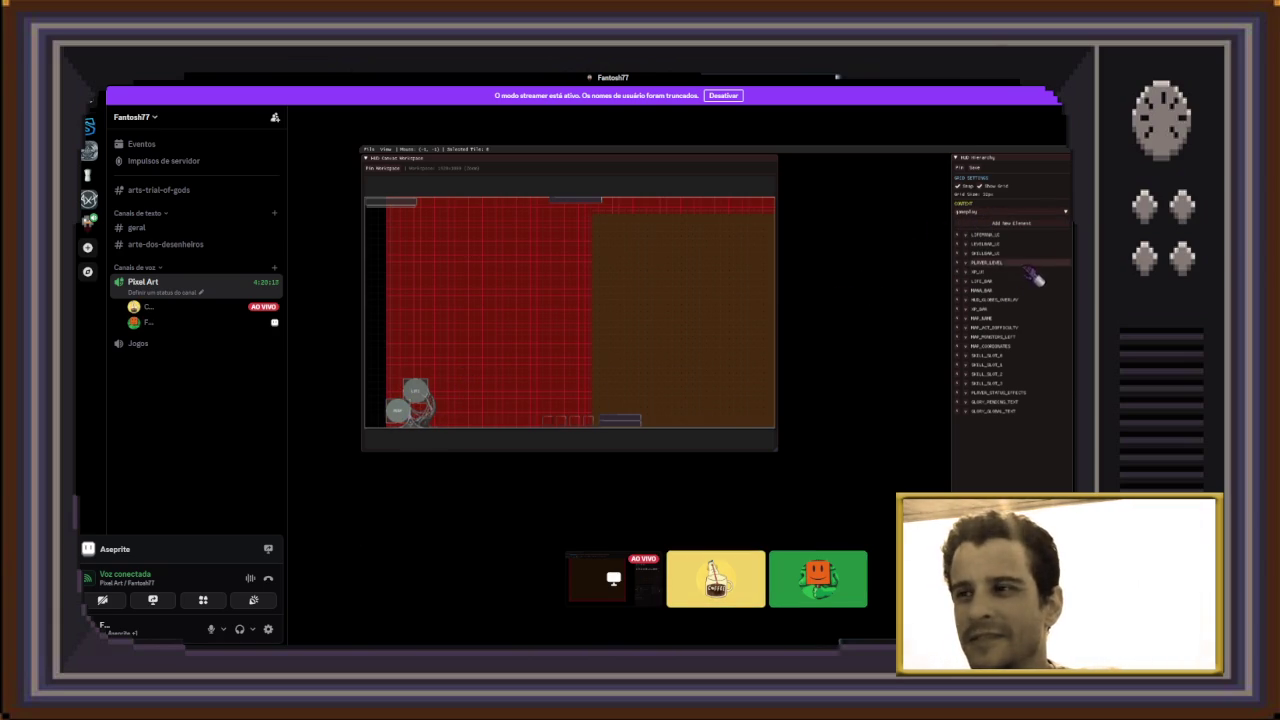
{"action": "left_click_drag", "start_coordinate": [398, 411], "coordinate": [415, 389]}
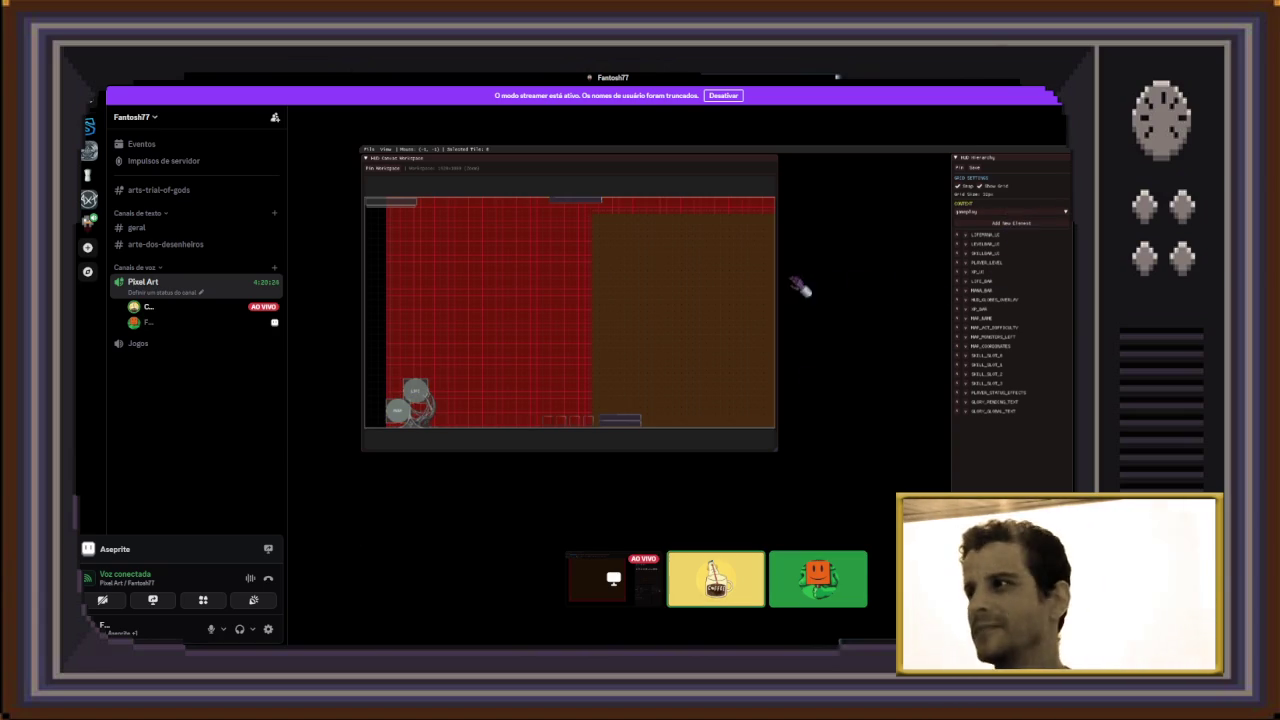
{"action": "key", "text": "F5"}
{"action": "key", "text": "Escape"}
{"action": "left_click", "coordinate": [731, 404]}
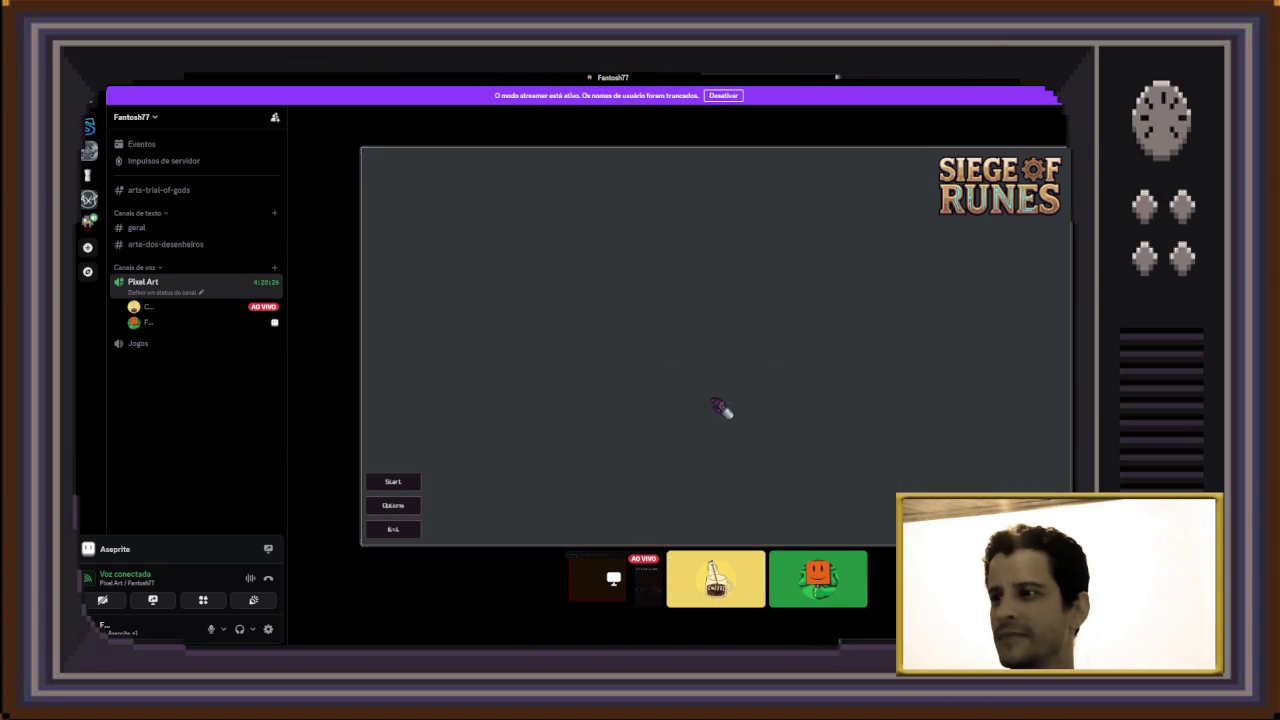
Keep watching until Discord shows the 'Esta transmissão terminou' notice
{"action": "left_click", "coordinate": [414, 533]}
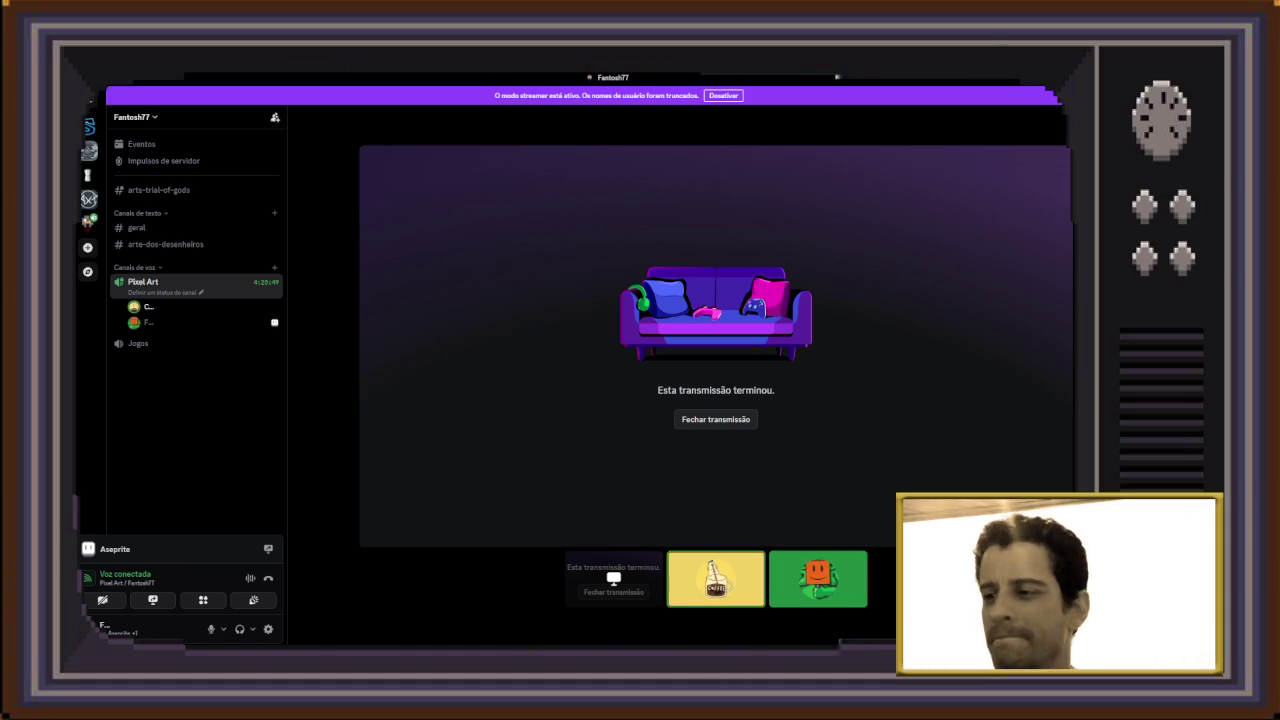
{"action": "mouse_move", "coordinate": [716, 580]}
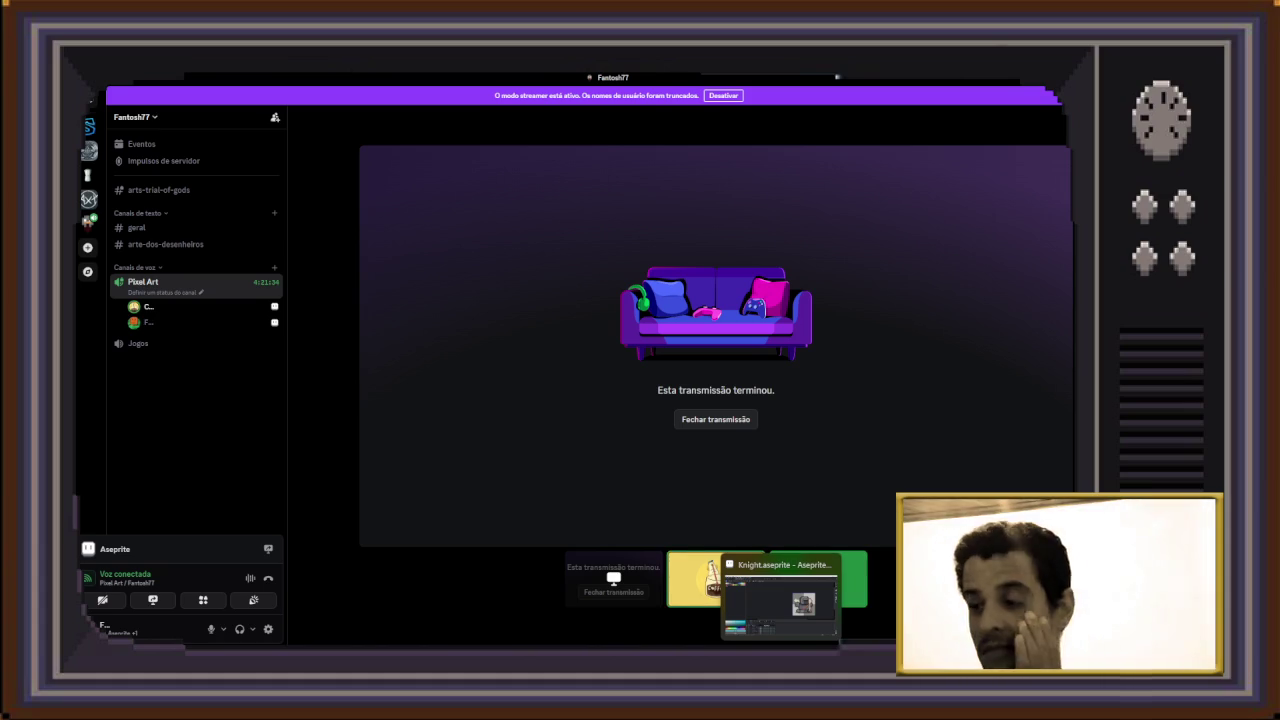
Stop the knight animation on frame 10 of the Cabeça layer, zoomed in, with the eraser active
{"action": "left_click", "coordinate": [780, 600]}
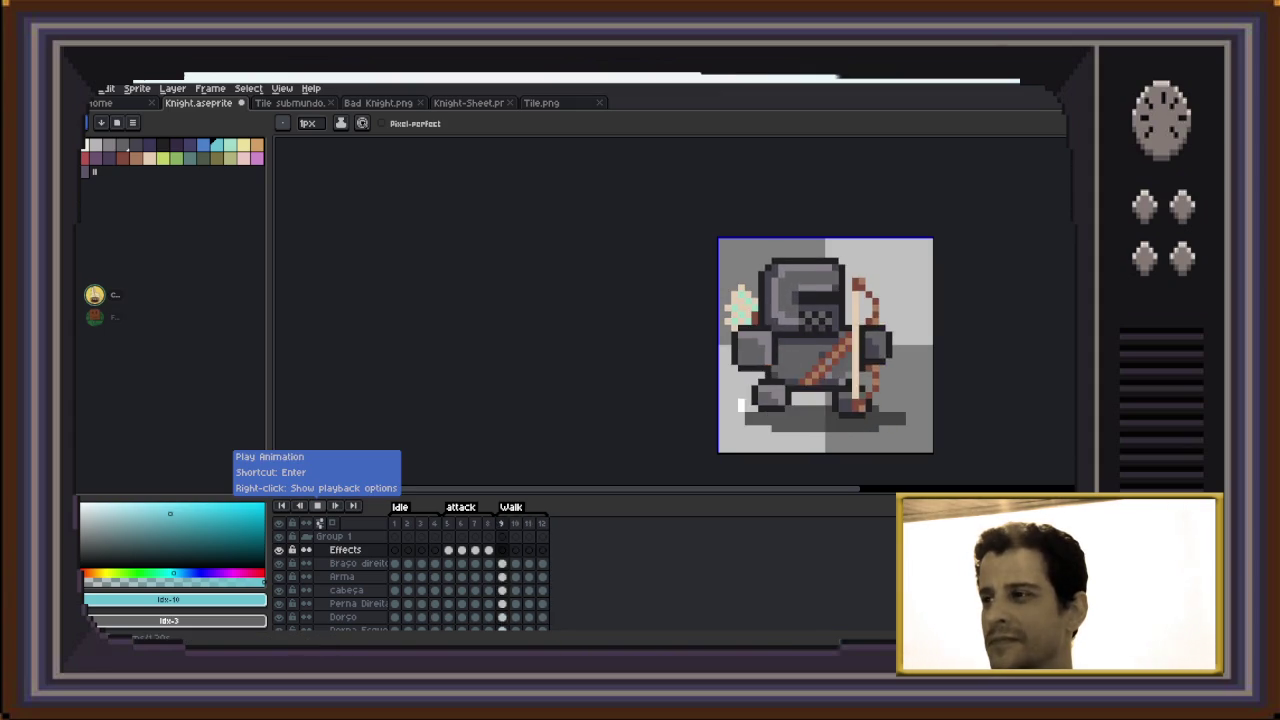
{"action": "left_click", "coordinate": [317, 505]}
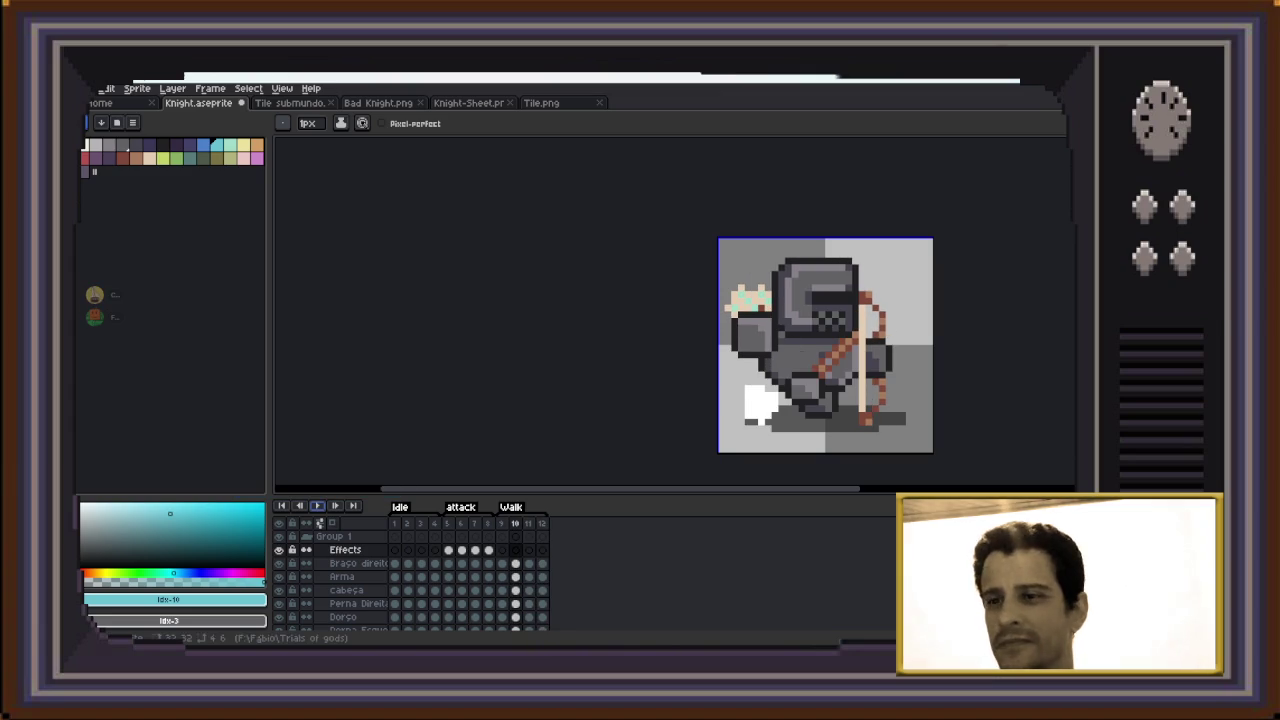
{"action": "scroll", "coordinate": [865, 351], "scroll_direction": "up", "scroll_amount": 2}
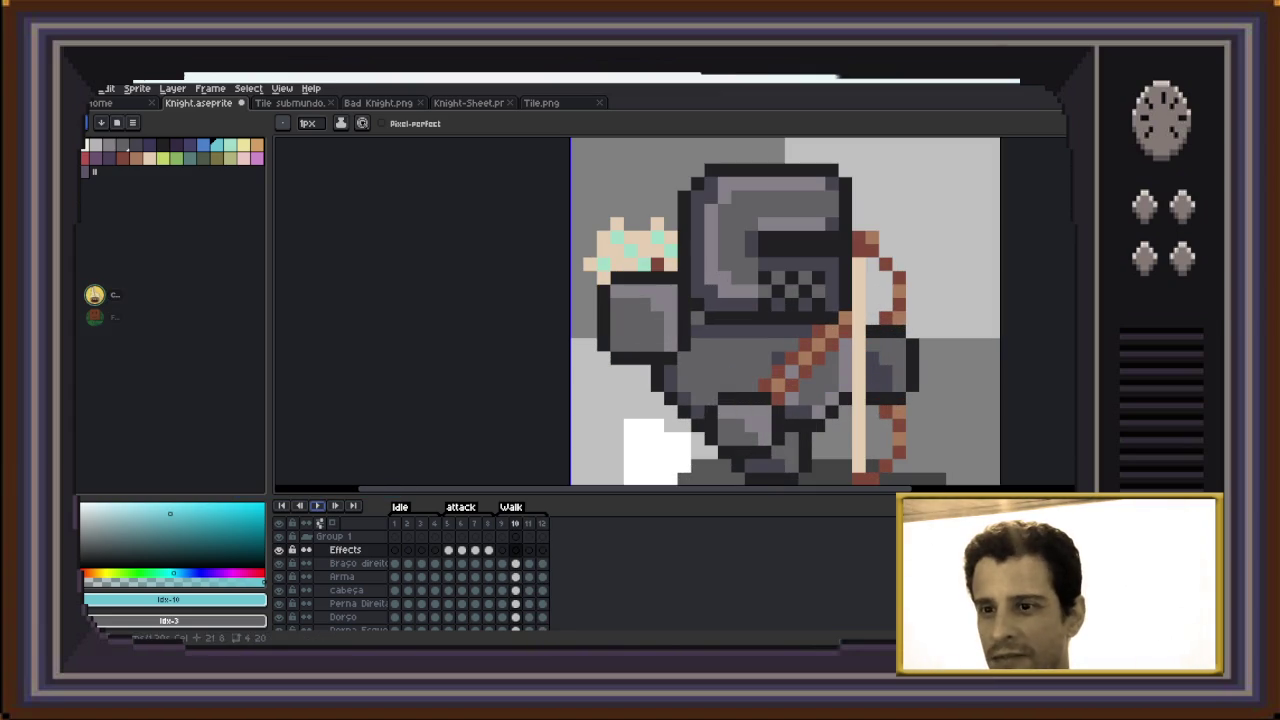
{"action": "left_click", "coordinate": [805, 398], "text": "ctrl"}
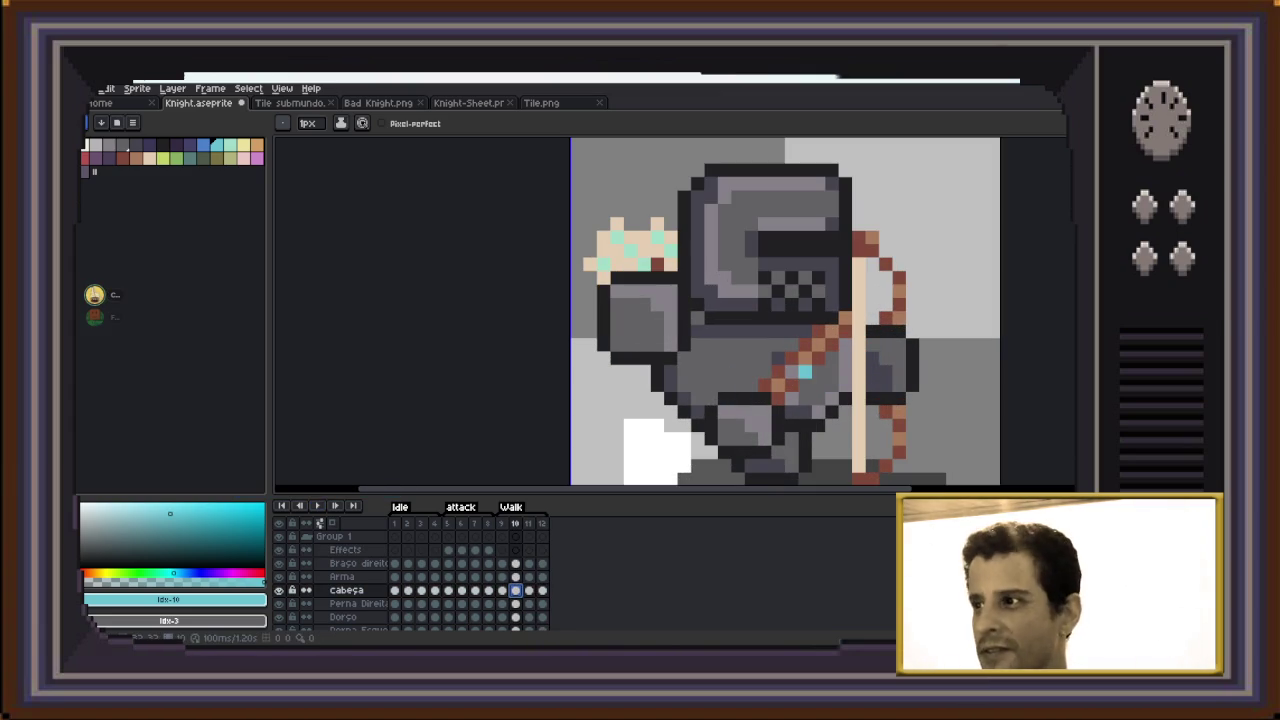
{"action": "key", "text": "e"}
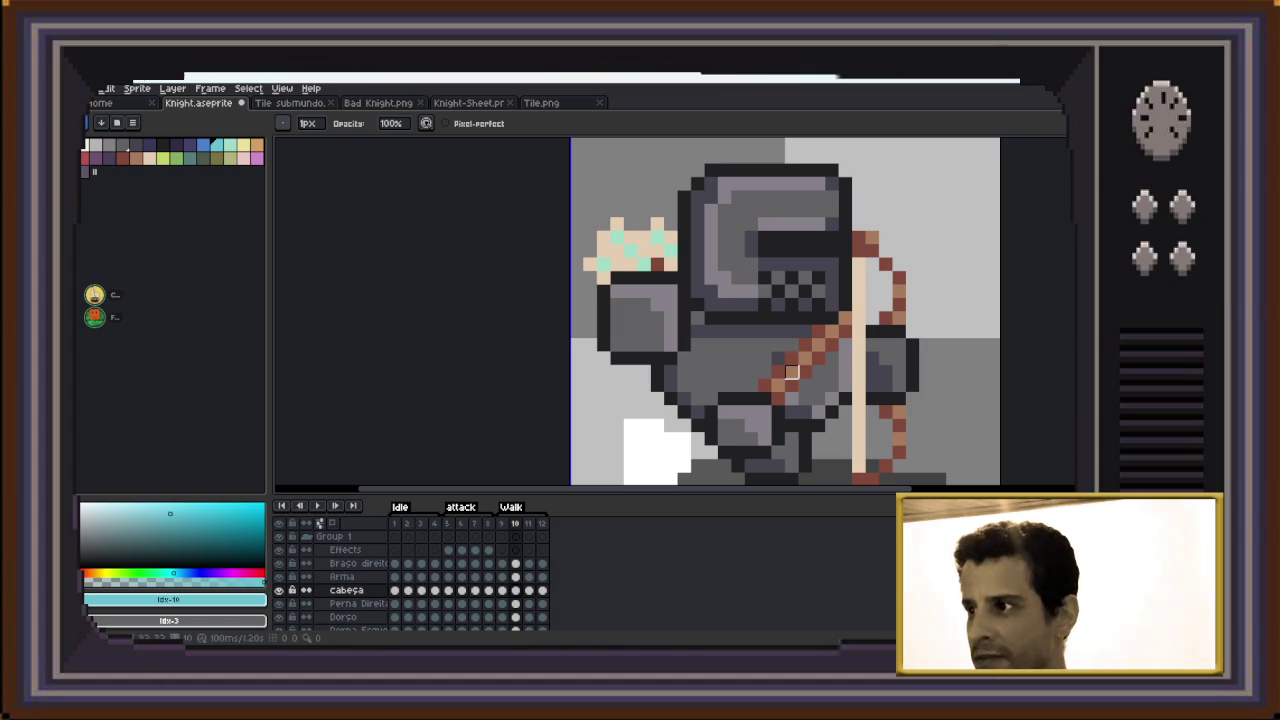
Step through frames 11 and 12, wrap to frames 1–4, then resume playback
{"action": "key", "text": "Right"}
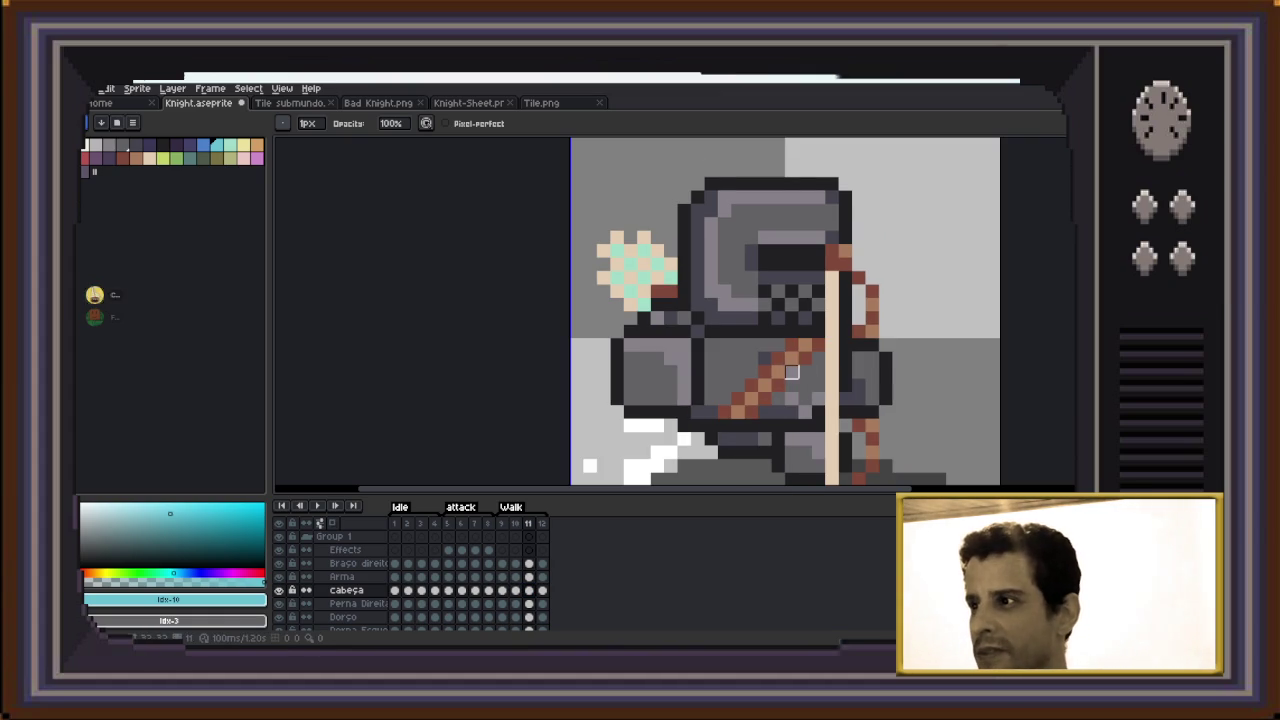
{"action": "key", "text": "Right"}
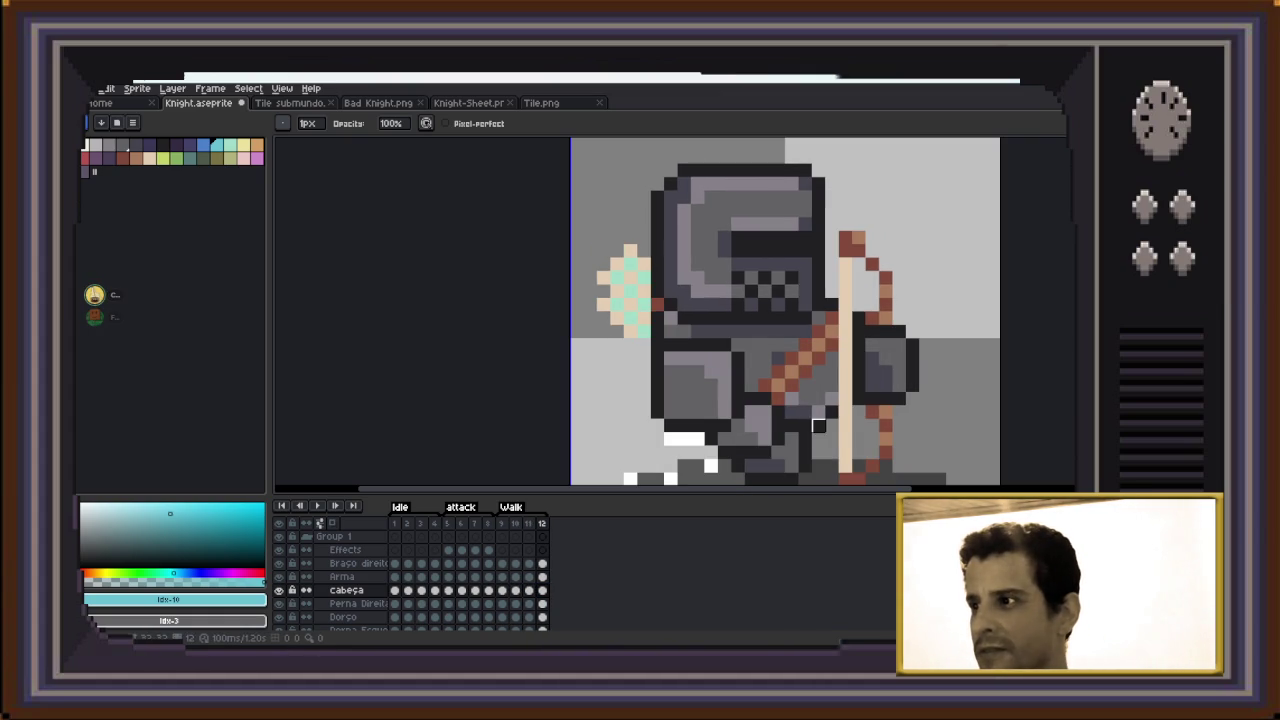
{"action": "key", "text": "Right"}
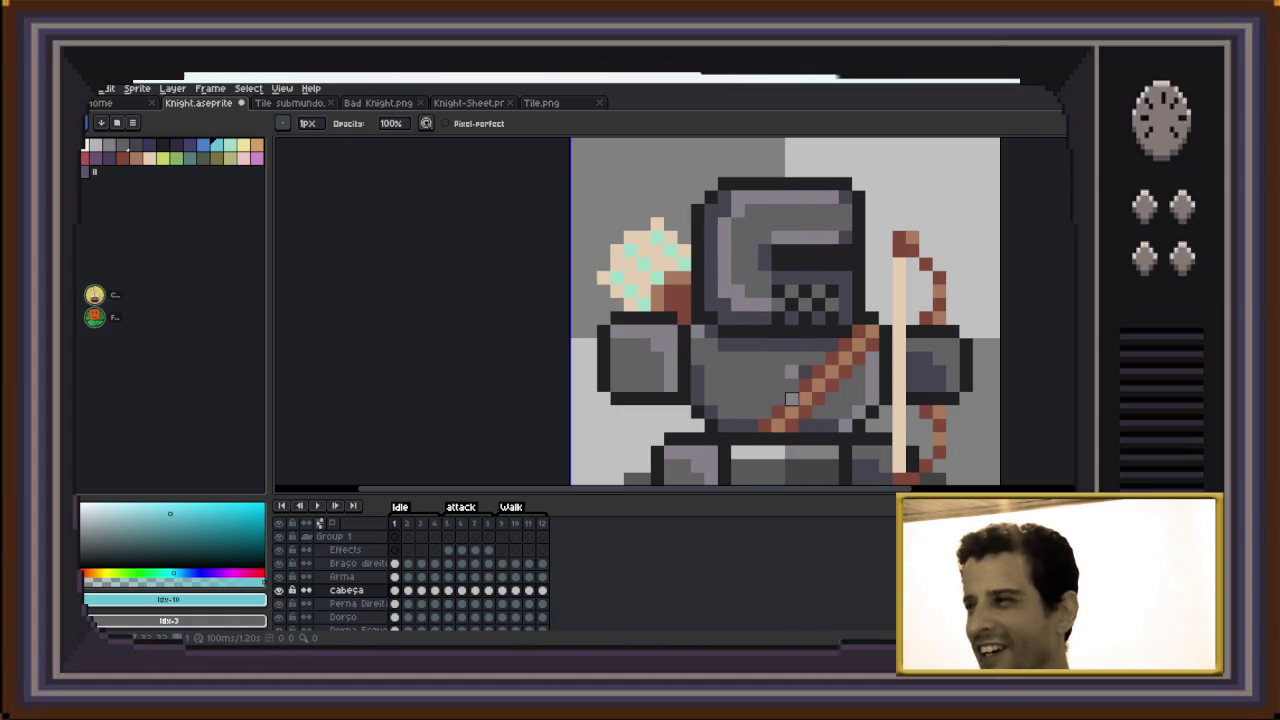
{"action": "key", "text": "Right"}
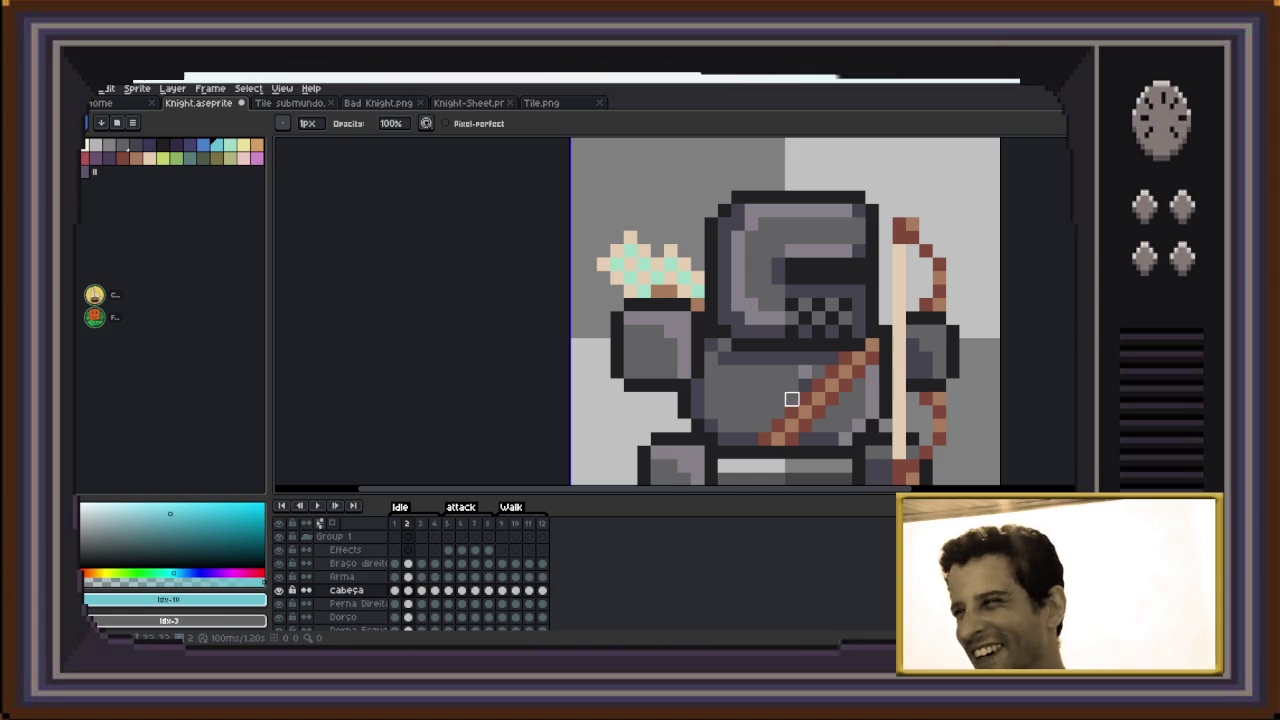
{"action": "key", "text": "Right"}
{"action": "key", "text": "Right"}
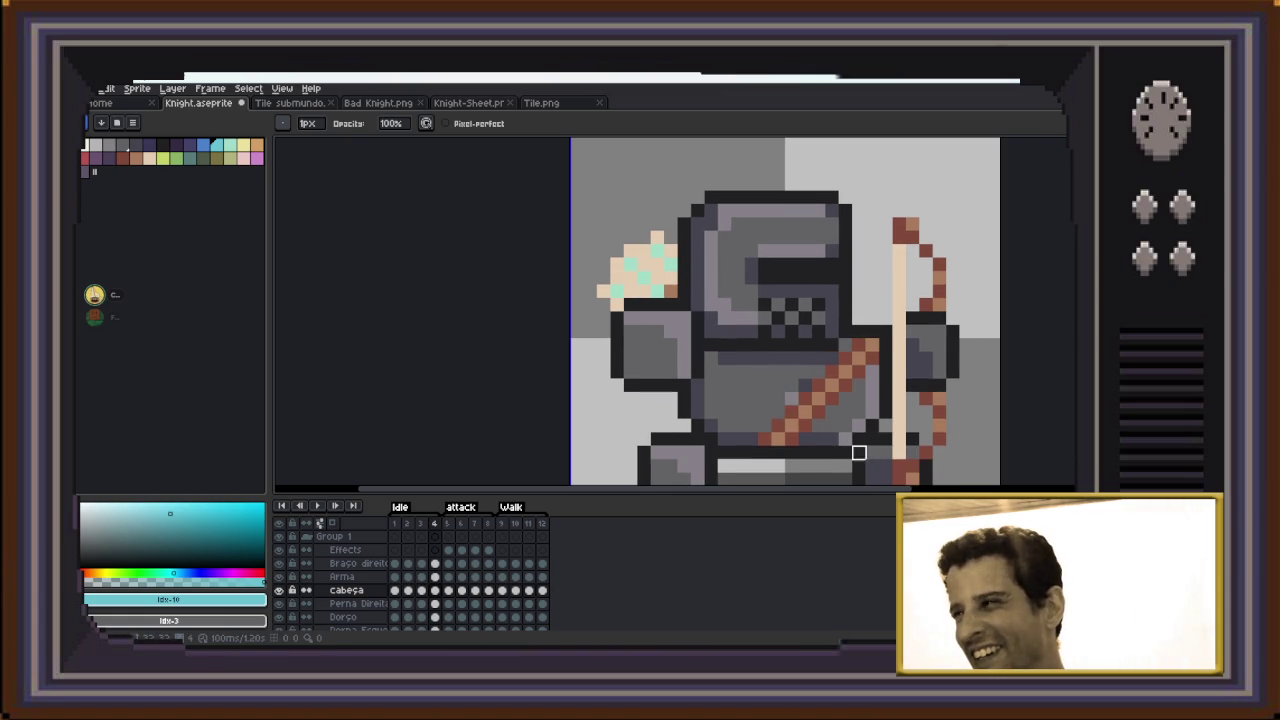
{"action": "key", "text": "Right"}
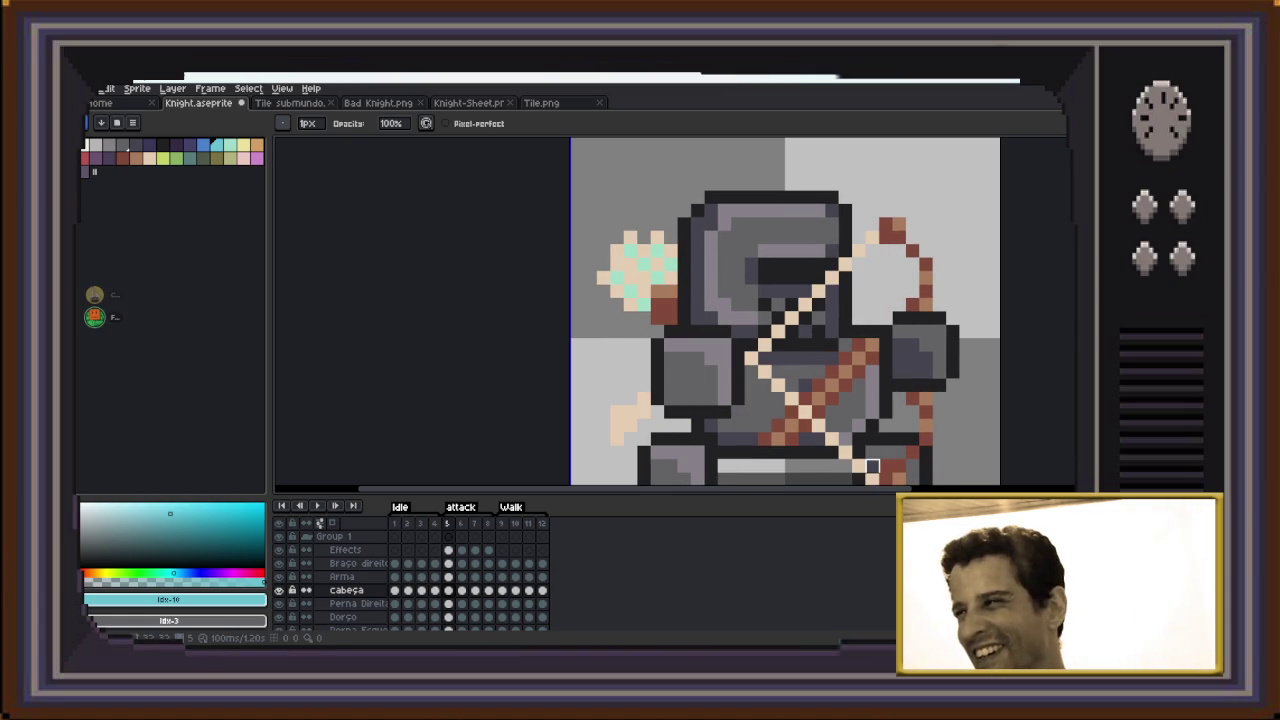
{"action": "scroll", "coordinate": [625, 460], "scroll_direction": "down", "scroll_amount": 3}
{"action": "key", "text": "Return"}
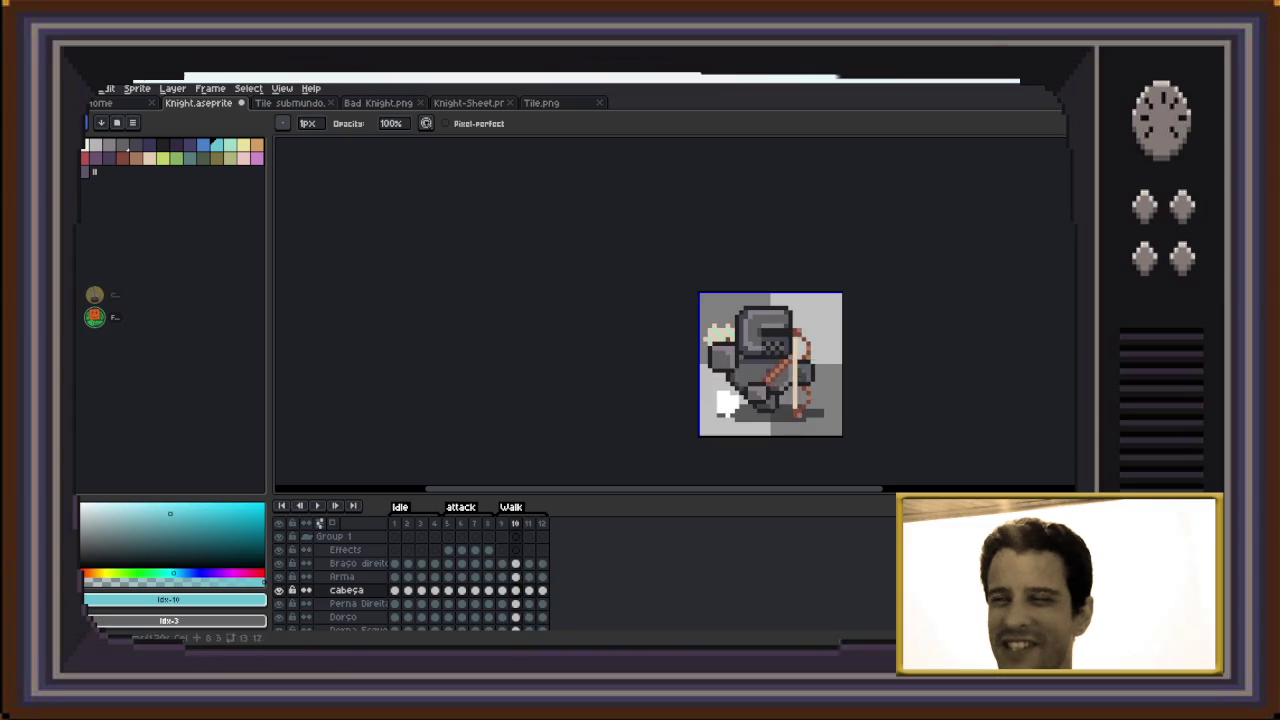
Stop the knight animation, check Discord, then restart the animation playback
{"action": "key", "text": "Return"}
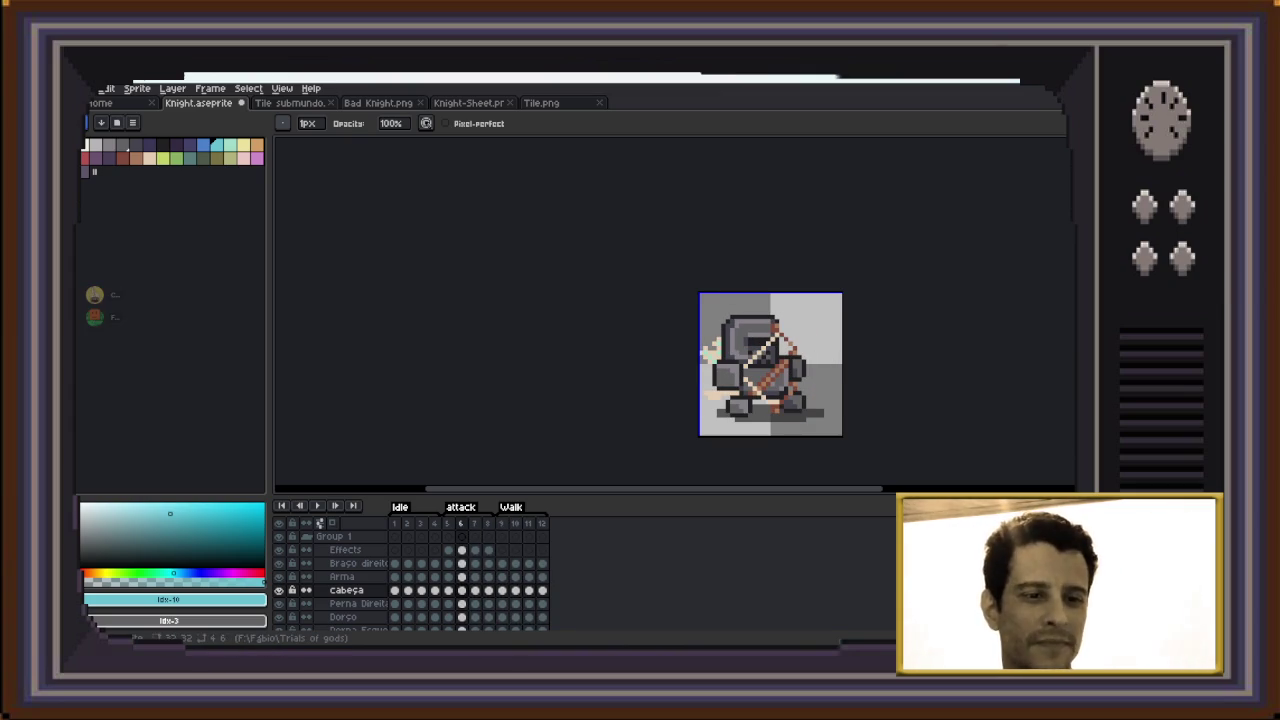
{"action": "key", "text": "alt+Tab"}
{"action": "key", "text": "alt+Tab"}
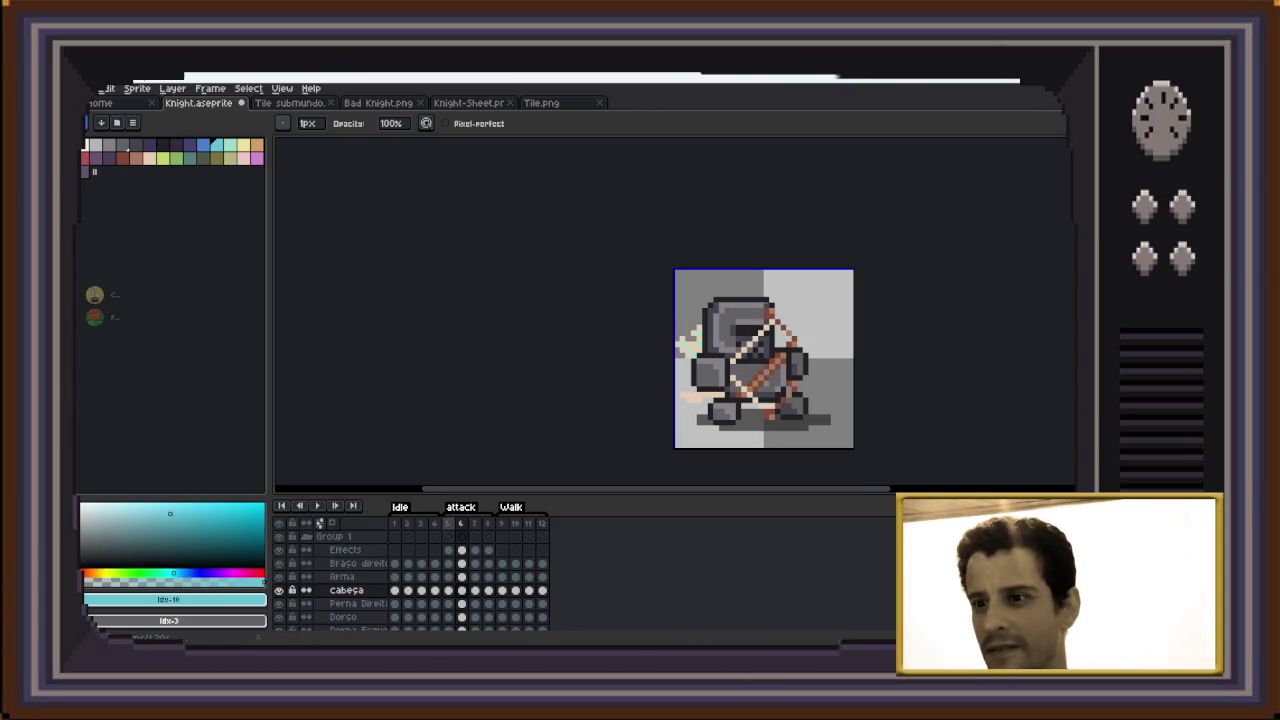
{"action": "left_click", "coordinate": [317, 505]}
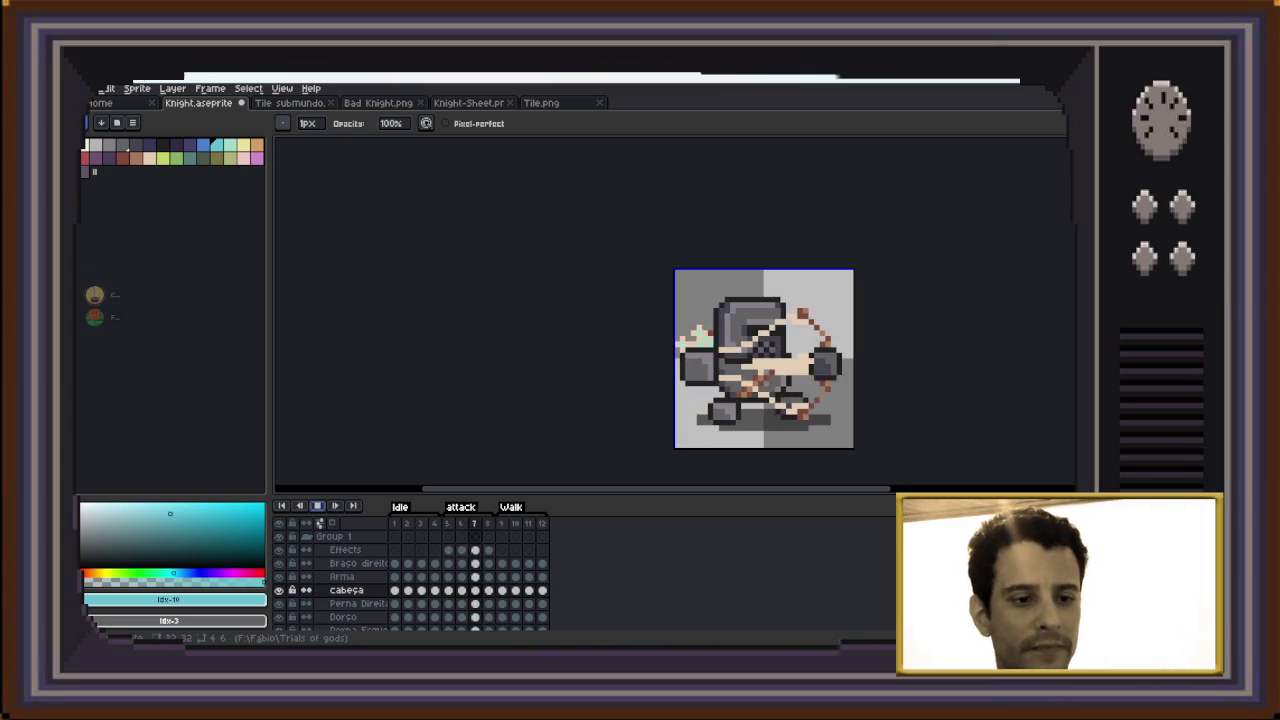
Switch from Aseprite's Knight animation to the Discord Pixel Art voice call
{"action": "key", "text": "alt+Tab"}
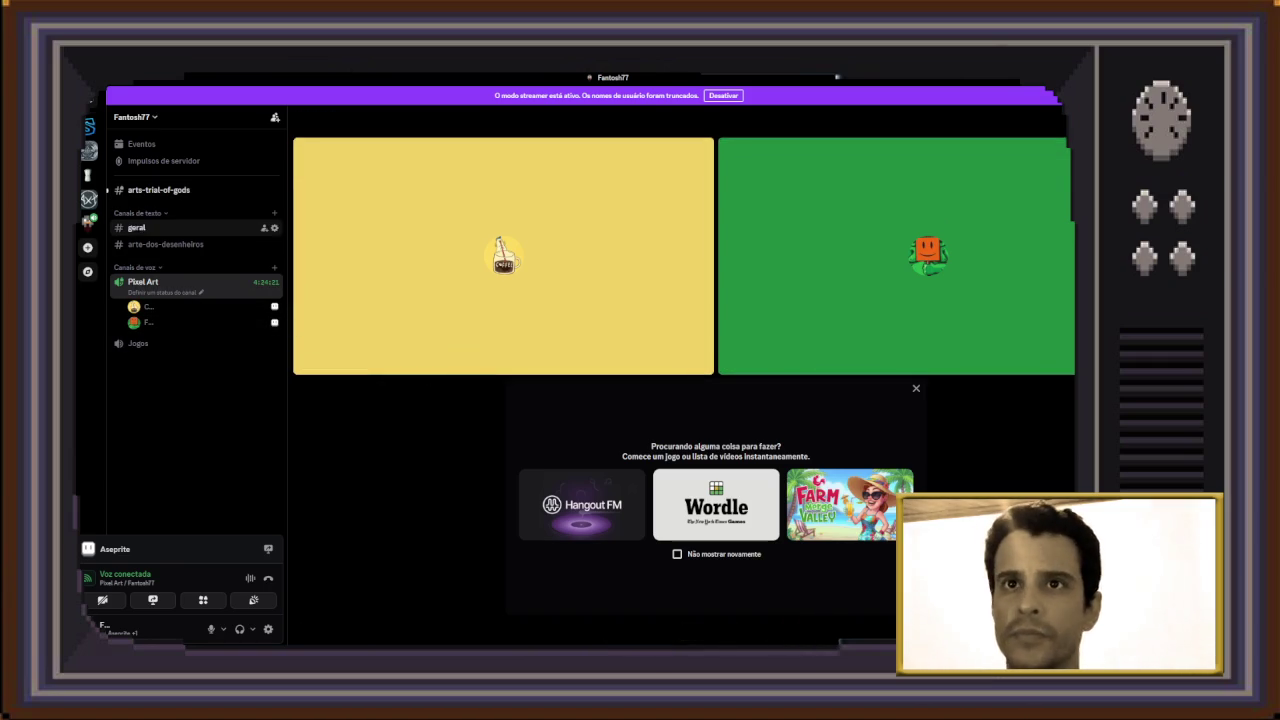
Open #arts-trial-of-gods and view its posted image at full size
{"action": "left_click", "coordinate": [160, 190]}
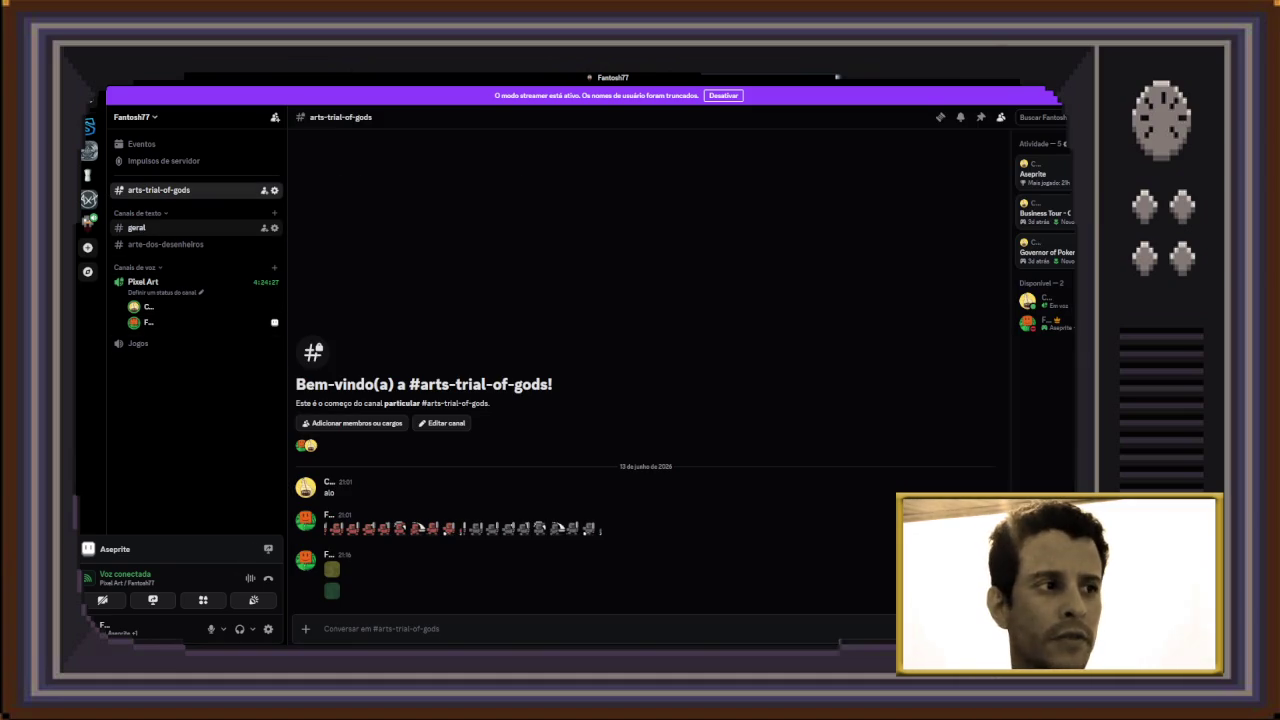
{"action": "left_click", "coordinate": [142, 307]}
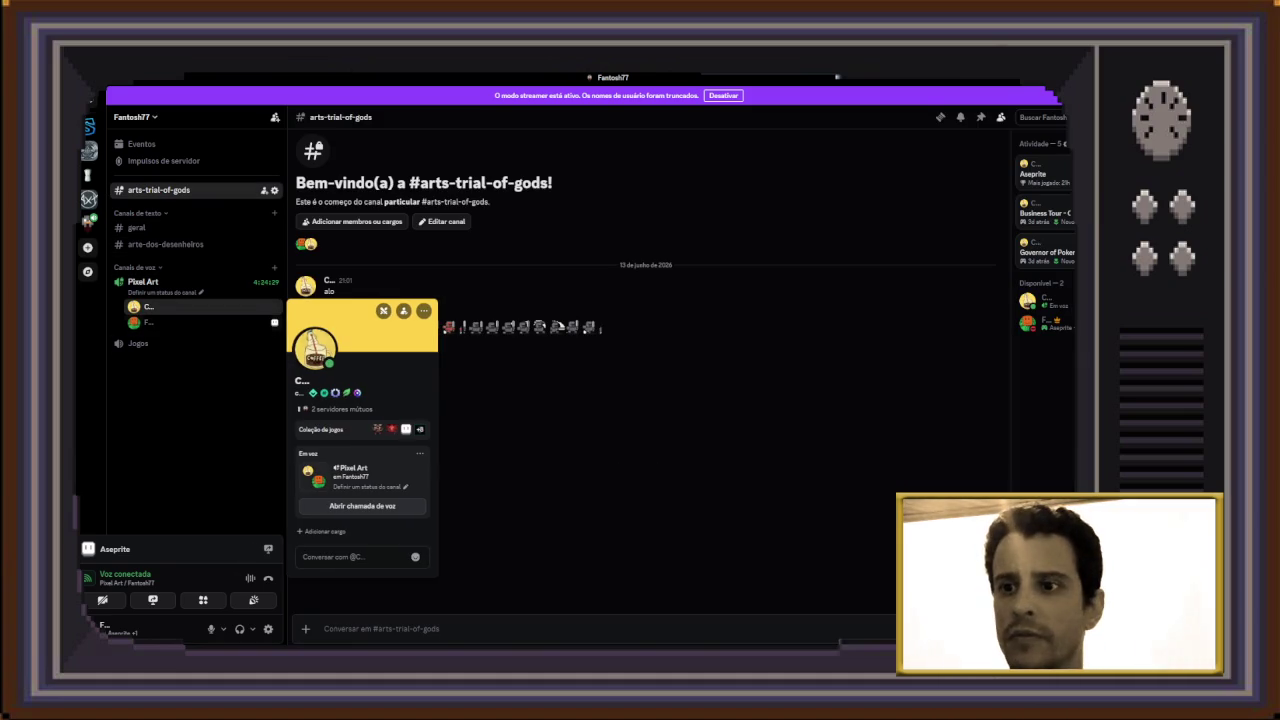
{"action": "key", "text": "Escape"}
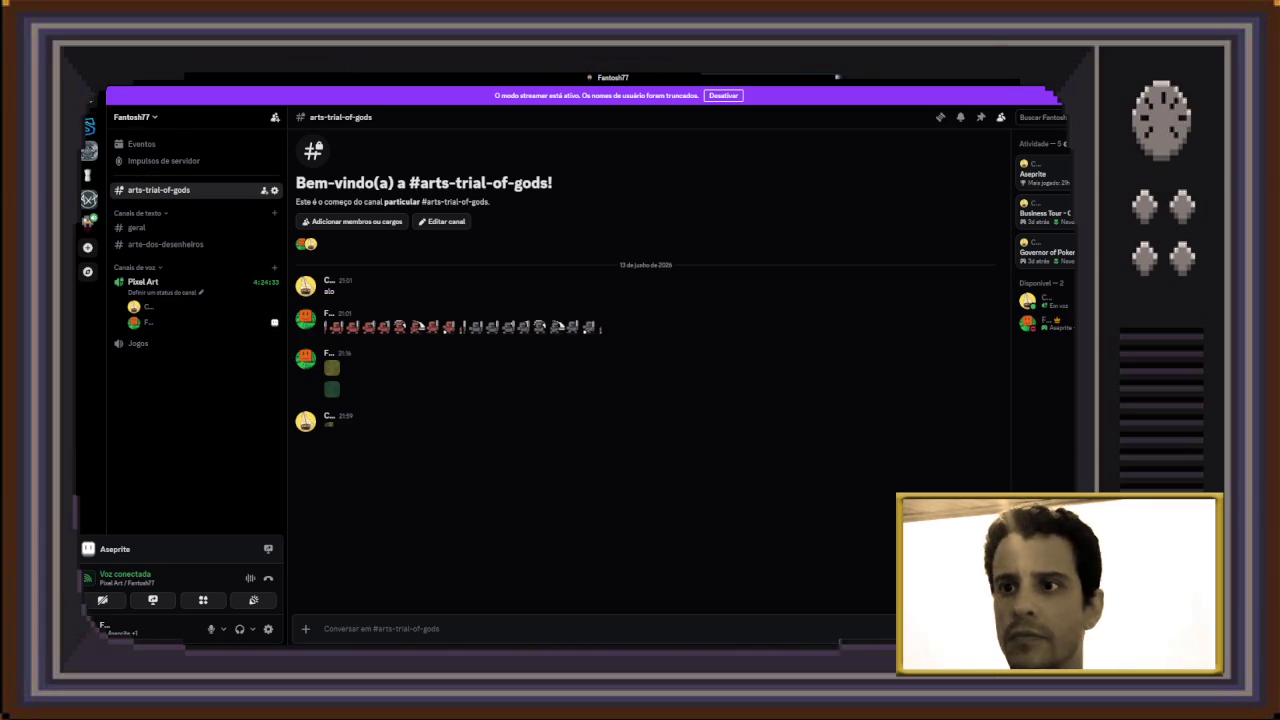
{"action": "left_click", "coordinate": [330, 424]}
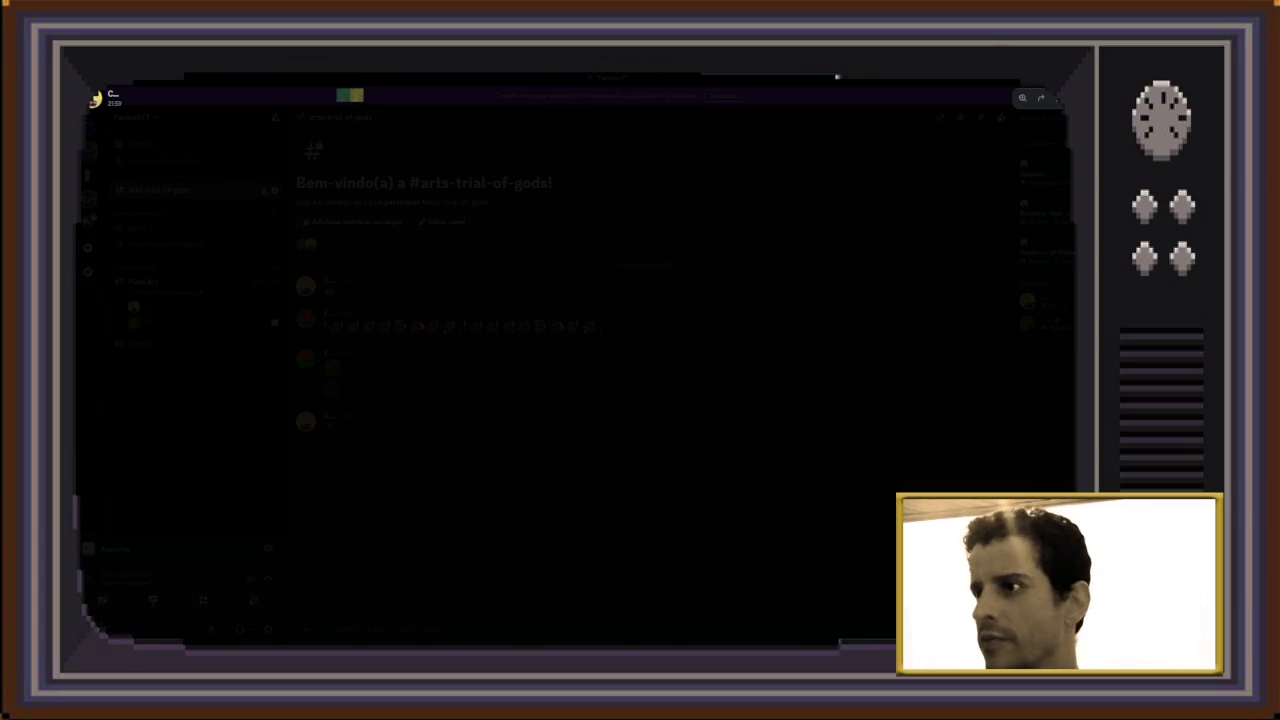
{"action": "key", "text": "Escape"}
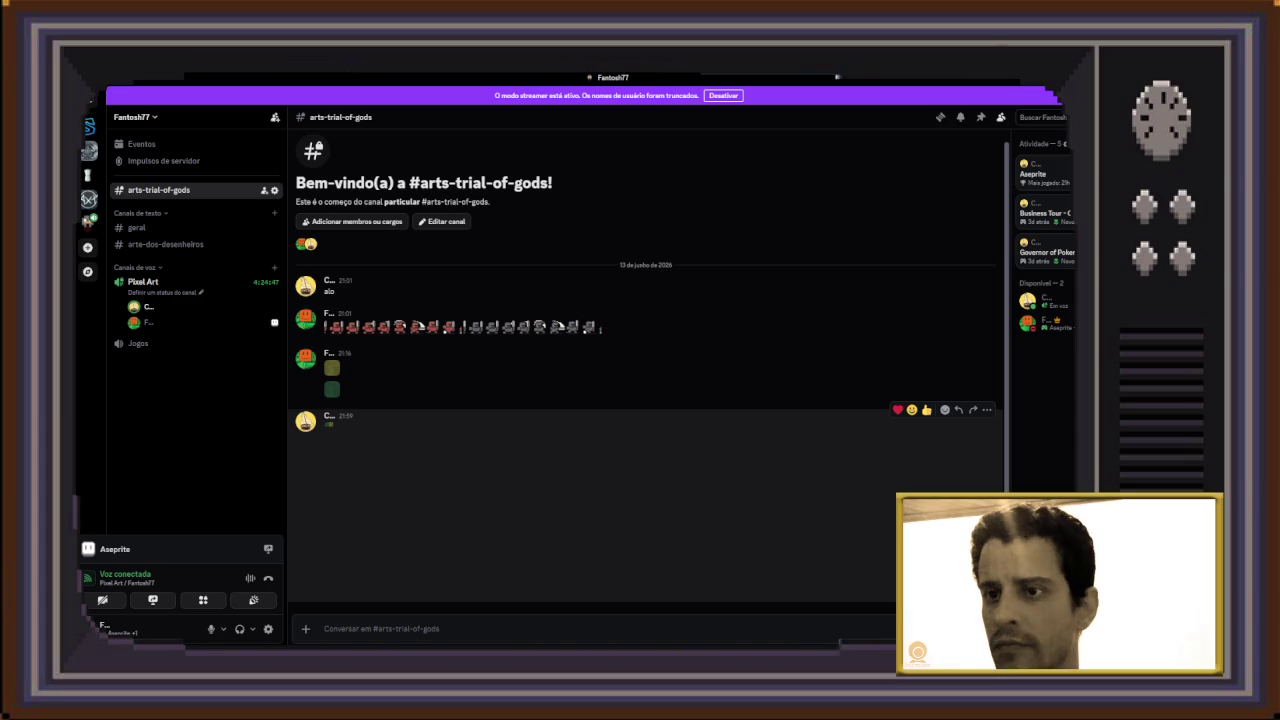
{"action": "left_click", "coordinate": [330, 425]}
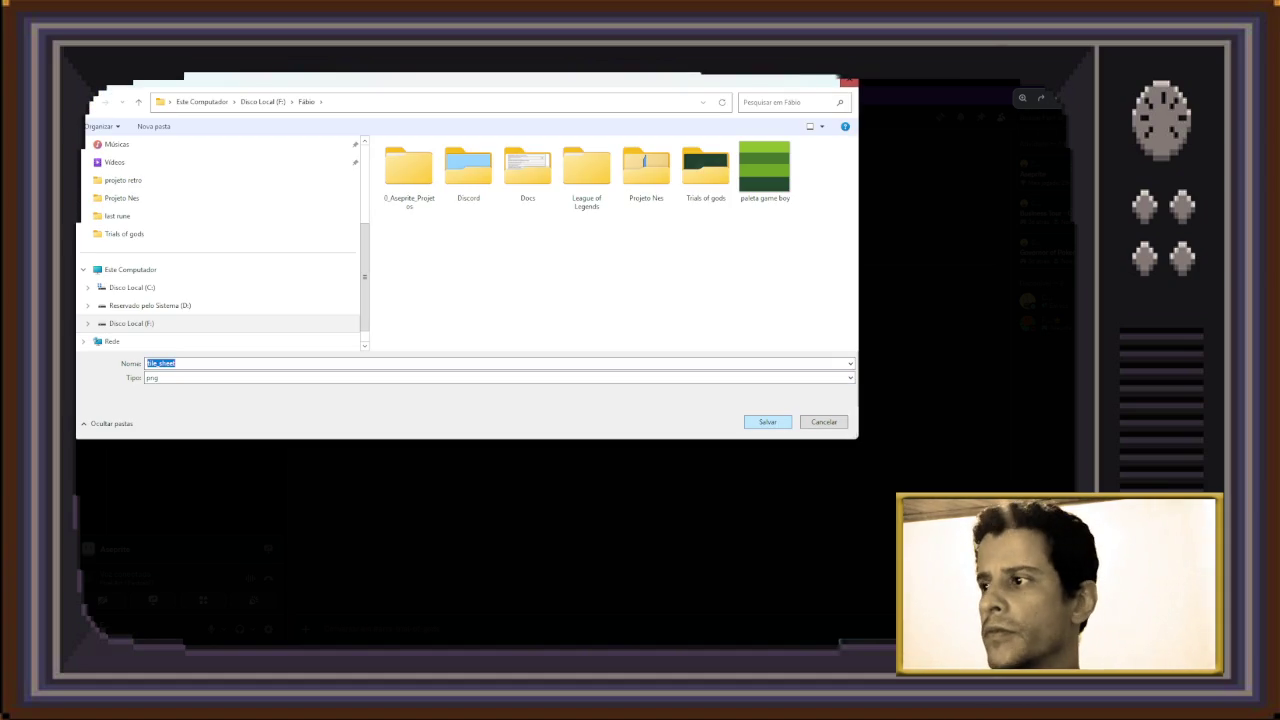
Save the image as tile_sheet, then open tile_sheet.png from the parent folder in Aseprite
{"action": "key", "text": "Return"}
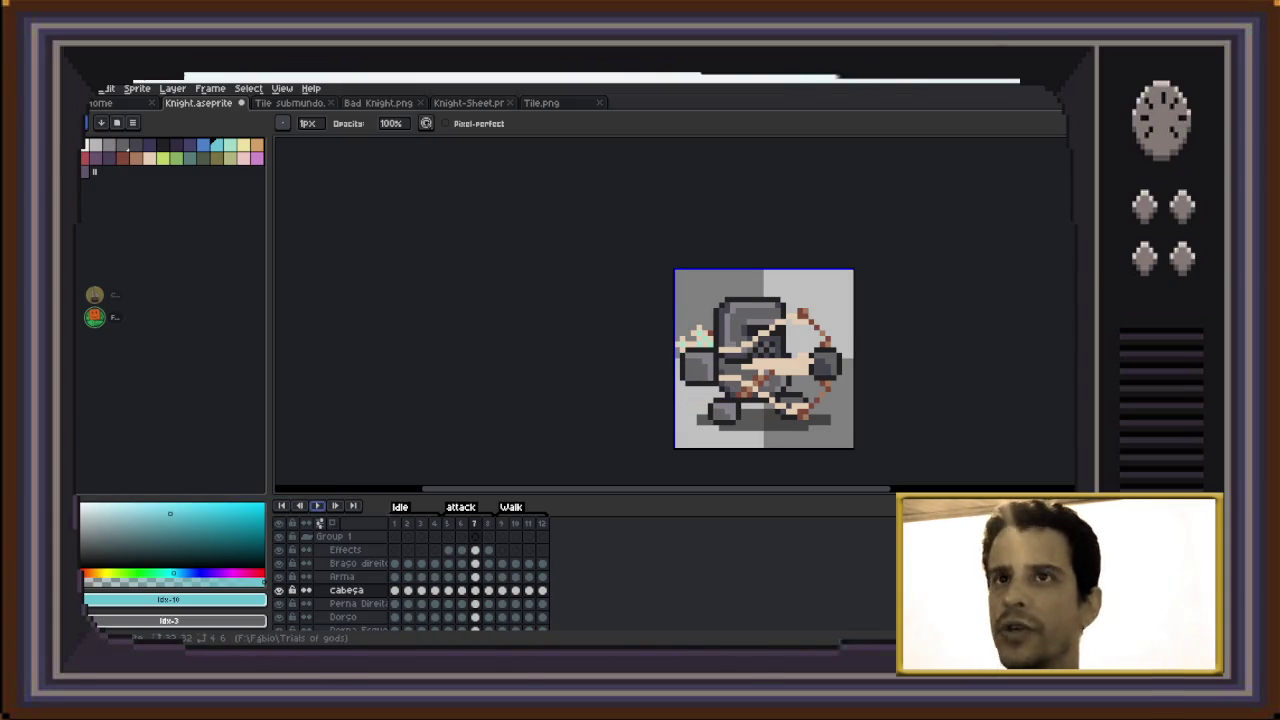
{"action": "key", "text": "alt+f"}
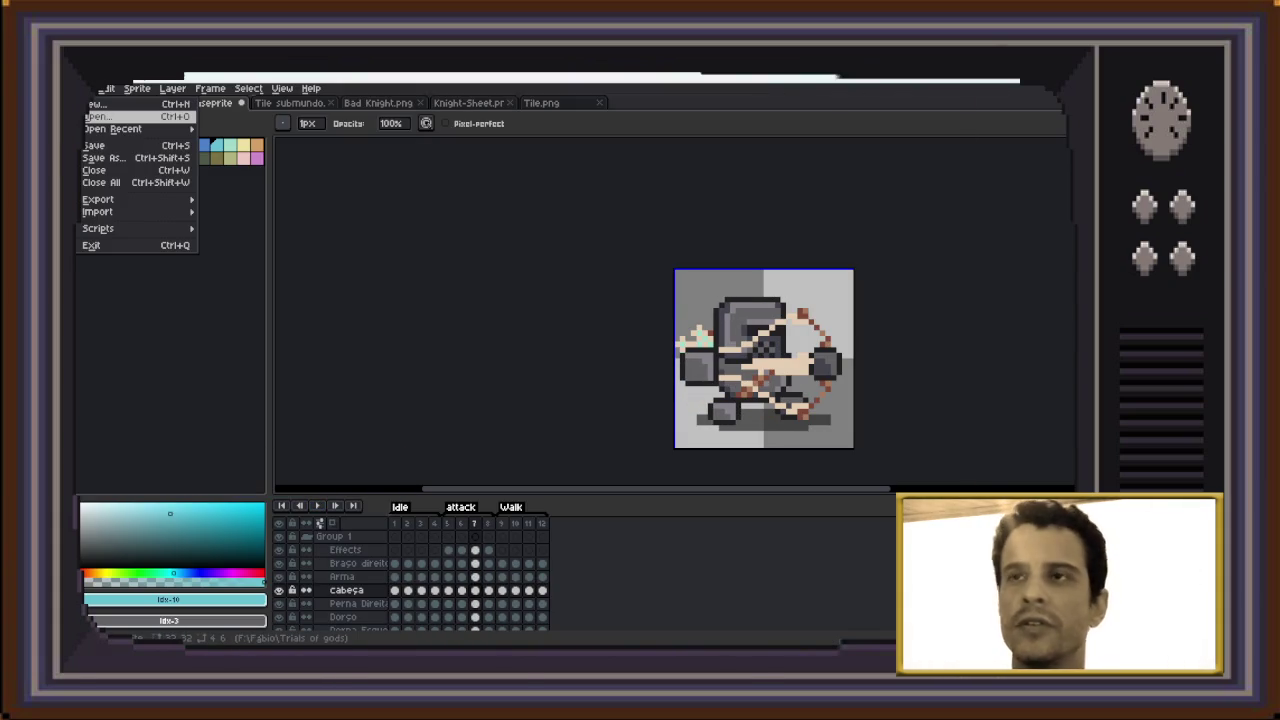
{"action": "key", "text": "Return"}
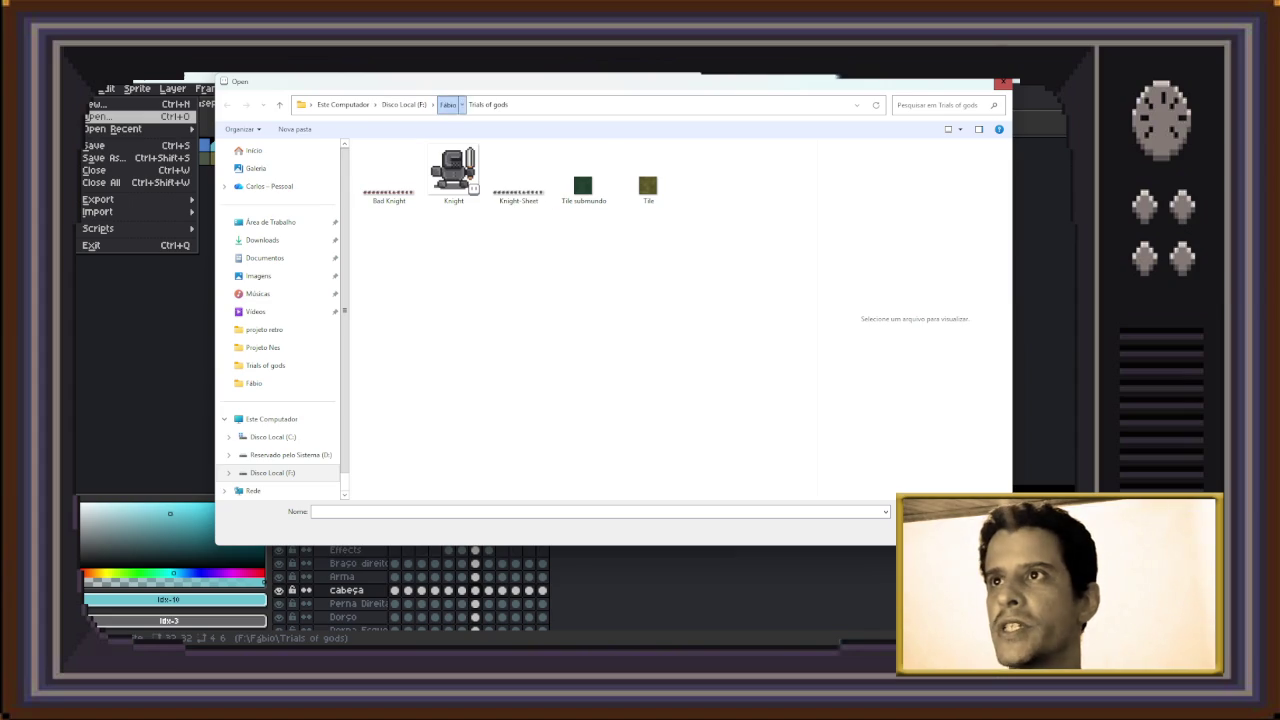
{"action": "left_click", "coordinate": [447, 104]}
{"action": "left_click", "coordinate": [453, 245]}
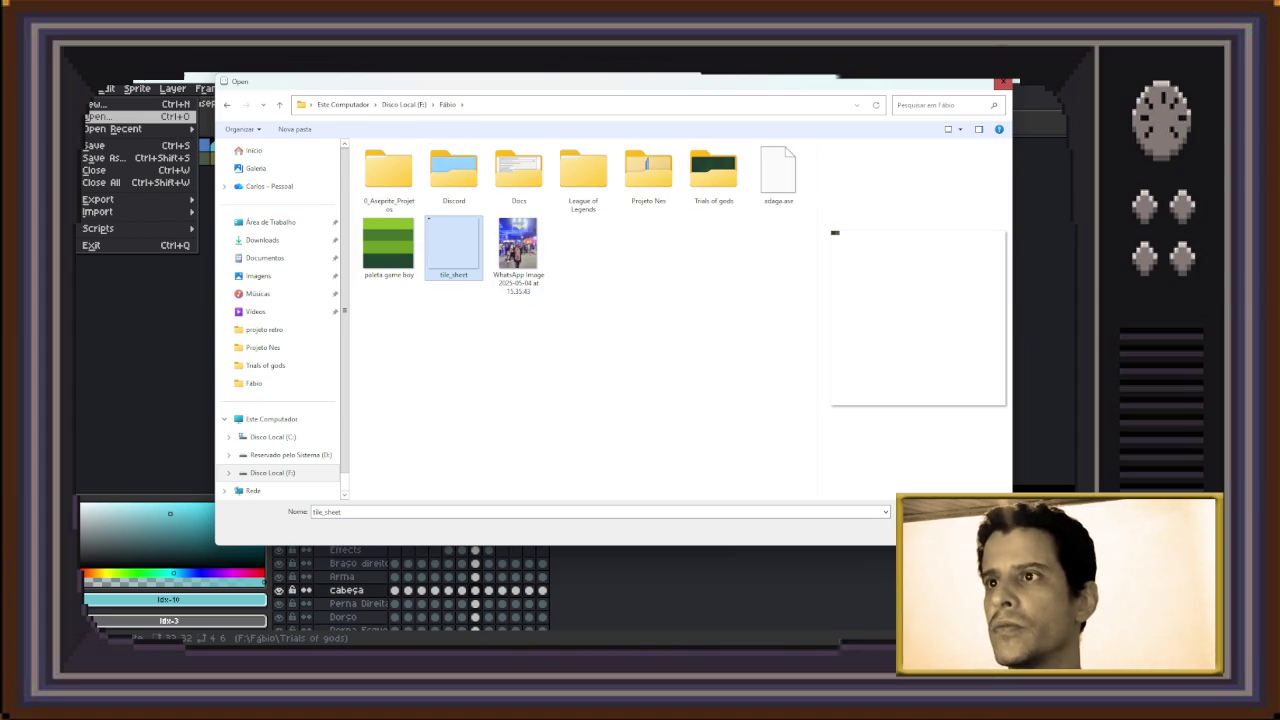
{"action": "key", "text": "Return"}
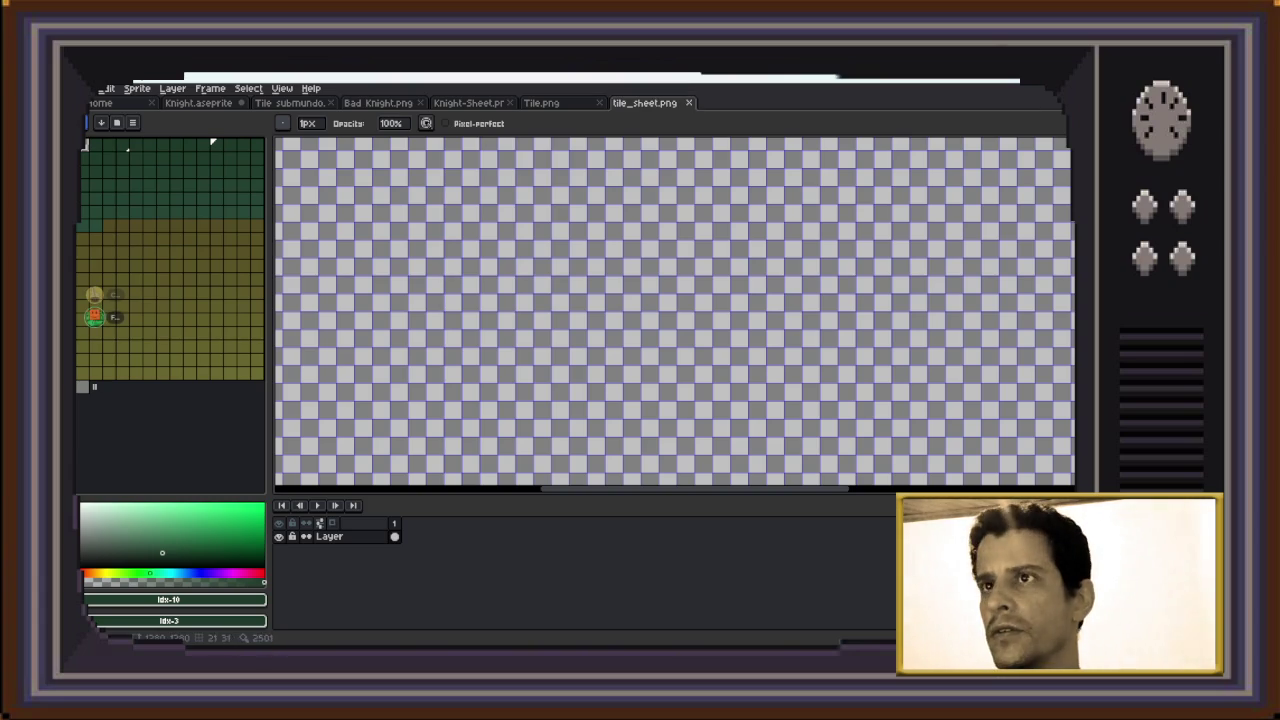
Zoom in on tile_sheet's top-left tiles, then switch to the Tile.png document
{"action": "scroll", "coordinate": [436, 400], "scroll_direction": "up", "scroll_amount": 3}
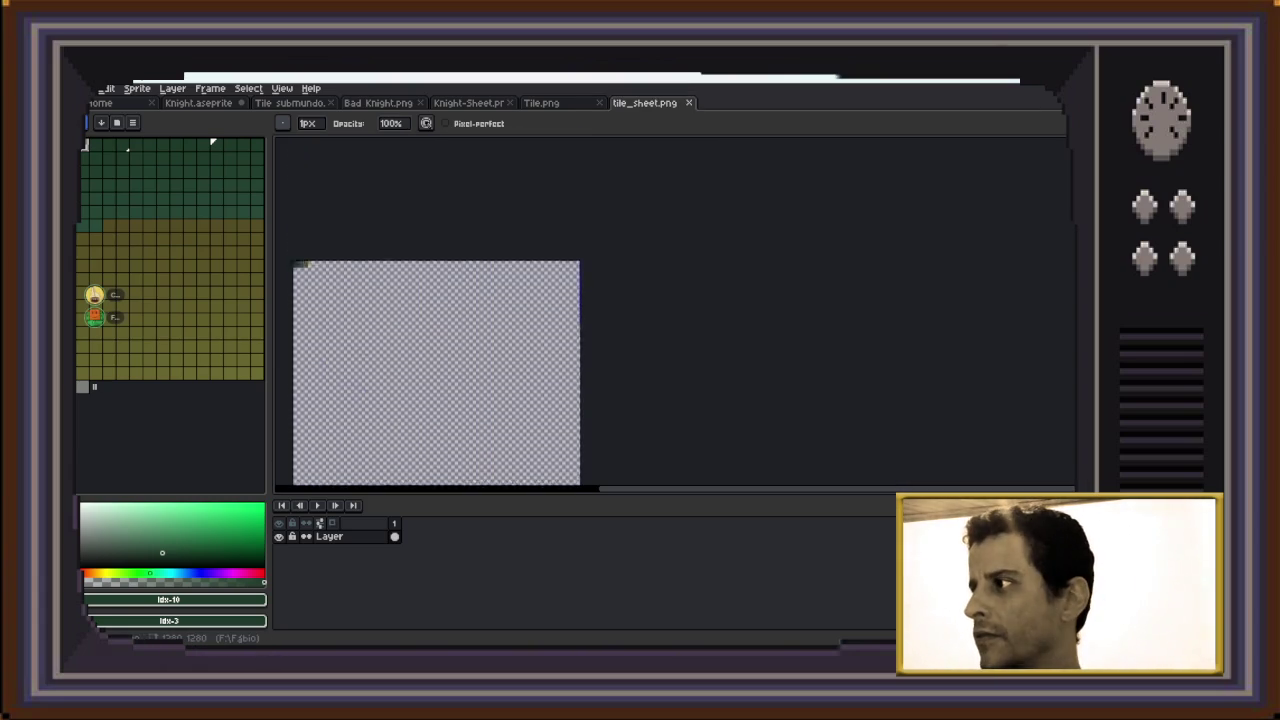
{"action": "scroll", "coordinate": [449, 455], "scroll_direction": "up", "scroll_amount": 1}
{"action": "scroll", "coordinate": [449, 455], "scroll_direction": "up", "scroll_amount": 1}
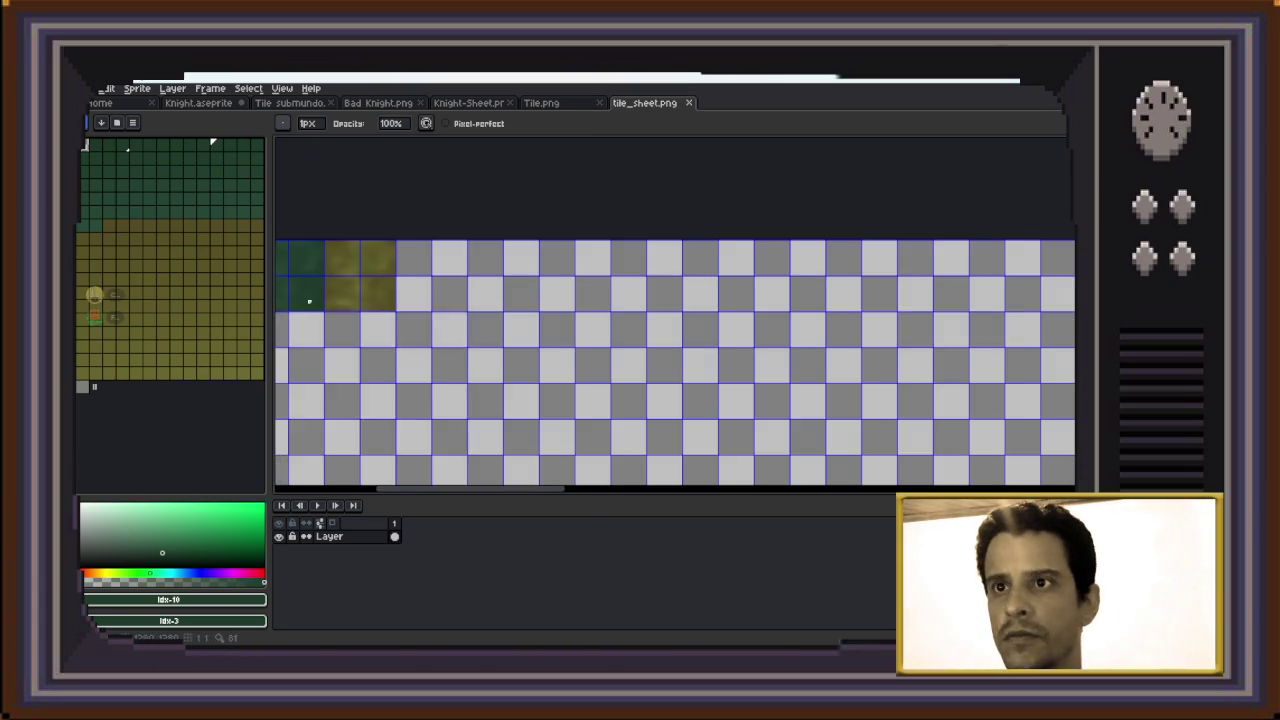
{"action": "scroll", "coordinate": [449, 455], "scroll_direction": "up", "scroll_amount": 1}
{"action": "scroll", "coordinate": [567, 237], "scroll_direction": "left", "scroll_amount": 1}
{"action": "scroll", "coordinate": [567, 237], "scroll_direction": "left", "scroll_amount": 3}
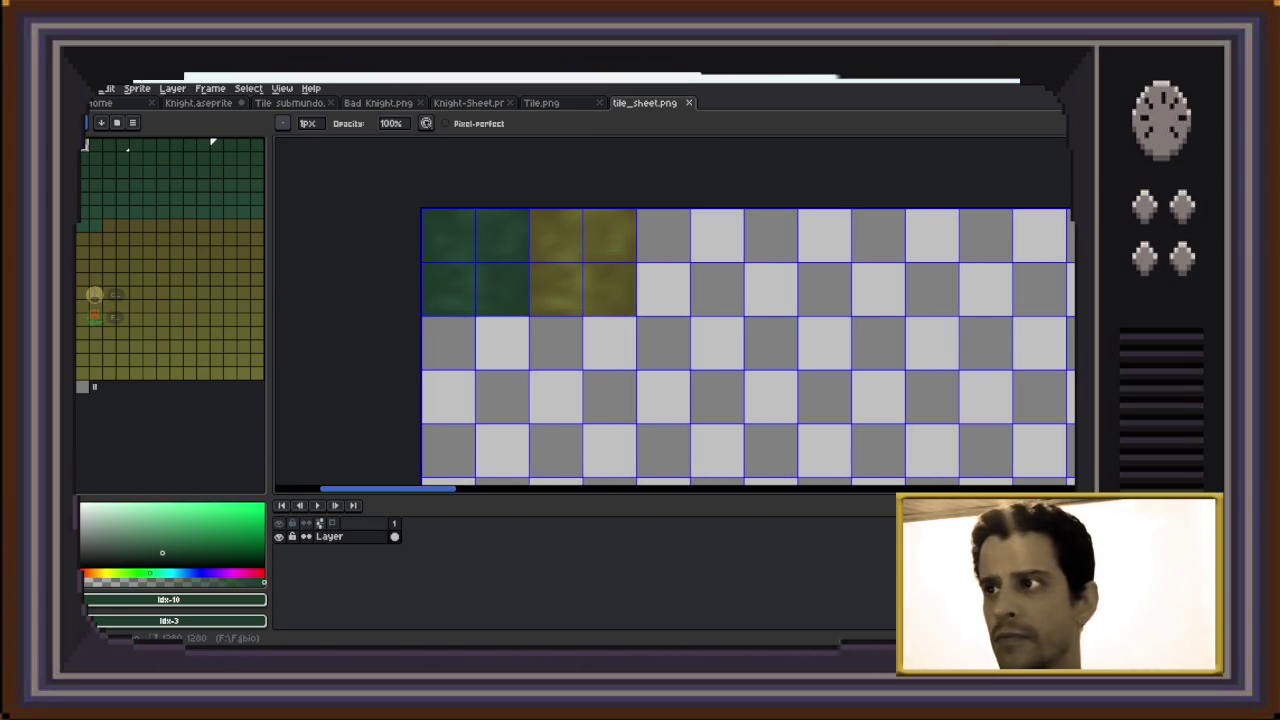
{"action": "key", "text": "ctrl+shift+Tab"}
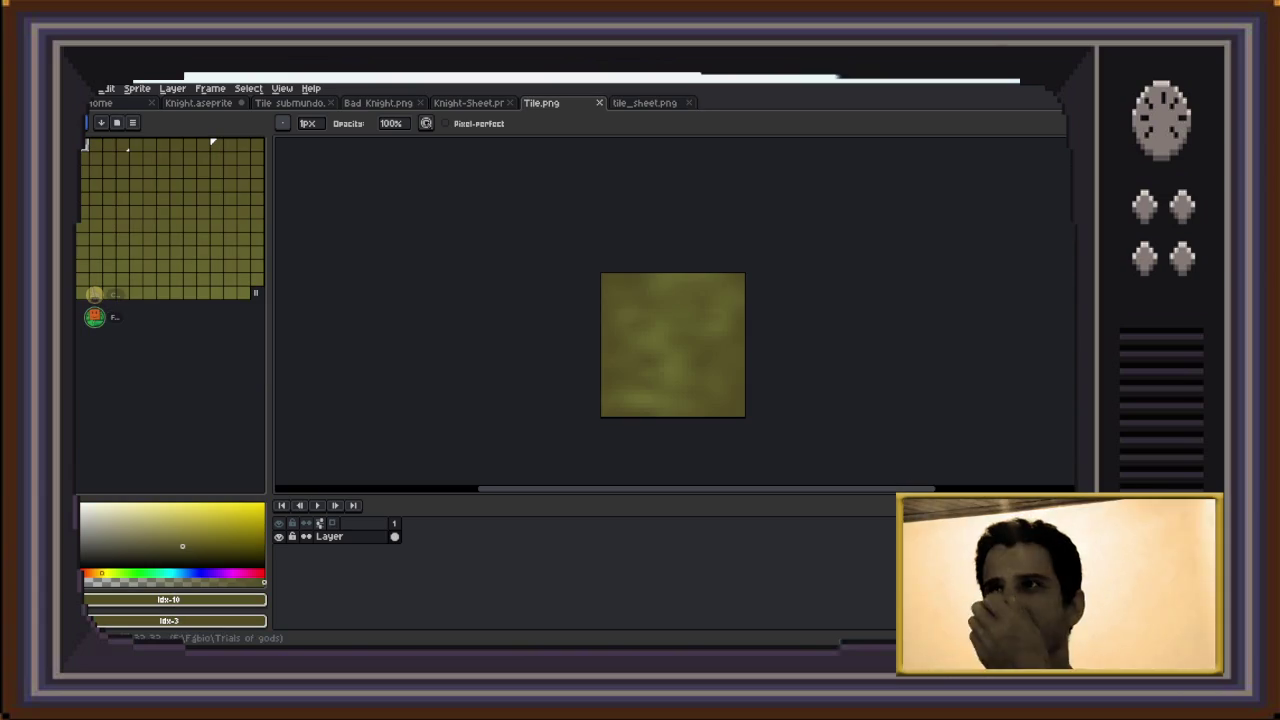
Select the whole olive tile in Tile.png with a rectangular marquee
{"action": "key", "text": "m"}
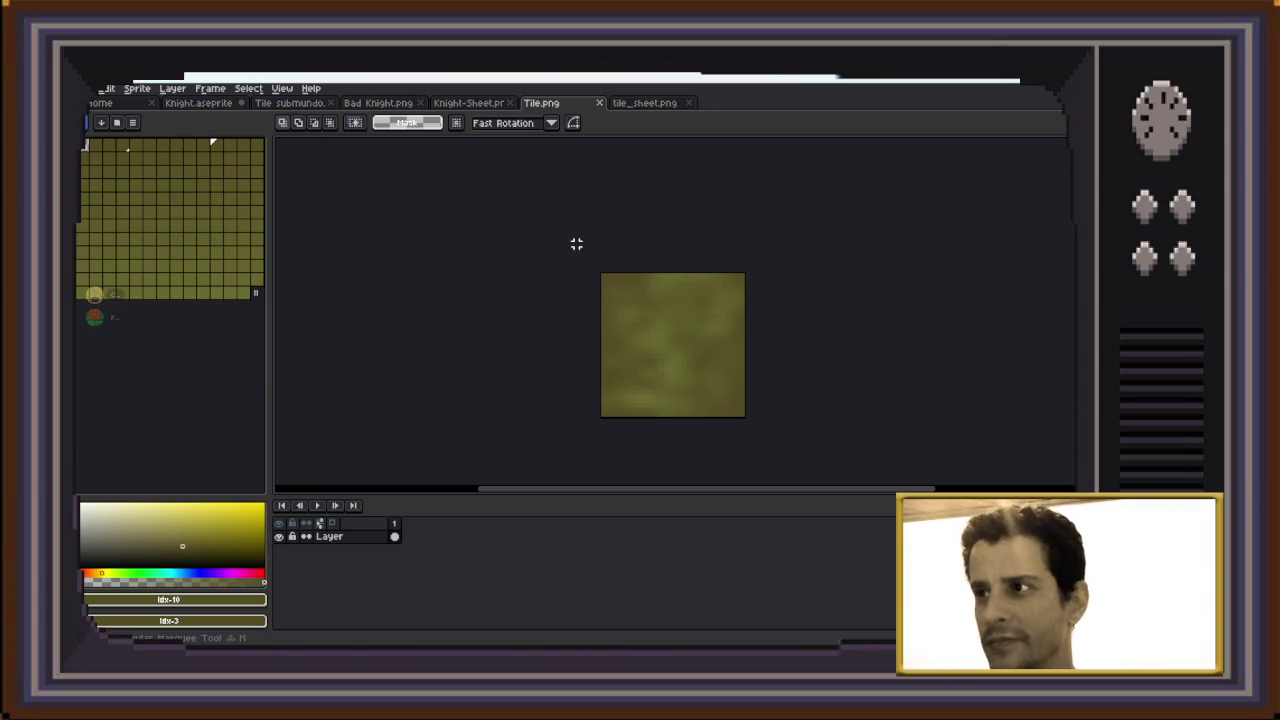
{"action": "left_click_drag", "start_coordinate": [574, 244], "coordinate": [750, 440]}
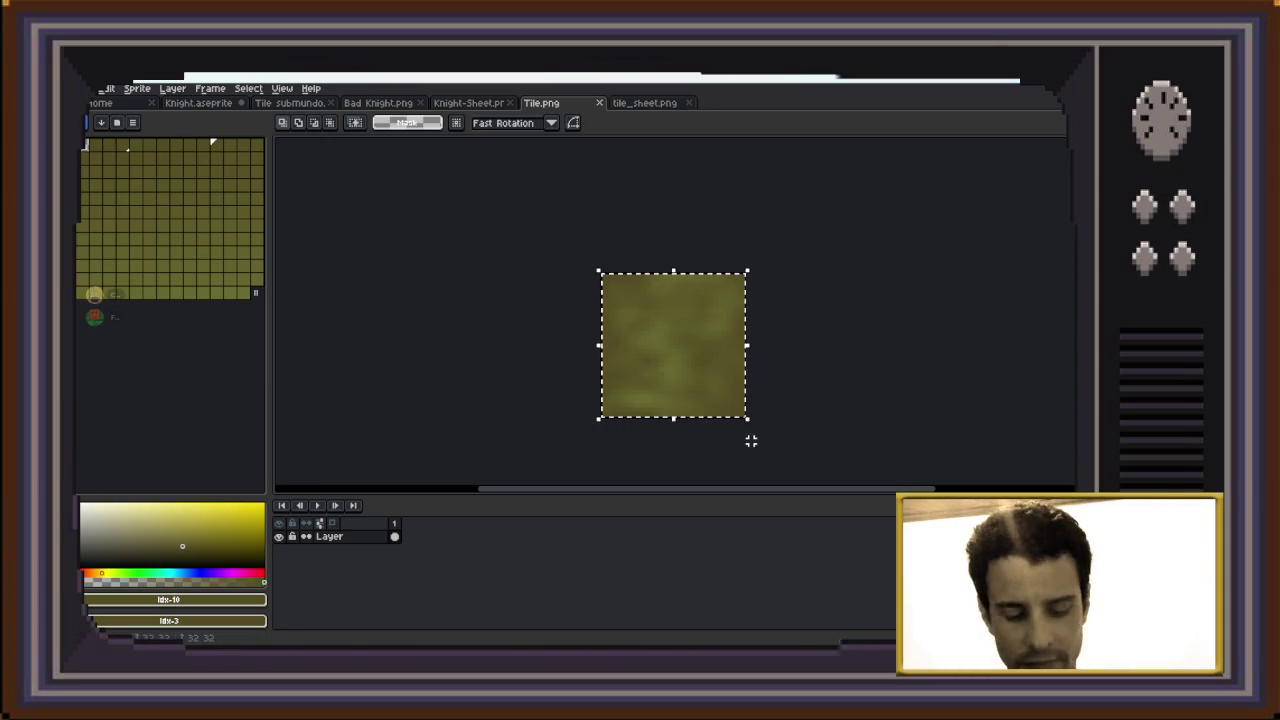
{"action": "scroll", "coordinate": [755, 441], "scroll_direction": "down", "scroll_amount": 1}
{"action": "scroll", "coordinate": [702, 393], "scroll_direction": "down", "scroll_amount": 4}
Inspect the tile_sheet.png canvas, shifting the view down and right
{"action": "key", "text": "ctrl+Tab"}
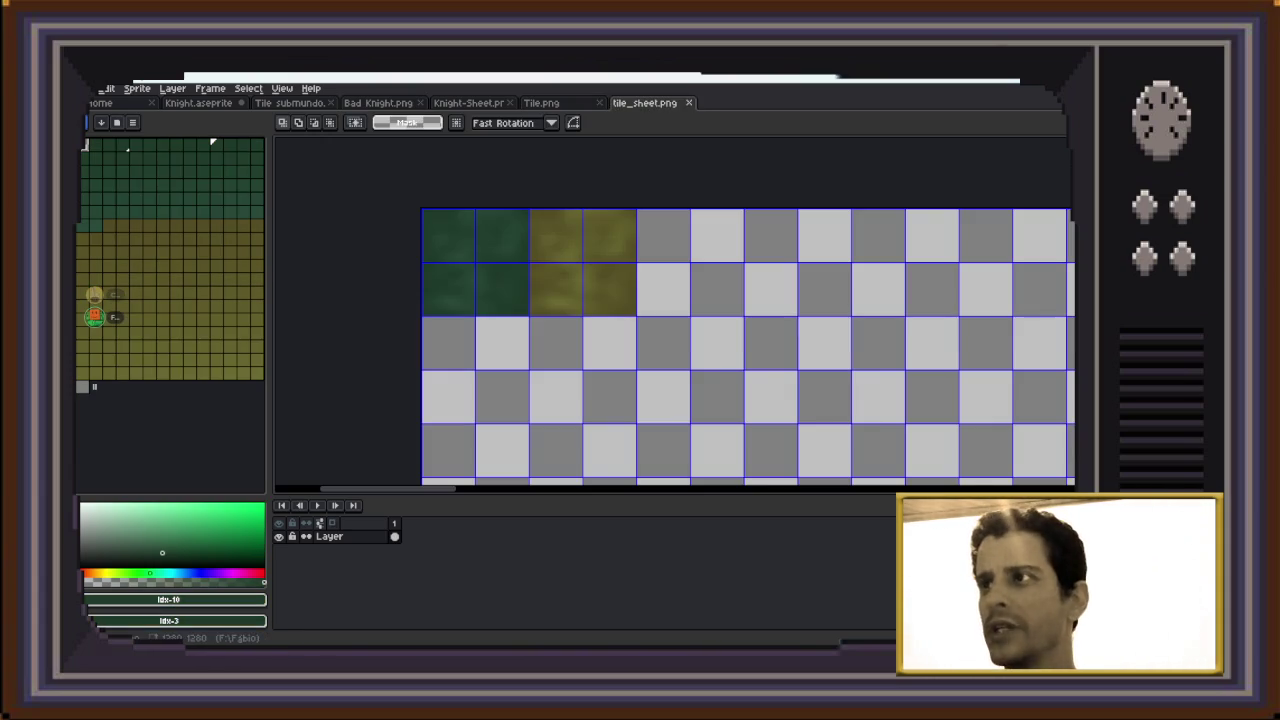
{"action": "scroll", "coordinate": [764, 341], "scroll_direction": "down", "scroll_amount": 3}
{"action": "scroll", "coordinate": [720, 335], "scroll_direction": "down", "scroll_amount": 1}
{"action": "scroll", "coordinate": [700, 333], "scroll_direction": "down", "scroll_amount": 1}
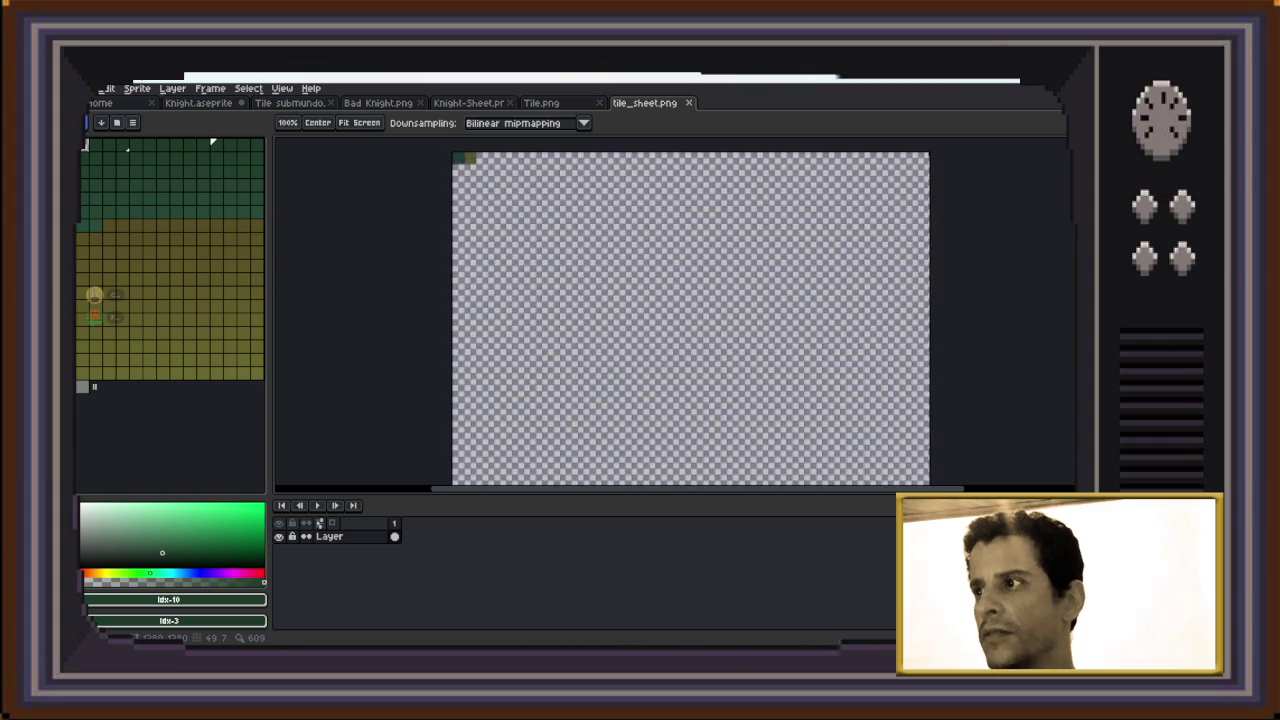
{"action": "scroll", "coordinate": [694, 294], "scroll_direction": "down", "scroll_amount": 1}
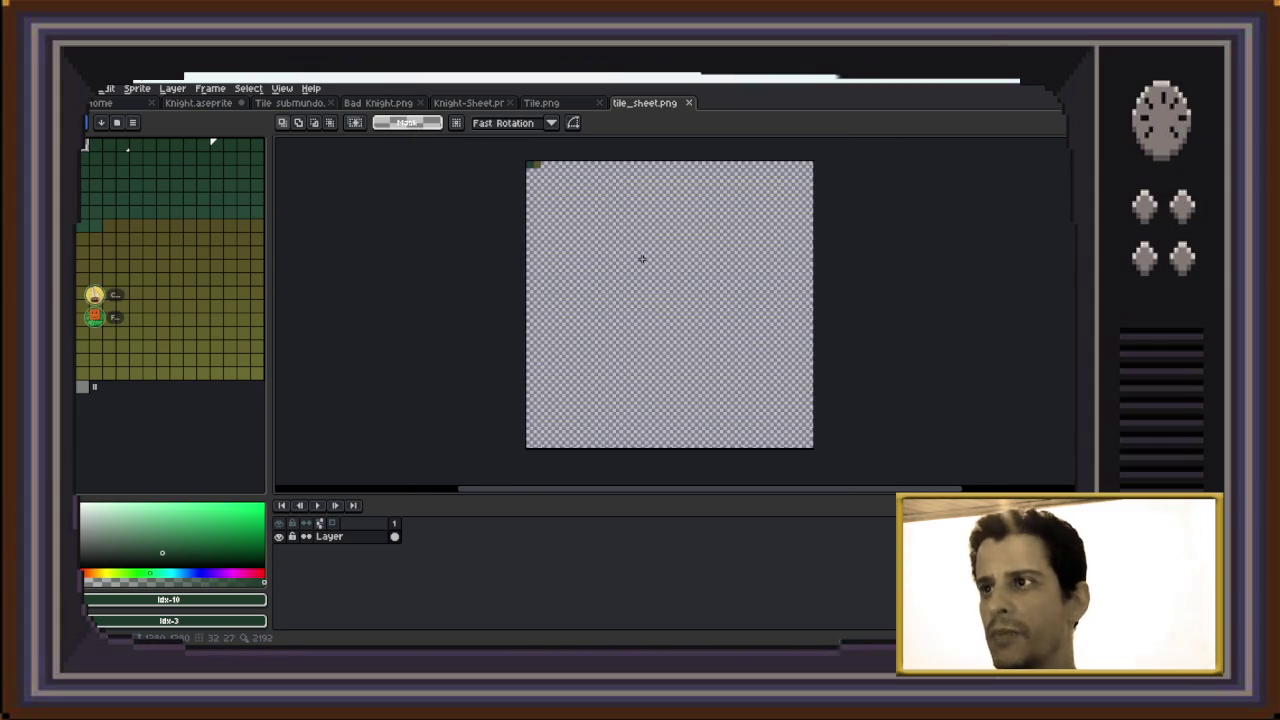
{"action": "scroll", "coordinate": [560, 185], "scroll_direction": "up", "scroll_amount": 1}
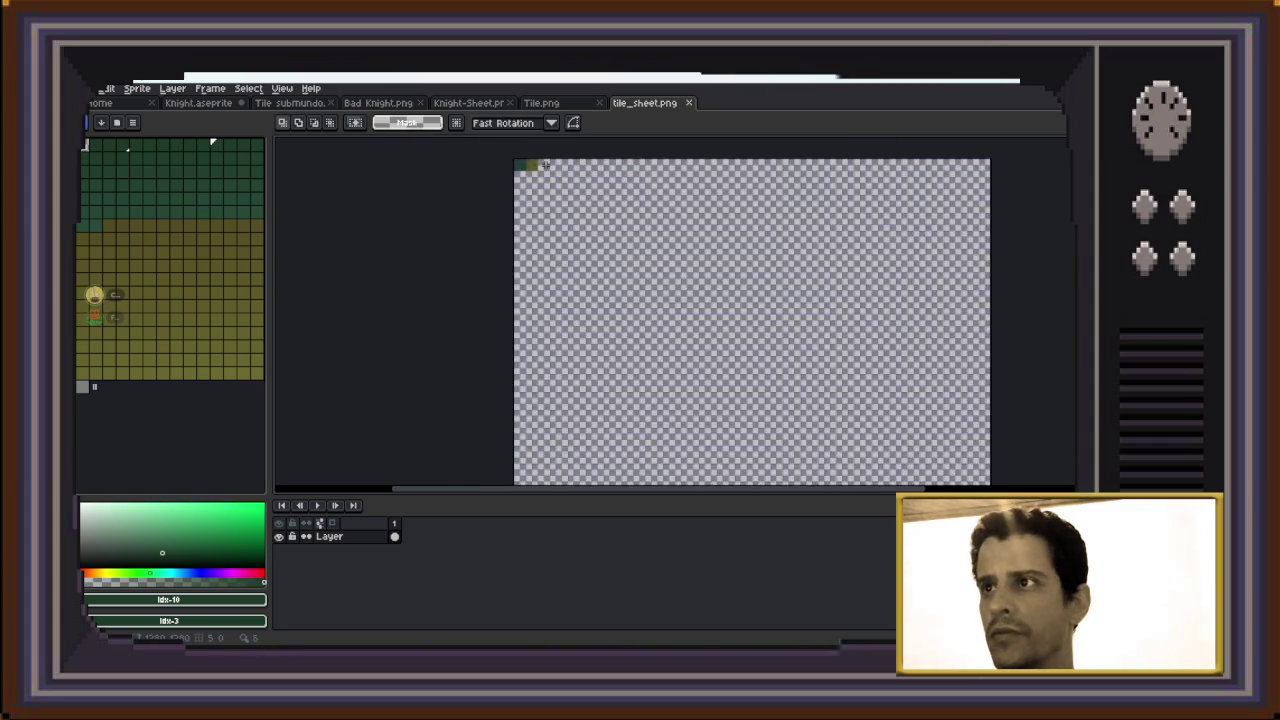
{"action": "scroll", "coordinate": [545, 176], "scroll_direction": "up", "scroll_amount": 1}
{"action": "left_click_drag", "start_coordinate": [545, 176], "coordinate": [567, 280]}
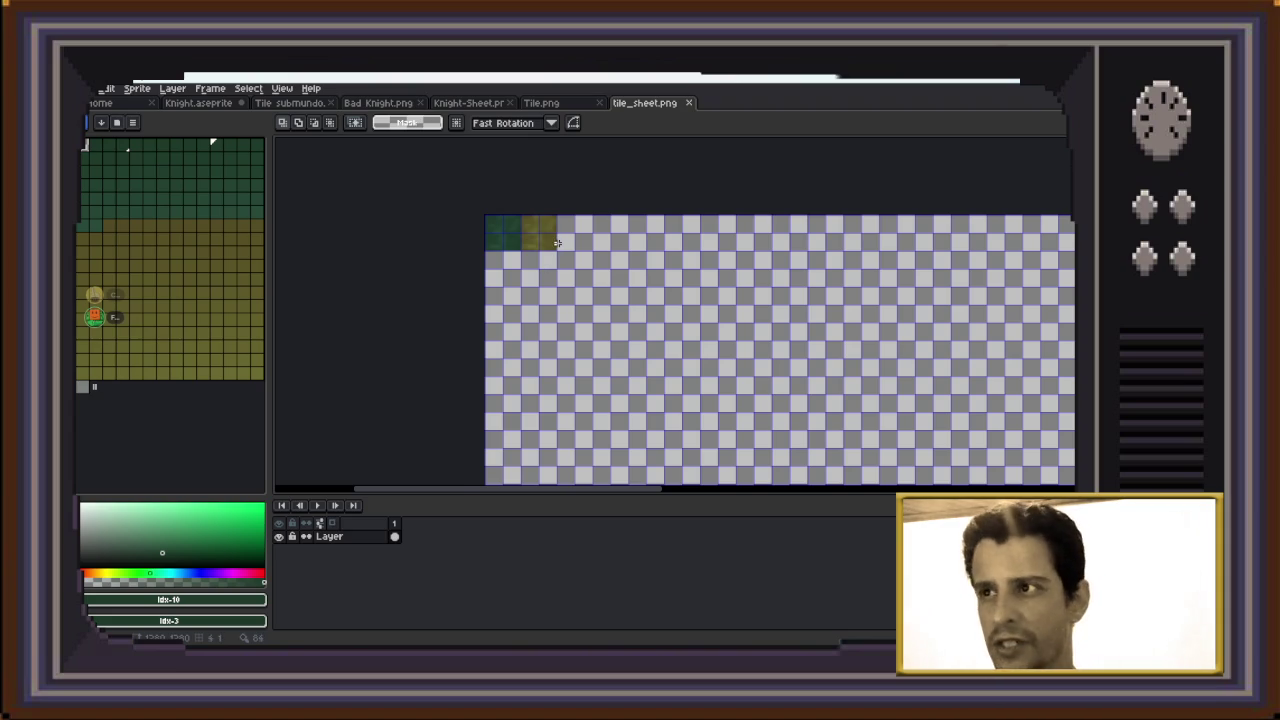
{"action": "scroll", "coordinate": [557, 244], "scroll_direction": "up", "scroll_amount": 2}
Turn the selected olive tile in Tile.png into a custom brush
{"action": "key", "text": "ctrl+shift+Tab"}
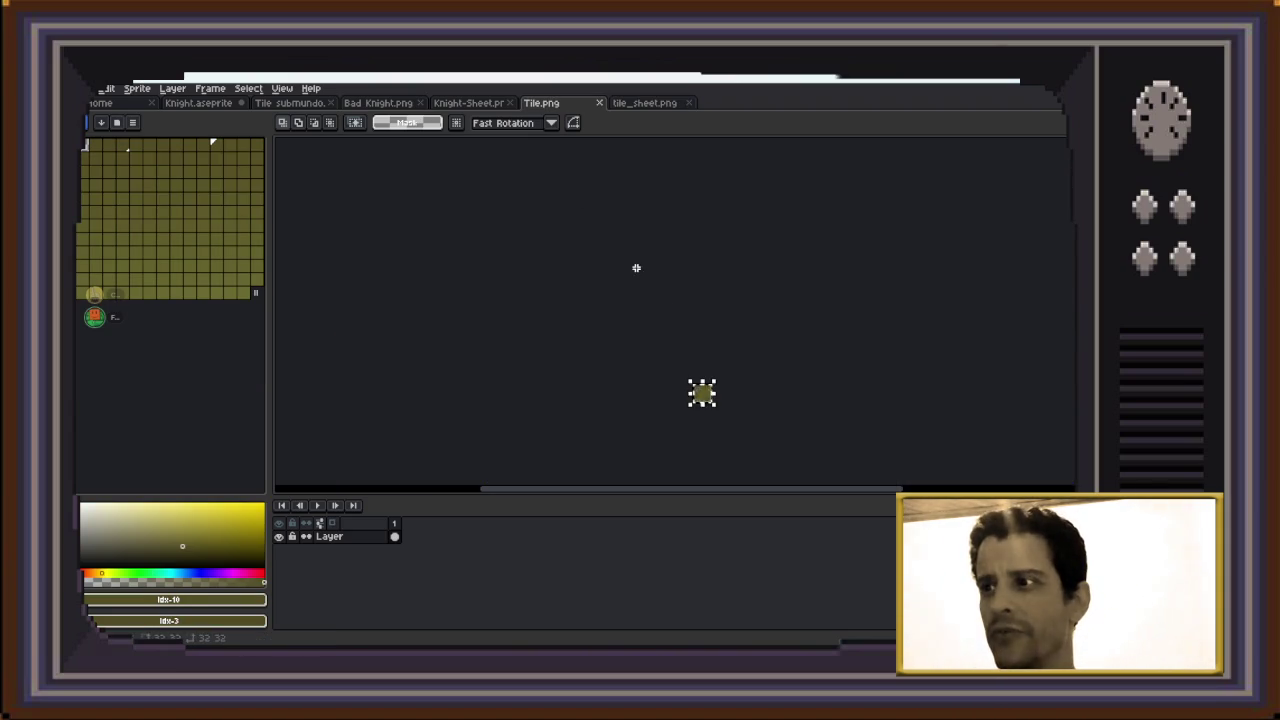
{"action": "scroll", "coordinate": [696, 400], "scroll_direction": "up", "scroll_amount": 4}
{"action": "scroll", "coordinate": [696, 400], "scroll_direction": "up", "scroll_amount": 2}
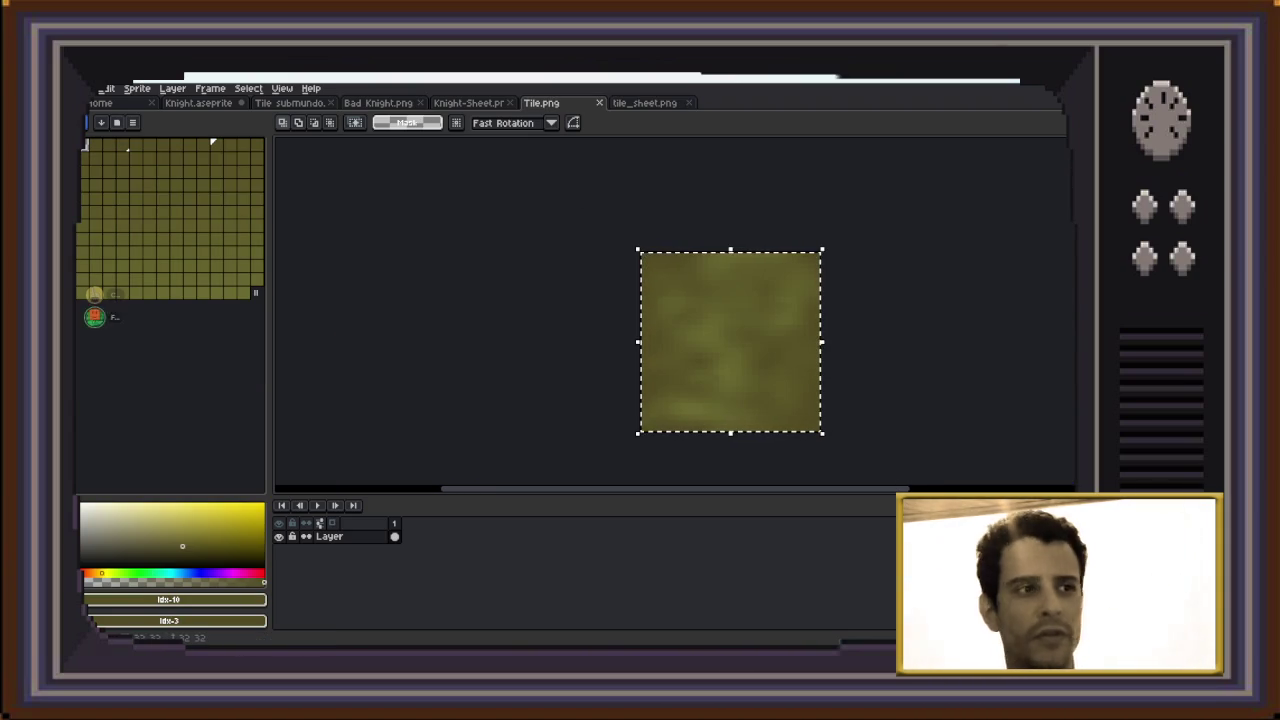
{"action": "key", "text": "ctrl+d"}
{"action": "key", "text": "b"}
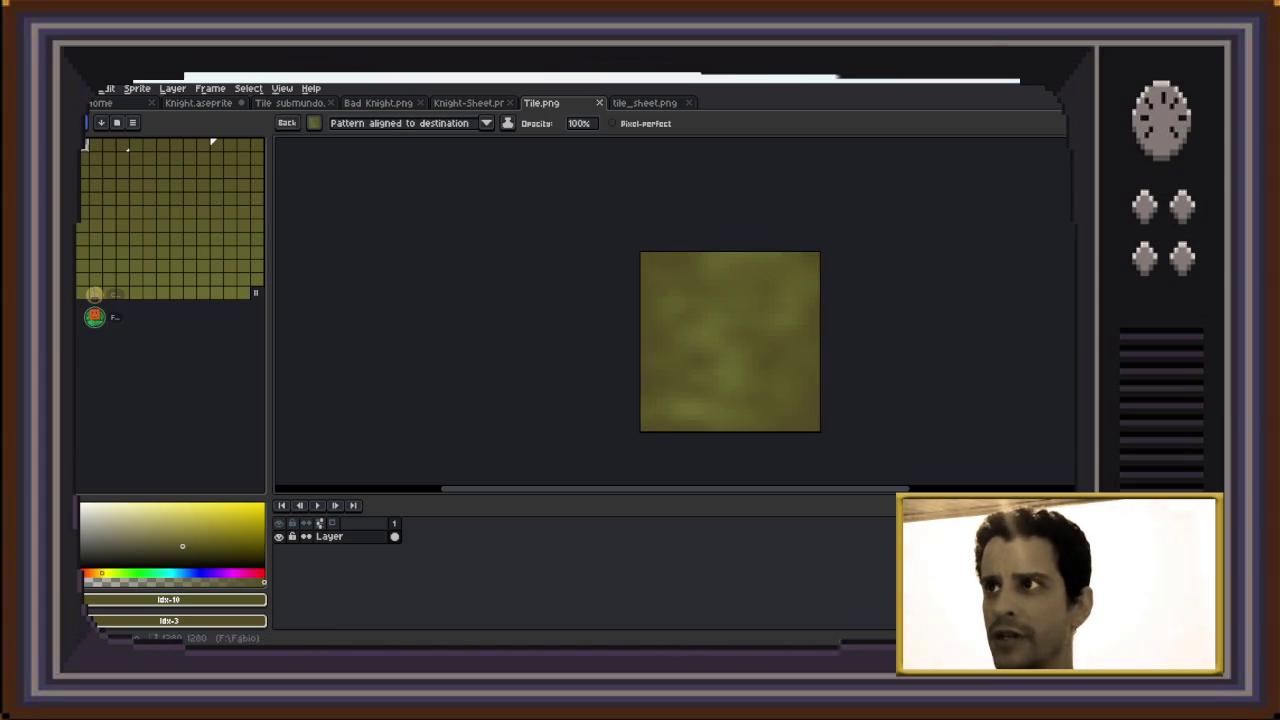
Flood-fill the empty tile sheet area with the olive tile pattern
{"action": "left_click", "coordinate": [644, 102]}
{"action": "scroll", "coordinate": [577, 317], "scroll_direction": "down", "scroll_amount": 1}
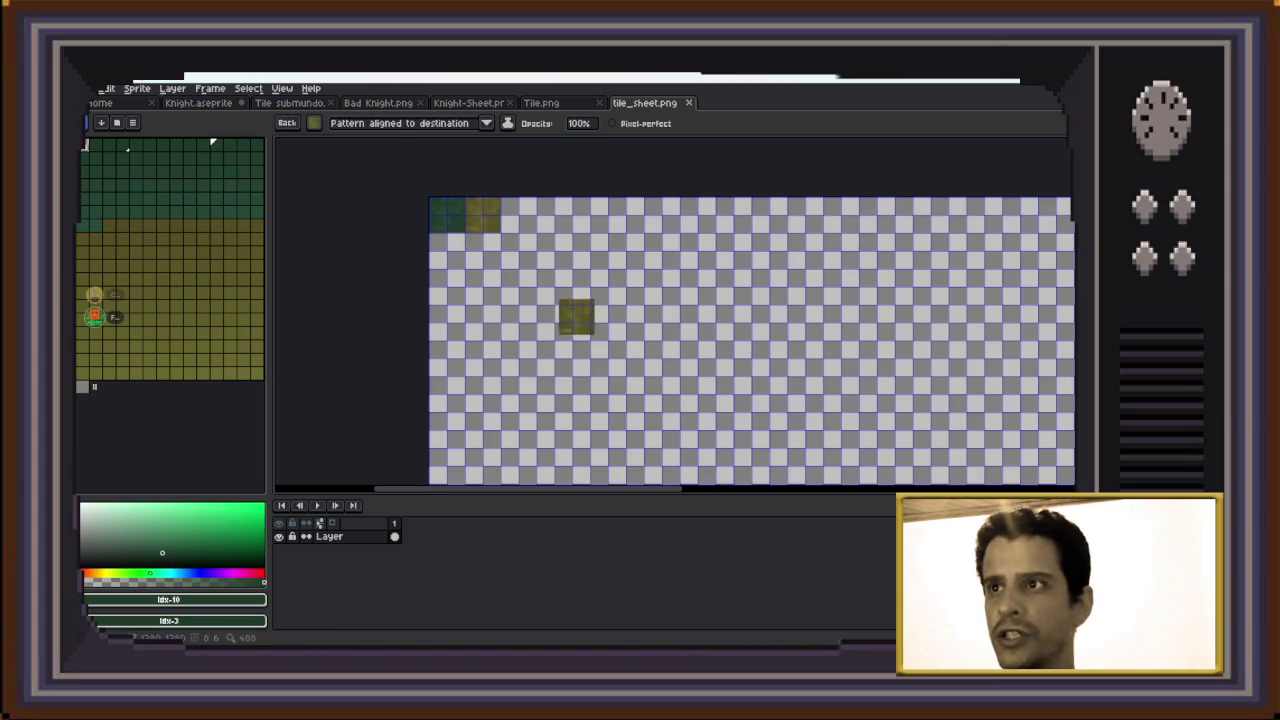
{"action": "left_click", "coordinate": [589, 306]}
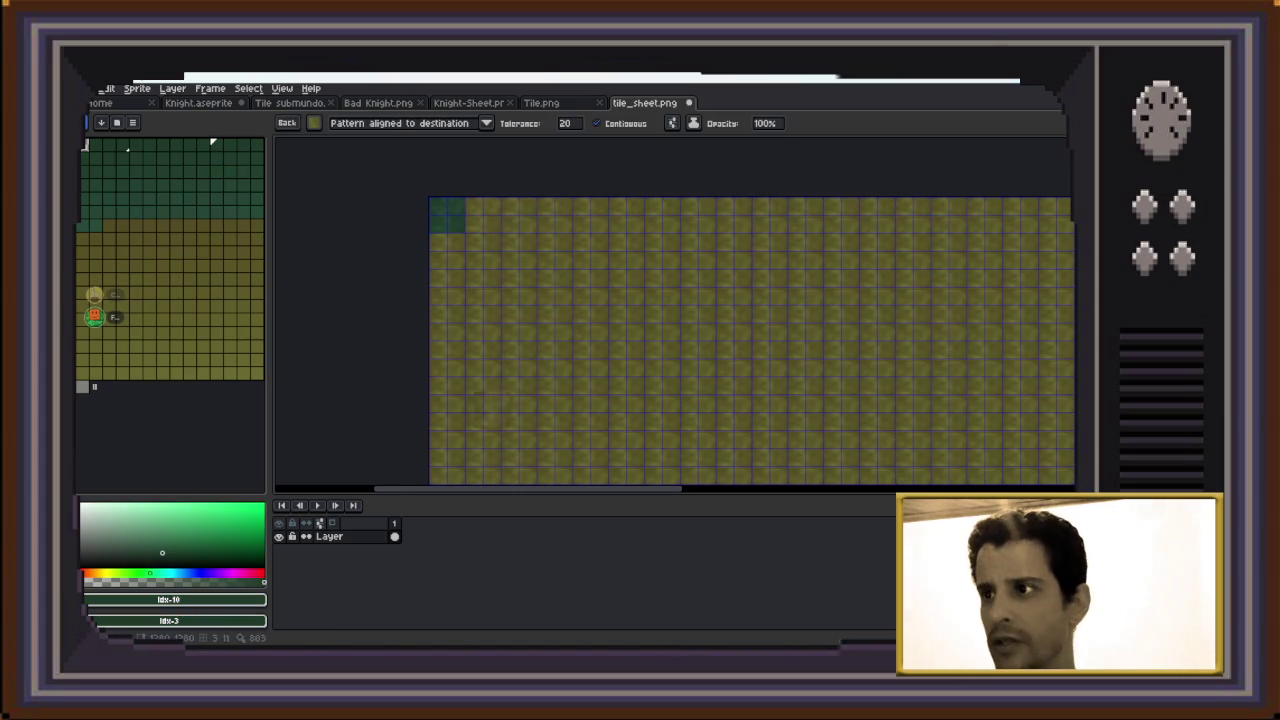
{"action": "scroll", "coordinate": [482, 405], "scroll_direction": "down", "scroll_amount": 1}
Zoom around the filled sheet, then undo the full-canvas olive pattern fill
{"action": "key", "text": "z"}
{"action": "scroll", "coordinate": [675, 310], "scroll_direction": "up", "scroll_amount": 1}
{"action": "scroll", "coordinate": [675, 310], "scroll_direction": "up", "scroll_amount": 2}
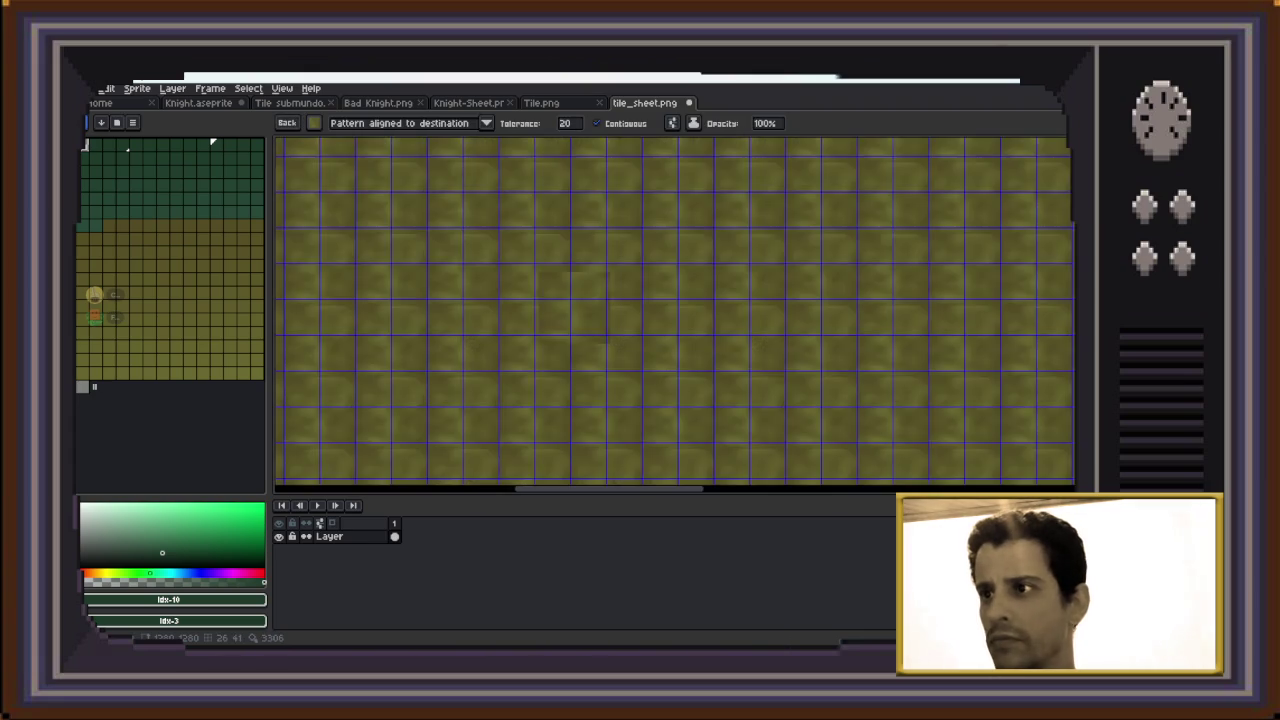
{"action": "scroll", "coordinate": [675, 310], "scroll_direction": "up", "scroll_amount": 1}
{"action": "scroll", "coordinate": [675, 310], "scroll_direction": "down", "scroll_amount": 2}
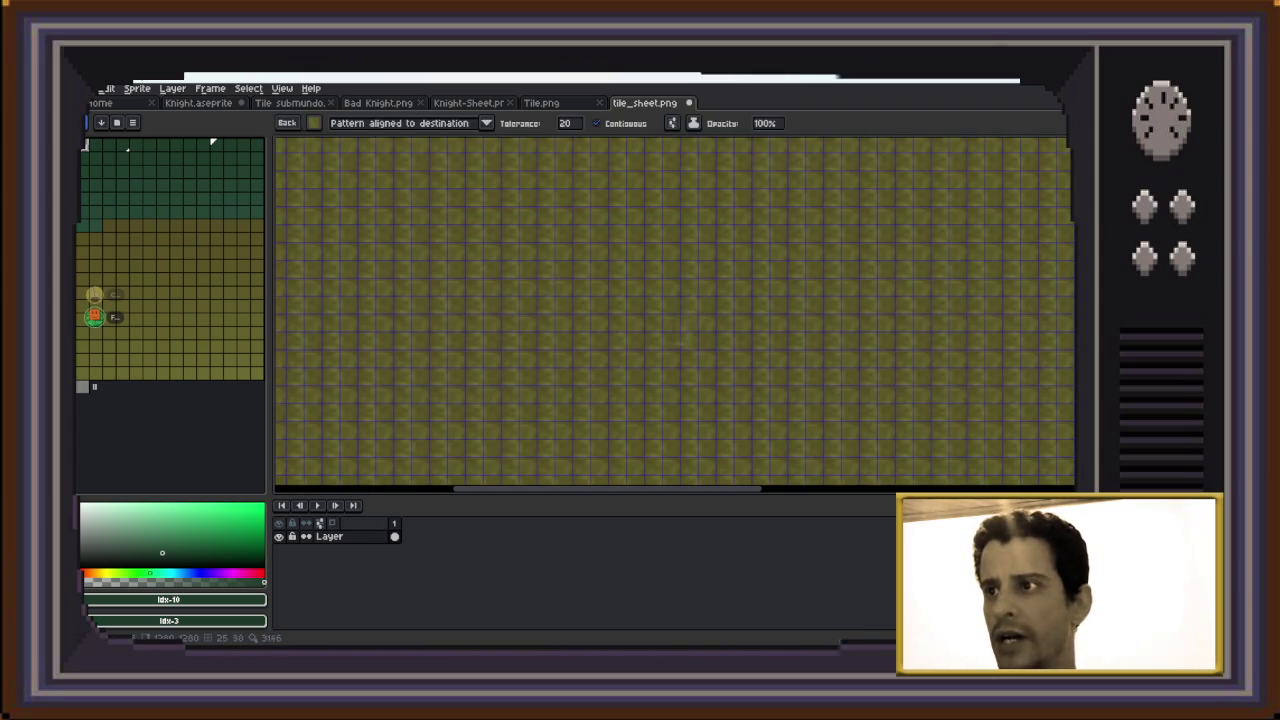
{"action": "scroll", "coordinate": [675, 310], "scroll_direction": "down", "scroll_amount": 1}
{"action": "scroll", "coordinate": [675, 310], "scroll_direction": "up", "scroll_amount": 1}
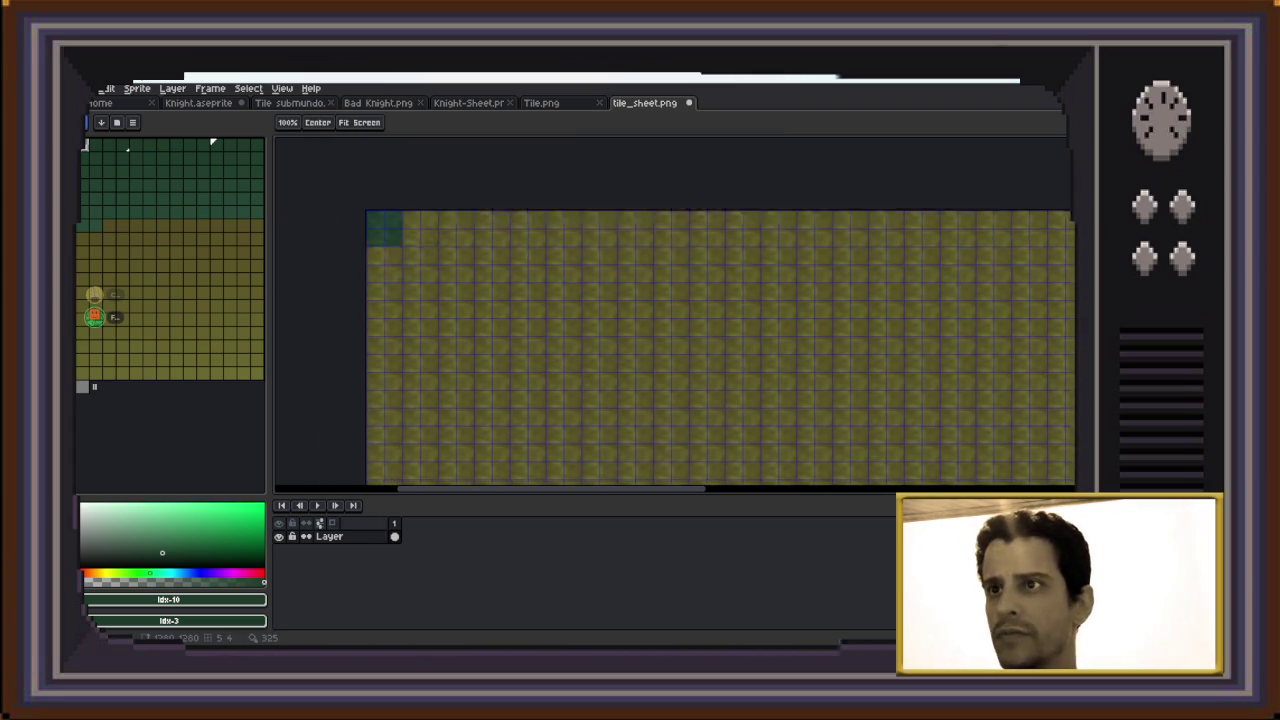
{"action": "key", "text": "g"}
{"action": "scroll", "coordinate": [675, 310], "scroll_direction": "up", "scroll_amount": 2}
{"action": "scroll", "coordinate": [675, 310], "scroll_direction": "down", "scroll_amount": 1}
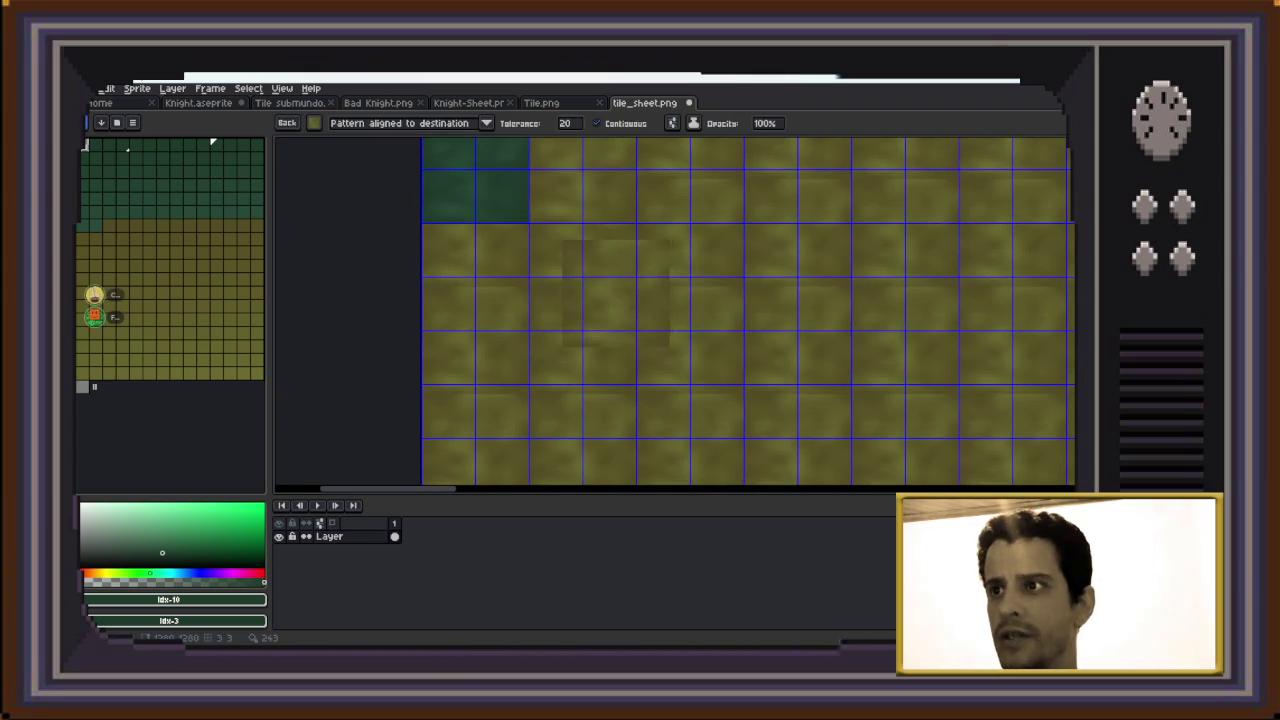
{"action": "scroll", "coordinate": [675, 310], "scroll_direction": "up", "scroll_amount": 1}
{"action": "scroll", "coordinate": [675, 310], "scroll_direction": "down", "scroll_amount": 1}
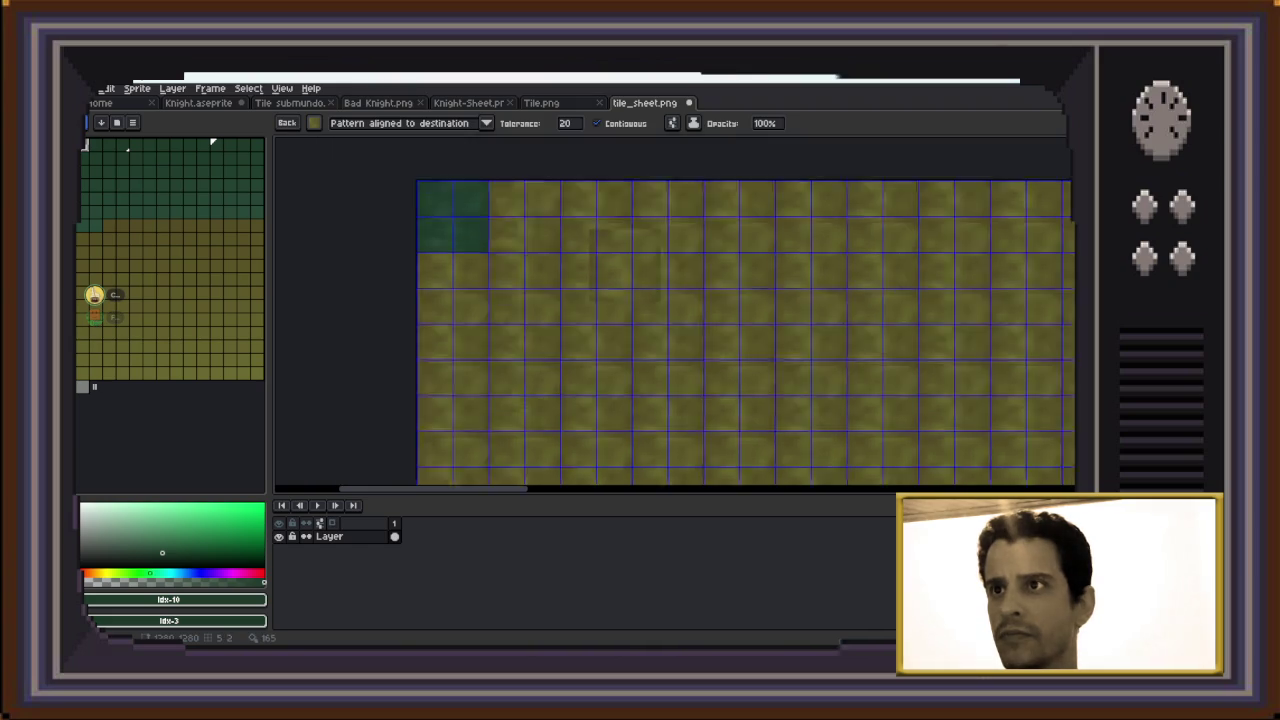
{"action": "scroll", "coordinate": [675, 310], "scroll_direction": "down", "scroll_amount": 1}
{"action": "key", "text": "ctrl+z"}
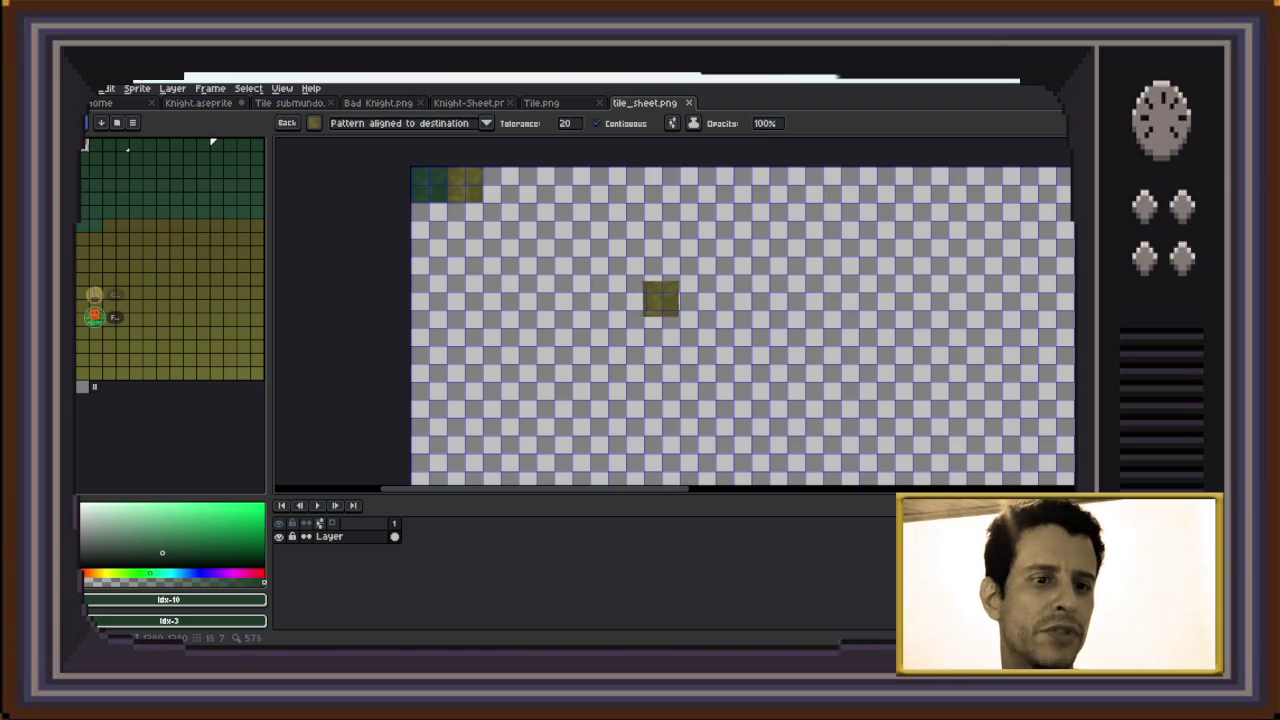
Pan the tile sheet view to bring the top row of tiles into view
{"action": "scroll", "coordinate": [522, 212], "scroll_direction": "up", "scroll_amount": 2}
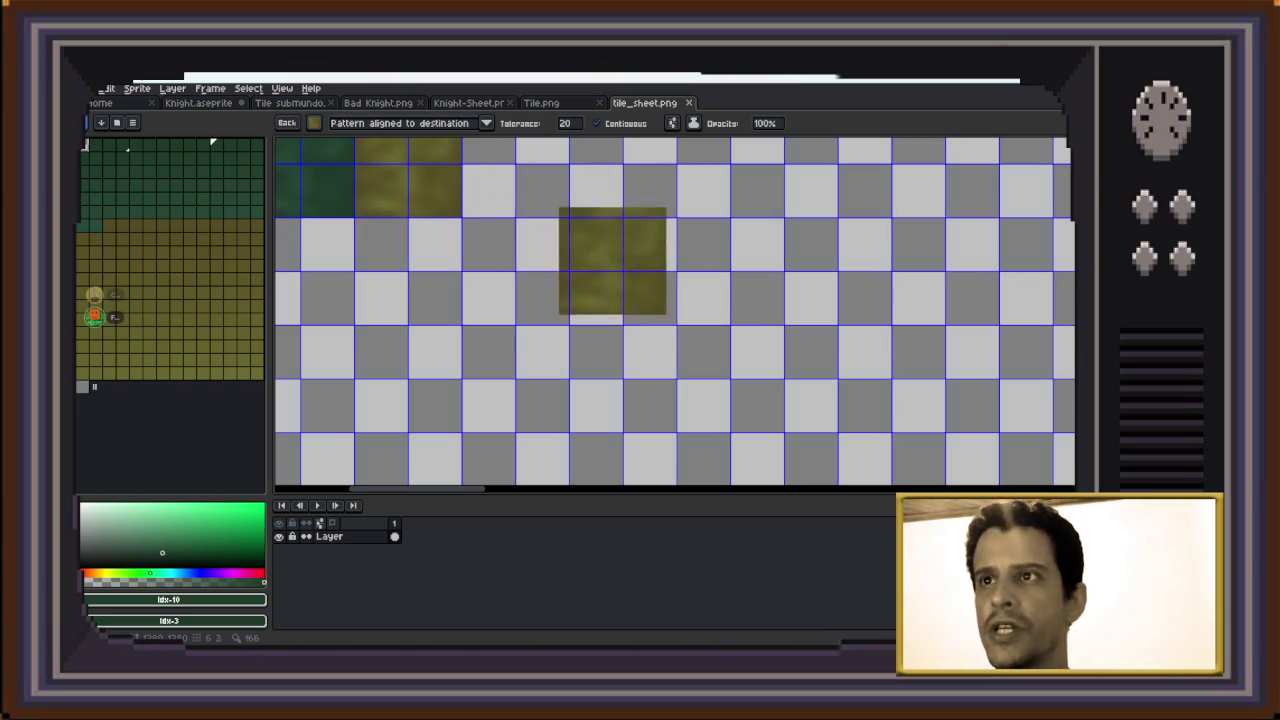
{"action": "mouse_move", "coordinate": [523, 249]}
{"action": "left_mouse_down"}
{"action": "mouse_move", "coordinate": [657, 368]}
{"action": "mouse_move", "coordinate": [634, 338]}
{"action": "left_mouse_up"}
{"action": "scroll", "coordinate": [632, 290], "scroll_direction": "down", "scroll_amount": 1}
{"action": "scroll", "coordinate": [630, 291], "scroll_direction": "down", "scroll_amount": 2}
{"action": "scroll", "coordinate": [630, 291], "scroll_direction": "down", "scroll_amount": 1}
{"action": "left_click_drag", "start_coordinate": [540, 240], "coordinate": [528, 229]}
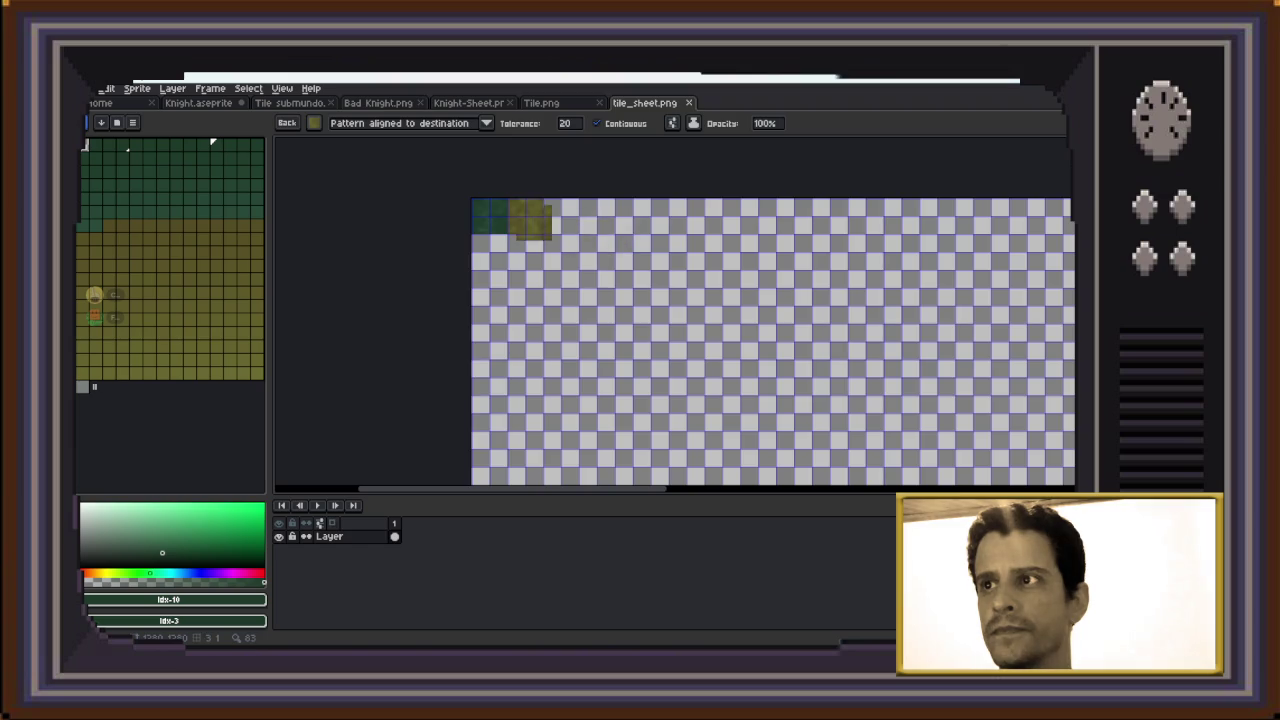
{"action": "scroll", "coordinate": [528, 229], "scroll_direction": "up", "scroll_amount": 4}
{"action": "mouse_move", "coordinate": [528, 229]}
{"action": "left_mouse_down"}
{"action": "mouse_move", "coordinate": [530, 304]}
{"action": "mouse_move", "coordinate": [517, 275]}
{"action": "left_mouse_up"}
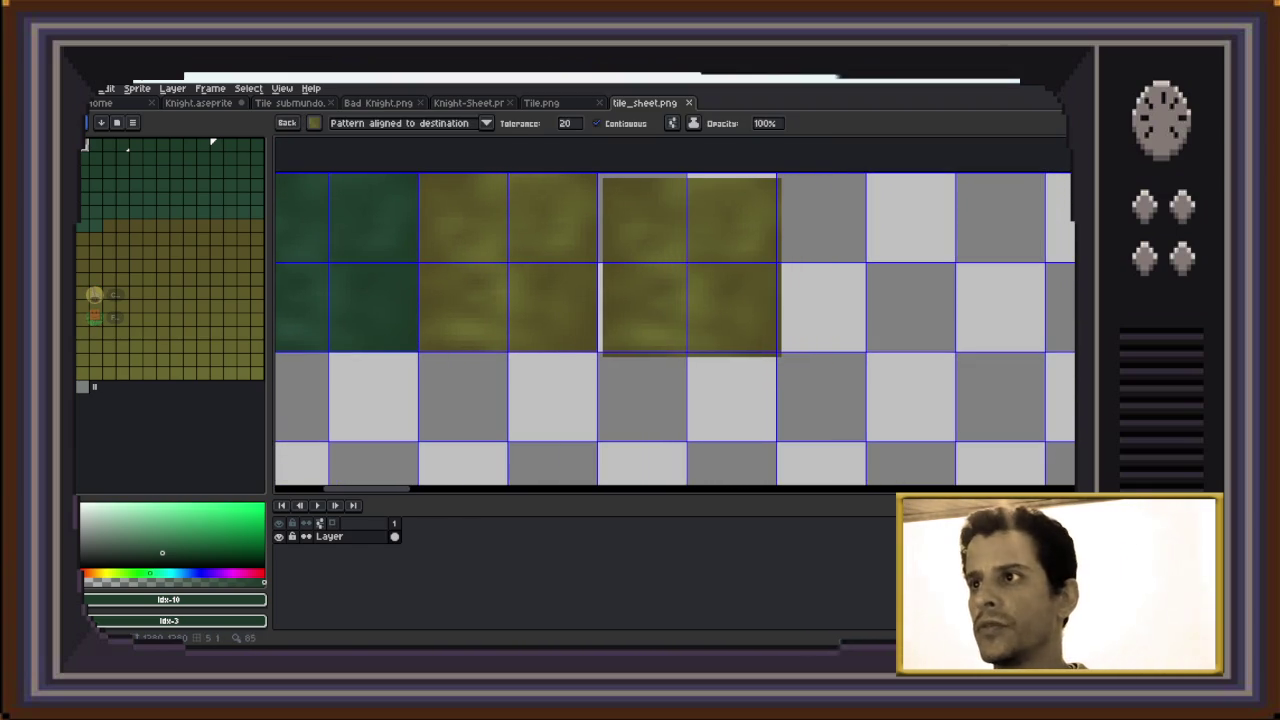
Stamp a block of olive tiles, undo it, and bring up Save As for tile_sheet
{"action": "left_click", "coordinate": [709, 262]}
{"action": "left_click_drag", "start_coordinate": [709, 262], "coordinate": [687, 262]}
{"action": "key", "text": "ctrl+z"}
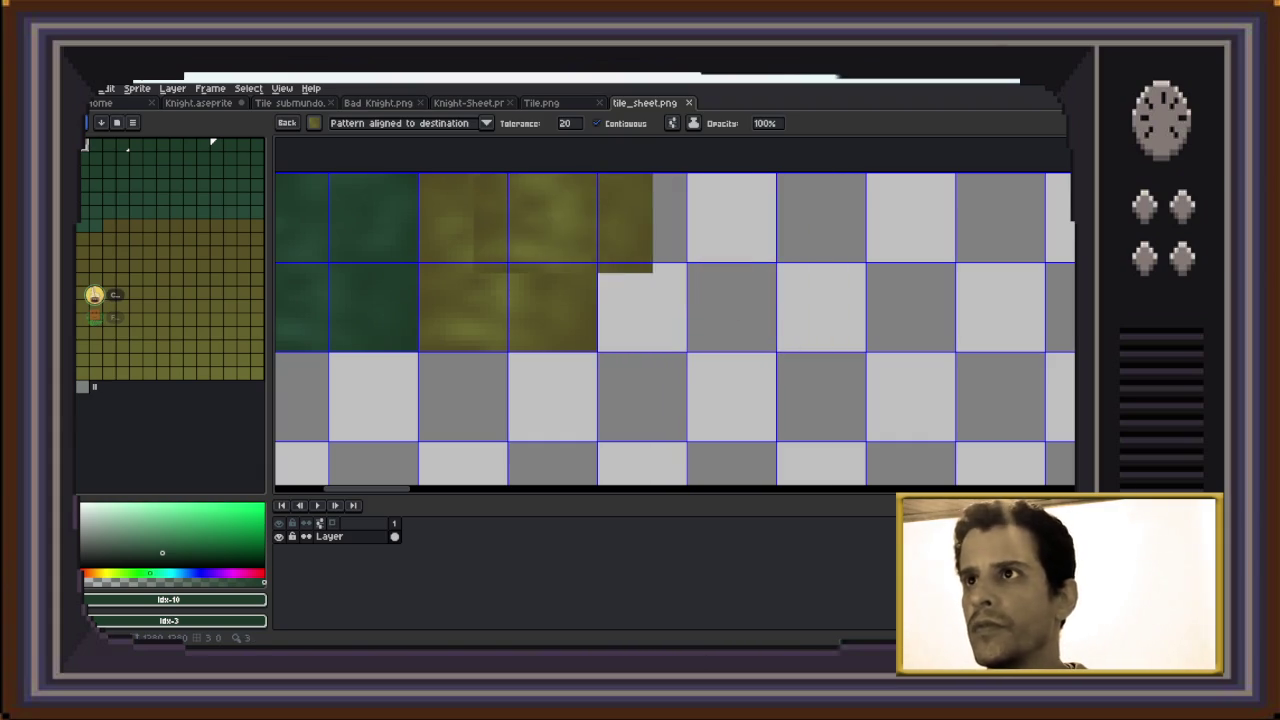
{"action": "key", "text": "ctrl+shift+Tab"}
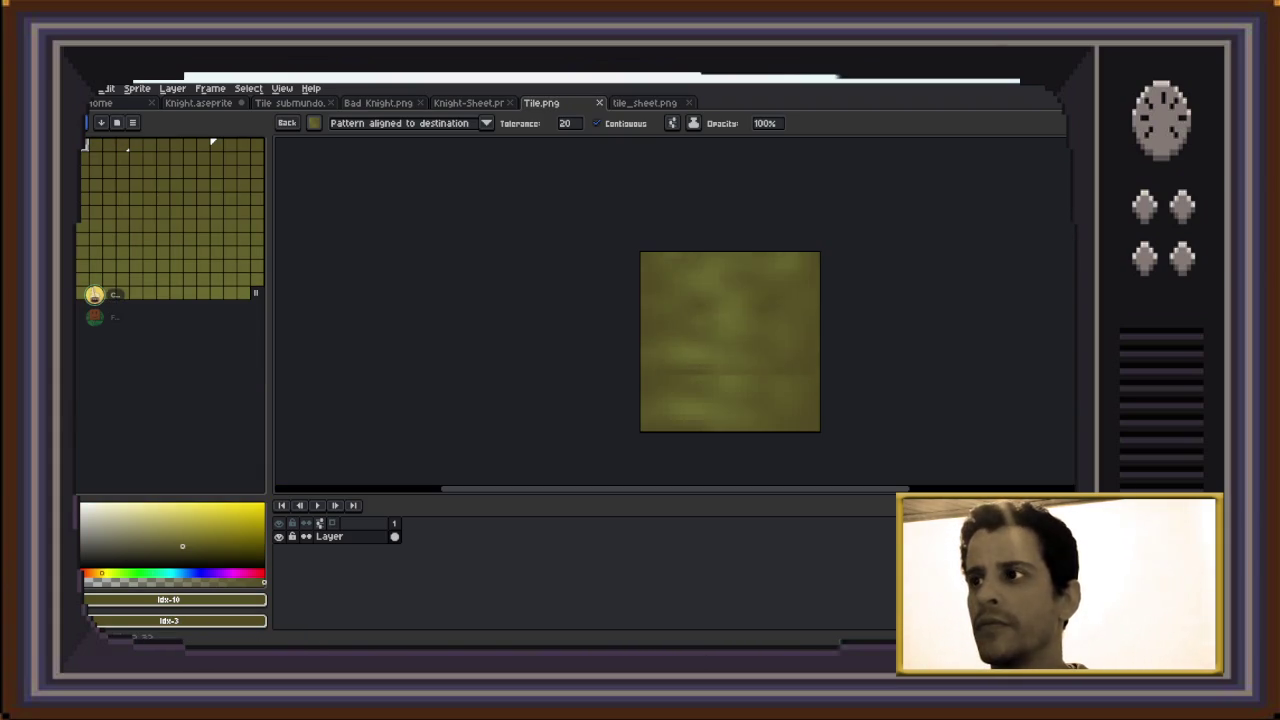
{"action": "key", "text": "ctrl+Tab"}
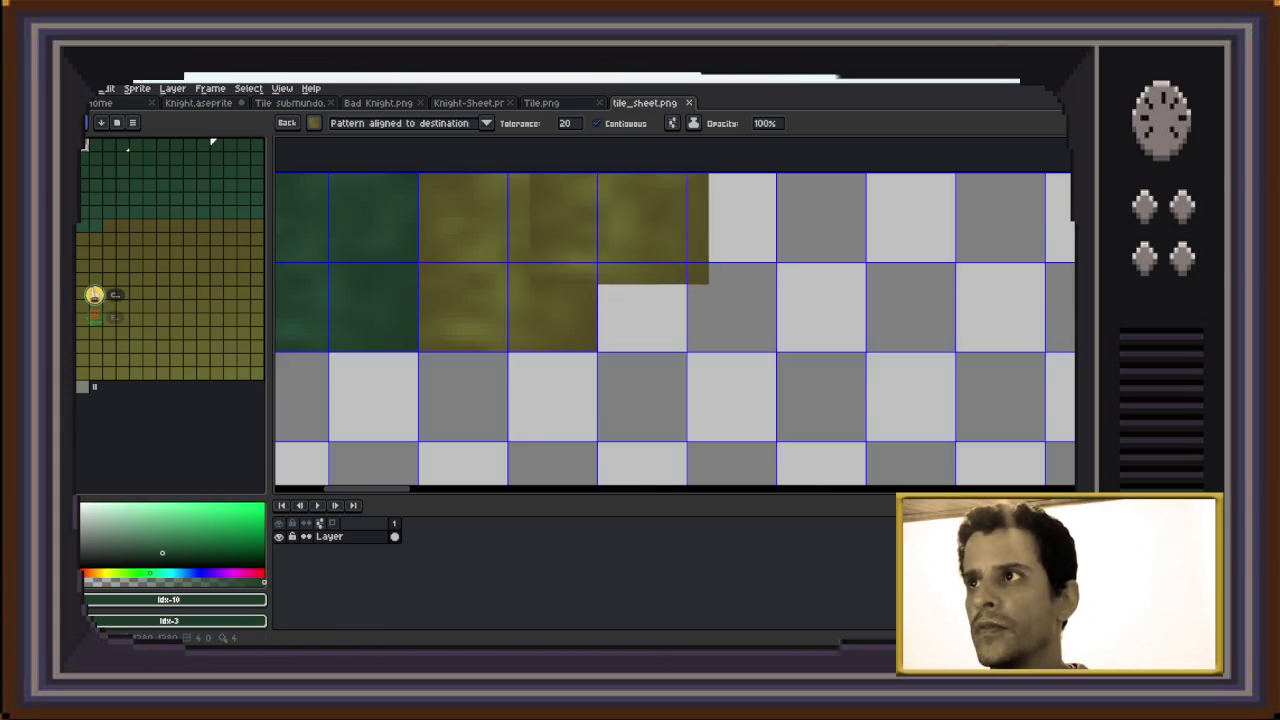
{"action": "key", "text": "ctrl+v"}
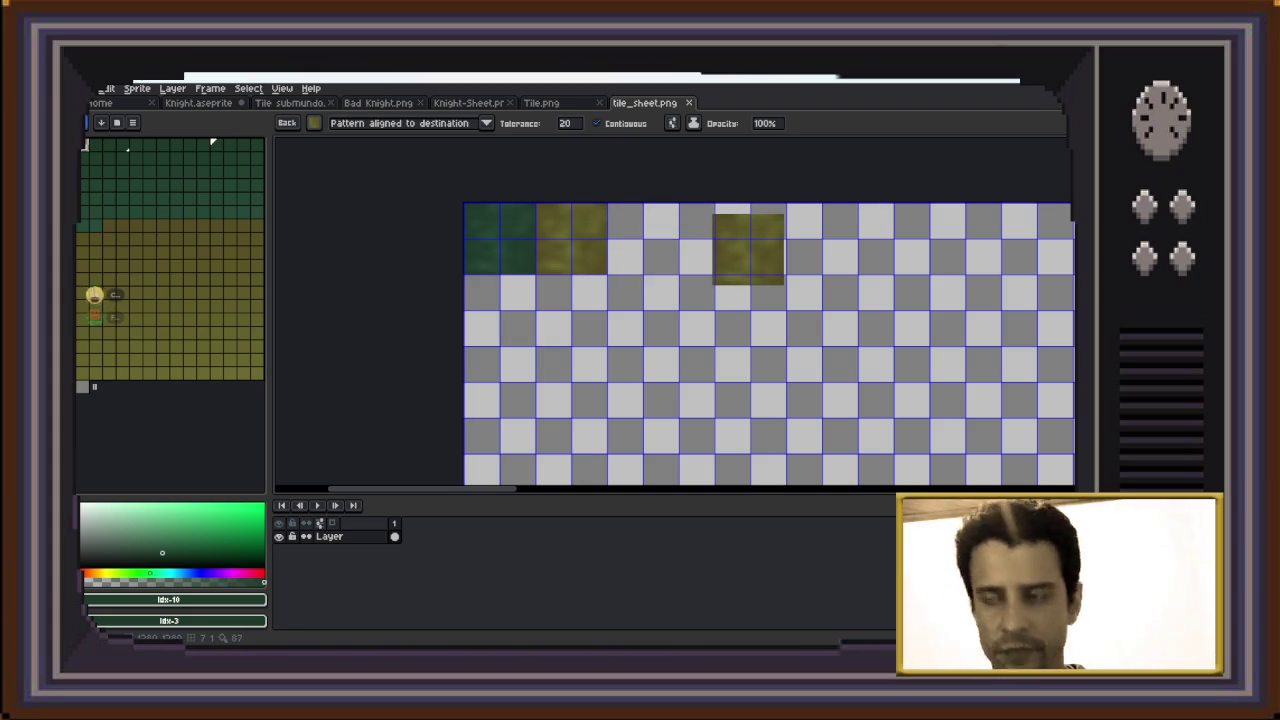
{"action": "key", "text": "ctrl+shift+s"}
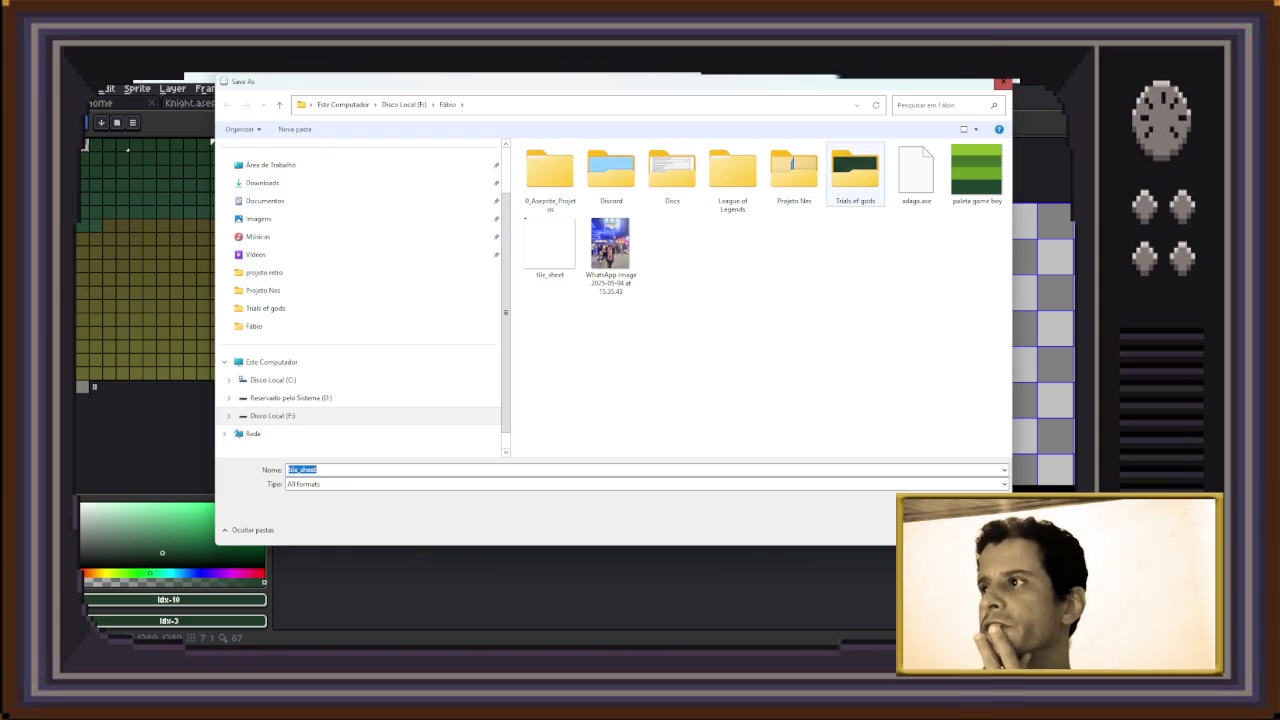
Save tile_sheet.png in the Trials of gods folder as All formats, then marquee-select the olive tiles
{"action": "double_click", "coordinate": [855, 172]}
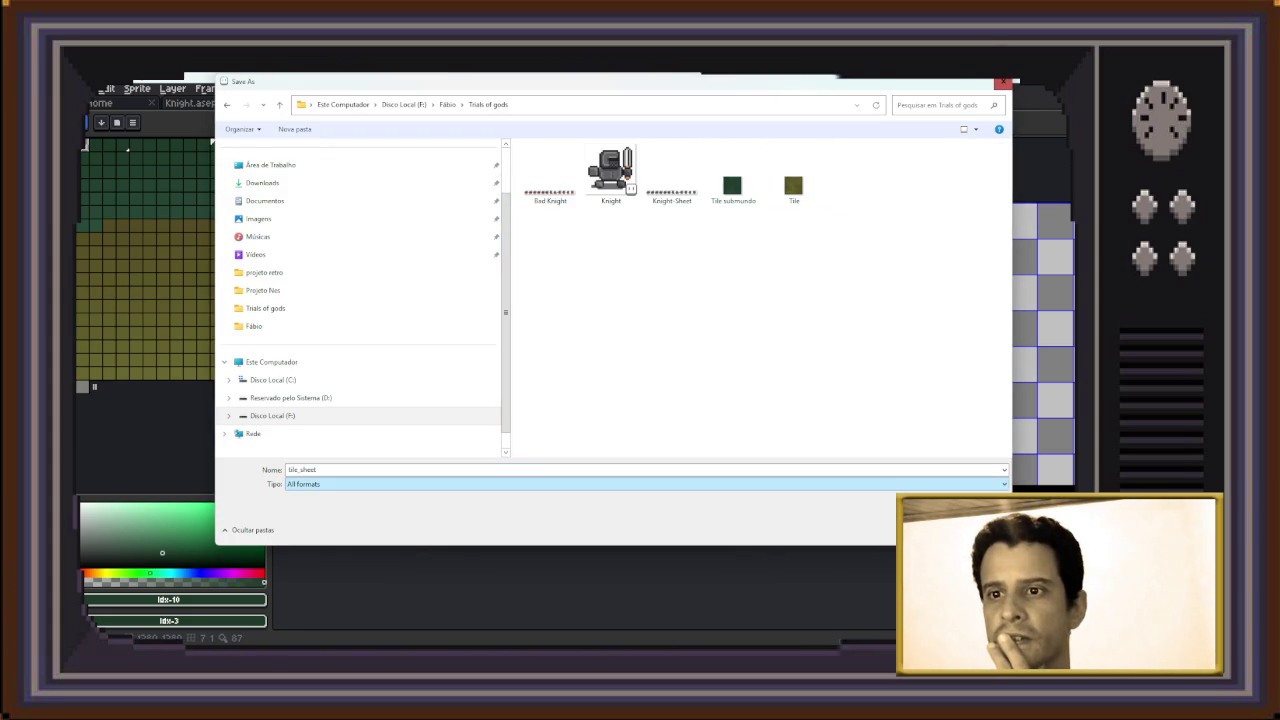
{"action": "key", "text": "alt+Down"}
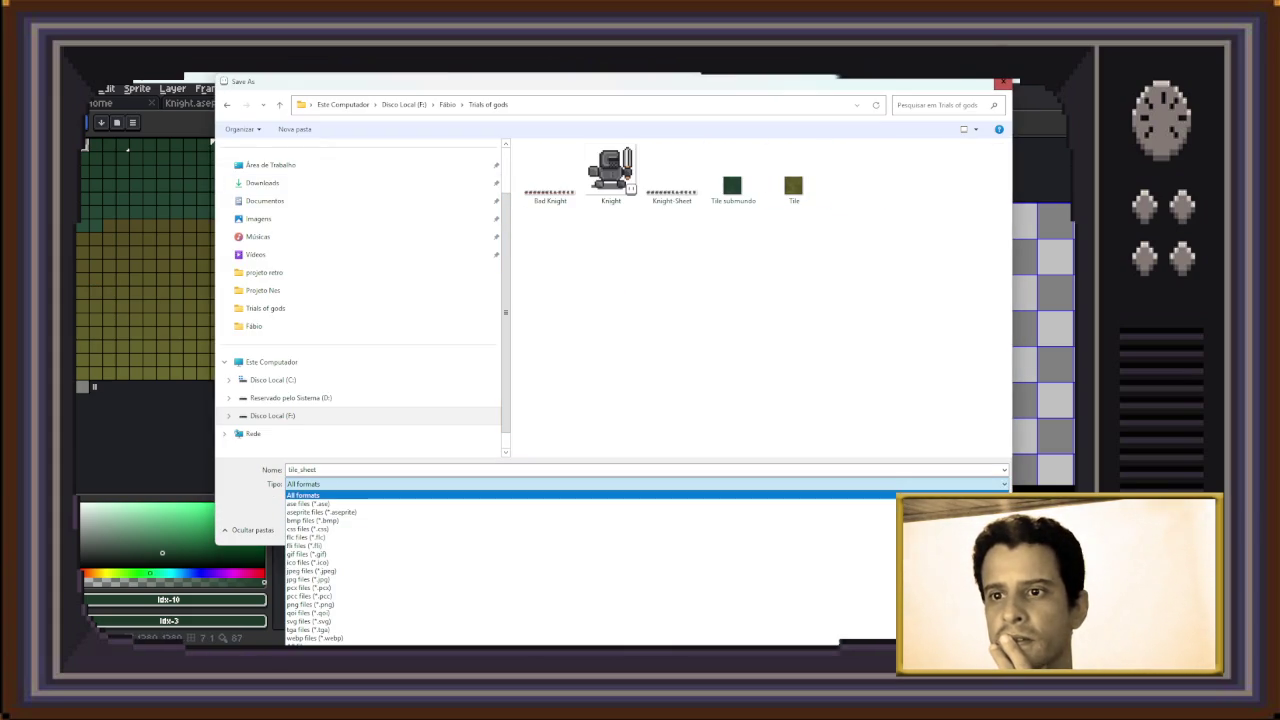
{"action": "key", "text": "Return"}
{"action": "key", "text": "Return"}
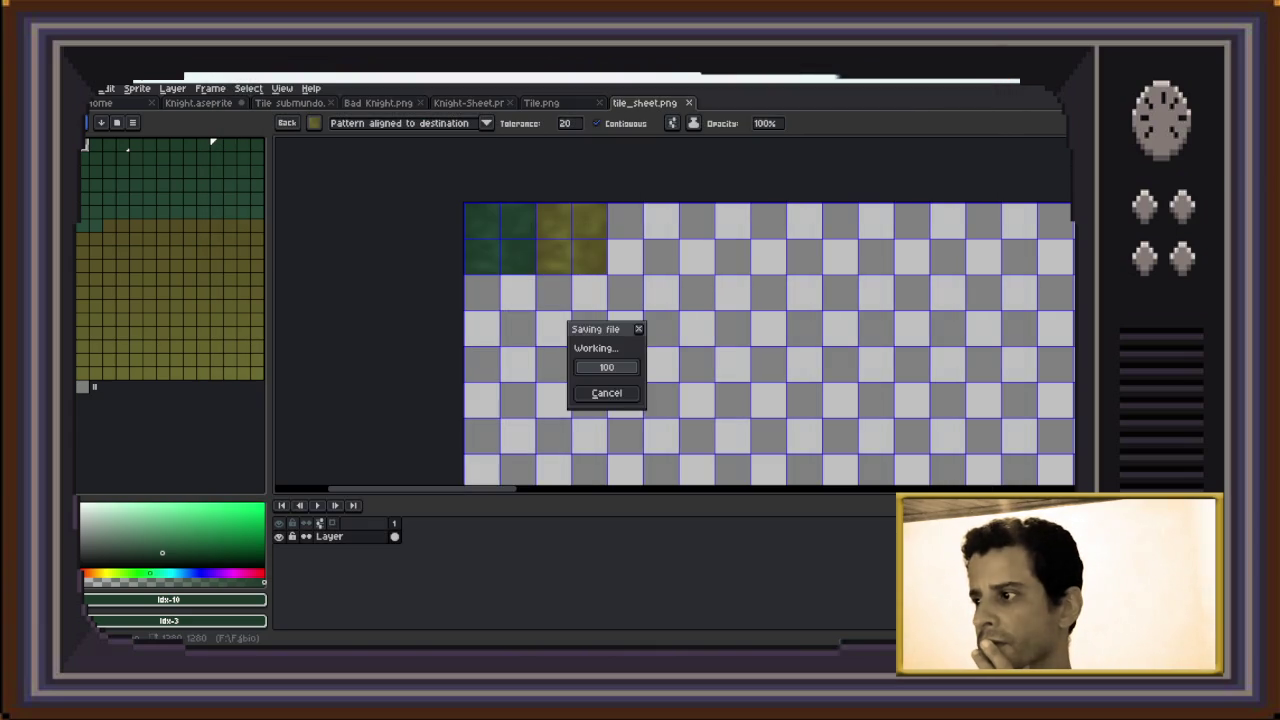
{"action": "key", "text": "Return"}
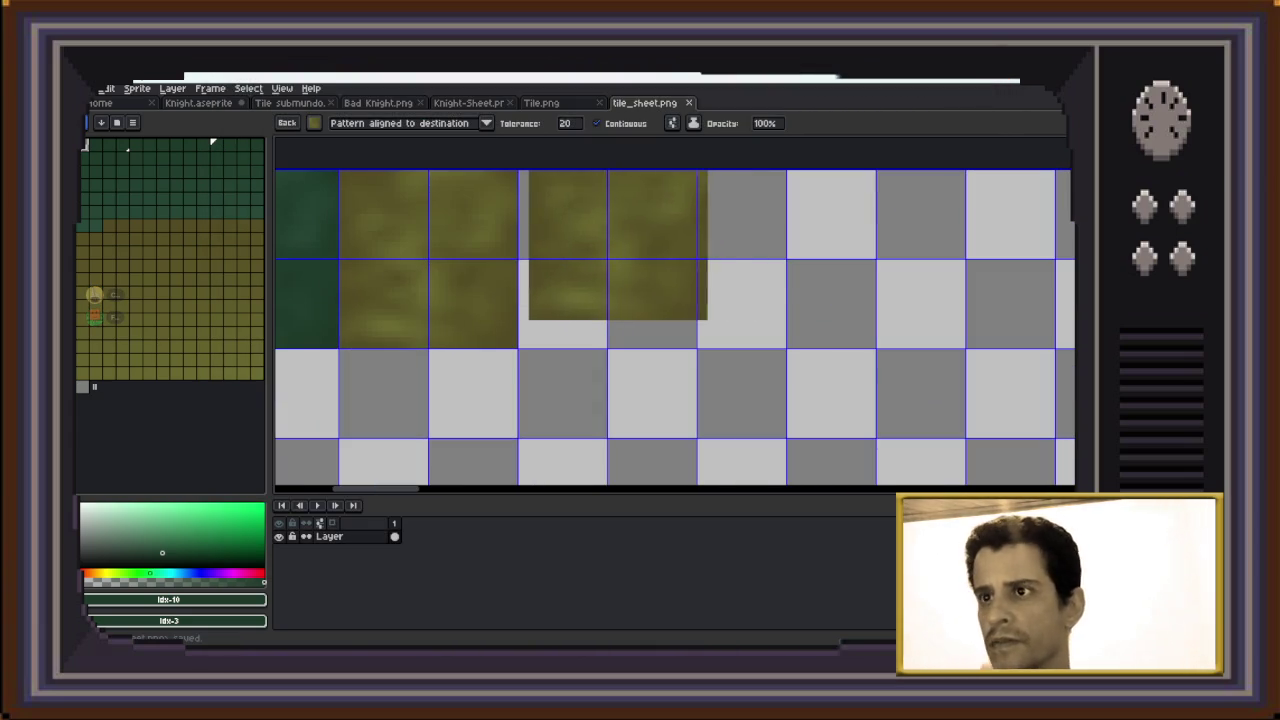
{"action": "key", "text": "m"}
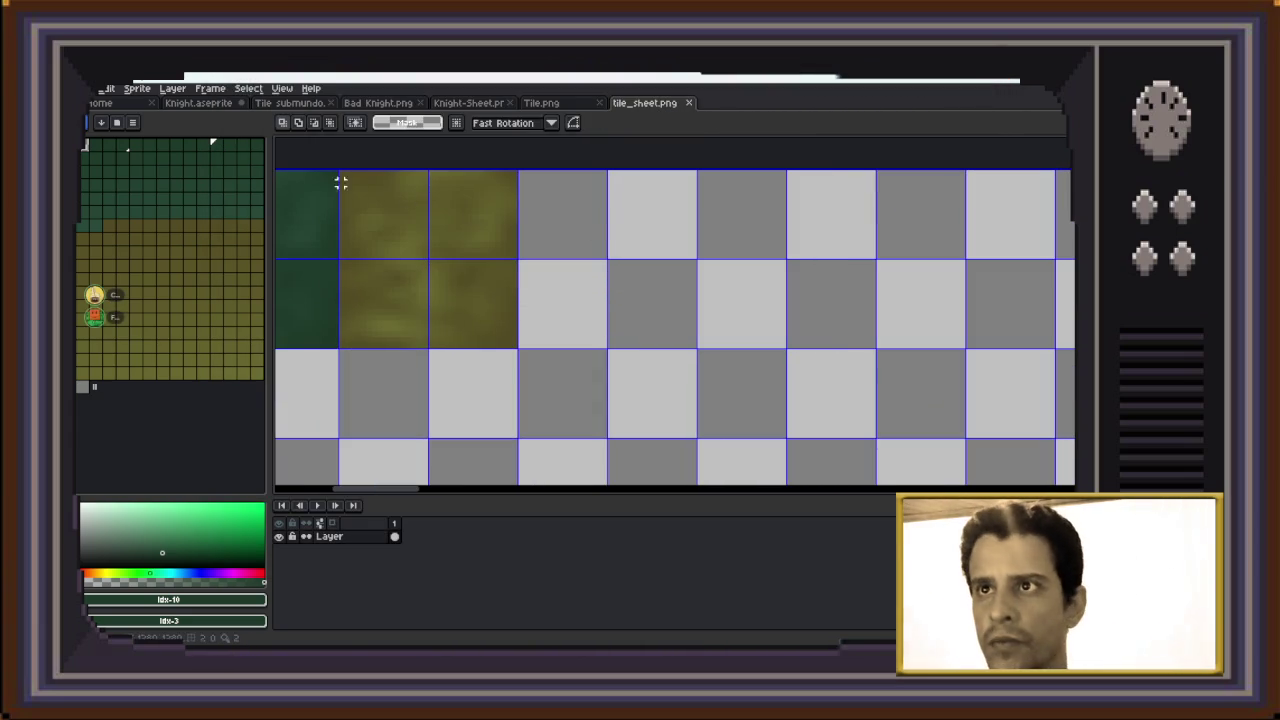
{"action": "left_click_drag", "start_coordinate": [341, 172], "coordinate": [513, 344]}
Pan around the selected olive tiles, glance at Tile.png, and return to tile_sheet.png
{"action": "scroll", "coordinate": [512, 343], "scroll_direction": "up", "scroll_amount": 2}
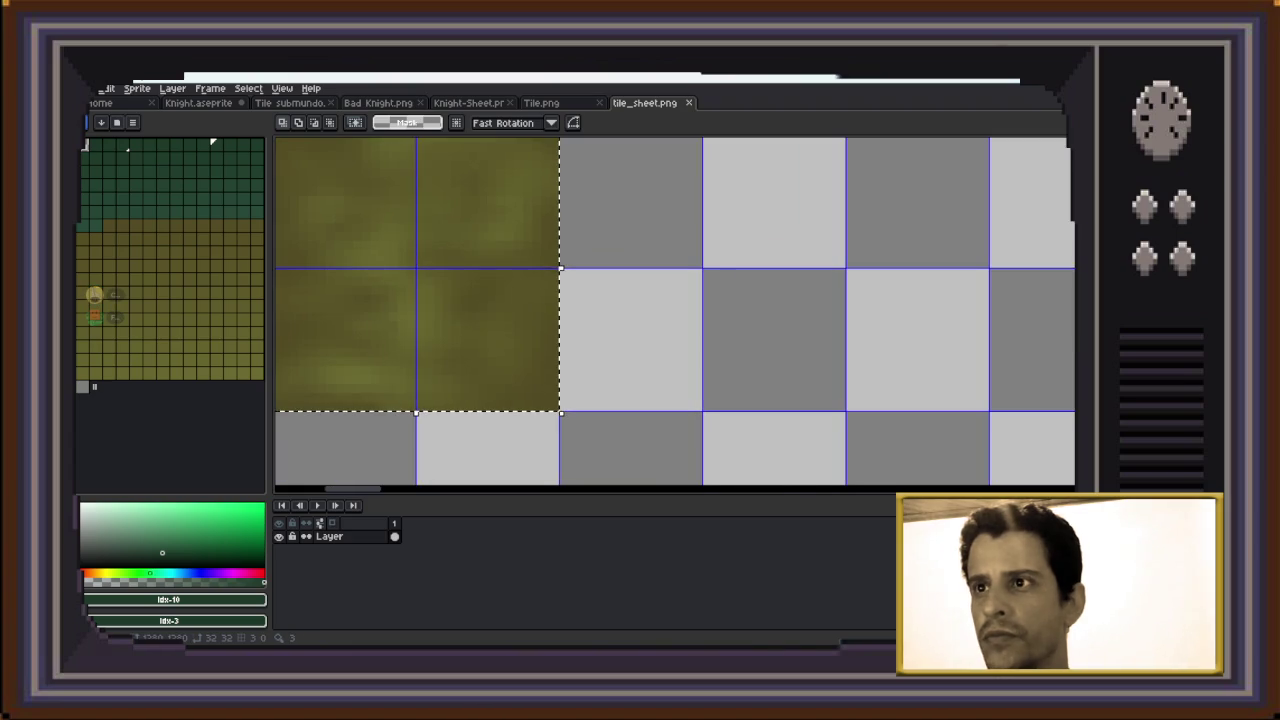
{"action": "left_click_drag", "start_coordinate": [675, 315], "coordinate": [625, 341]}
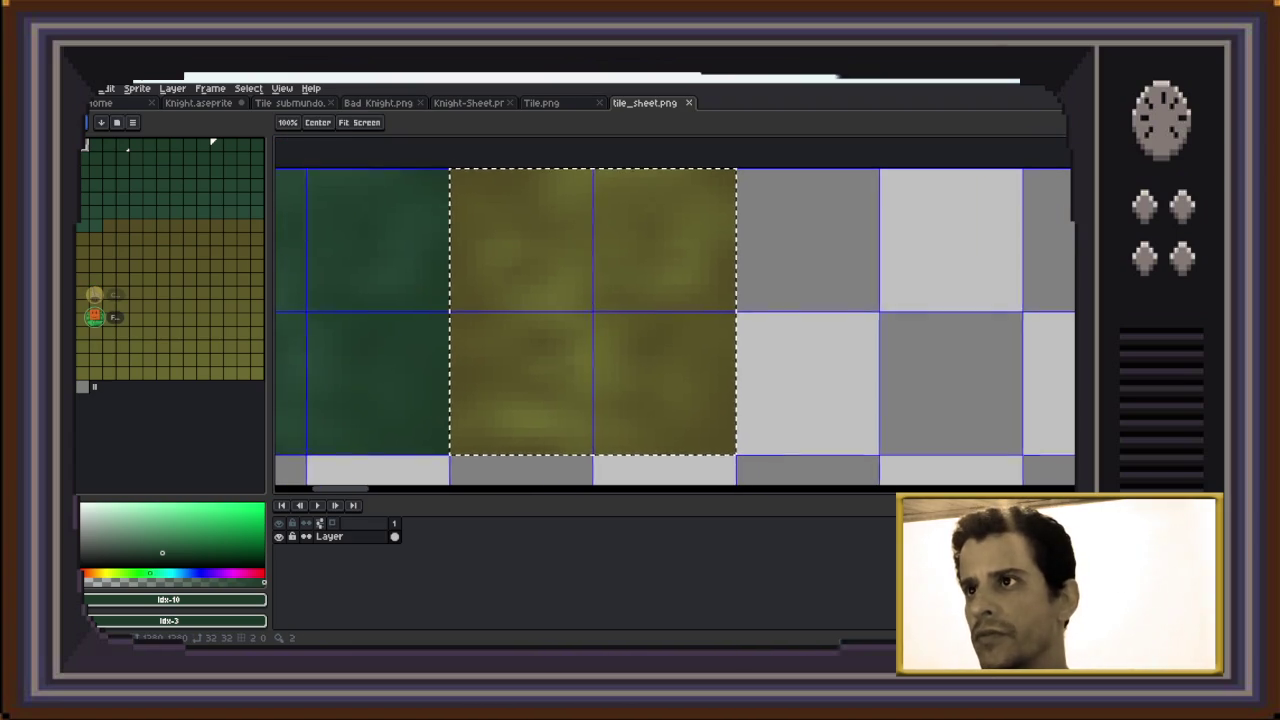
{"action": "scroll", "coordinate": [626, 277], "scroll_direction": "down", "scroll_amount": 2}
{"action": "scroll", "coordinate": [597, 295], "scroll_direction": "up", "scroll_amount": 1}
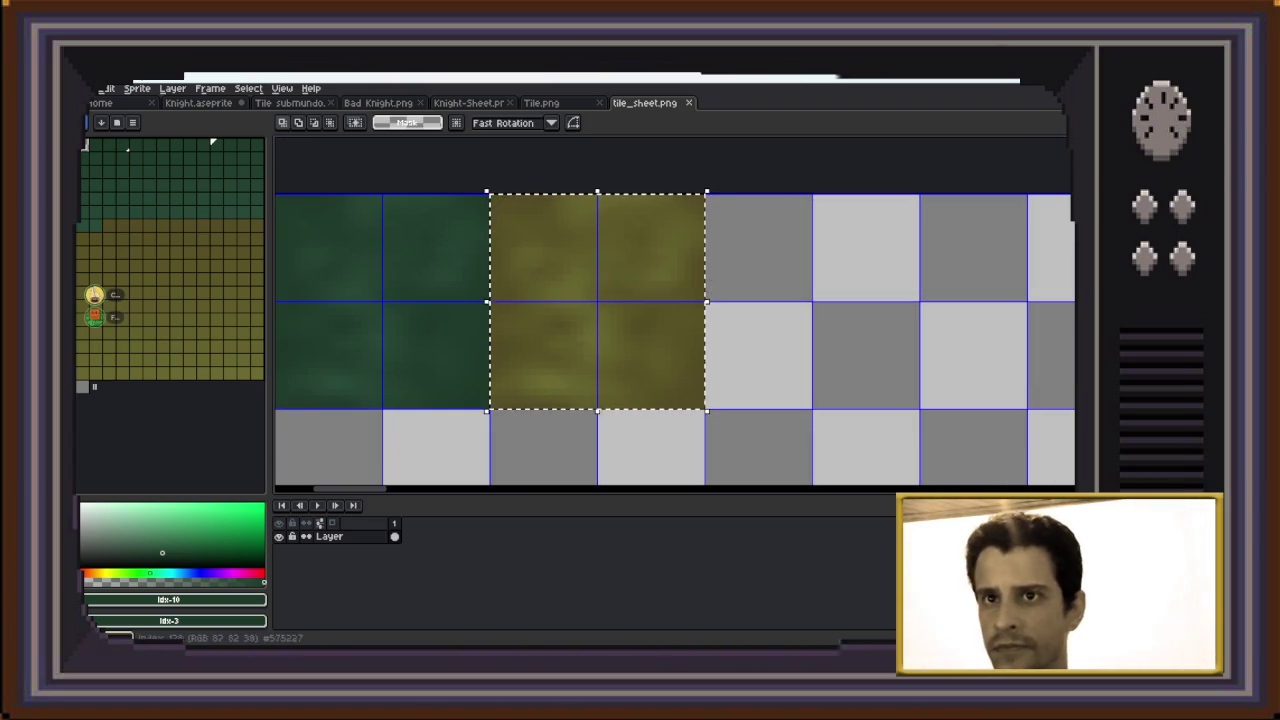
{"action": "scroll", "coordinate": [392, 187], "scroll_direction": "down", "scroll_amount": 1}
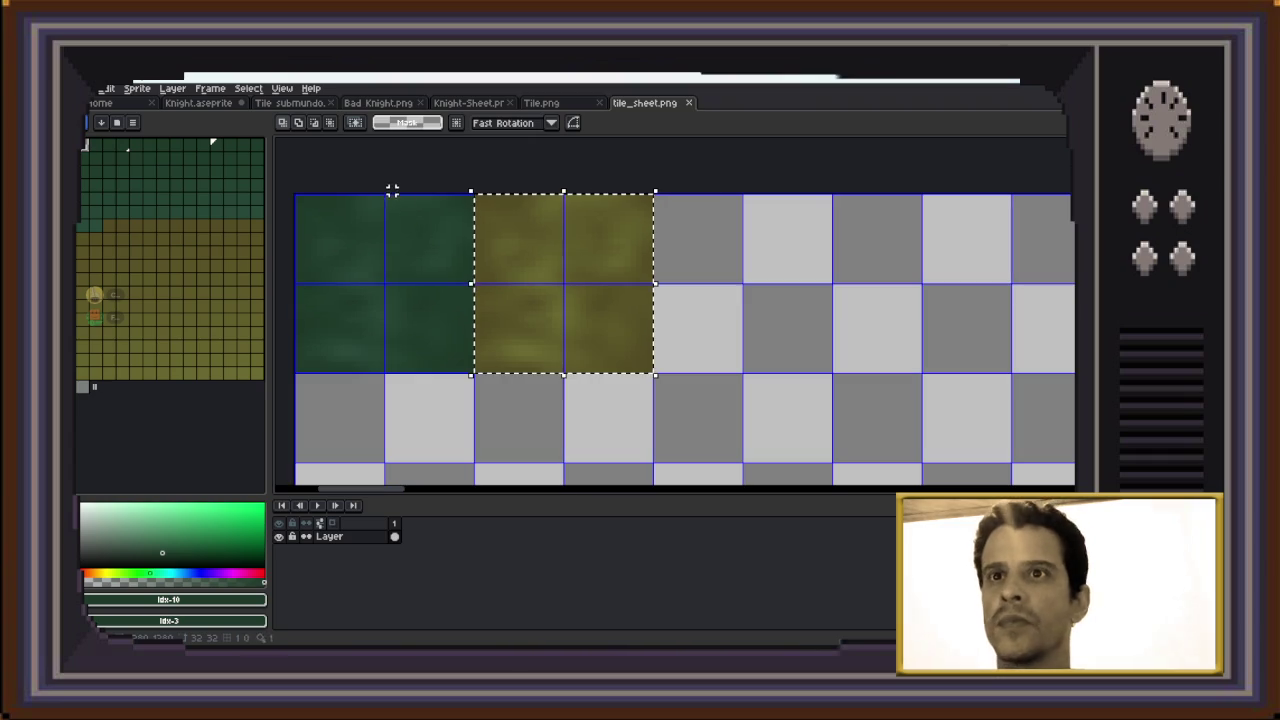
{"action": "left_click", "coordinate": [541, 102]}
{"action": "key", "text": "ctrl+Tab"}
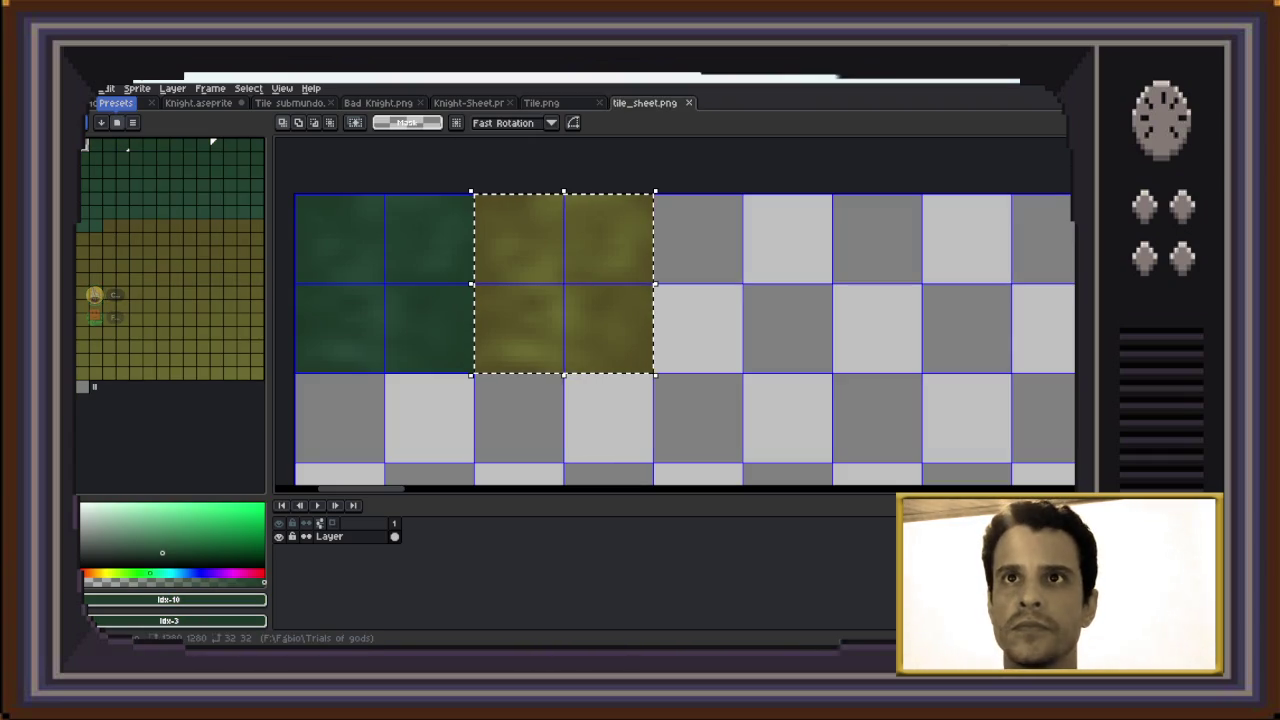
Load the cc-29.gpl palette through the palette options' Load Palette
{"action": "left_click", "coordinate": [132, 122]}
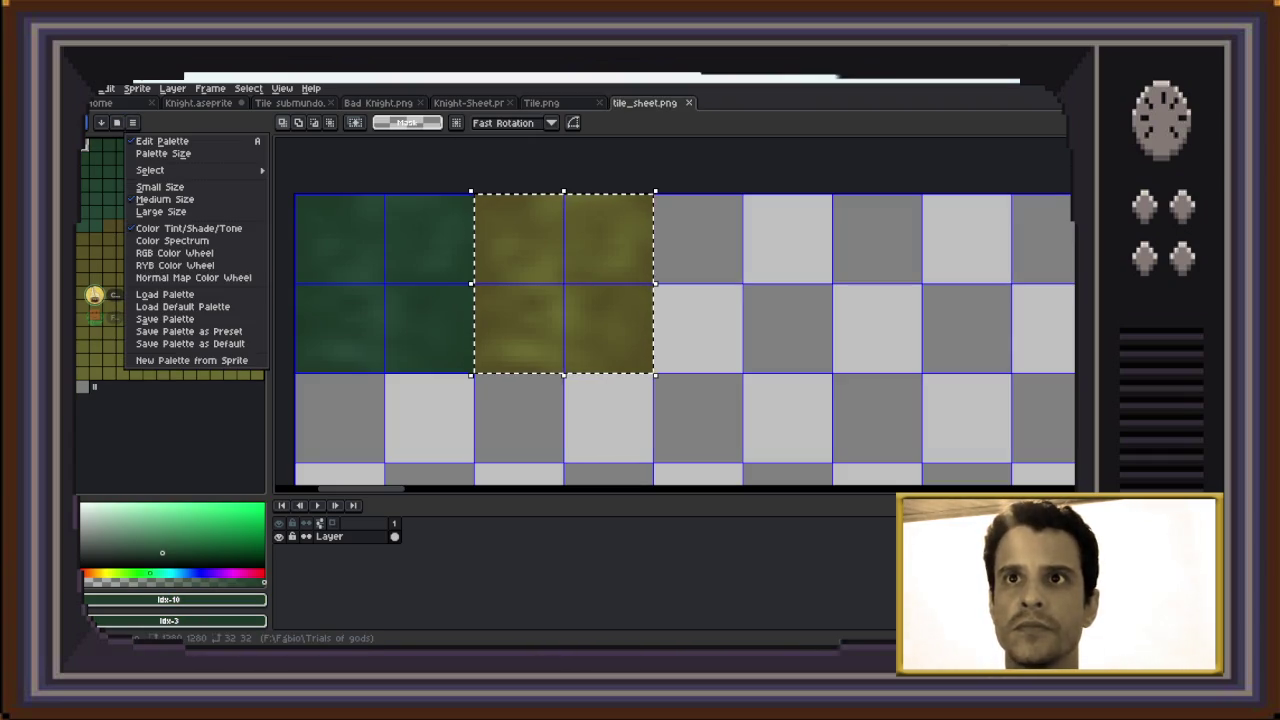
{"action": "left_click", "coordinate": [165, 294]}
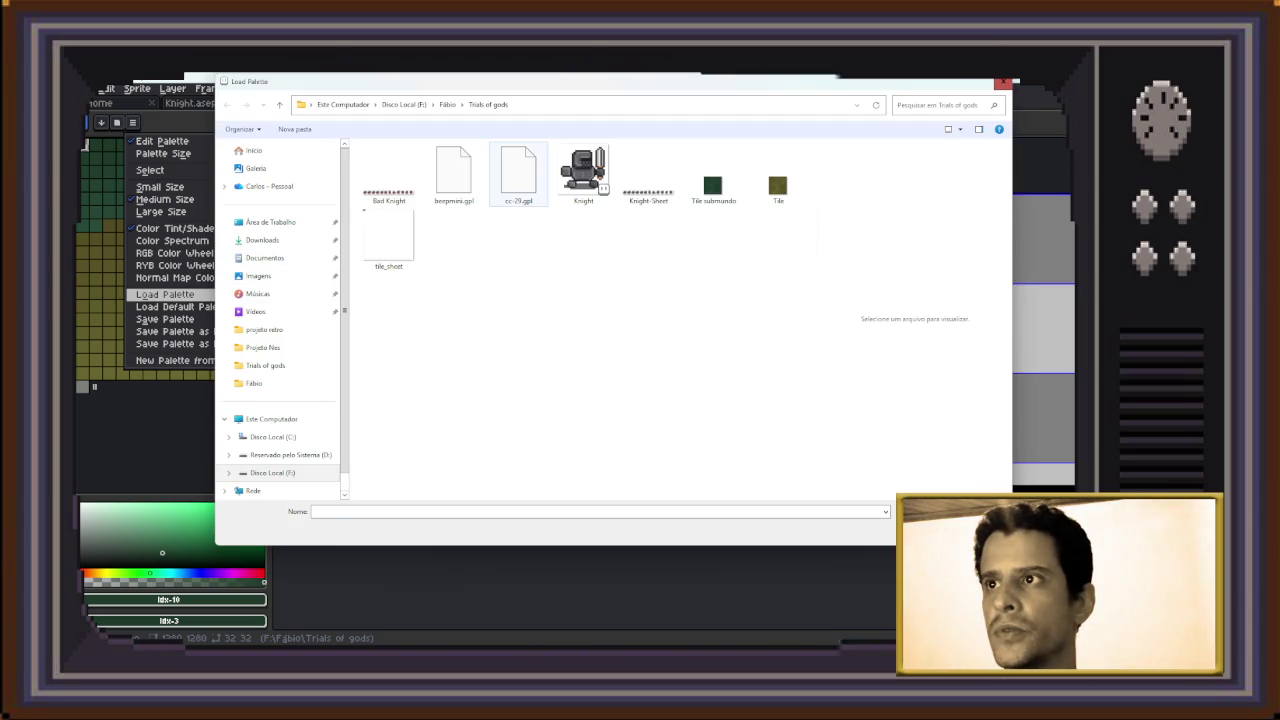
{"action": "left_click", "coordinate": [518, 172]}
{"action": "double_click", "coordinate": [518, 172]}
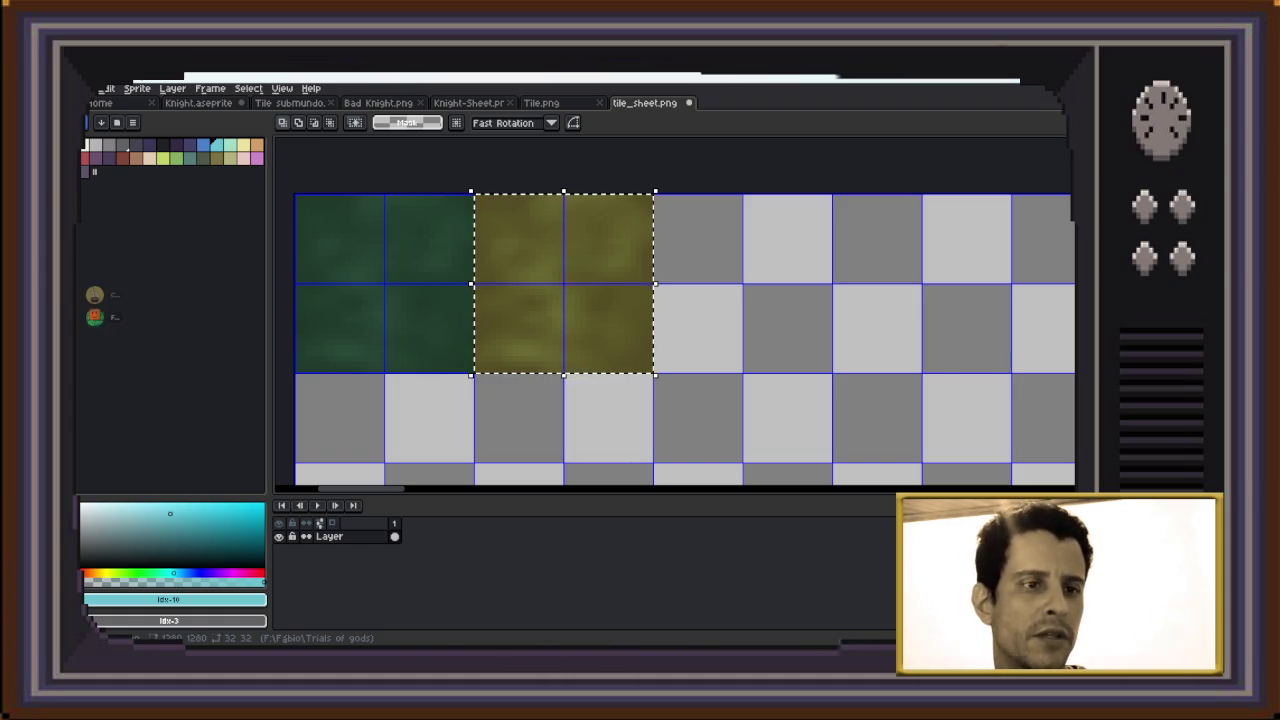
{"action": "scroll", "coordinate": [717, 229], "scroll_direction": "down", "scroll_amount": 1}
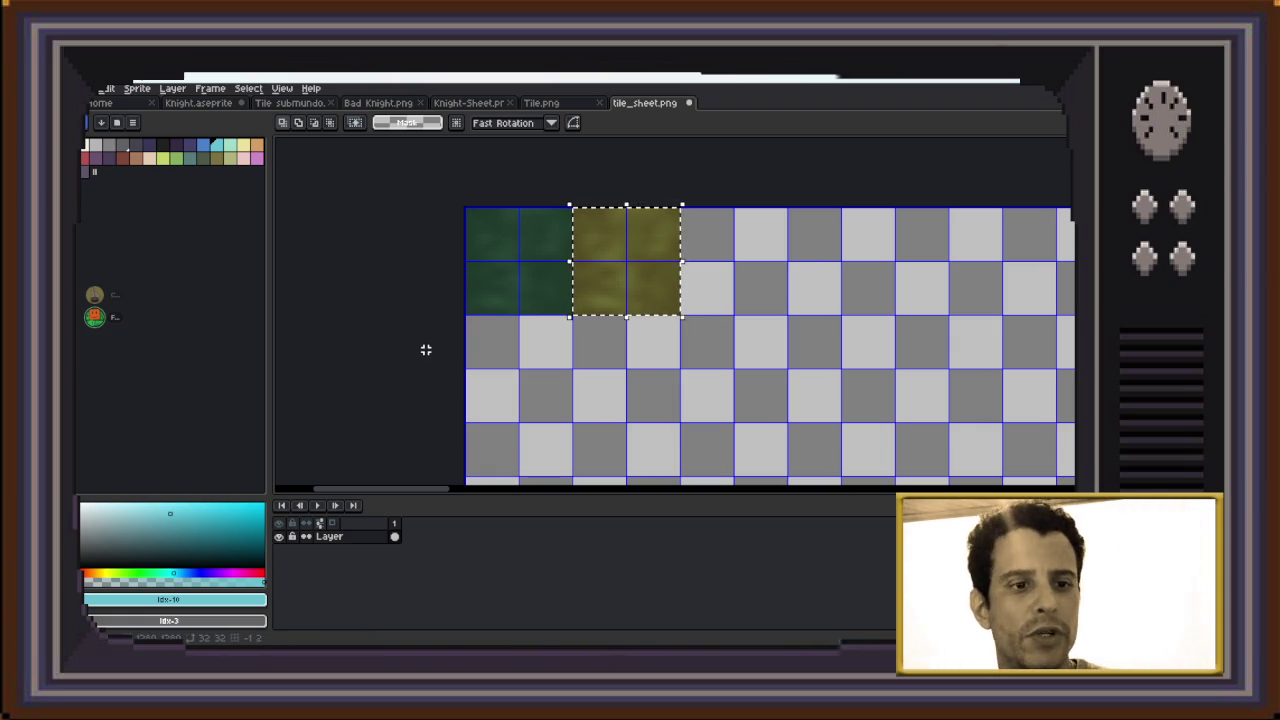
{"action": "scroll", "coordinate": [658, 167], "scroll_direction": "up", "scroll_amount": 2}
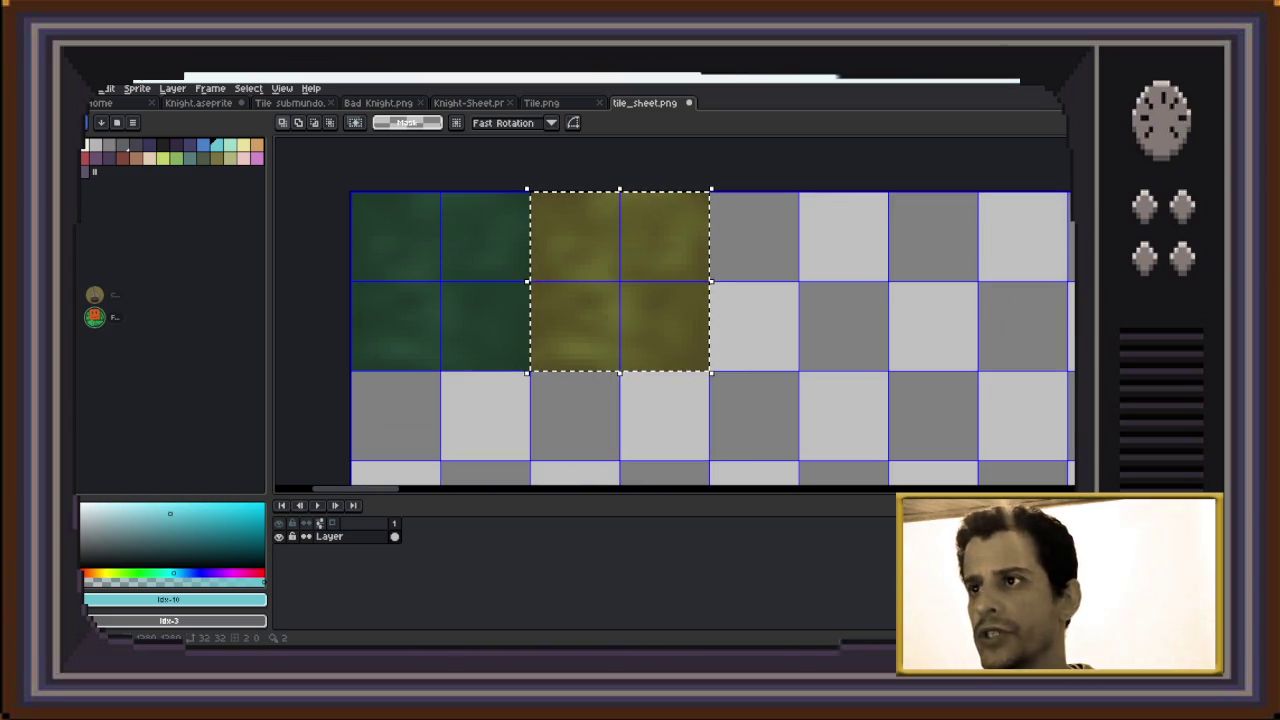
{"action": "scroll", "coordinate": [643, 240], "scroll_direction": "up", "scroll_amount": 2}
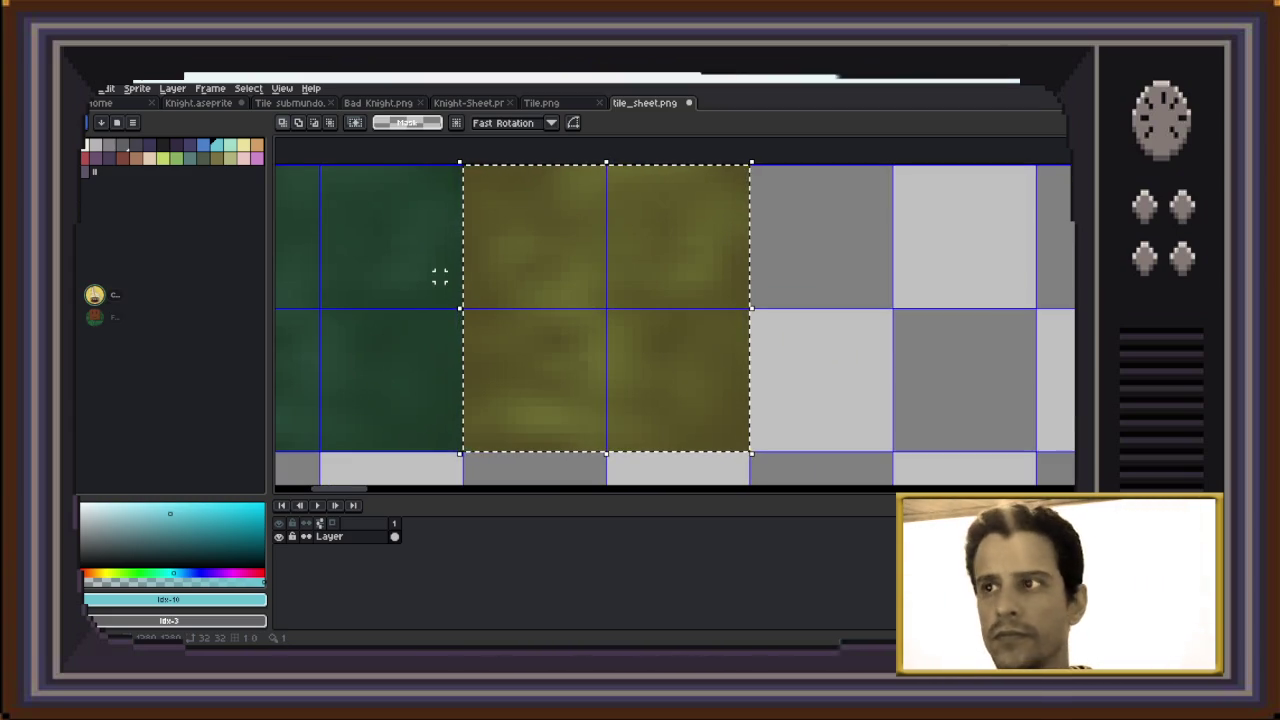
{"action": "left_click", "coordinate": [122, 157]}
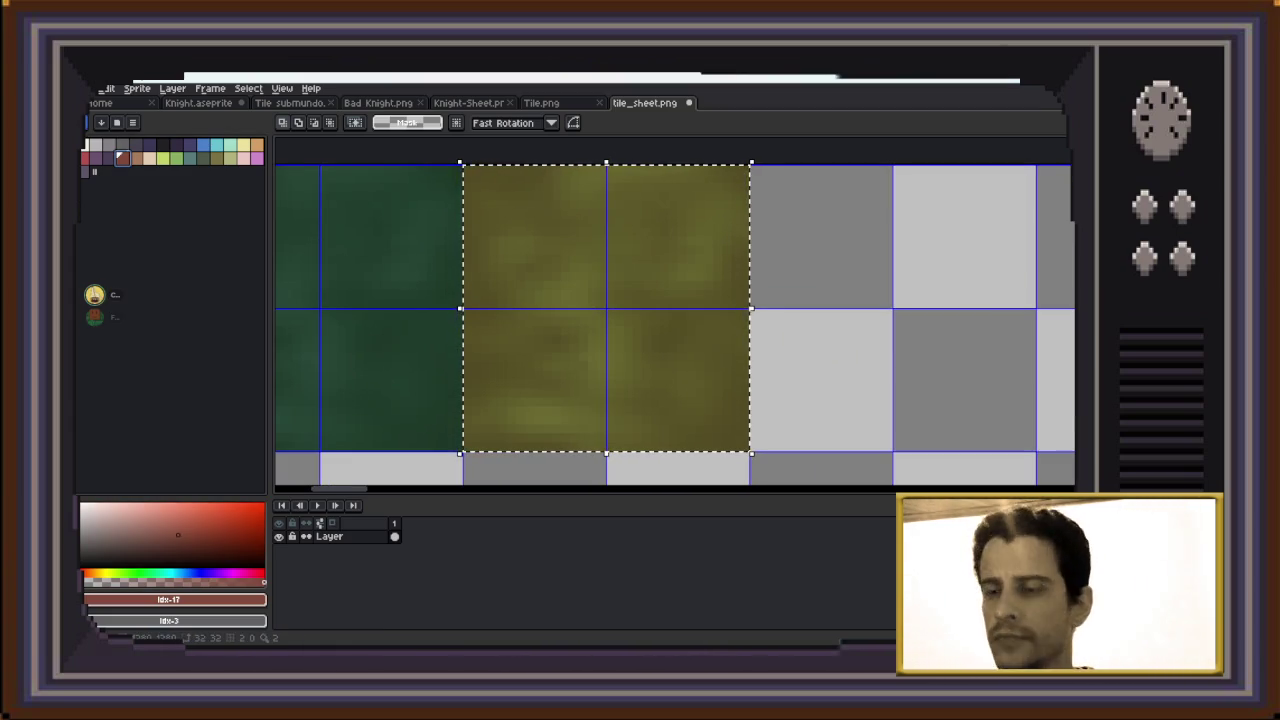
{"action": "key", "text": "ctrl+b"}
{"action": "left_click", "coordinate": [314, 123]}
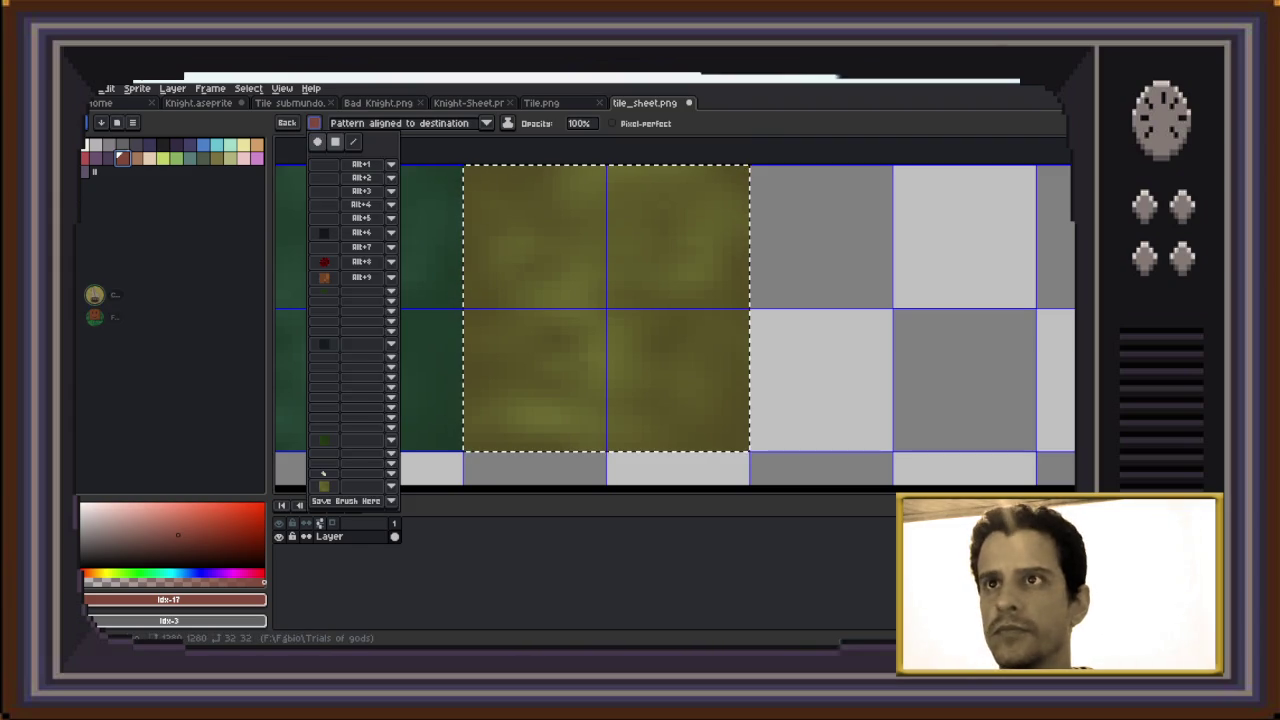
{"action": "left_click", "coordinate": [323, 473]}
{"action": "left_click", "coordinate": [710, 172]}
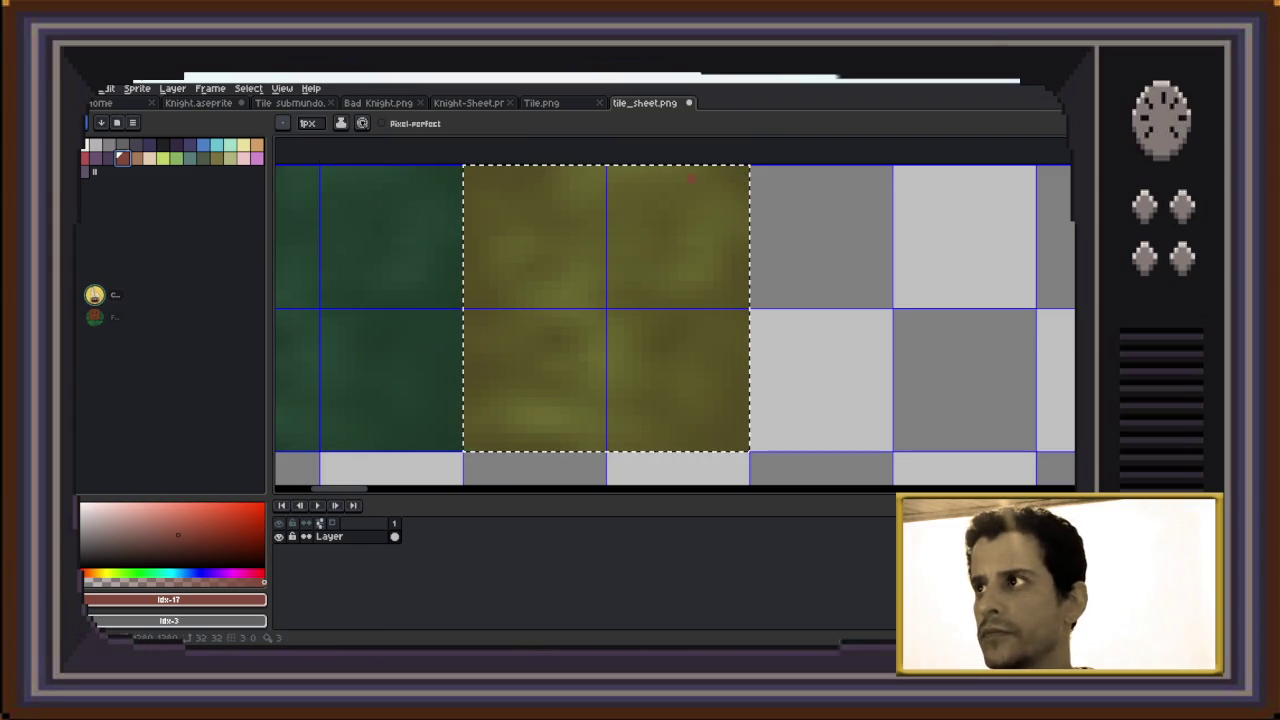
{"action": "key", "text": "plus"}
{"action": "key", "text": "plus"}
{"action": "key", "text": "plus"}
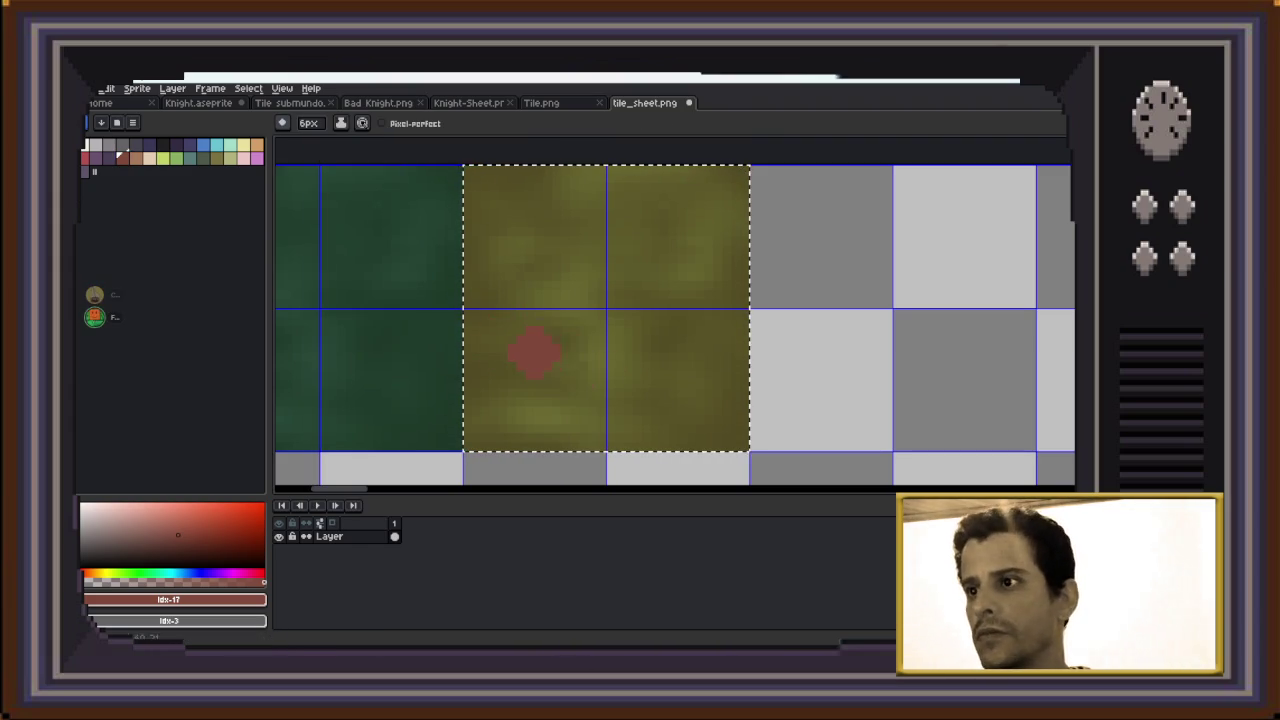
{"action": "left_click_drag", "start_coordinate": [533, 350], "coordinate": [628, 348]}
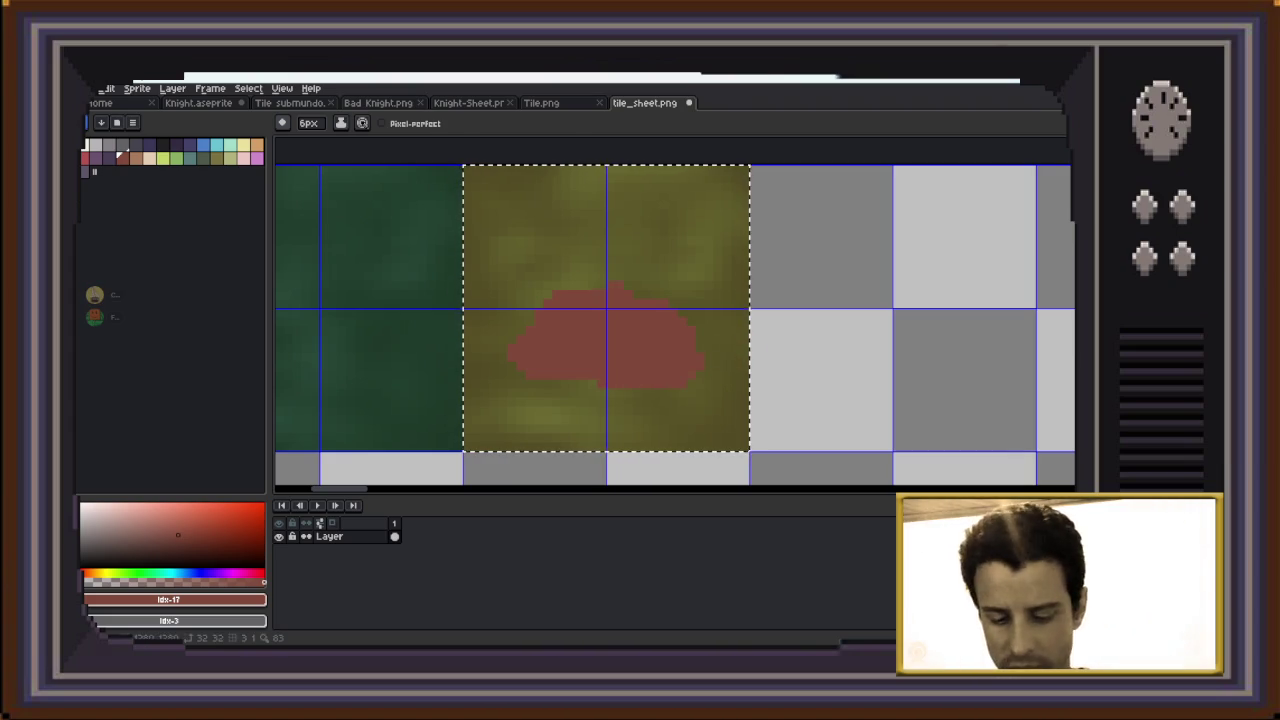
{"action": "key", "text": "m"}
{"action": "key", "text": "ctrl+z"}
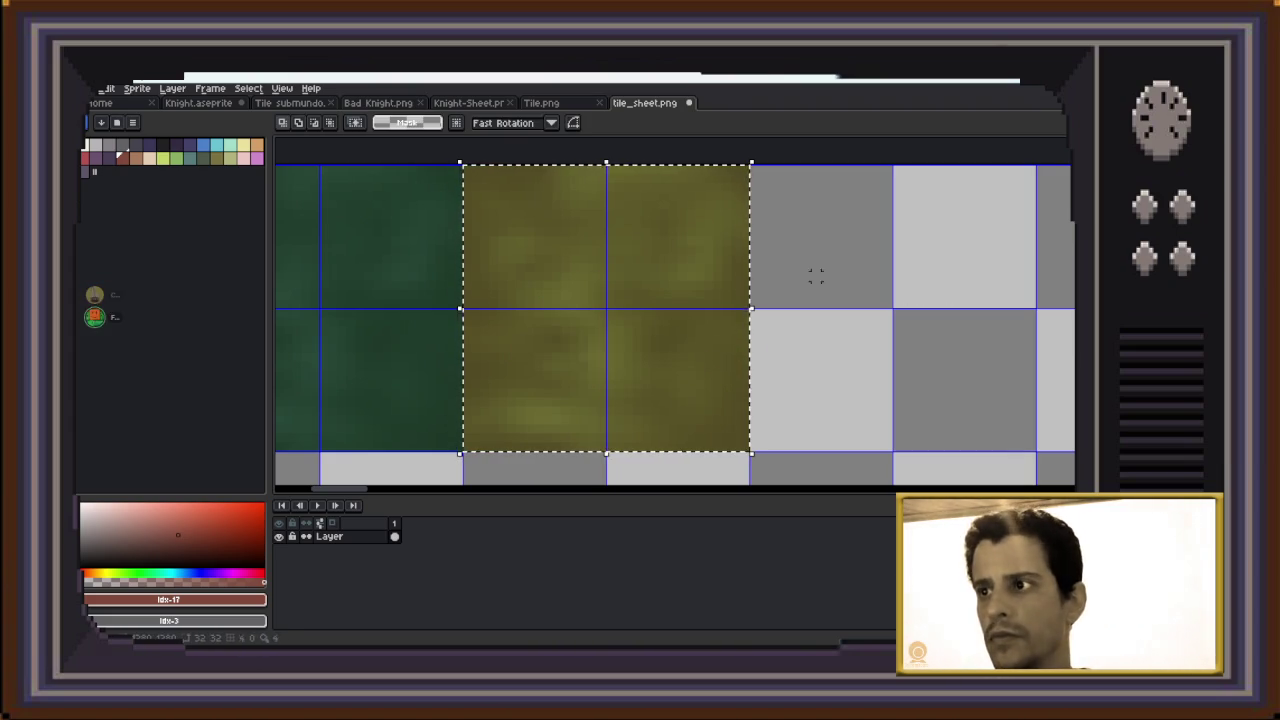
{"action": "left_click", "coordinate": [172, 88]}
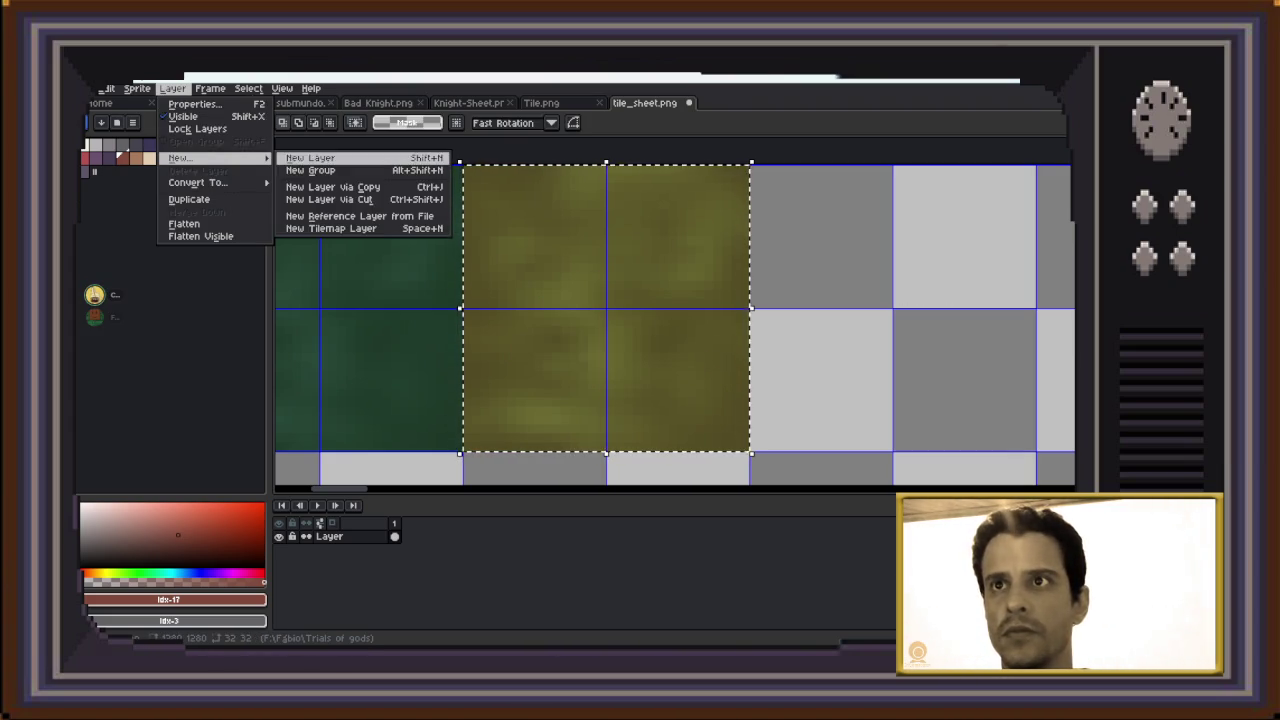
Add a new layer and paint a red blob across the middle of the olive tiles
{"action": "mouse_move", "coordinate": [180, 158]}
{"action": "left_click", "coordinate": [300, 158]}
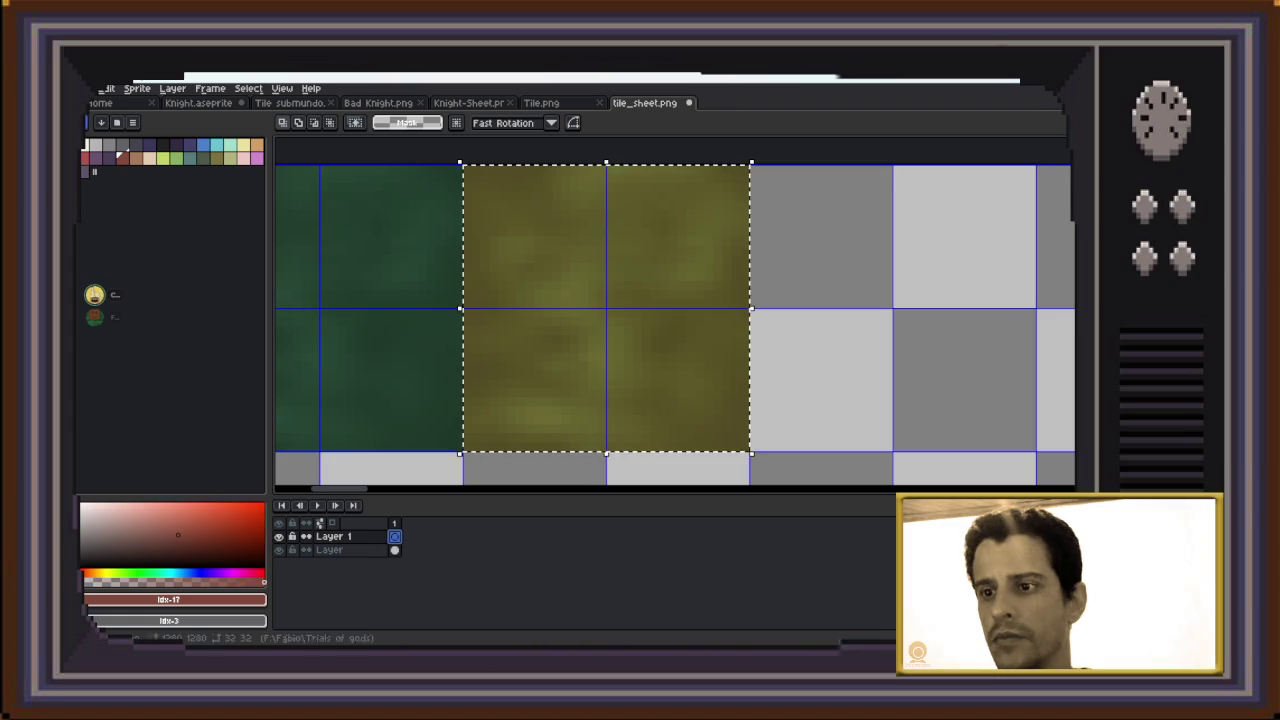
{"action": "key", "text": "b"}
{"action": "left_click_drag", "start_coordinate": [543, 326], "coordinate": [640, 322]}
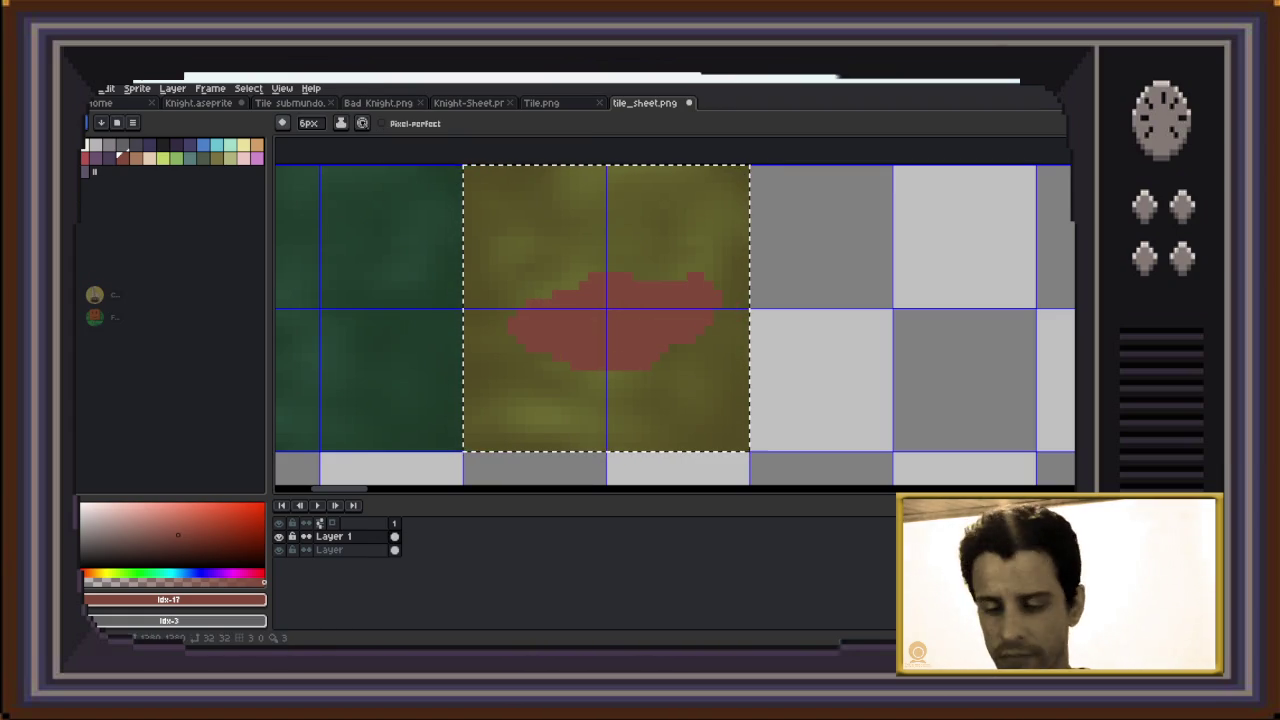
Pick a green drawing colour and preview an Outline effect on the blob
{"action": "key", "text": "m"}
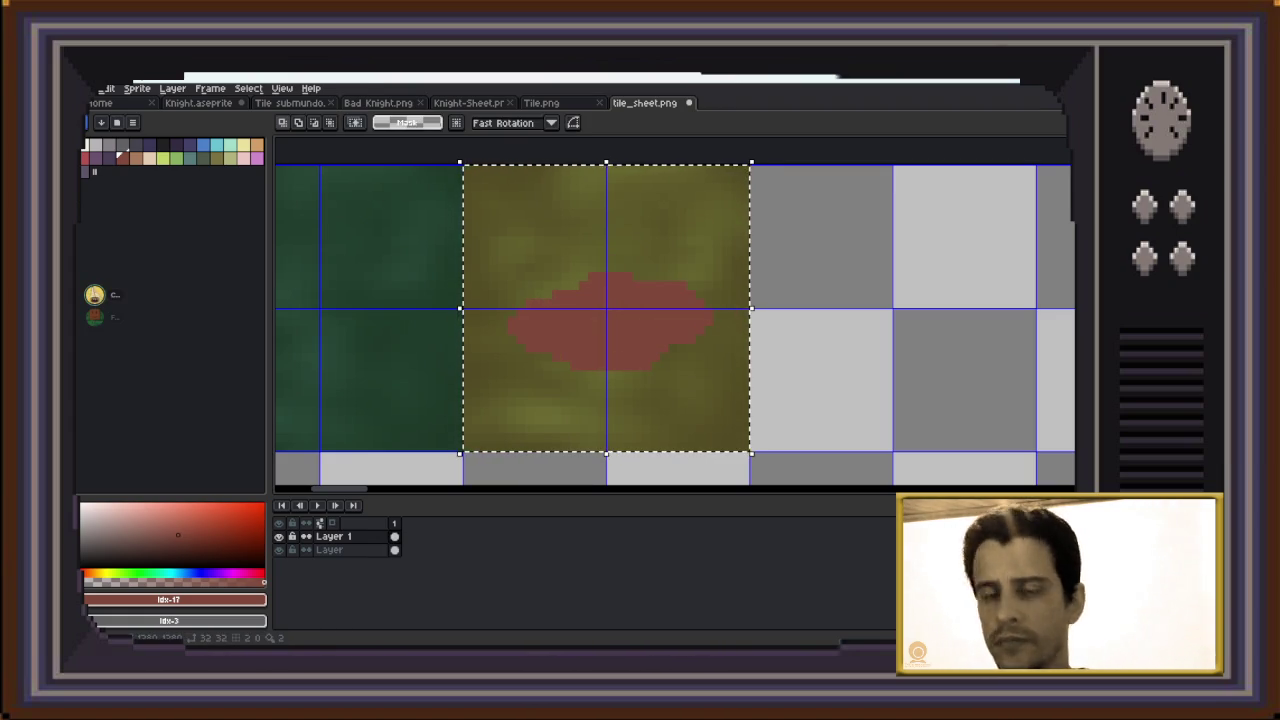
{"action": "left_click", "coordinate": [202, 157]}
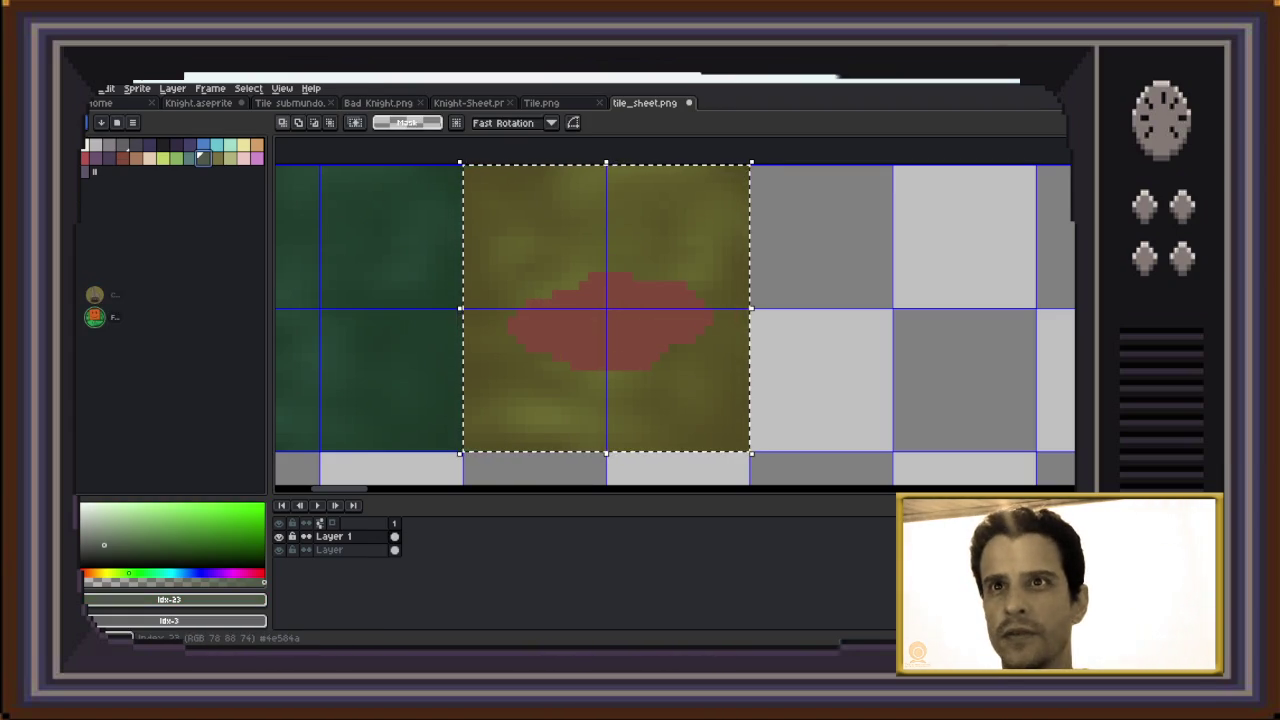
{"action": "key", "text": "shift+o"}
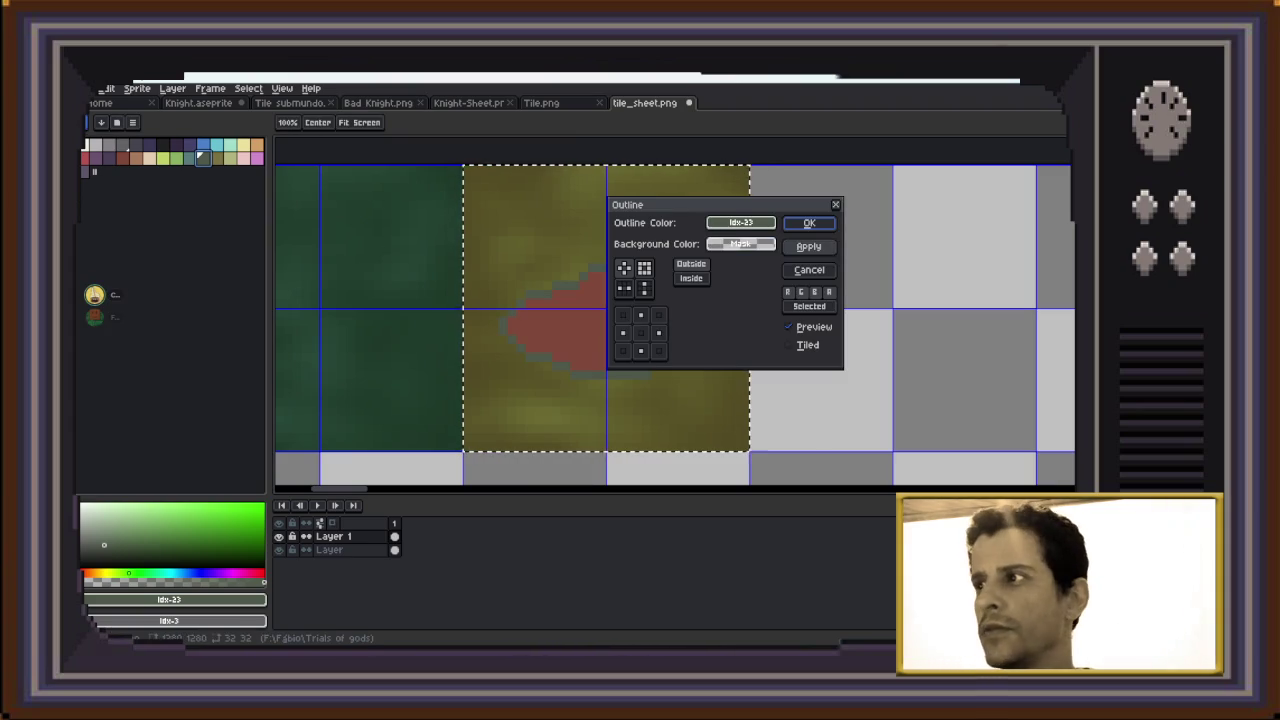
Reject the green and red-brown outline previews and apply a dark outline to the blob
{"action": "left_click", "coordinate": [809, 270]}
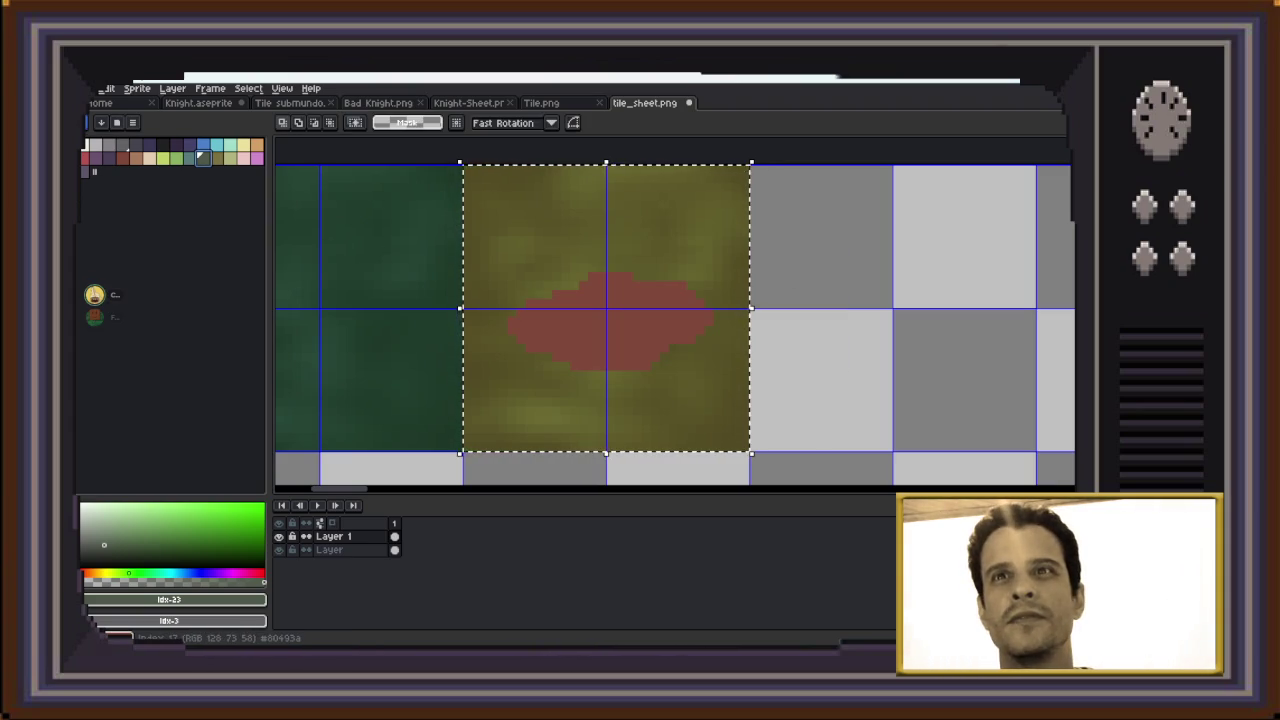
{"action": "left_click", "coordinate": [122, 157]}
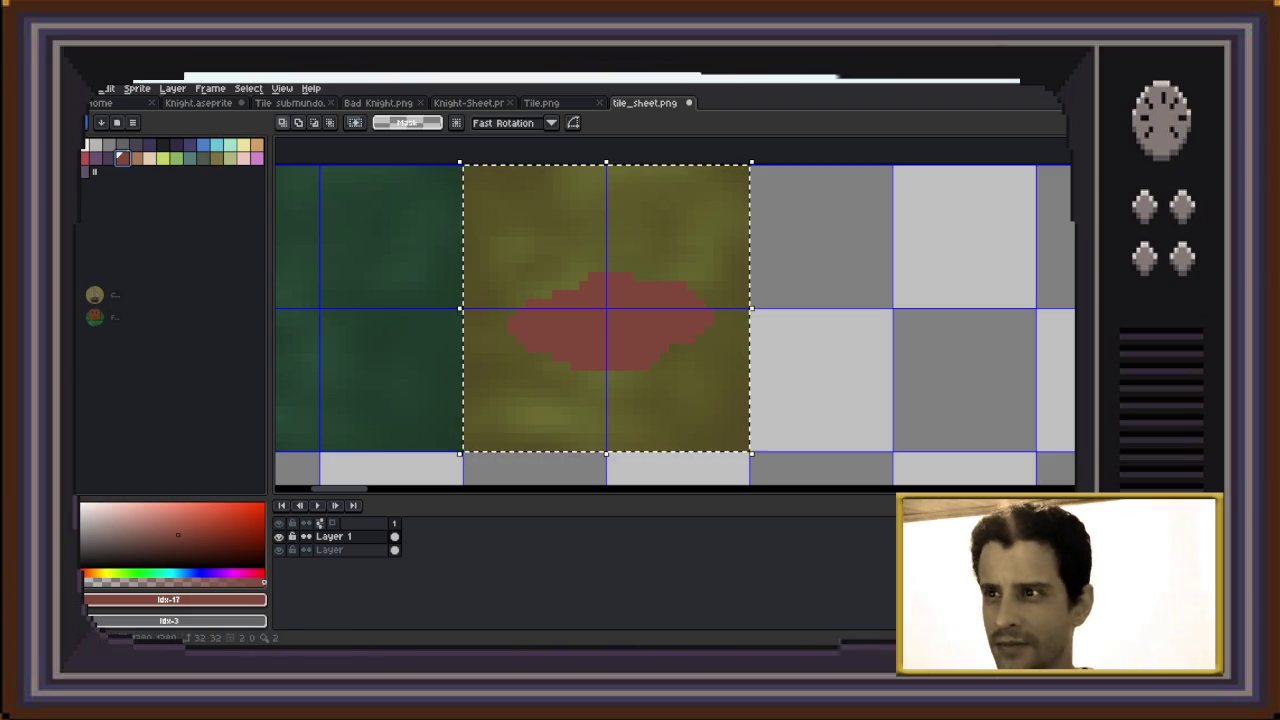
{"action": "key", "text": "shift+o"}
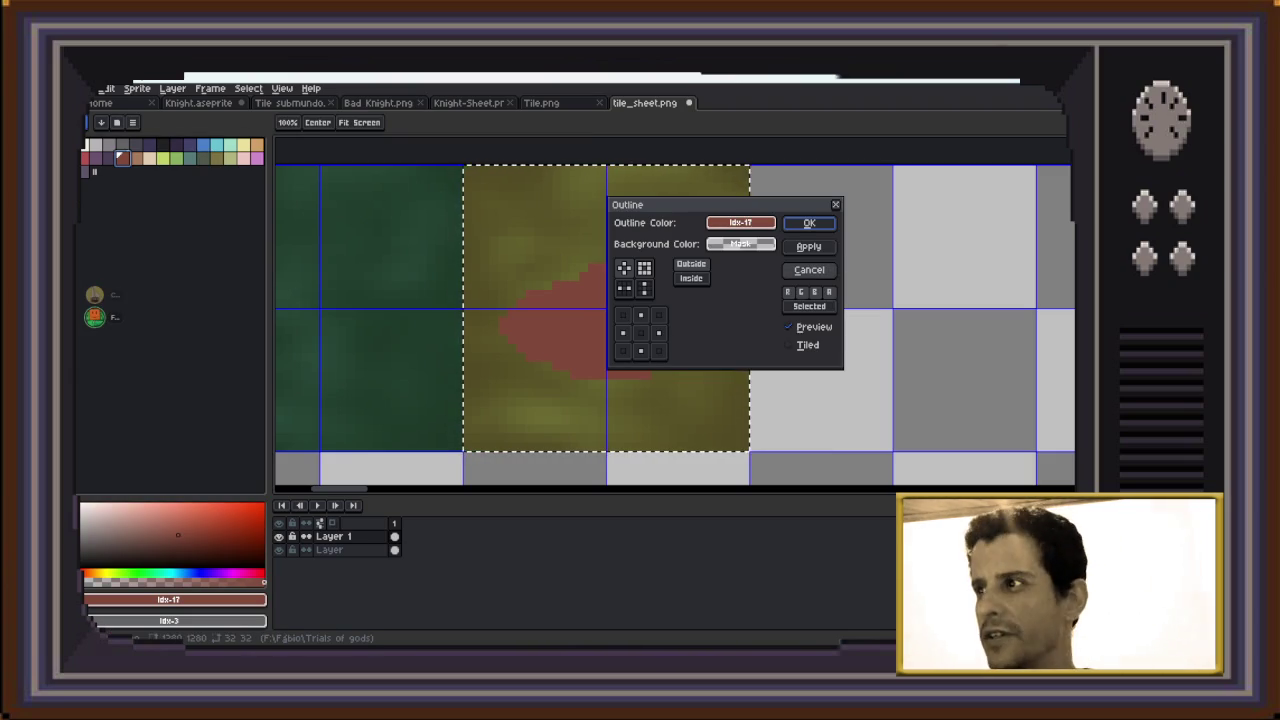
{"action": "left_click", "coordinate": [810, 270]}
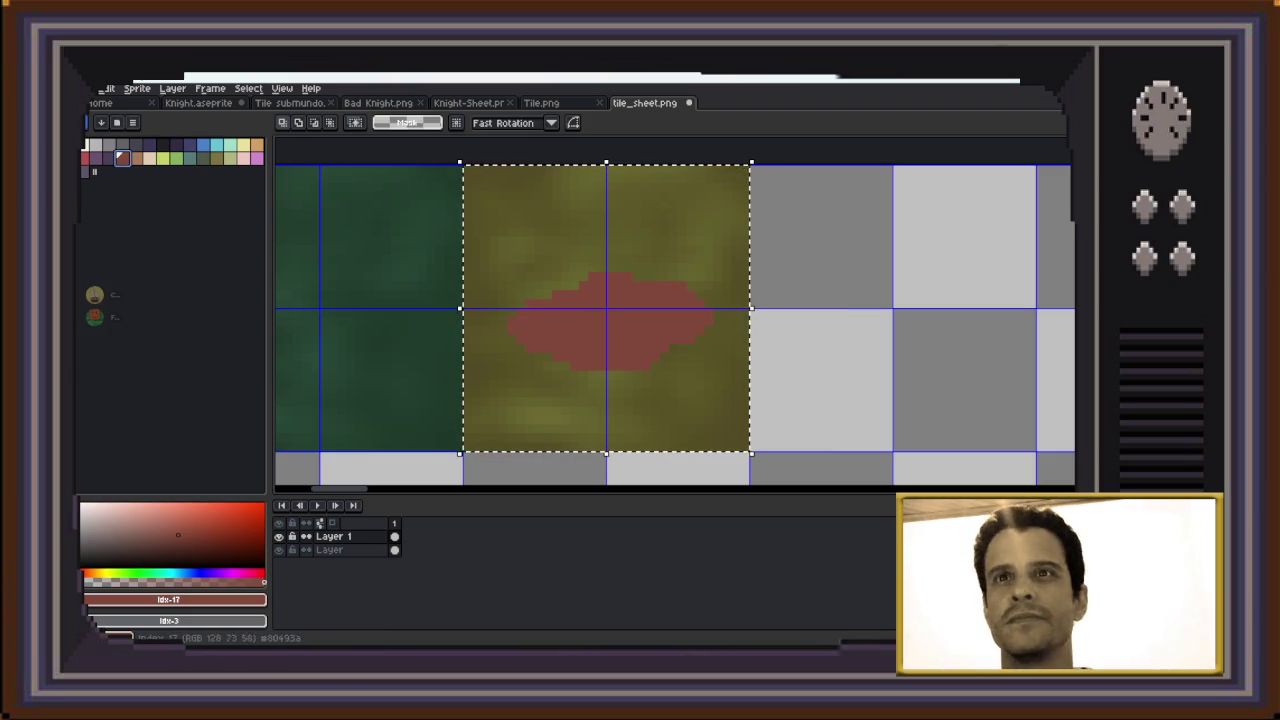
{"action": "left_click", "coordinate": [160, 145]}
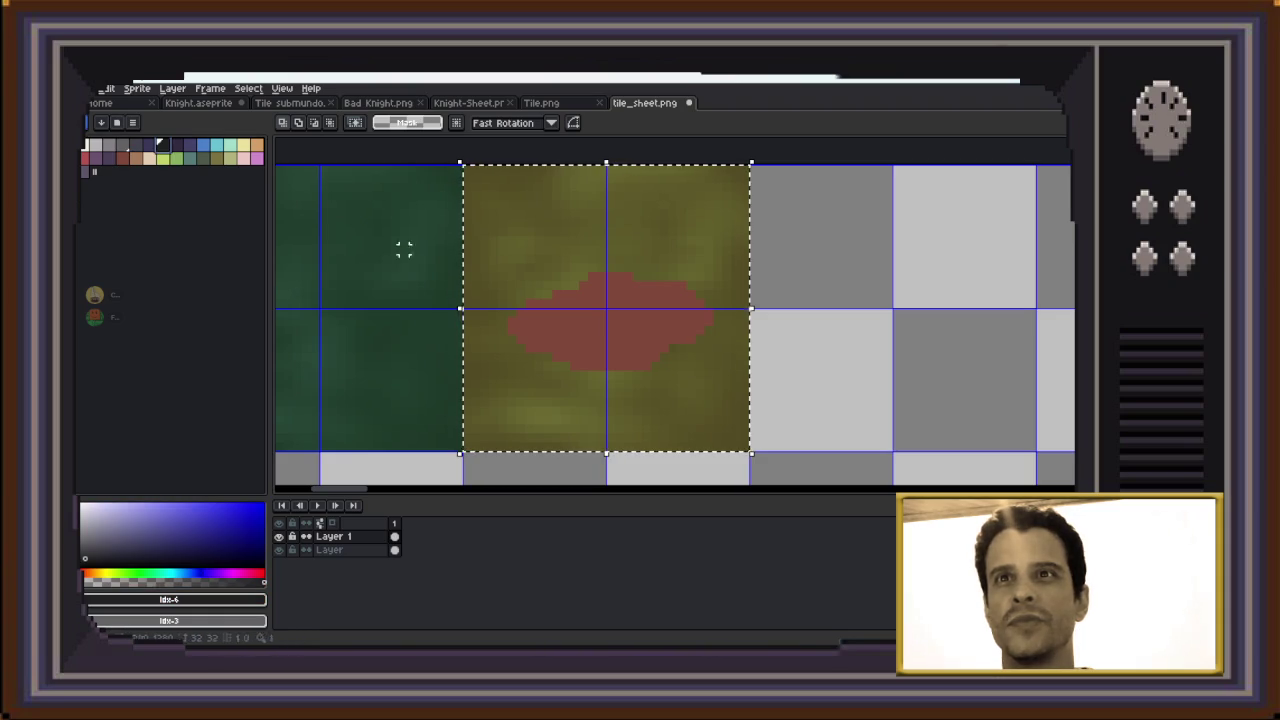
{"action": "key", "text": "shift+o"}
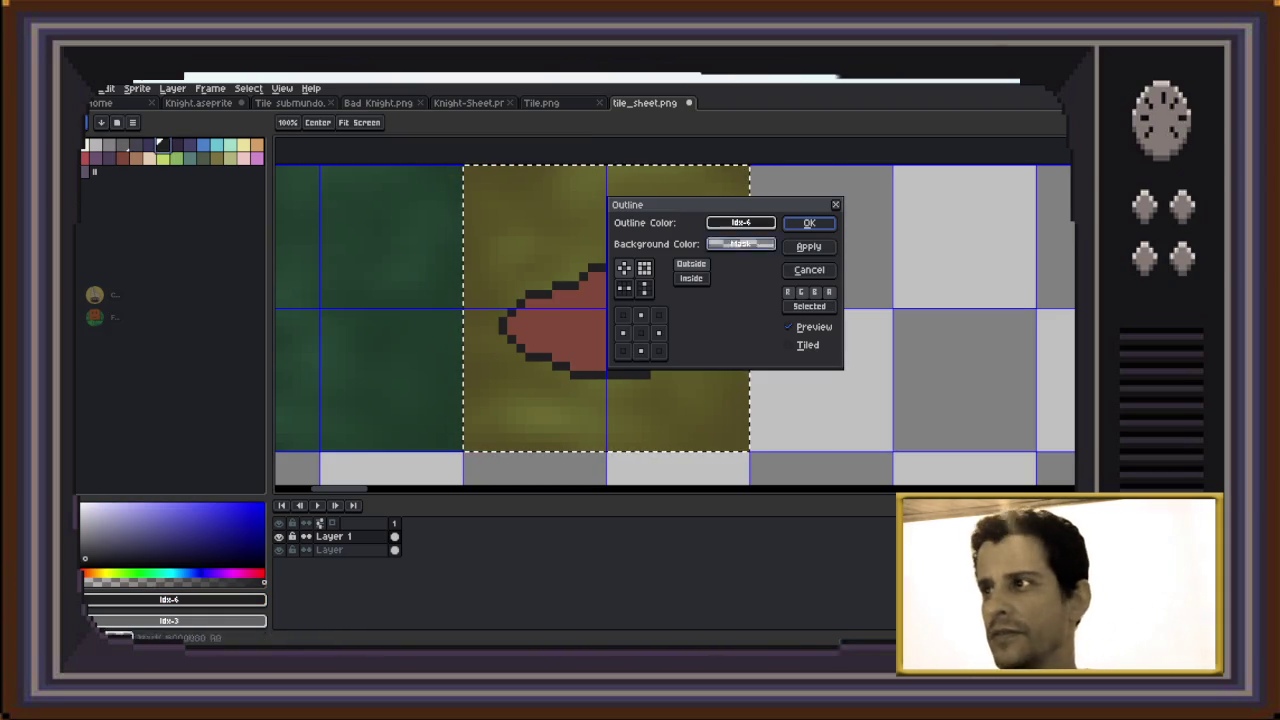
{"action": "key", "text": "Return"}
Zoom out, clear the selection, and shift the view over the tile row
{"action": "key", "text": "minus"}
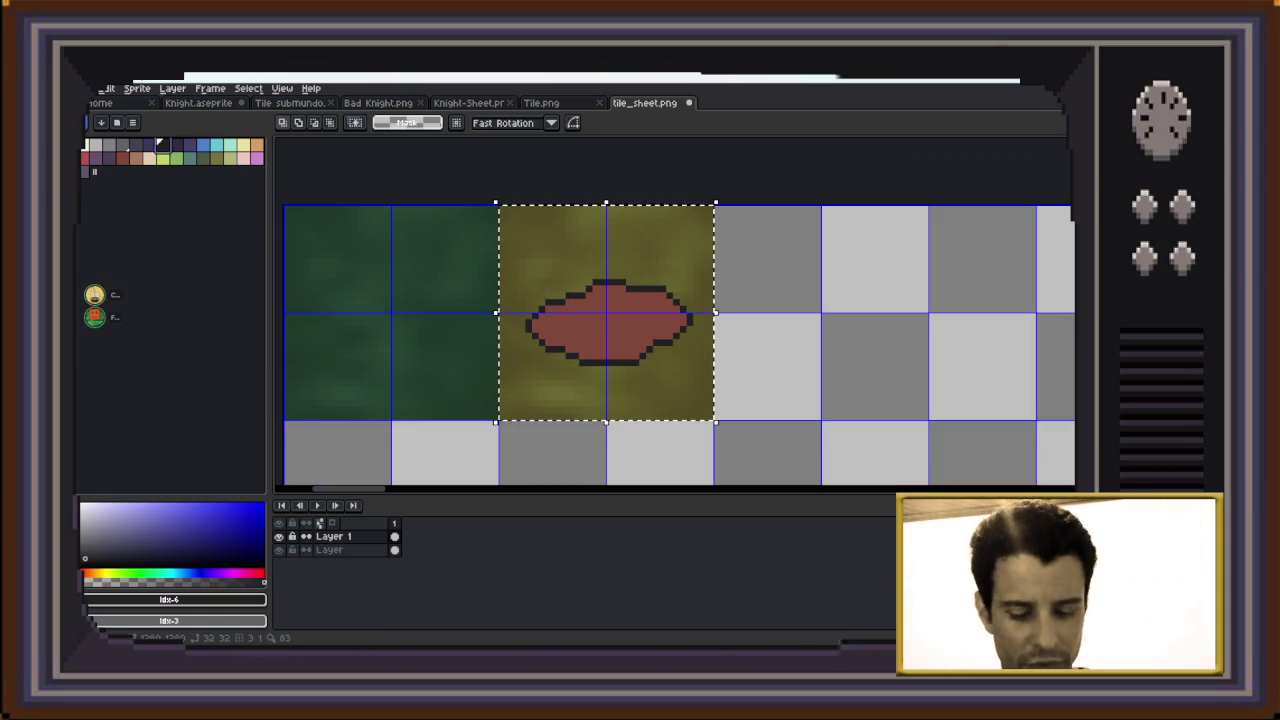
{"action": "key", "text": "ctrl+d"}
{"action": "left_click_drag", "start_coordinate": [683, 317], "coordinate": [652, 268]}
{"action": "scroll", "coordinate": [668, 298], "scroll_direction": "down", "scroll_amount": 1}
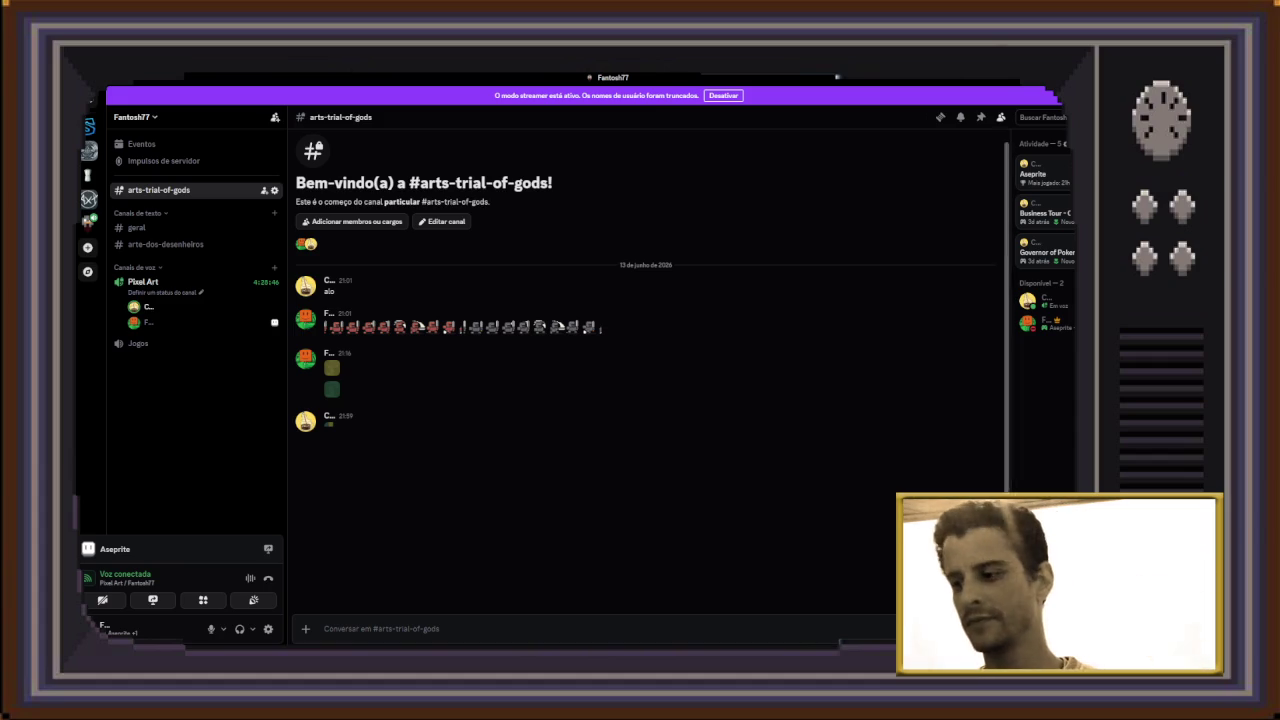
{"action": "key", "text": "alt+Tab"}
{"action": "scroll", "coordinate": [531, 243], "scroll_direction": "up", "scroll_amount": 1}
{"action": "scroll", "coordinate": [586, 240], "scroll_direction": "up", "scroll_amount": 1}
{"action": "scroll", "coordinate": [594, 251], "scroll_direction": "up", "scroll_amount": 1}
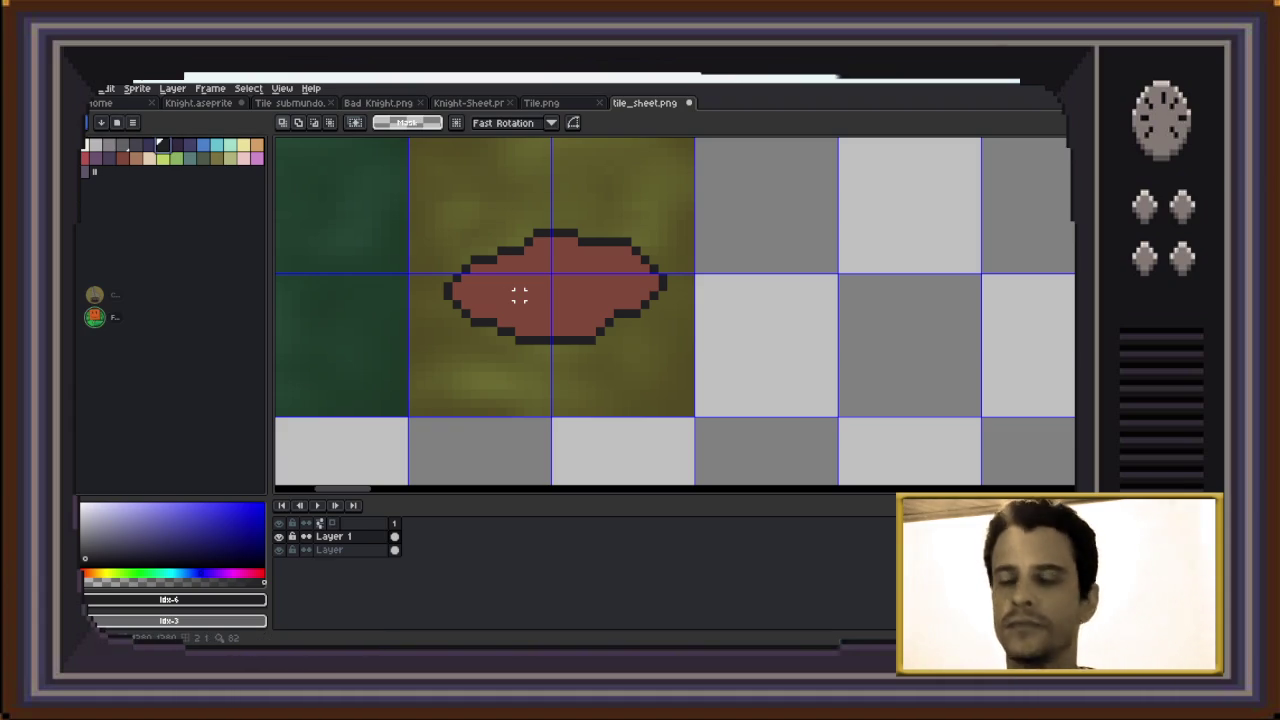
Paint a light peach highlight on the red blob with the pencil, then shrink the brush to 1px
{"action": "key", "text": "b"}
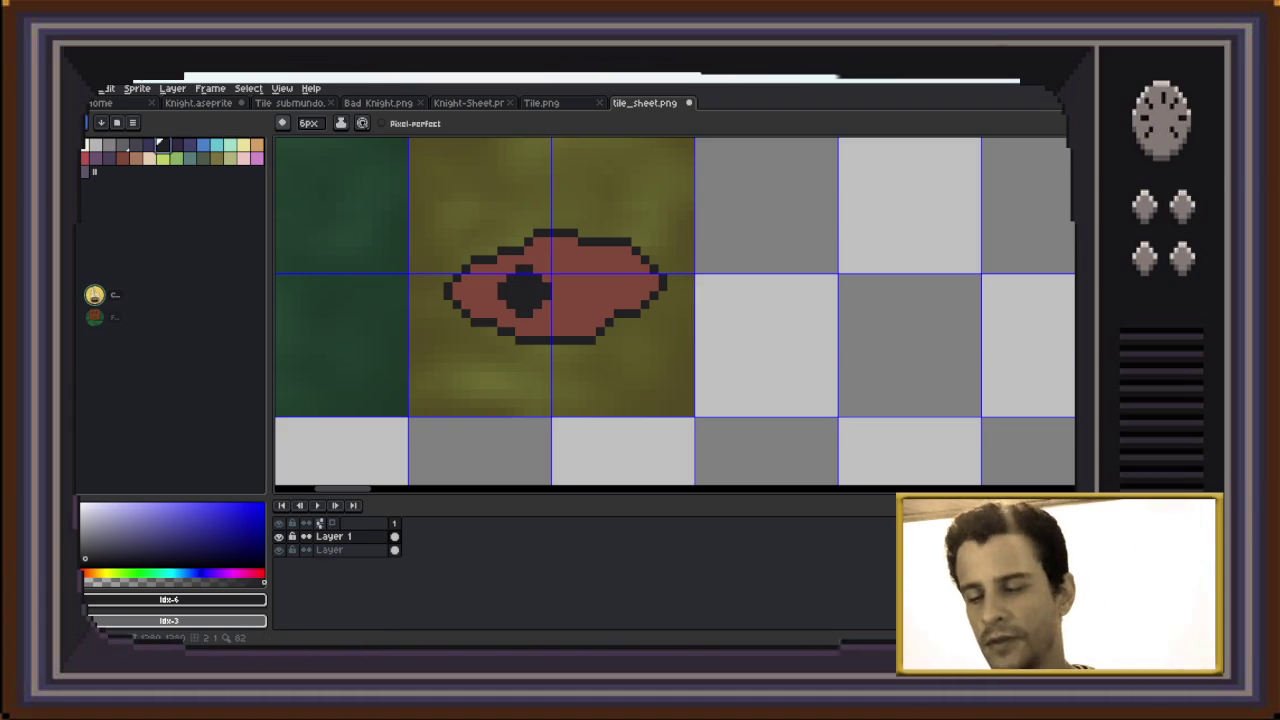
{"action": "scroll", "coordinate": [580, 277], "scroll_direction": "down", "scroll_amount": 2}
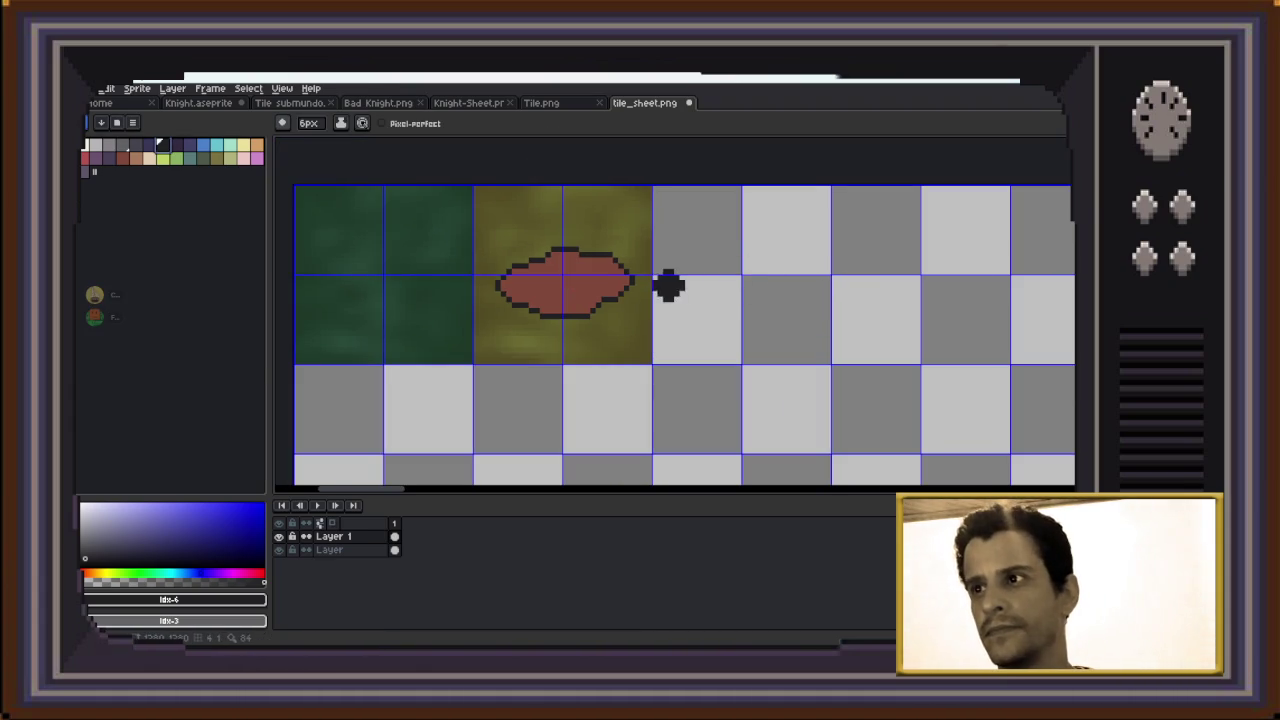
{"action": "left_click", "coordinate": [136, 158]}
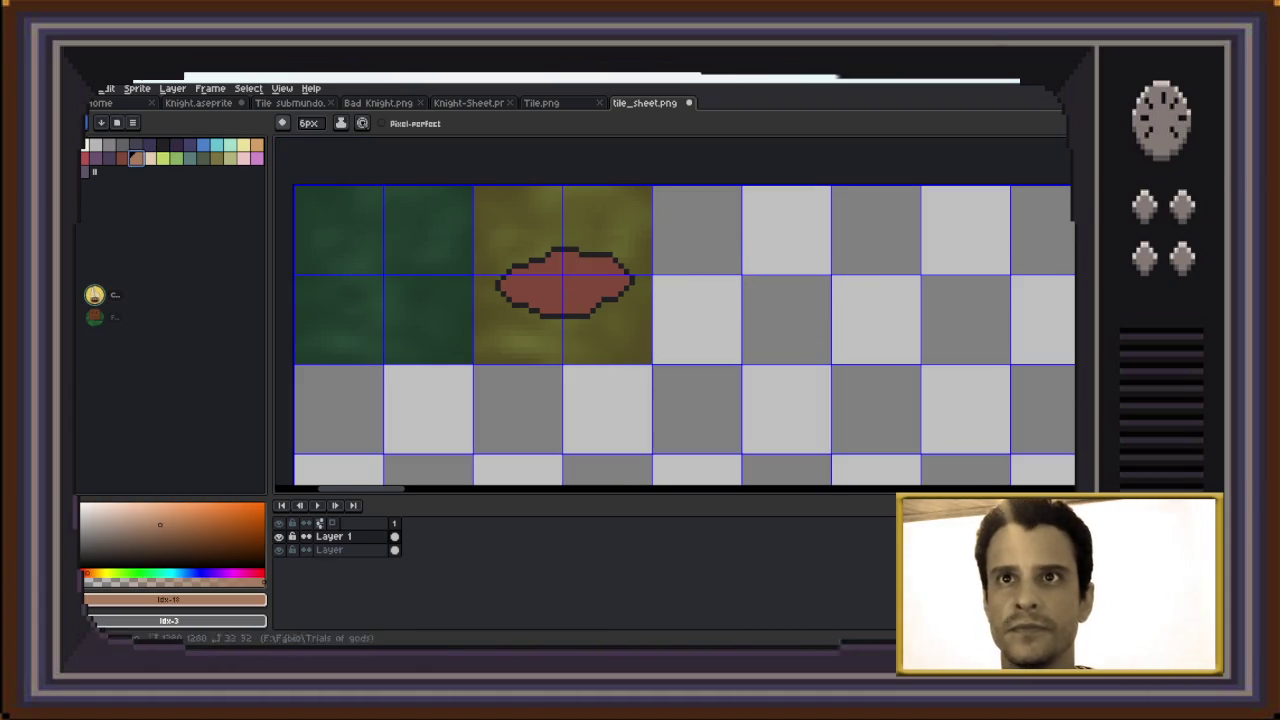
{"action": "left_click_drag", "start_coordinate": [520, 275], "coordinate": [529, 290]}
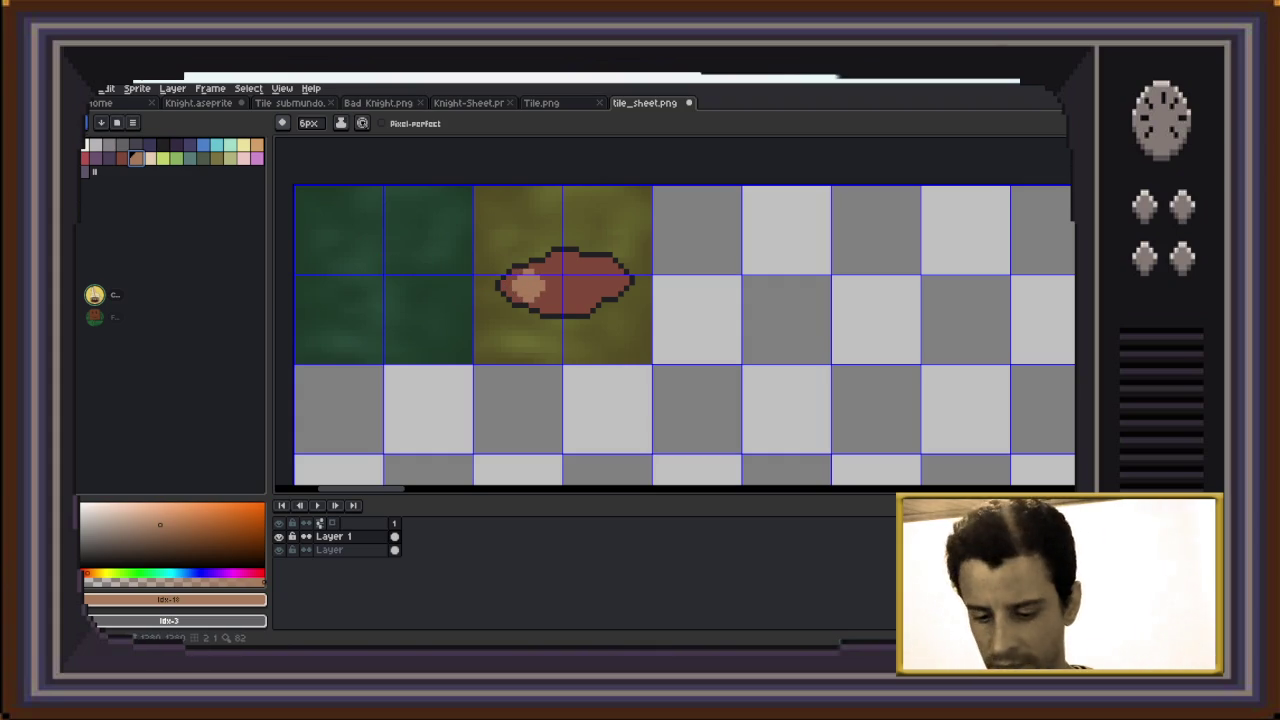
{"action": "key", "text": "minus"}
{"action": "key", "text": "minus"}
{"action": "key", "text": "minus"}
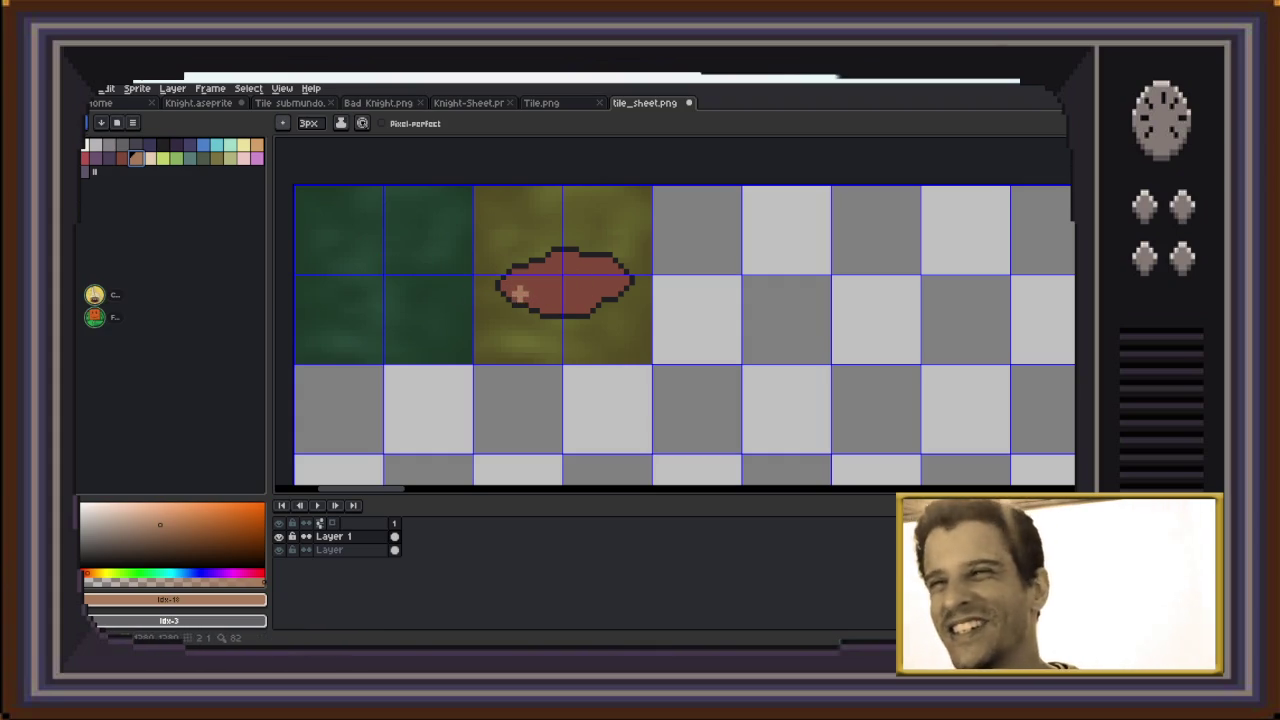
{"action": "scroll", "coordinate": [520, 292], "scroll_direction": "up", "scroll_amount": 2}
{"action": "scroll", "coordinate": [517, 294], "scroll_direction": "up", "scroll_amount": 2}
{"action": "key", "text": "minus"}
{"action": "key", "text": "minus"}
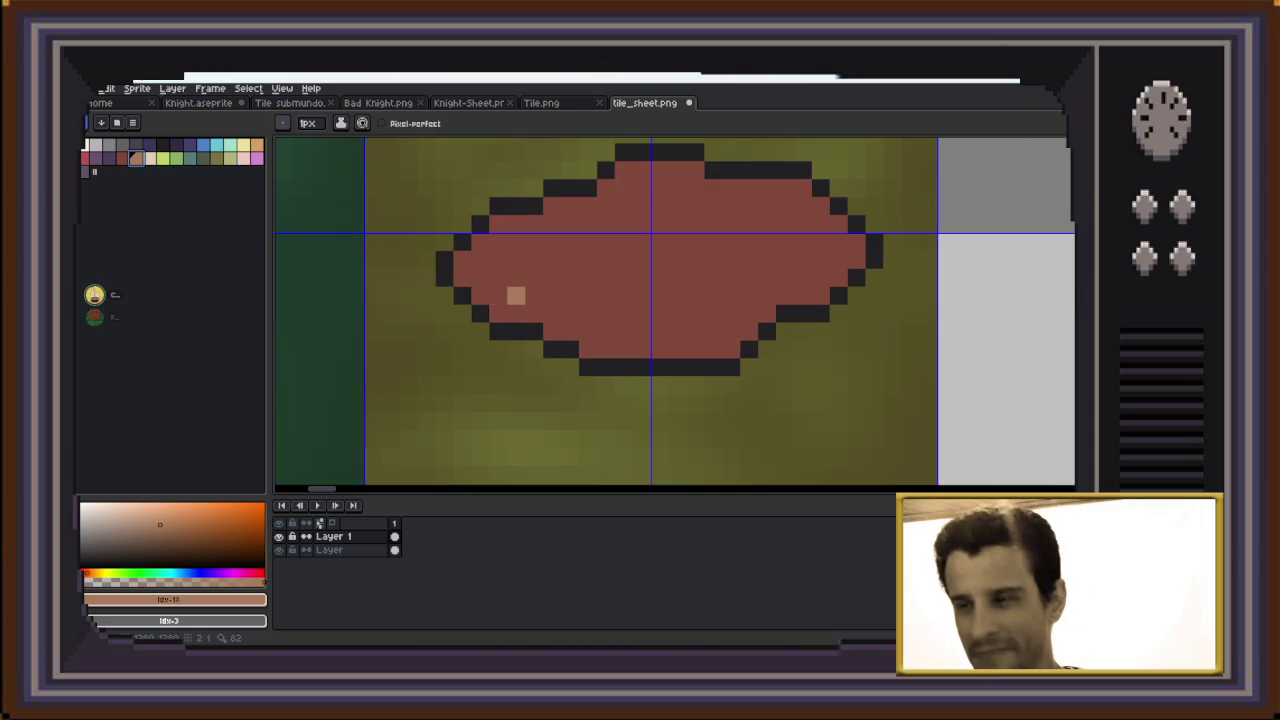
Add single peach rim pixels along the blob's bottom, right and top edges, then zoom out
{"action": "left_click_drag", "start_coordinate": [497, 313], "coordinate": [515, 313]}
{"action": "left_click", "coordinate": [552, 331]}
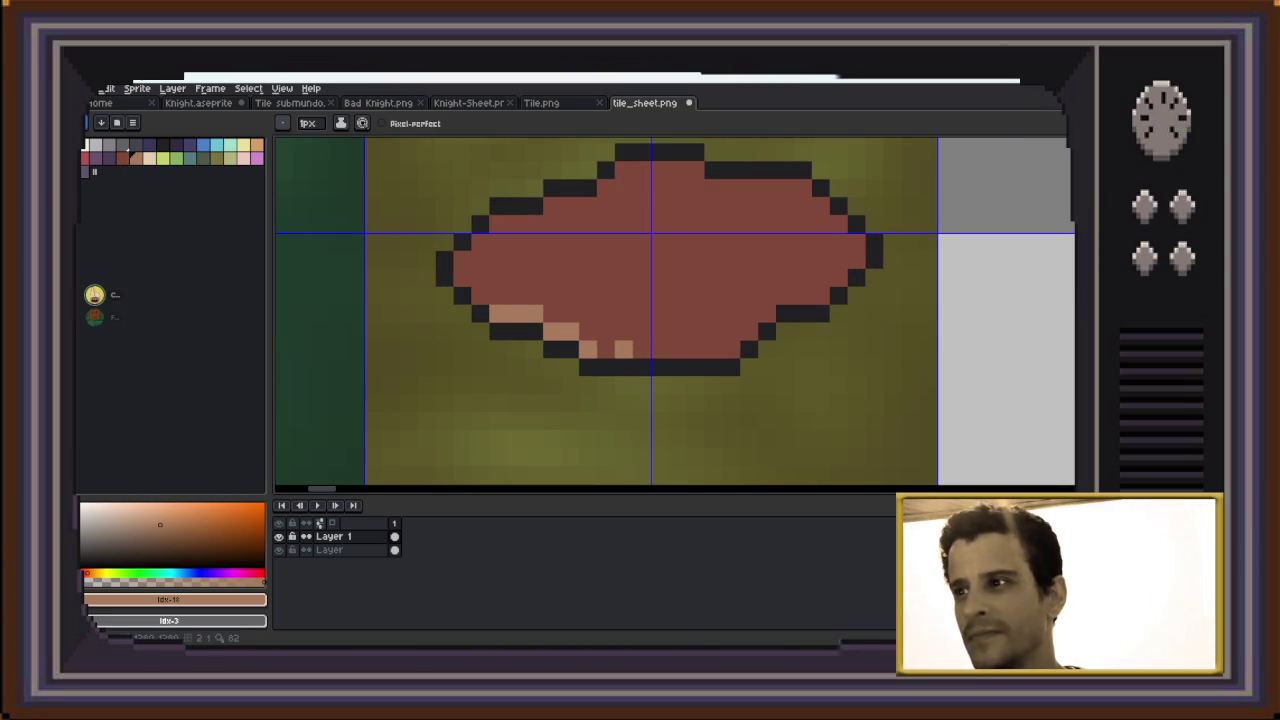
{"action": "left_click_drag", "start_coordinate": [597, 349], "coordinate": [713, 349]}
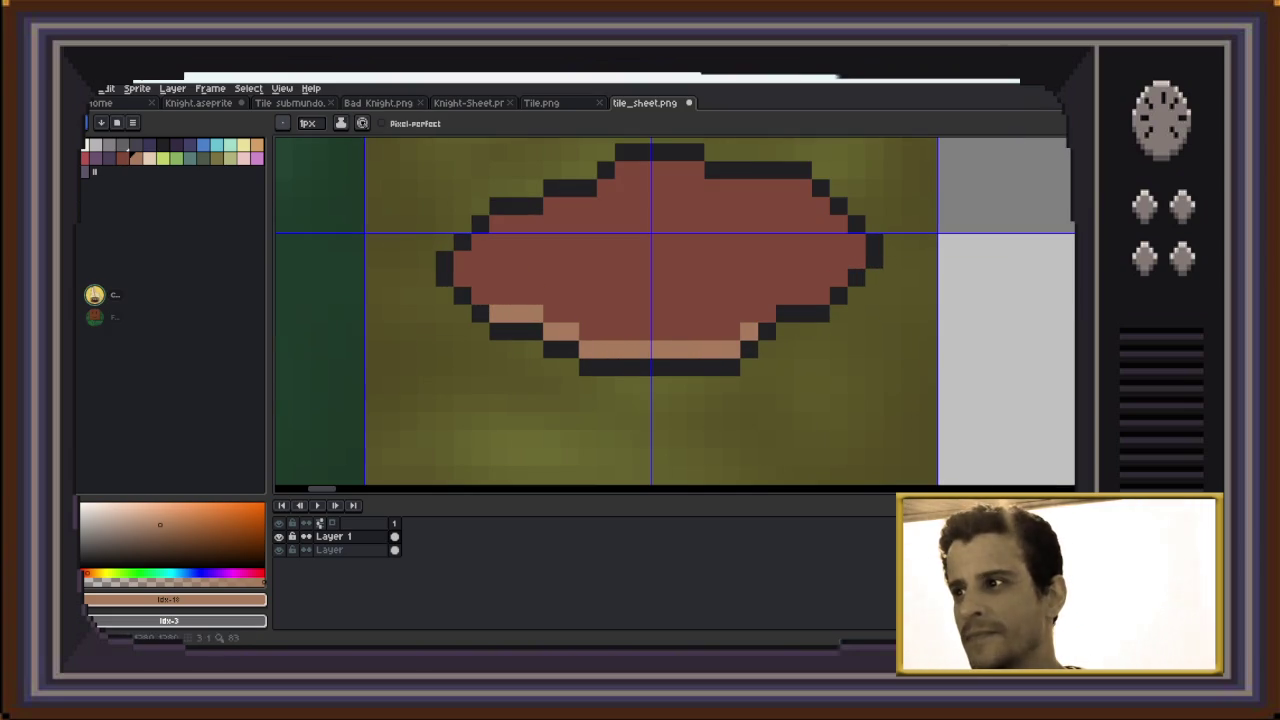
{"action": "left_click_drag", "start_coordinate": [785, 295], "coordinate": [821, 295]}
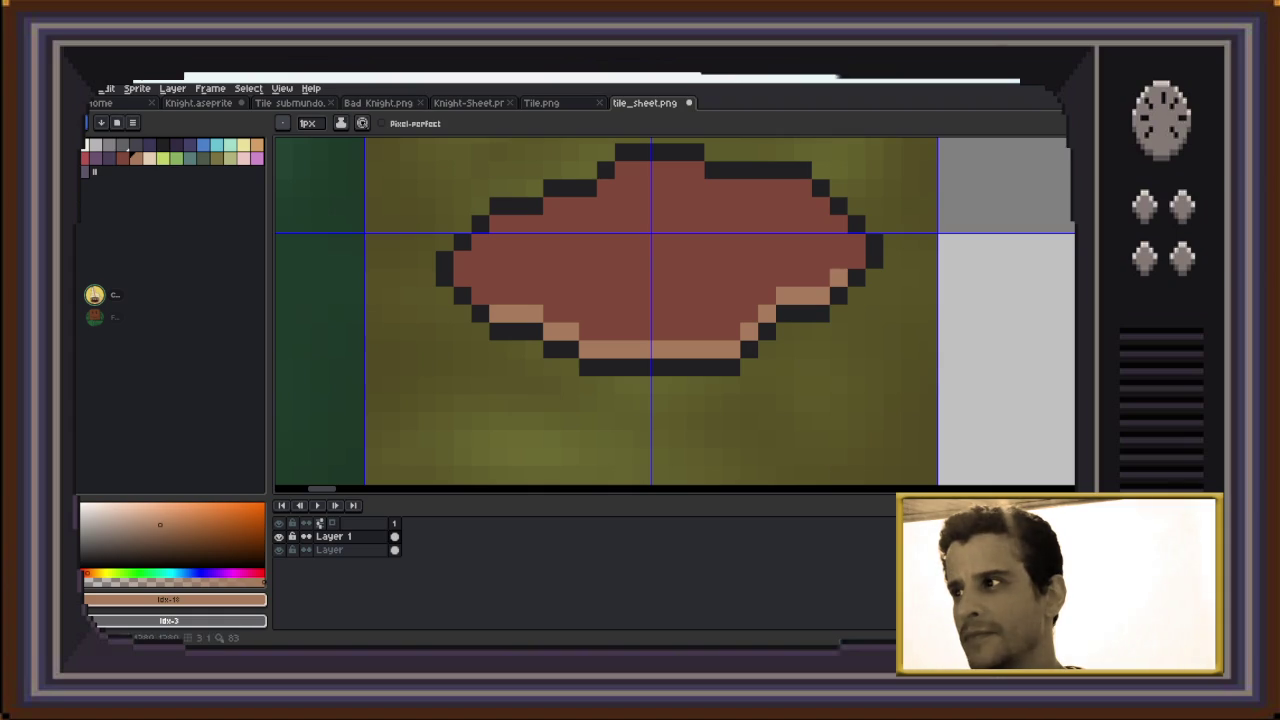
{"action": "left_click", "coordinate": [839, 223]}
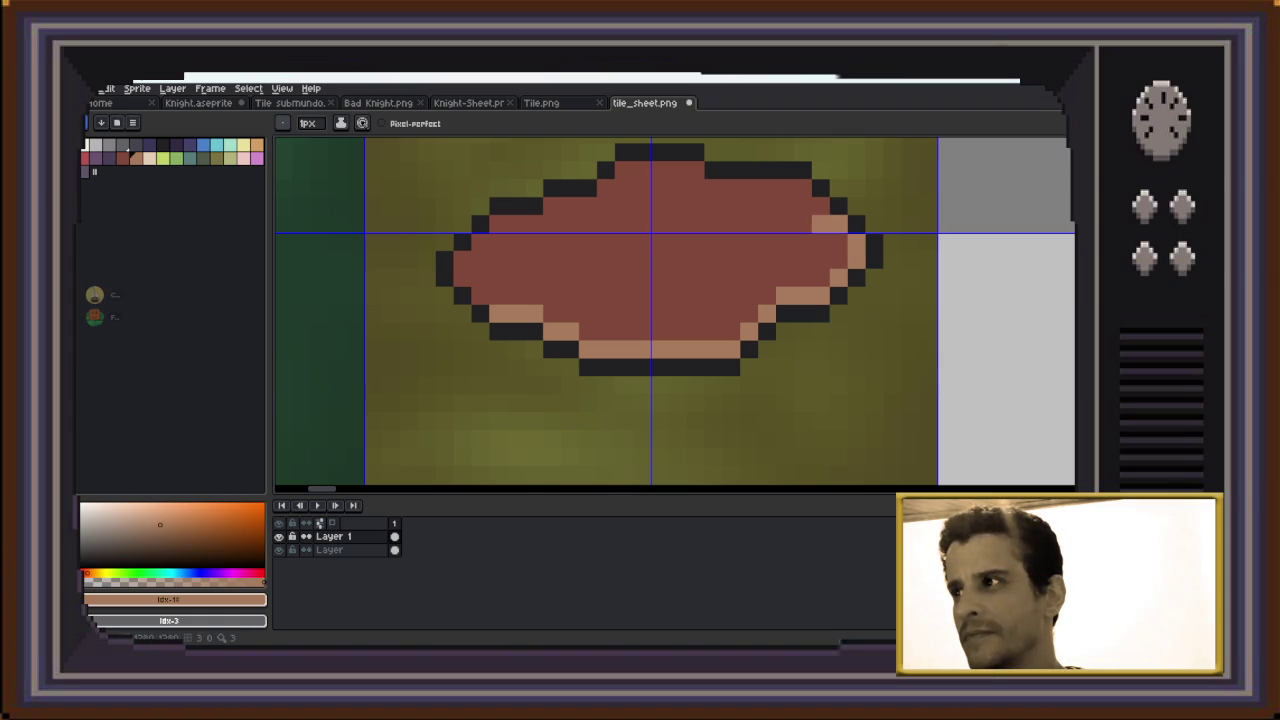
{"action": "left_click_drag", "start_coordinate": [767, 187], "coordinate": [641, 170]}
{"action": "left_click", "coordinate": [605, 187]}
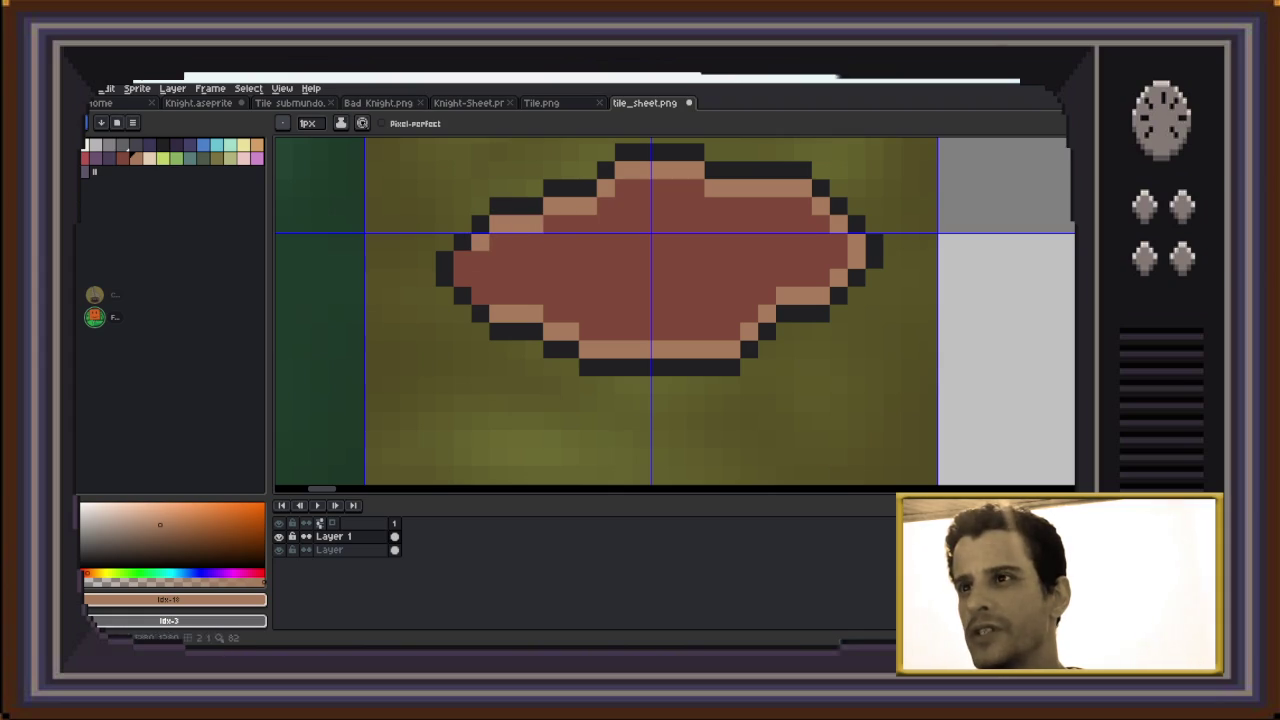
{"action": "scroll", "coordinate": [612, 270], "scroll_direction": "down", "scroll_amount": 2}
{"action": "scroll", "coordinate": [652, 275], "scroll_direction": "down", "scroll_amount": 2}
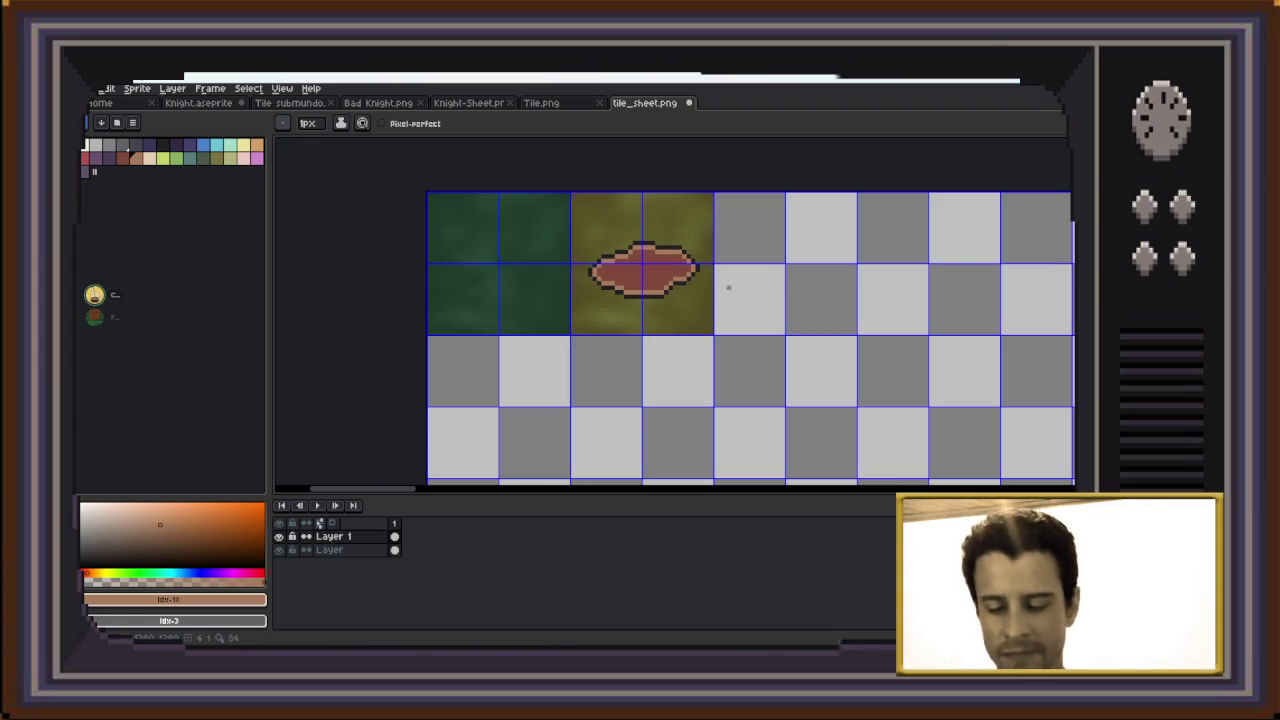
Glance at the knight sheet, then eyedrop the olive colour from the tile sheet
{"action": "left_click", "coordinate": [468, 103]}
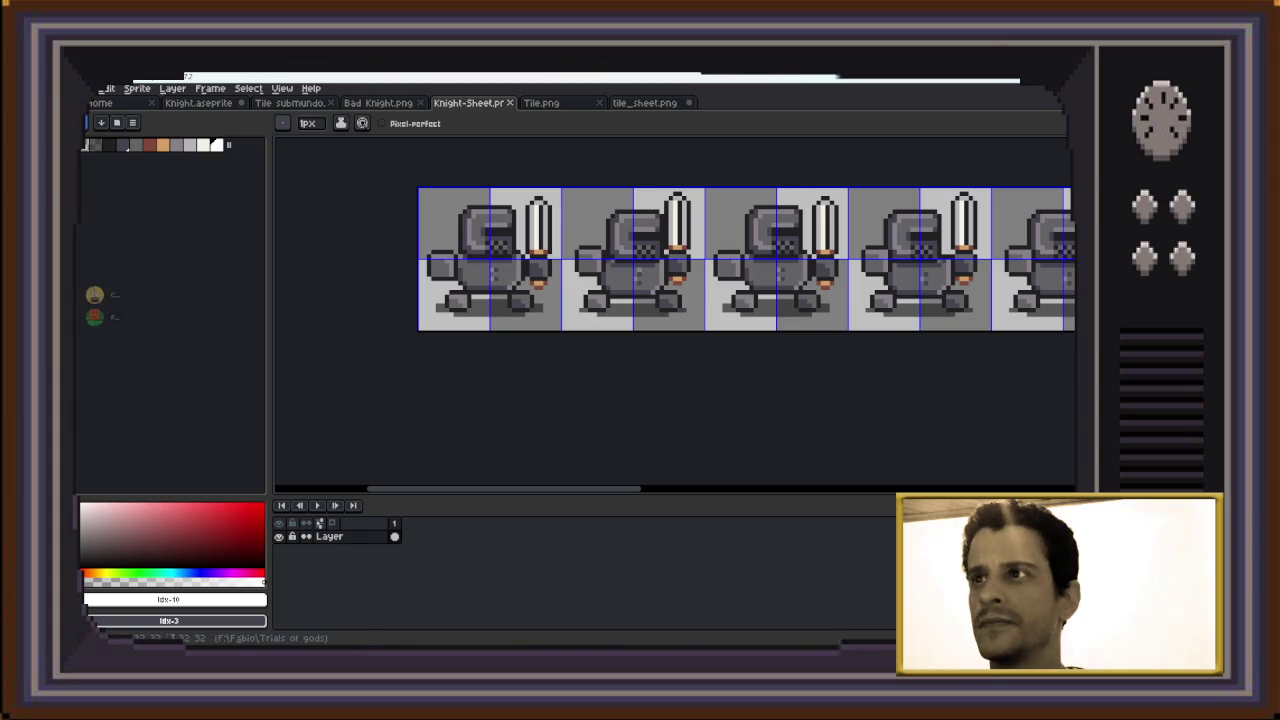
{"action": "left_click", "coordinate": [644, 103]}
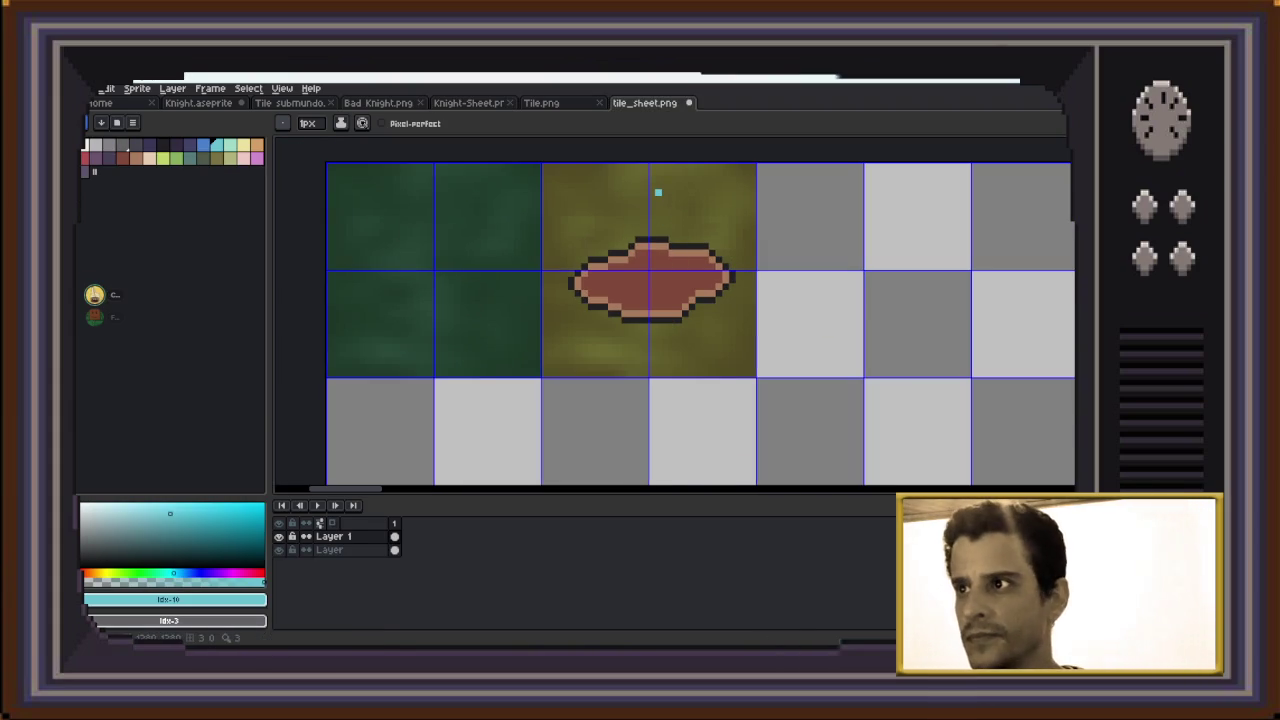
{"action": "key", "text": "i"}
{"action": "left_click", "coordinate": [600, 340]}
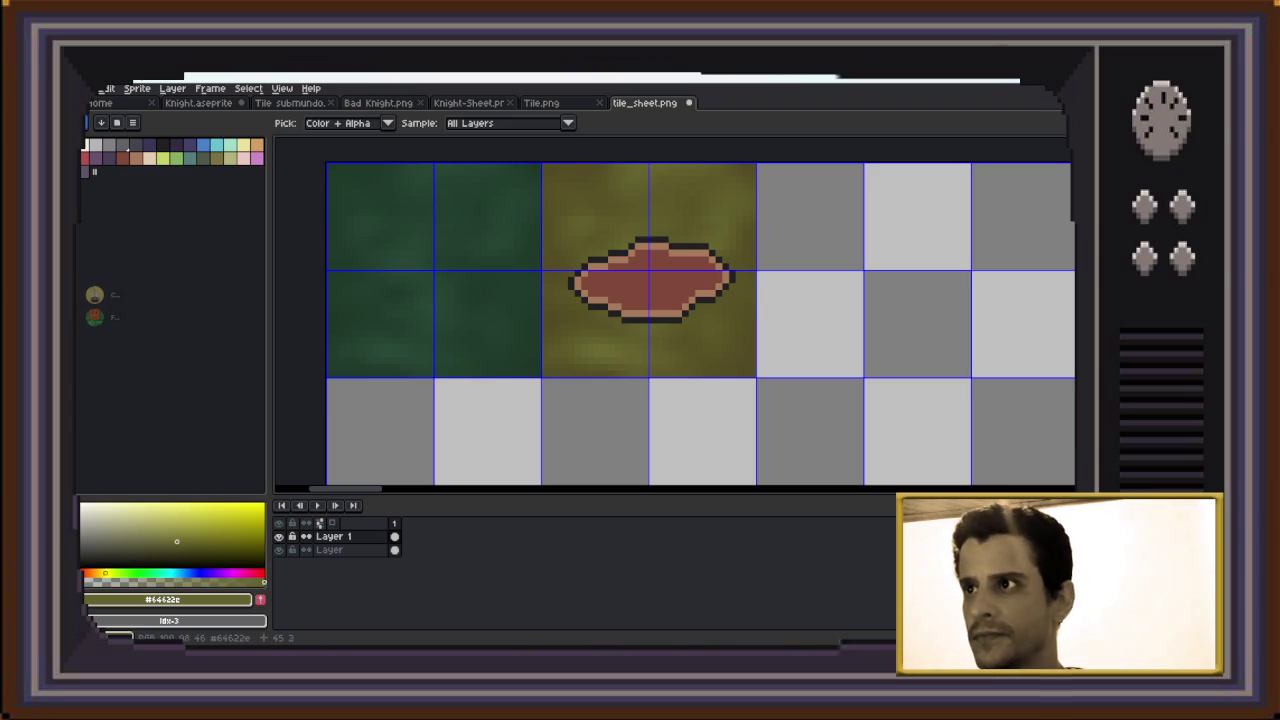
Try an olive bucket fill around the blob, undo it, and bring up Tile.png
{"action": "key", "text": "g"}
{"action": "left_click", "coordinate": [600, 340]}
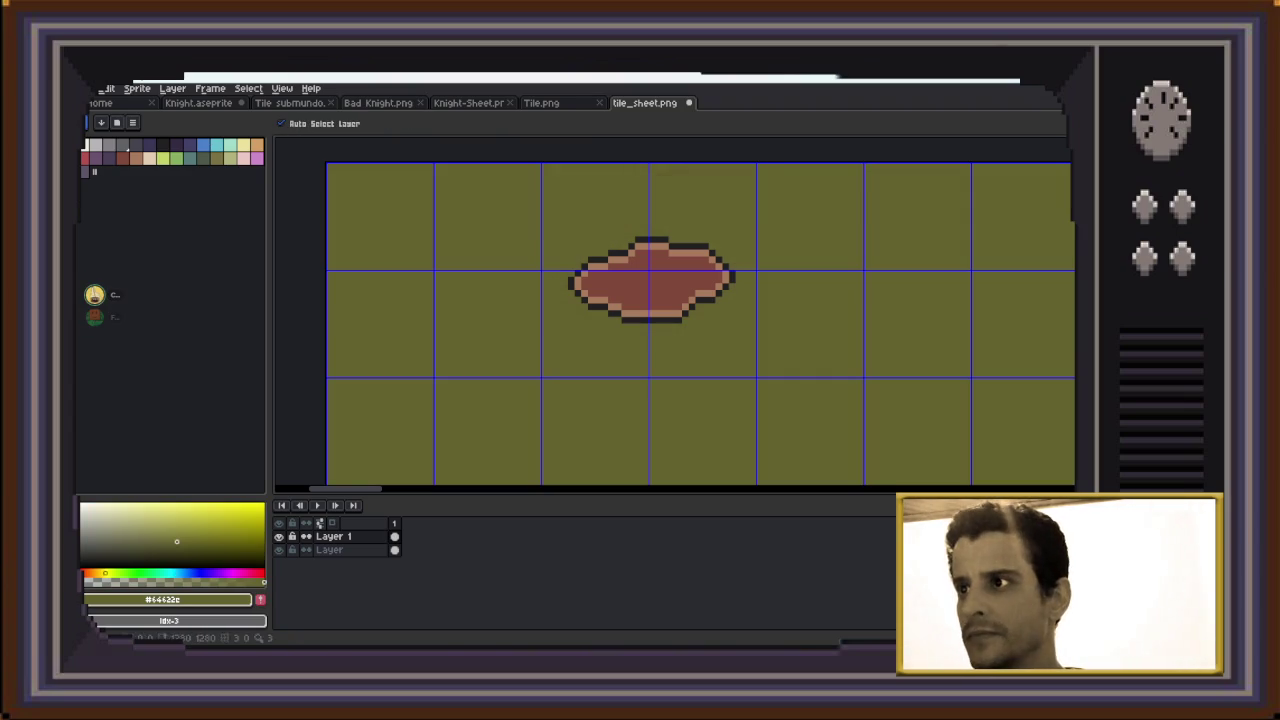
{"action": "key", "text": "ctrl+z"}
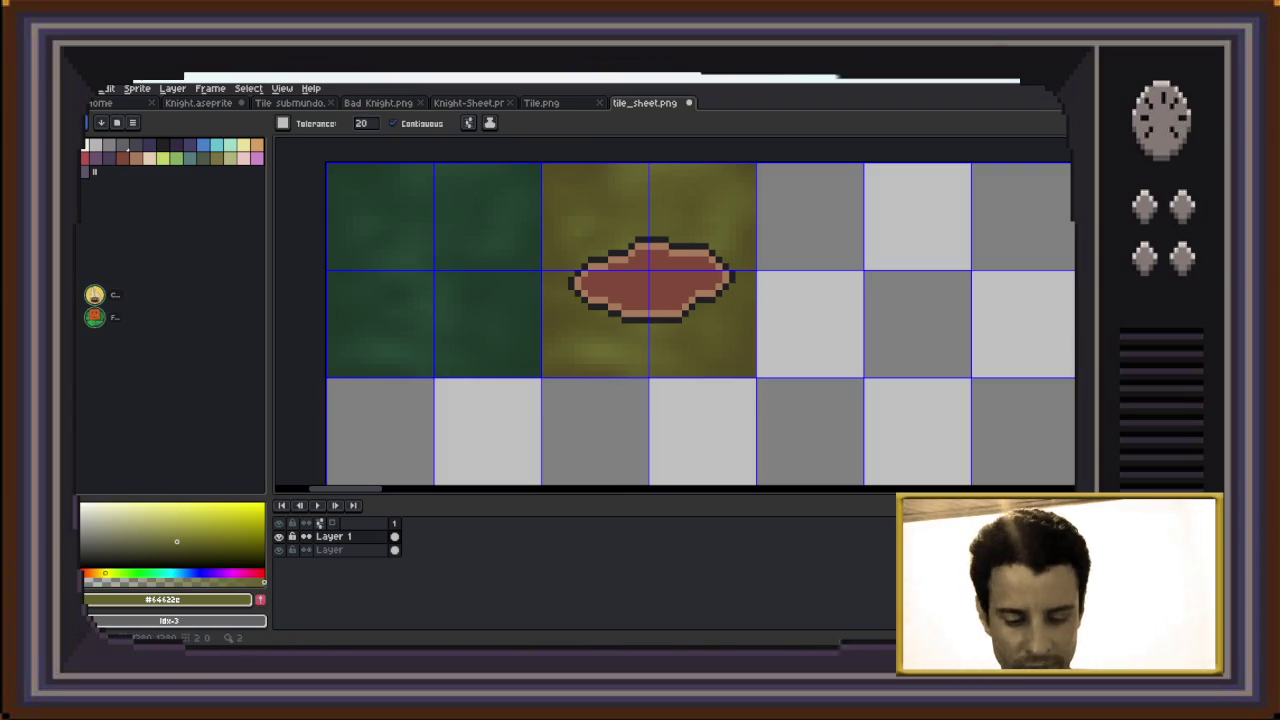
{"action": "key", "text": "ctrl+shift+Tab"}
{"action": "key", "text": "ctrl+shift+Tab"}
{"action": "key", "text": "ctrl+Tab"}
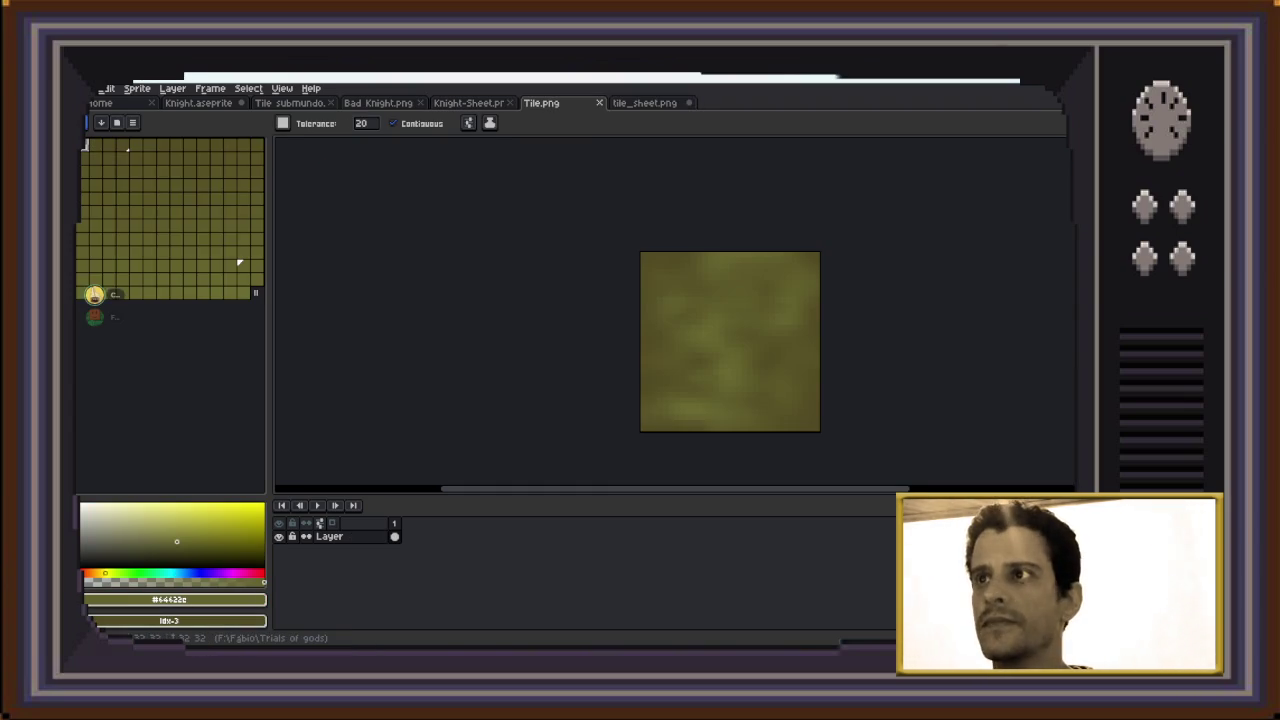
Marquee-select the whole Tile.png tile, glance at the tile sheet, and return
{"action": "key", "text": "m"}
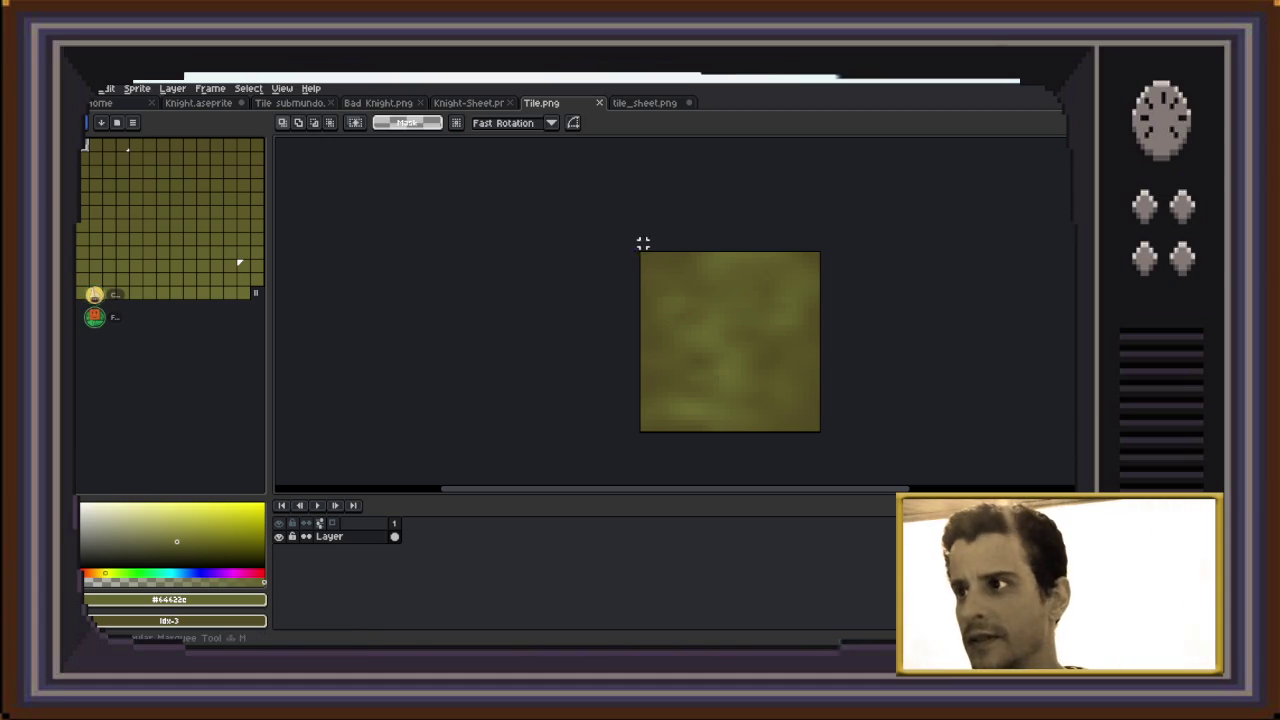
{"action": "left_click_drag", "start_coordinate": [640, 252], "coordinate": [824, 428]}
{"action": "scroll", "coordinate": [828, 428], "scroll_direction": "down", "scroll_amount": 1}
{"action": "scroll", "coordinate": [797, 346], "scroll_direction": "down", "scroll_amount": 2}
{"action": "scroll", "coordinate": [797, 346], "scroll_direction": "up", "scroll_amount": 1}
{"action": "scroll", "coordinate": [797, 346], "scroll_direction": "up", "scroll_amount": 2}
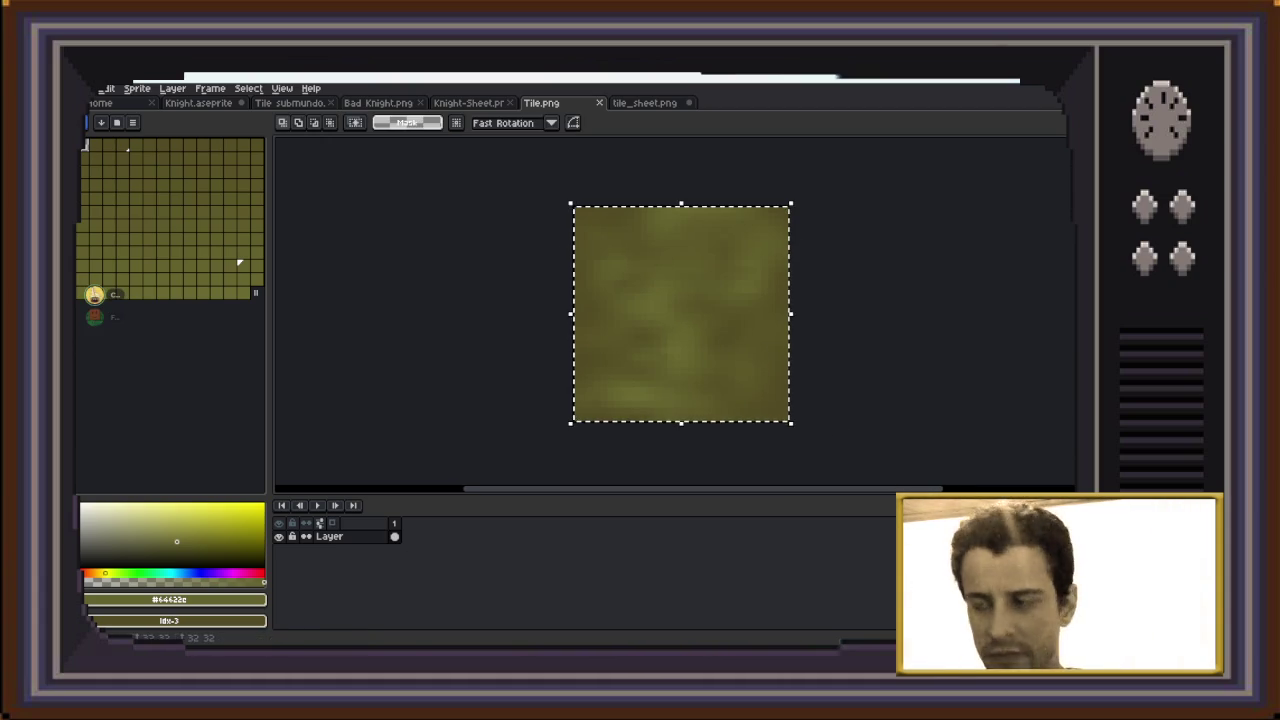
{"action": "left_click", "coordinate": [644, 103]}
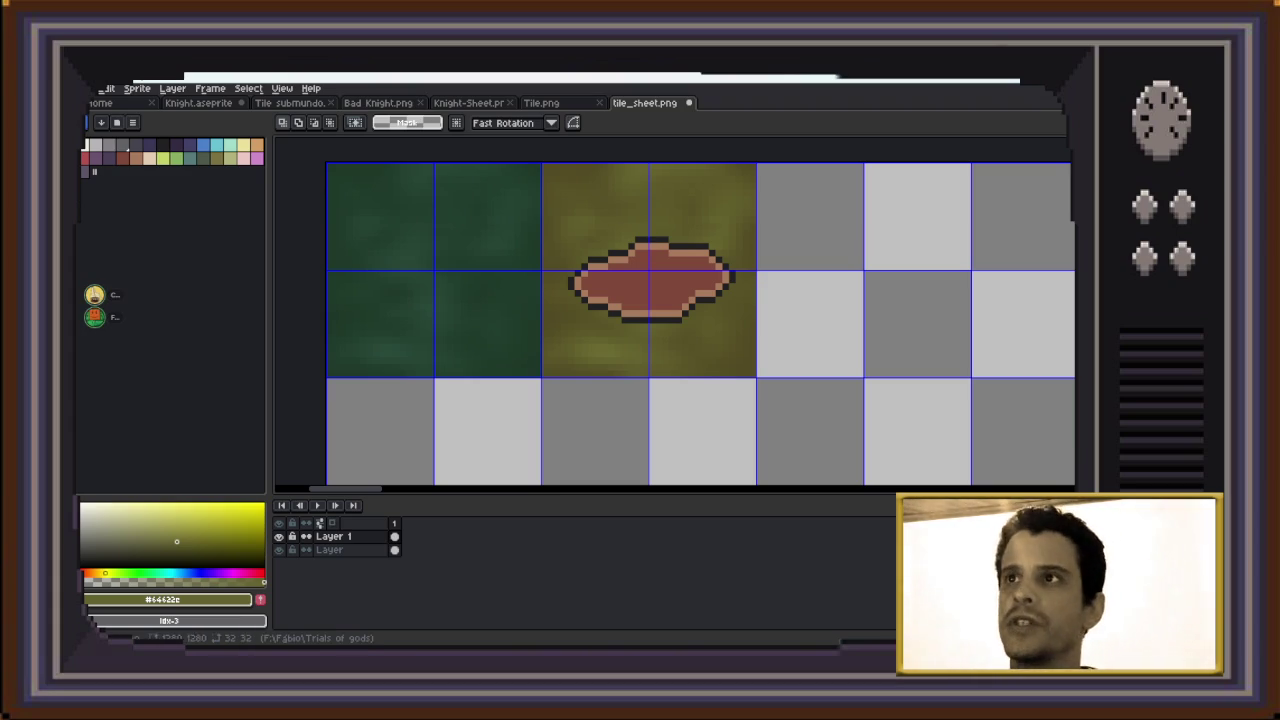
{"action": "key", "text": "ctrl+shift+Tab"}
{"action": "key", "text": "ctrl+shift+Tab"}
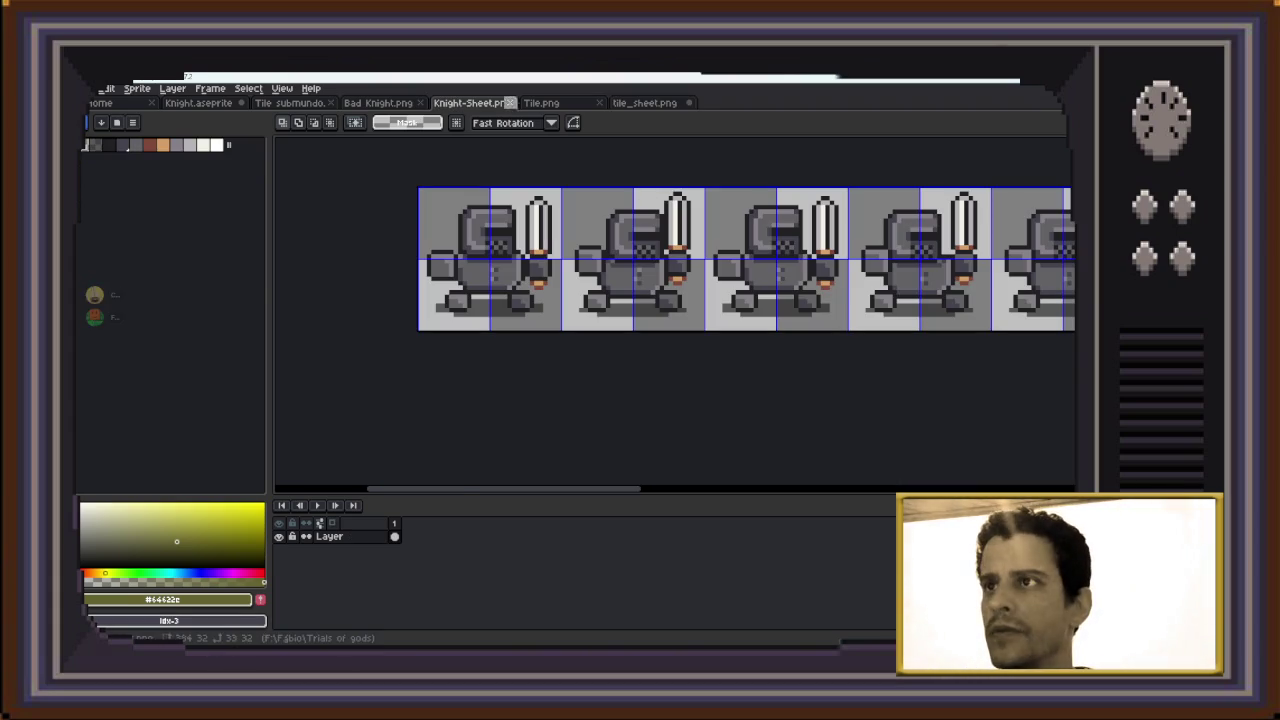
{"action": "key", "text": "ctrl+Tab"}
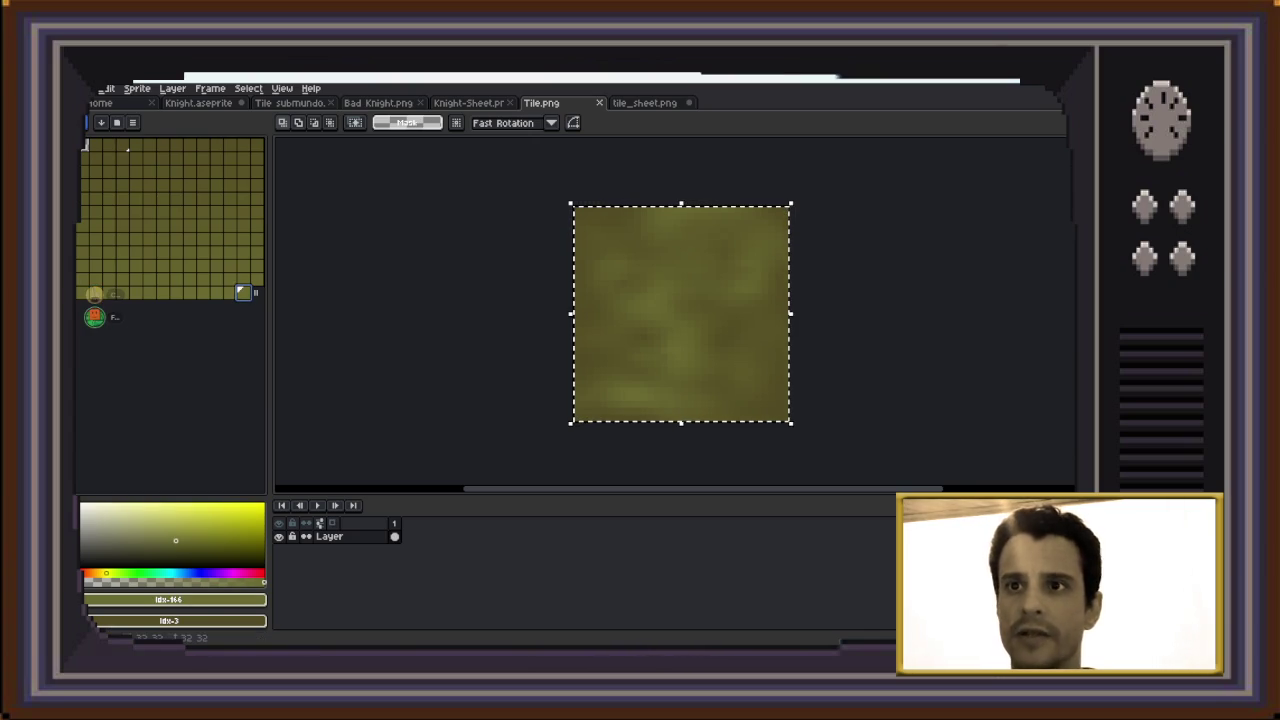
Fill the tile with flat dark olive (Idx-1), deselect, and return to tile_sheet.png
{"action": "key", "text": "g"}
{"action": "left_click", "coordinate": [681, 314]}
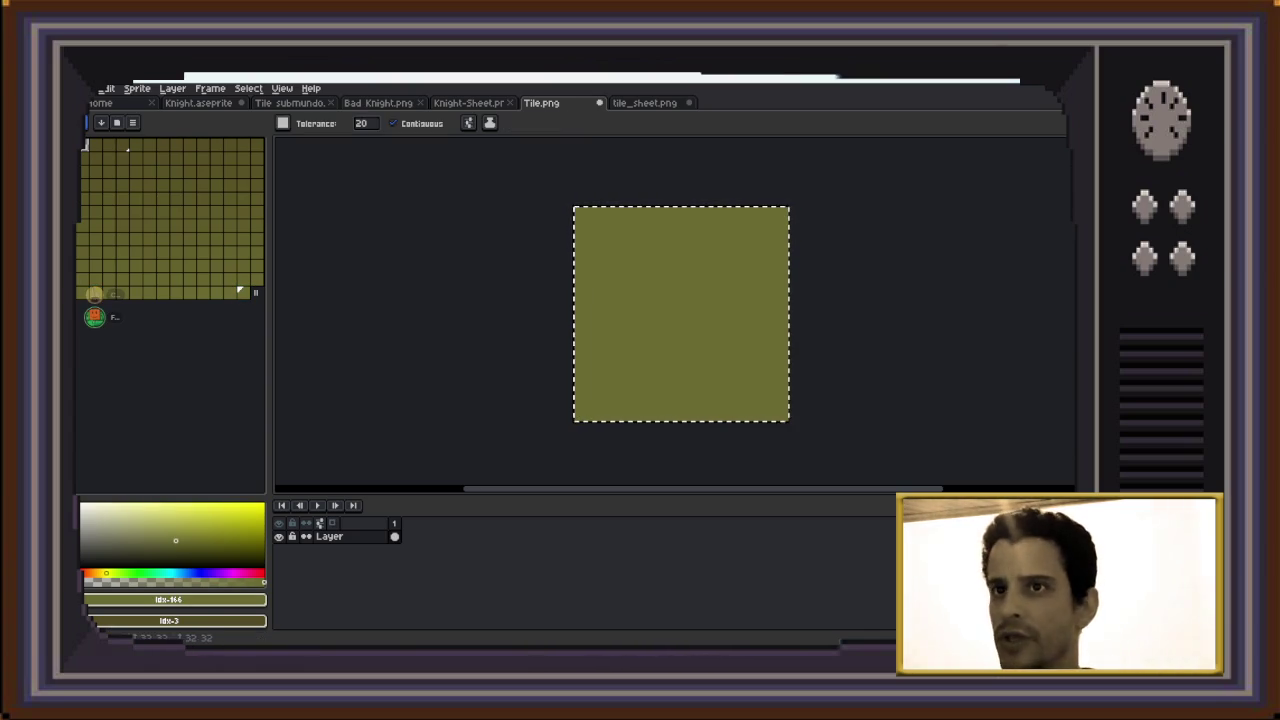
{"action": "left_click", "coordinate": [92, 144]}
{"action": "key", "text": "f"}
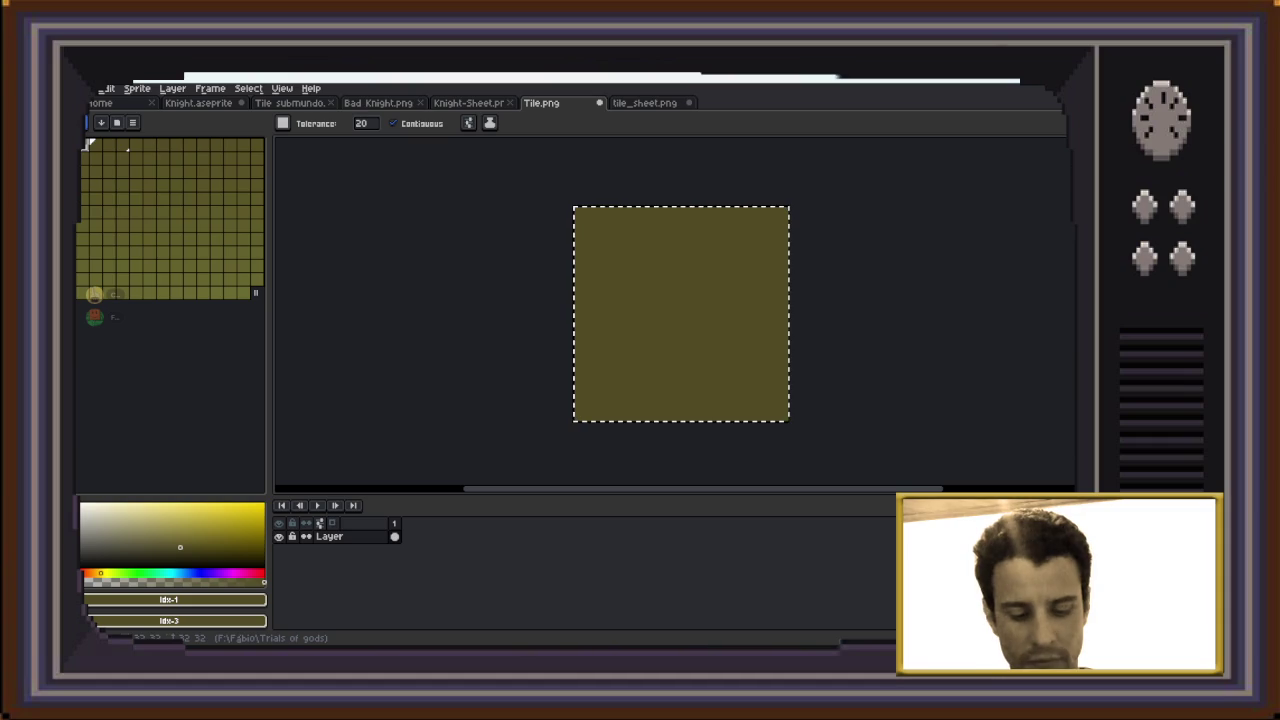
{"action": "key", "text": "ctrl+d"}
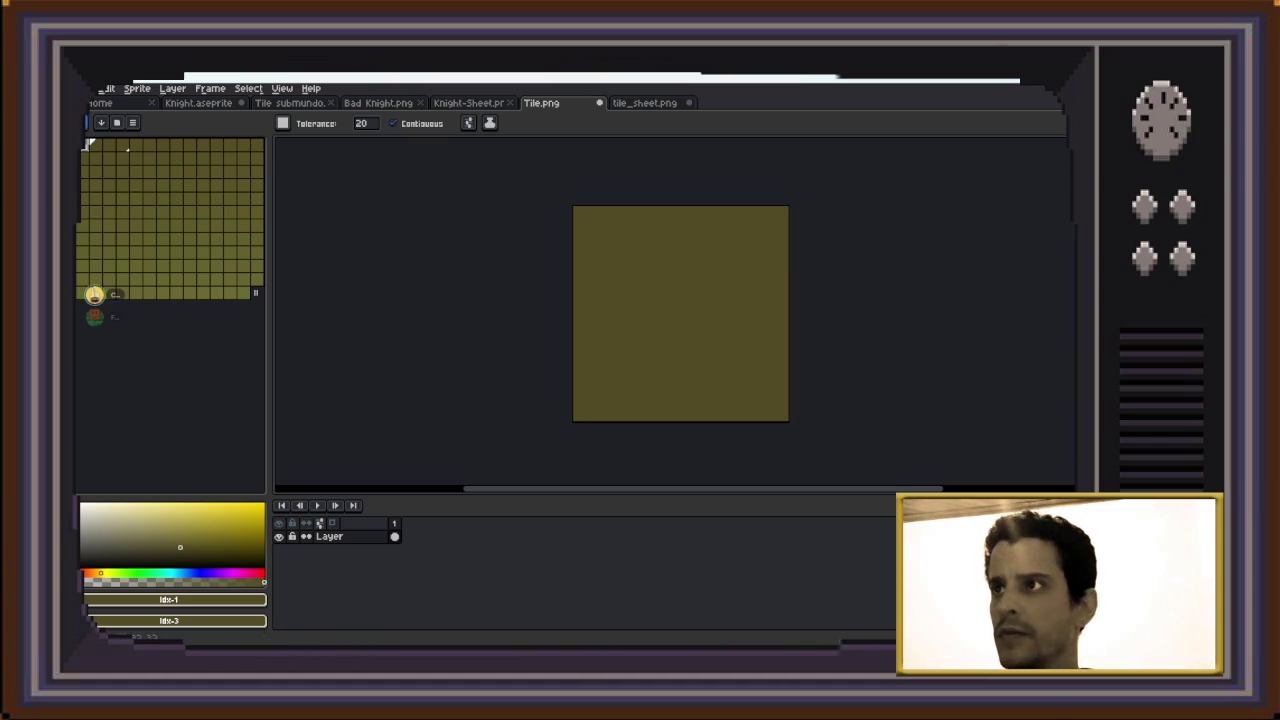
{"action": "key", "text": "ctrl+Tab"}
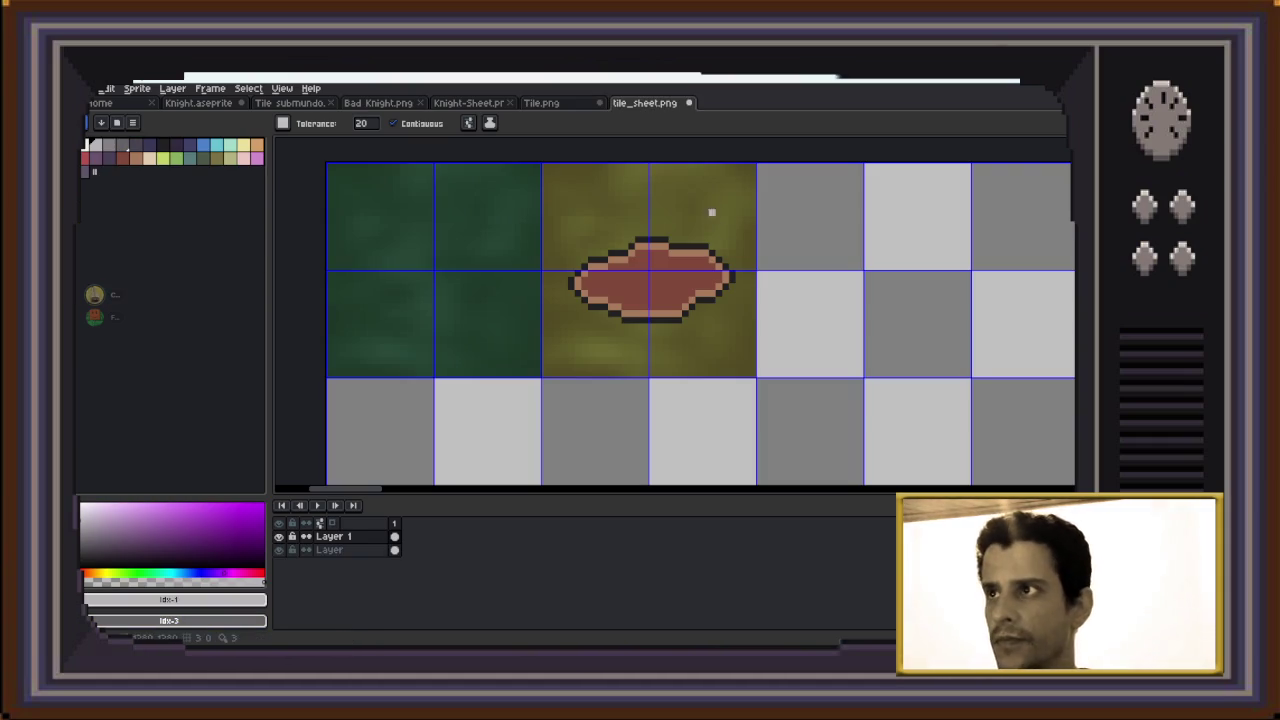
Paste the flat dark olive tile beside the blob tile at X 64, then switch to Discord
{"action": "scroll", "coordinate": [609, 237], "scroll_direction": "right", "scroll_amount": 5}
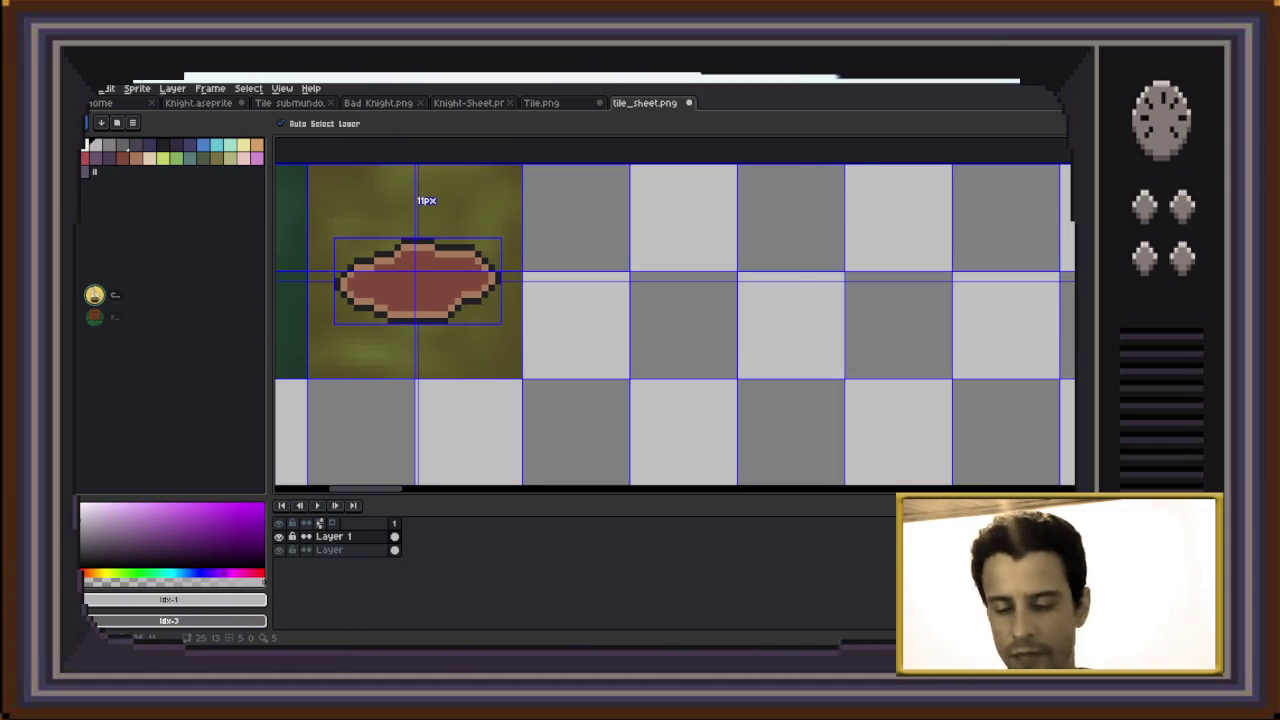
{"action": "key", "text": "ctrl+v"}
{"action": "left_click_drag", "start_coordinate": [697, 270], "coordinate": [629, 270]}
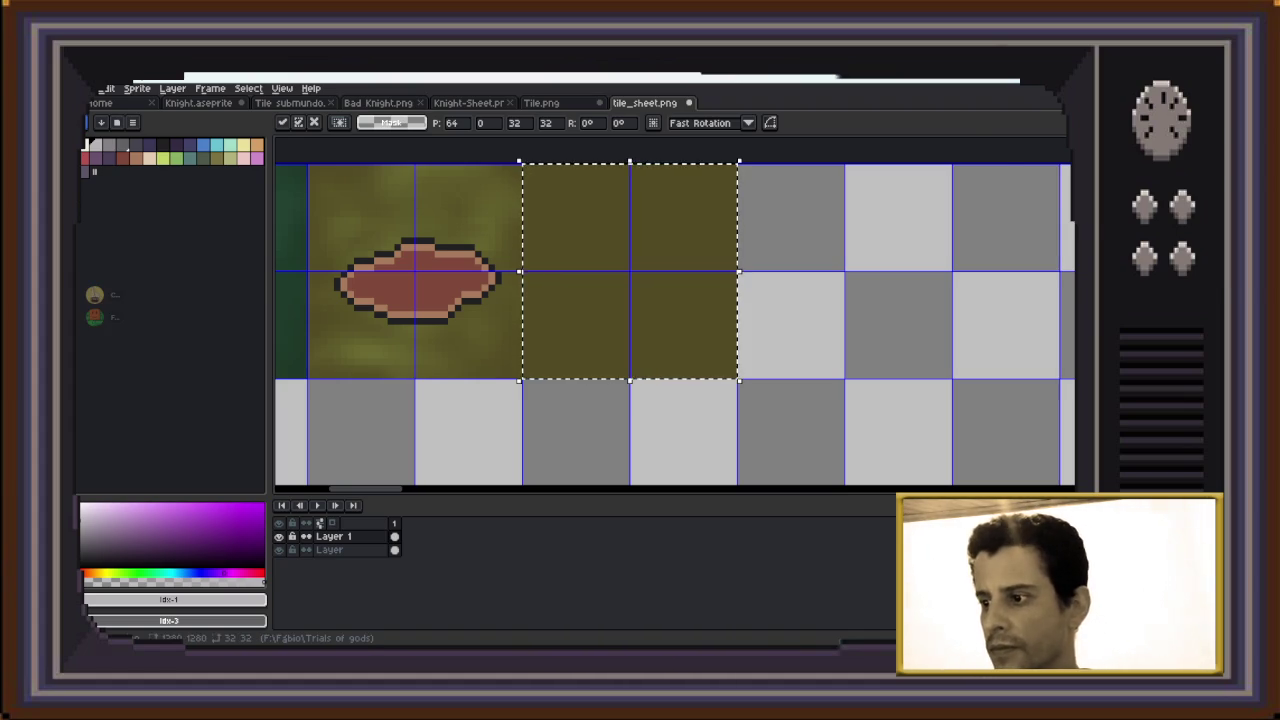
{"action": "key", "text": "alt+Tab"}
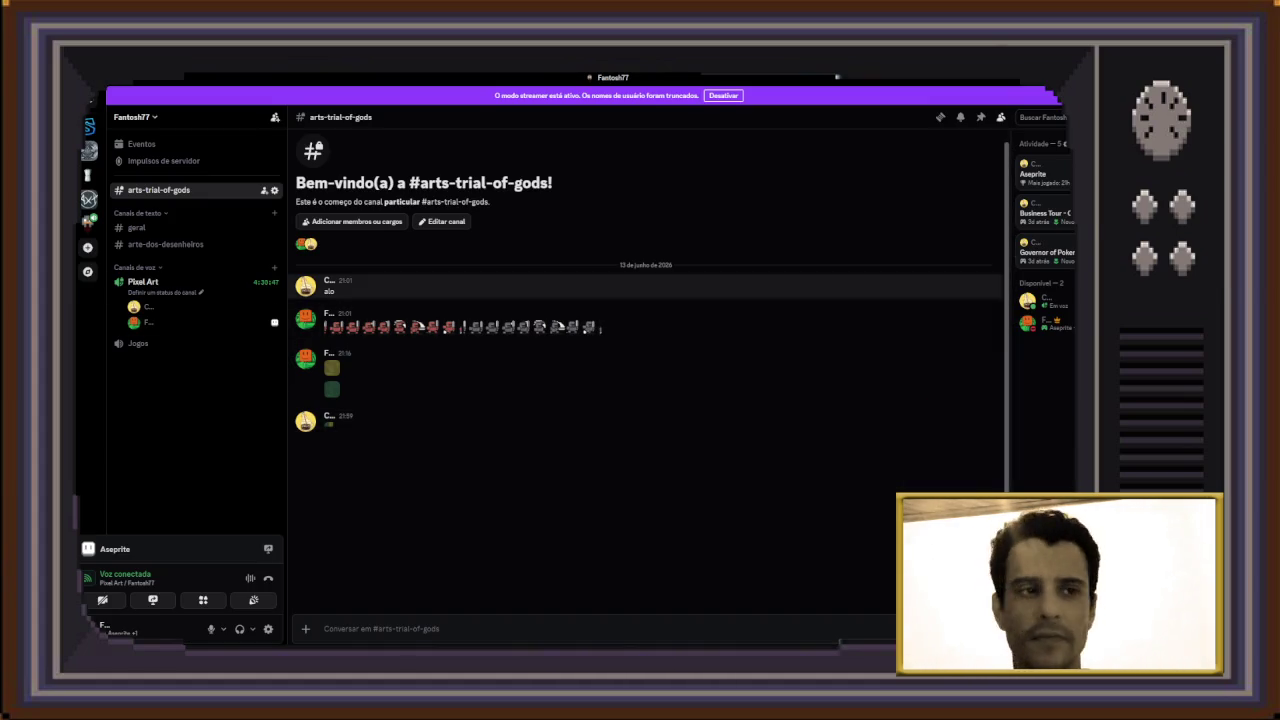
{"action": "left_click", "coordinate": [145, 307]}
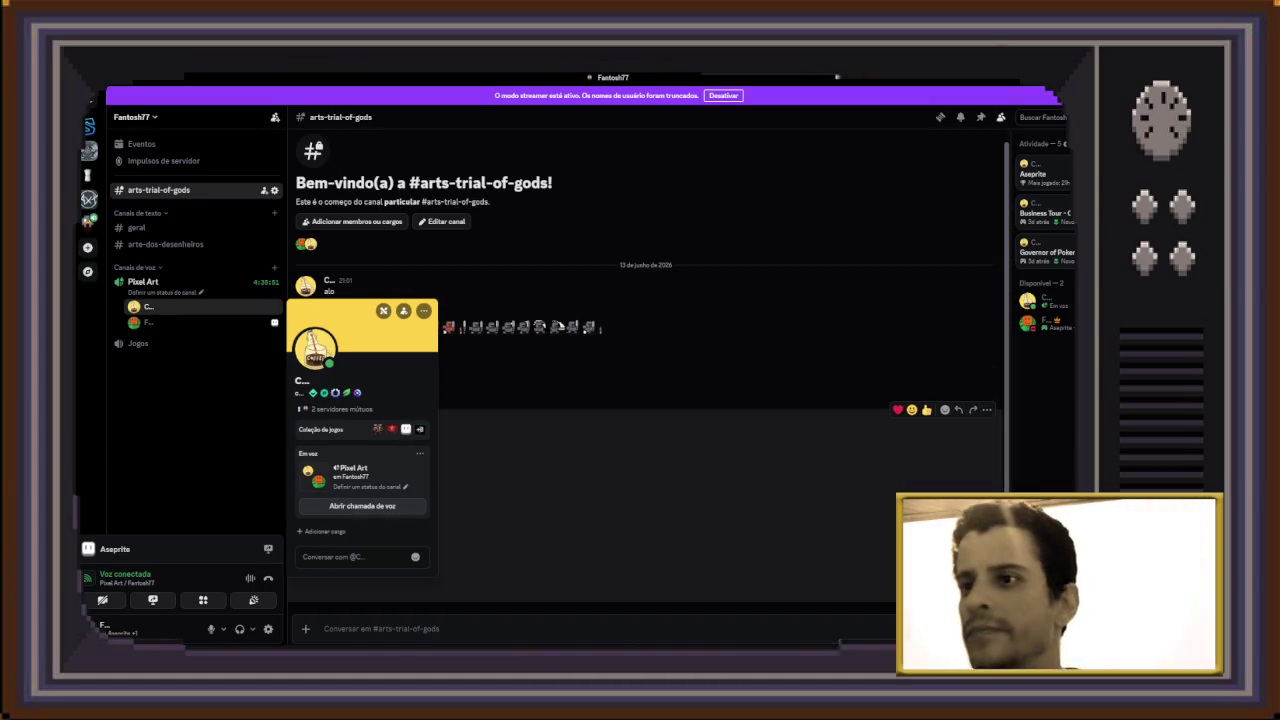
{"action": "key", "text": "Escape"}
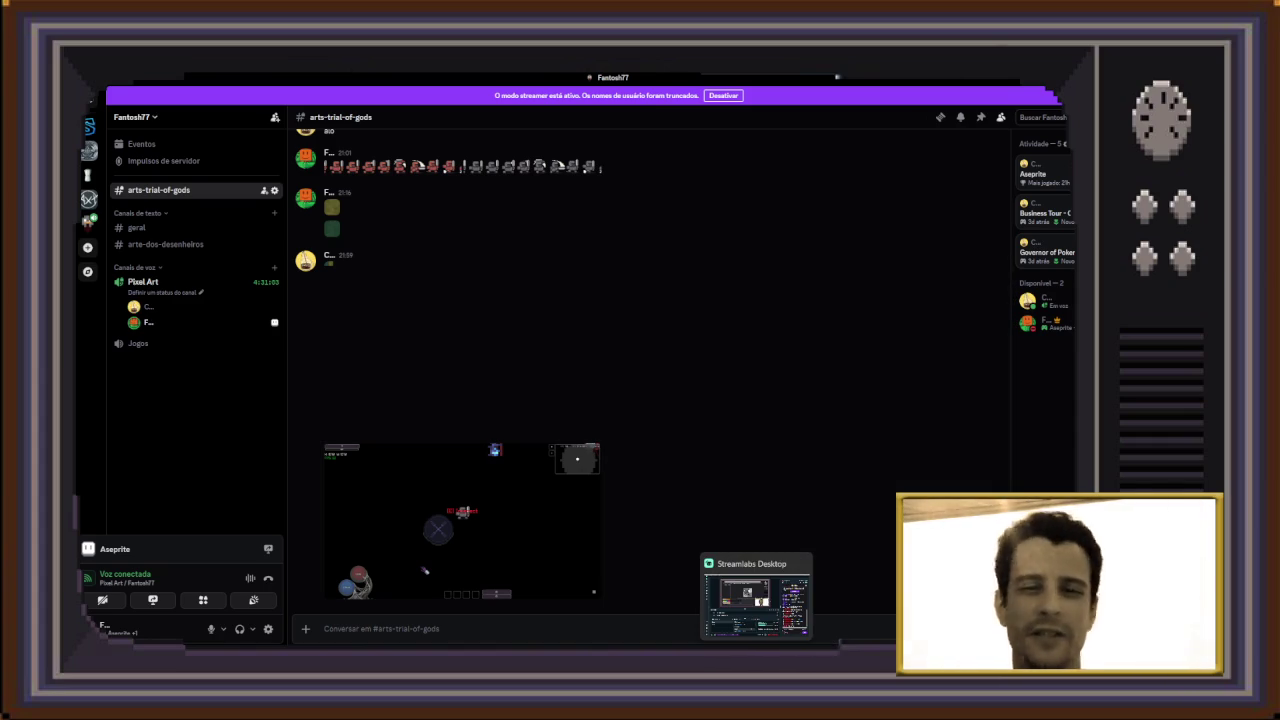
{"action": "left_click", "coordinate": [783, 598]}
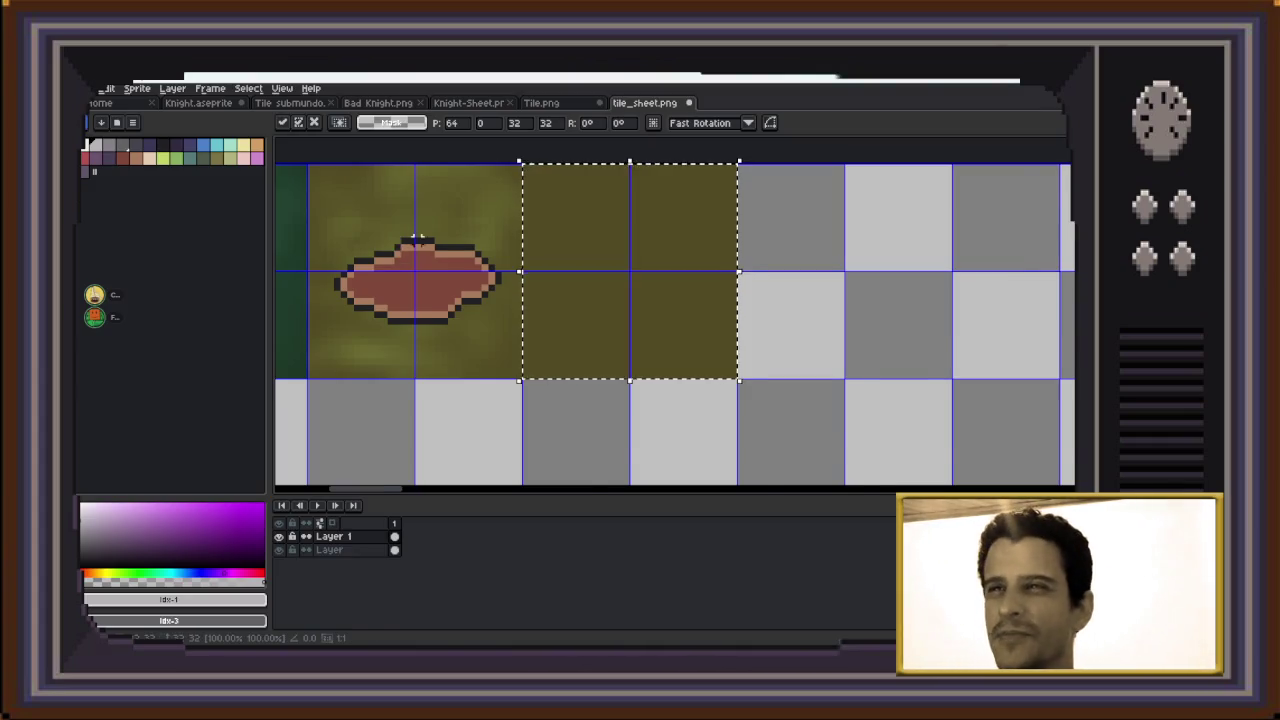
Commit the pasted olive tile, then switch to the lower layer after trial selections around the blob
{"action": "scroll", "coordinate": [418, 240], "scroll_direction": "down", "scroll_amount": 1}
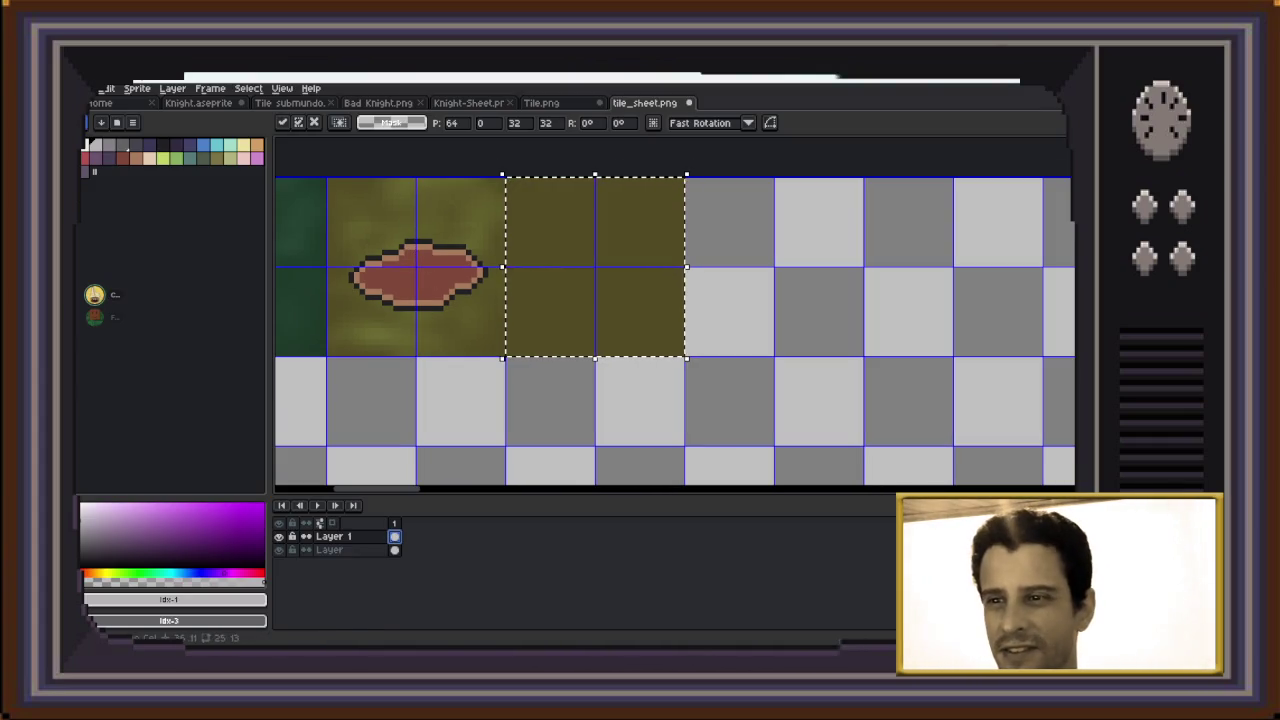
{"action": "key", "text": "Return"}
{"action": "key", "text": "ctrl+d"}
{"action": "key", "text": "m"}
{"action": "left_click_drag", "start_coordinate": [336, 220], "coordinate": [496, 324]}
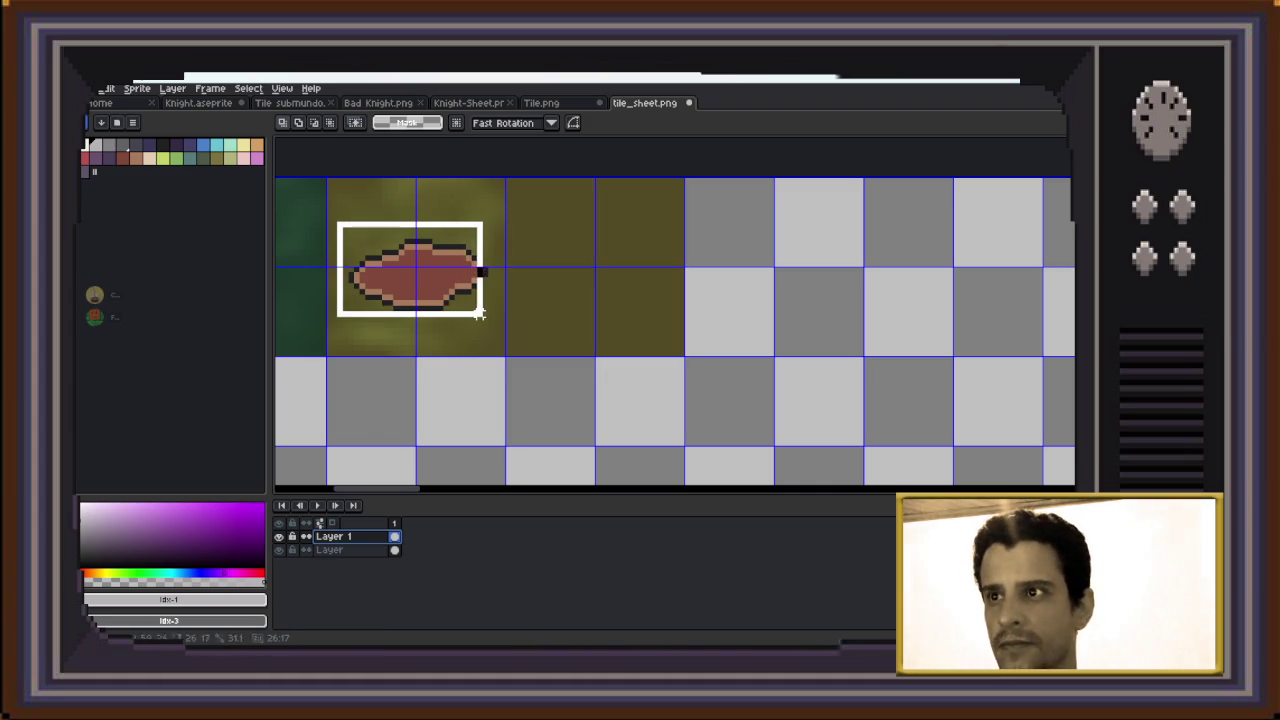
{"action": "key", "text": "ctrl+d"}
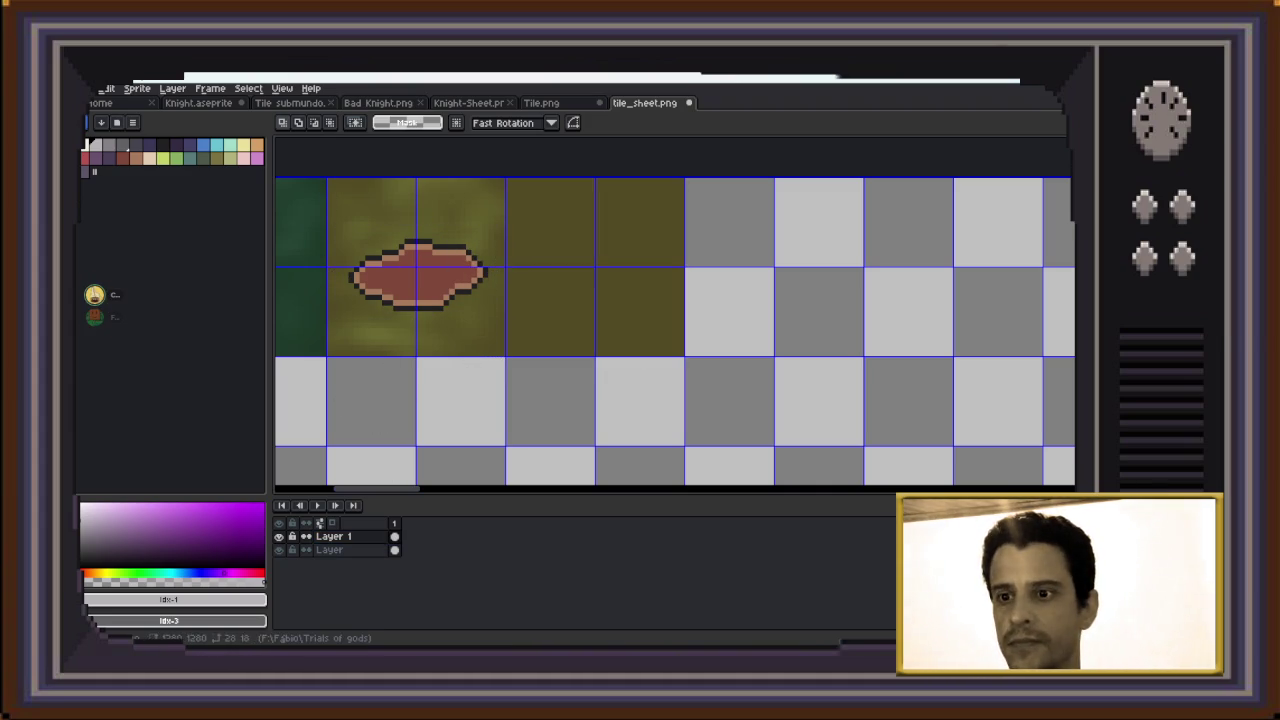
{"action": "key", "text": "alt+Down"}
{"action": "left_click_drag", "start_coordinate": [322, 173], "coordinate": [507, 391]}
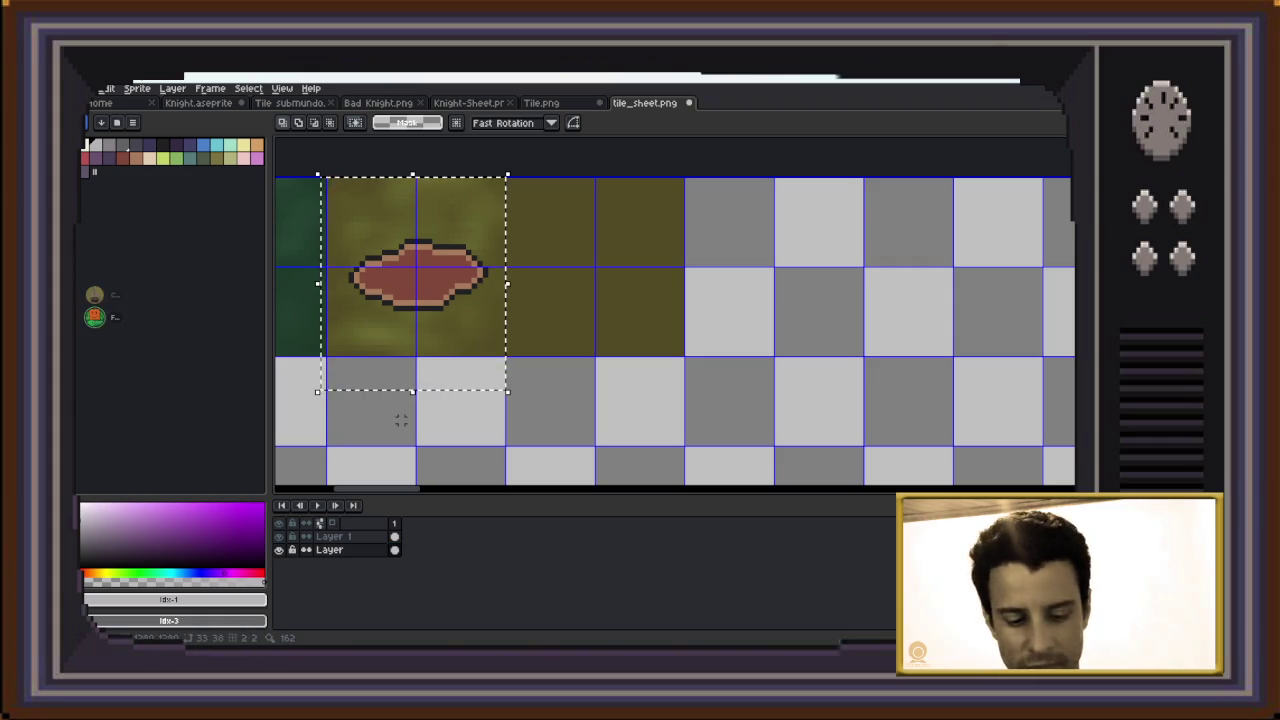
{"action": "key", "text": "ctrl+d"}
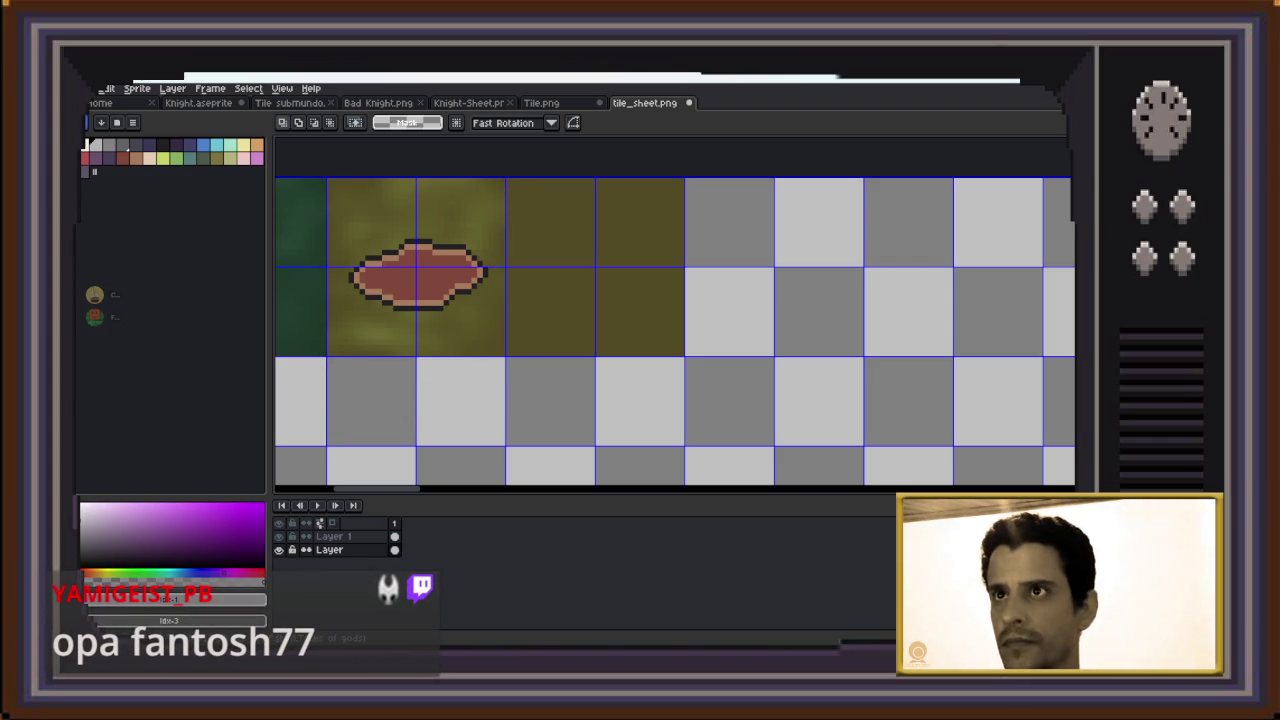
Copy the whole flat olive tile from Tile.png and return to the tile sheet
{"action": "left_click", "coordinate": [541, 103]}
{"action": "key", "text": "ctrl+a"}
{"action": "key", "text": "ctrl+c"}
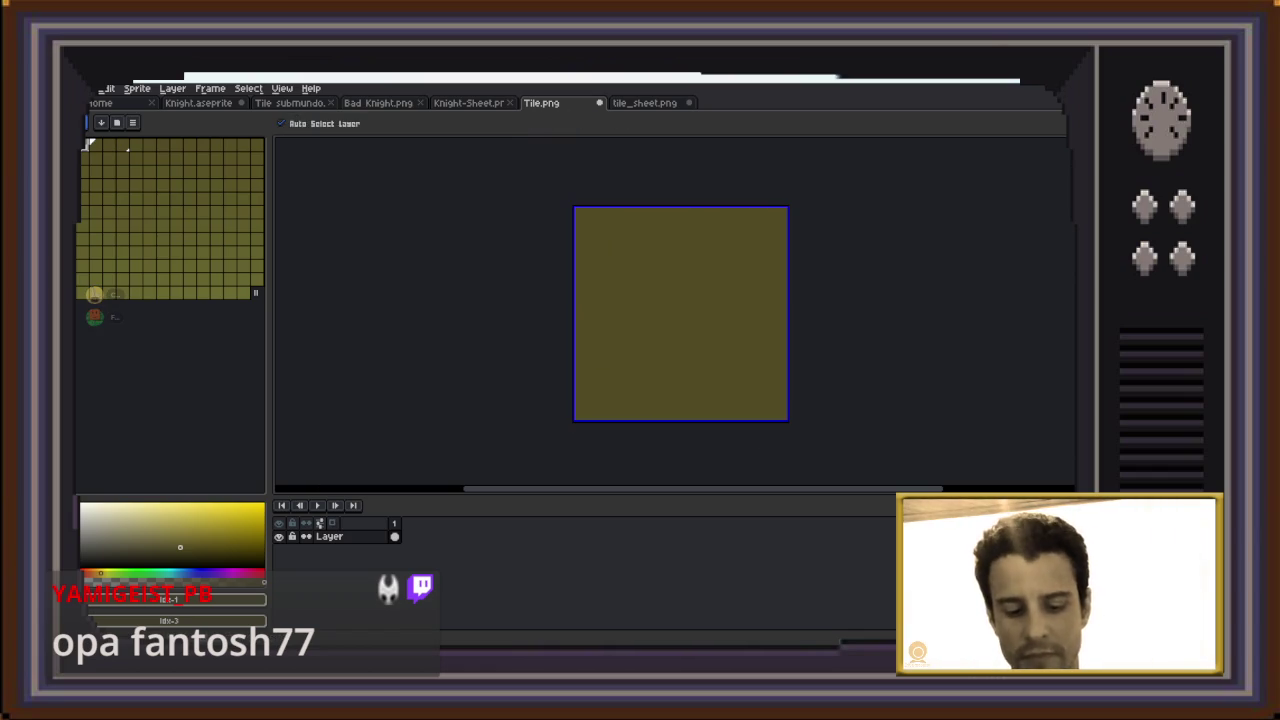
{"action": "key", "text": "ctrl+Tab"}
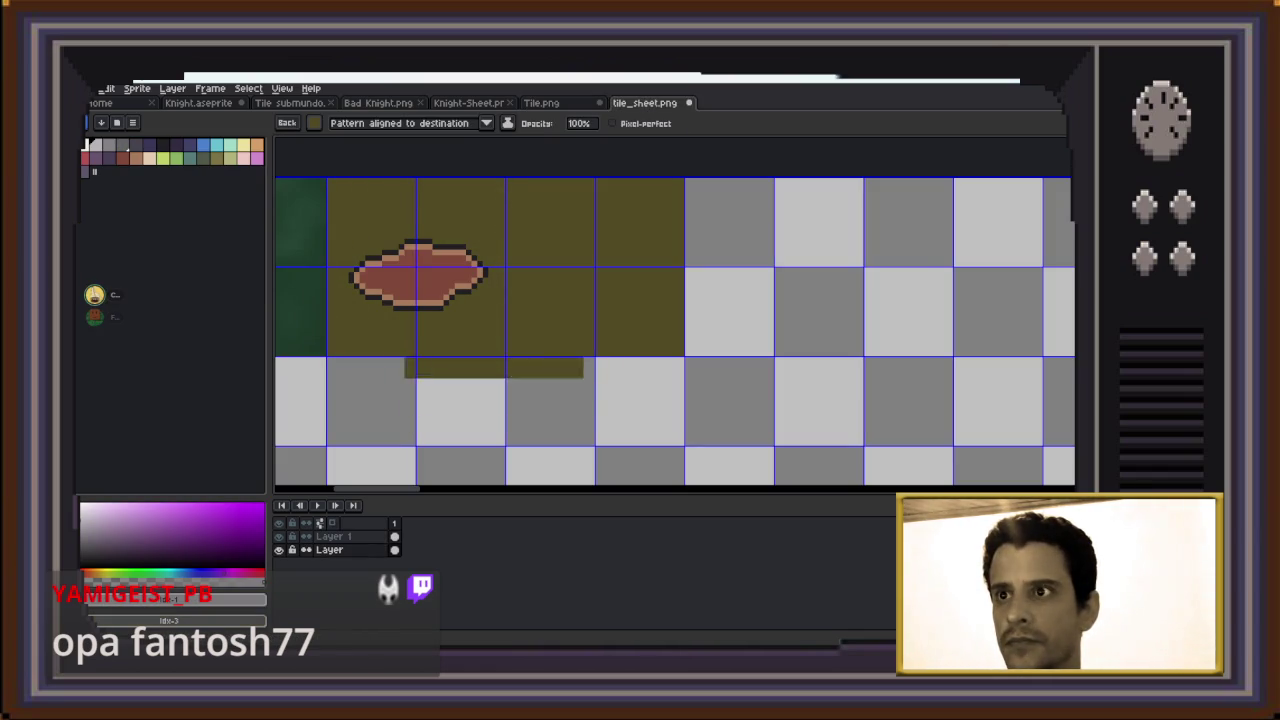
Eyedrop the dark green from the ground tiles and repaint the green tiles one solid colour
{"action": "scroll", "coordinate": [640, 330], "scroll_direction": "down", "scroll_amount": 2}
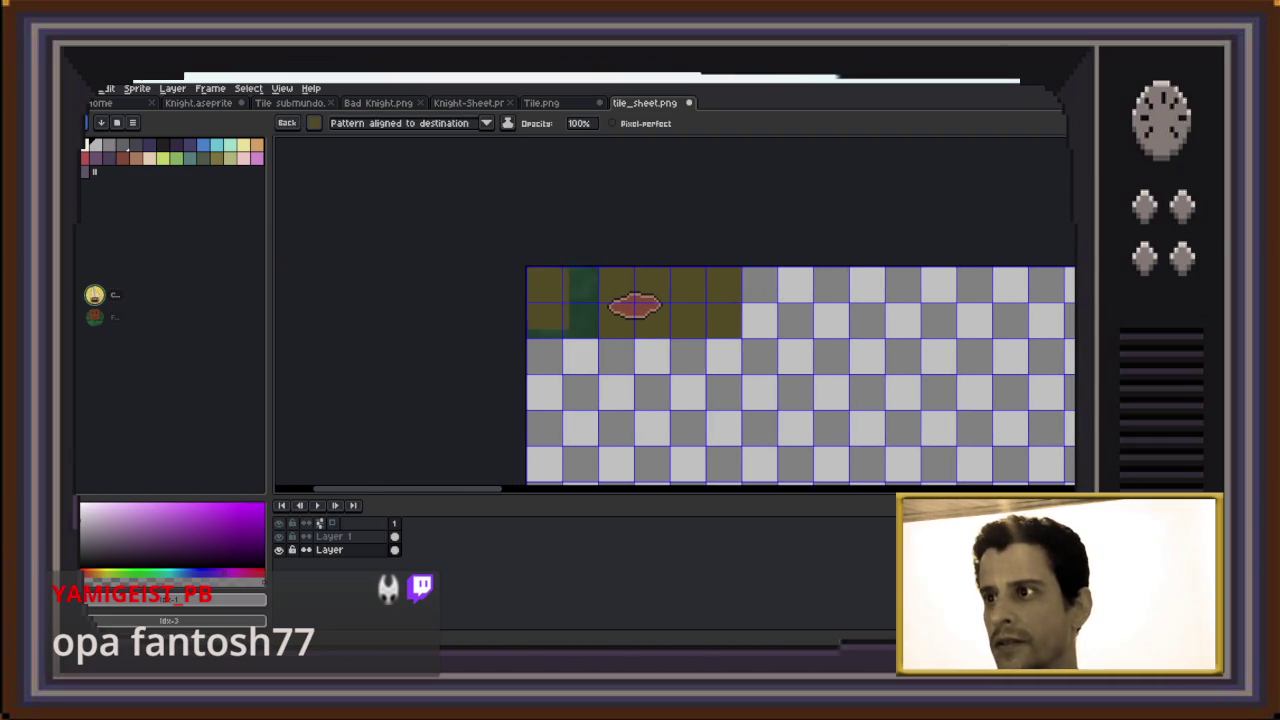
{"action": "scroll", "coordinate": [541, 290], "scroll_direction": "up", "scroll_amount": 3}
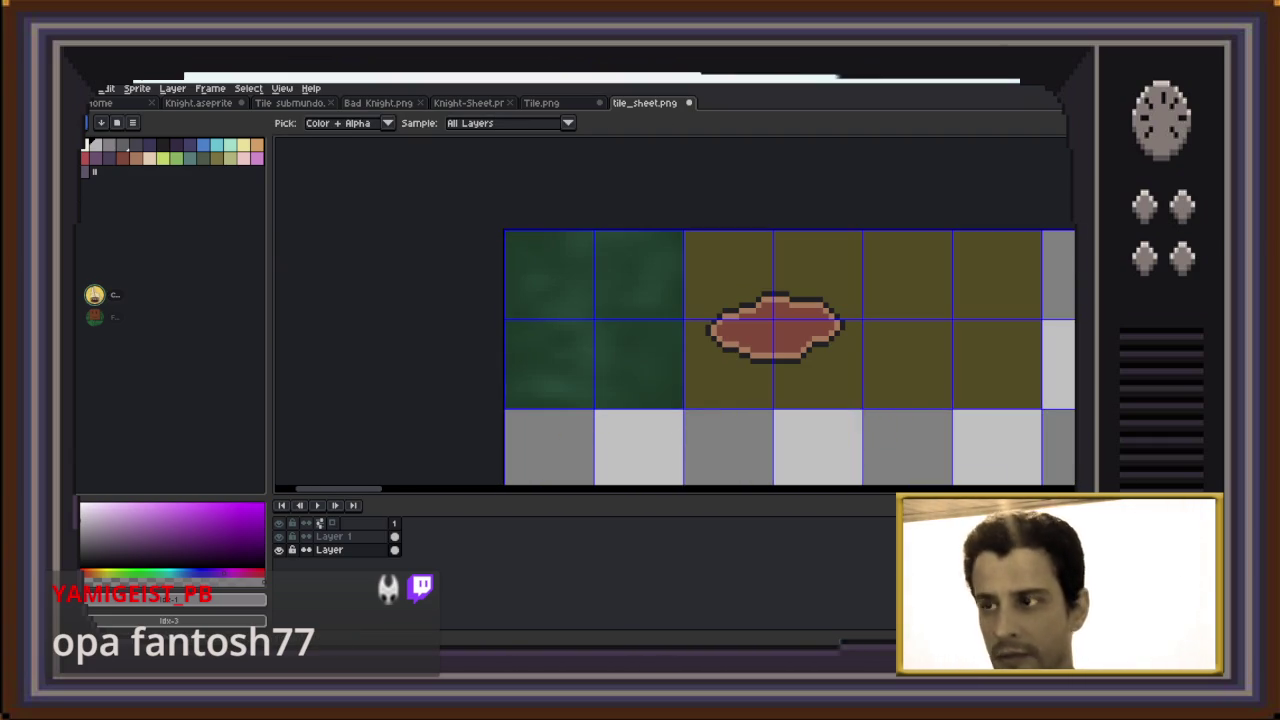
{"action": "key", "text": "i"}
{"action": "left_click", "coordinate": [629, 327]}
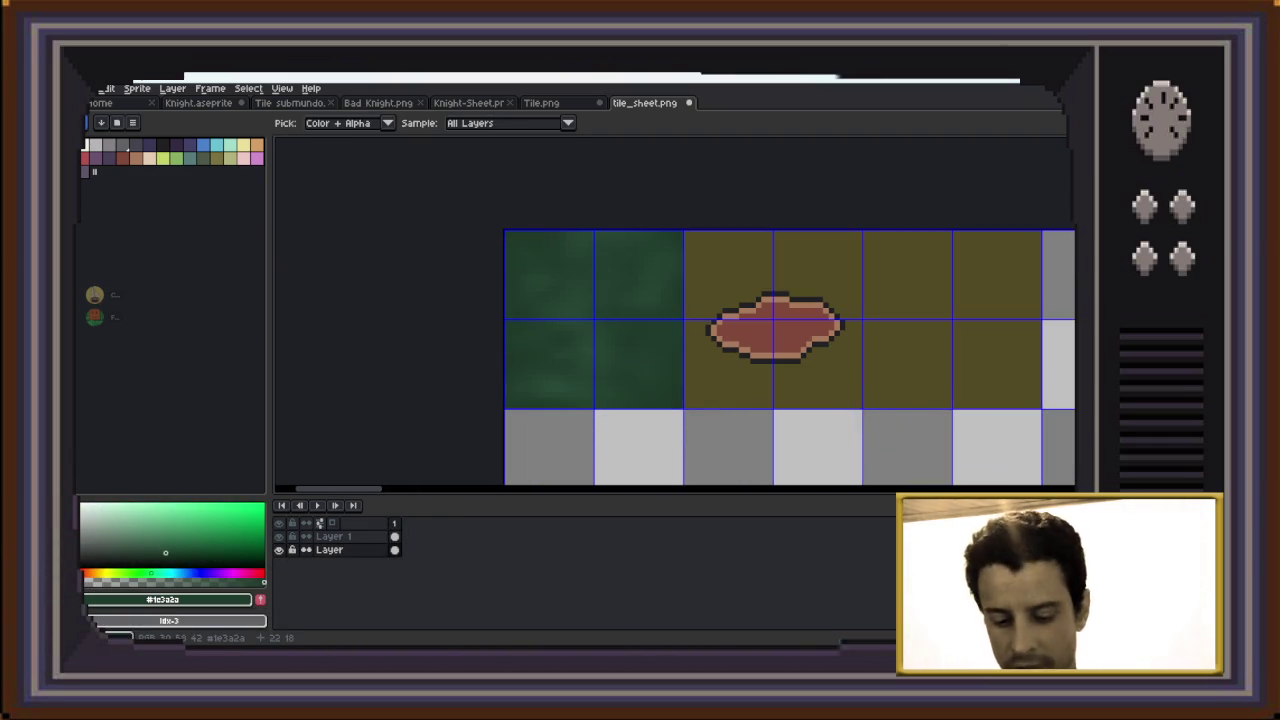
{"action": "key", "text": "b"}
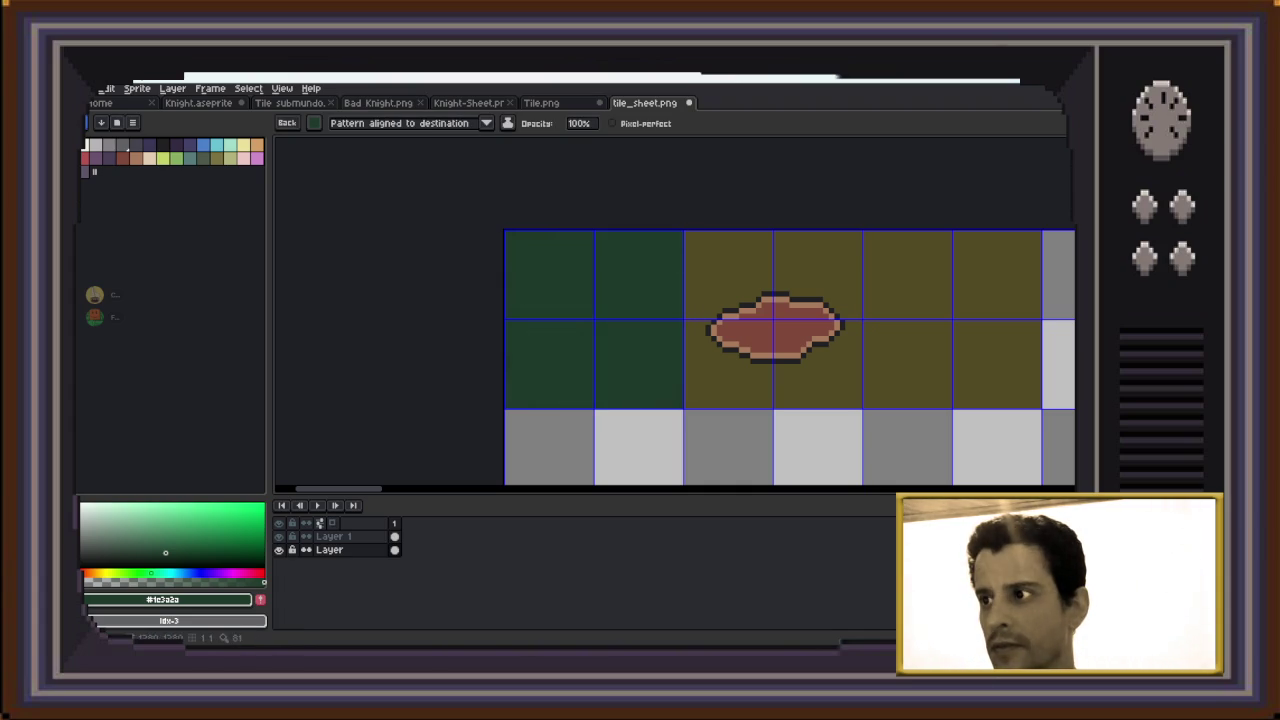
{"action": "left_click_drag", "start_coordinate": [924, 348], "coordinate": [506, 378]}
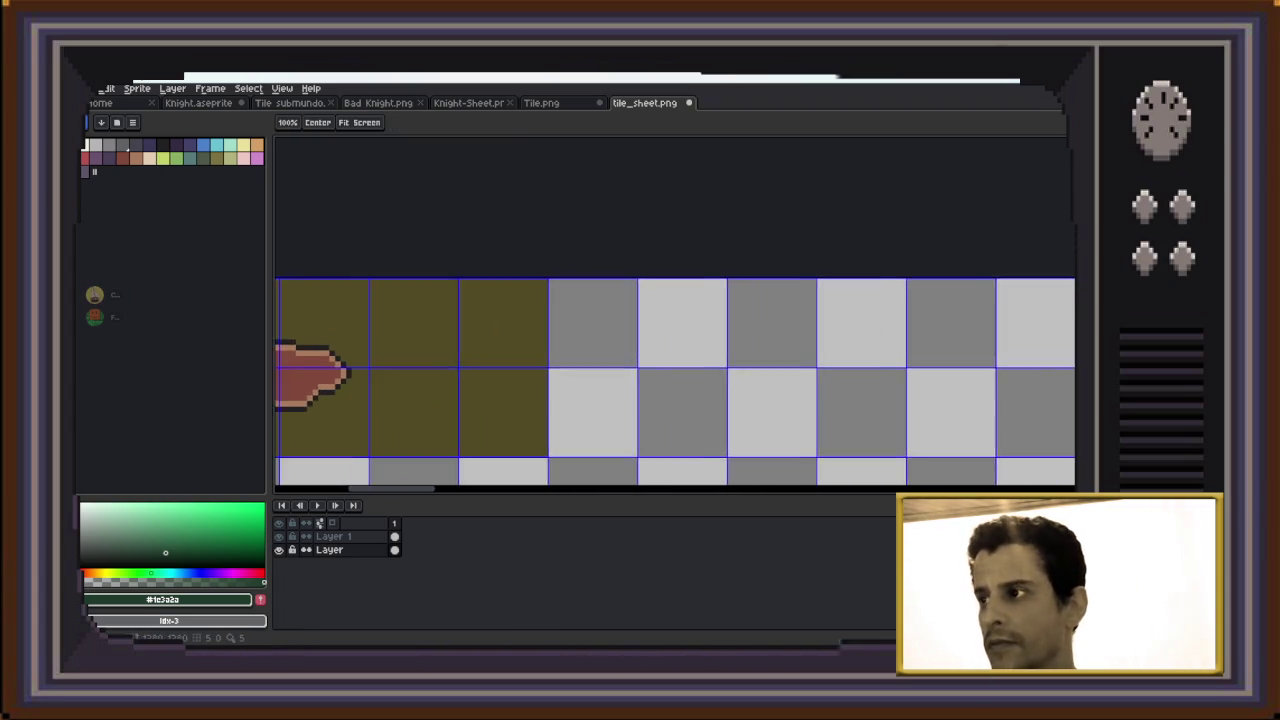
{"action": "key", "text": "ctrl+z"}
Paint two more olive tile columns to the right of the olive ground tiles
{"action": "key", "text": "i"}
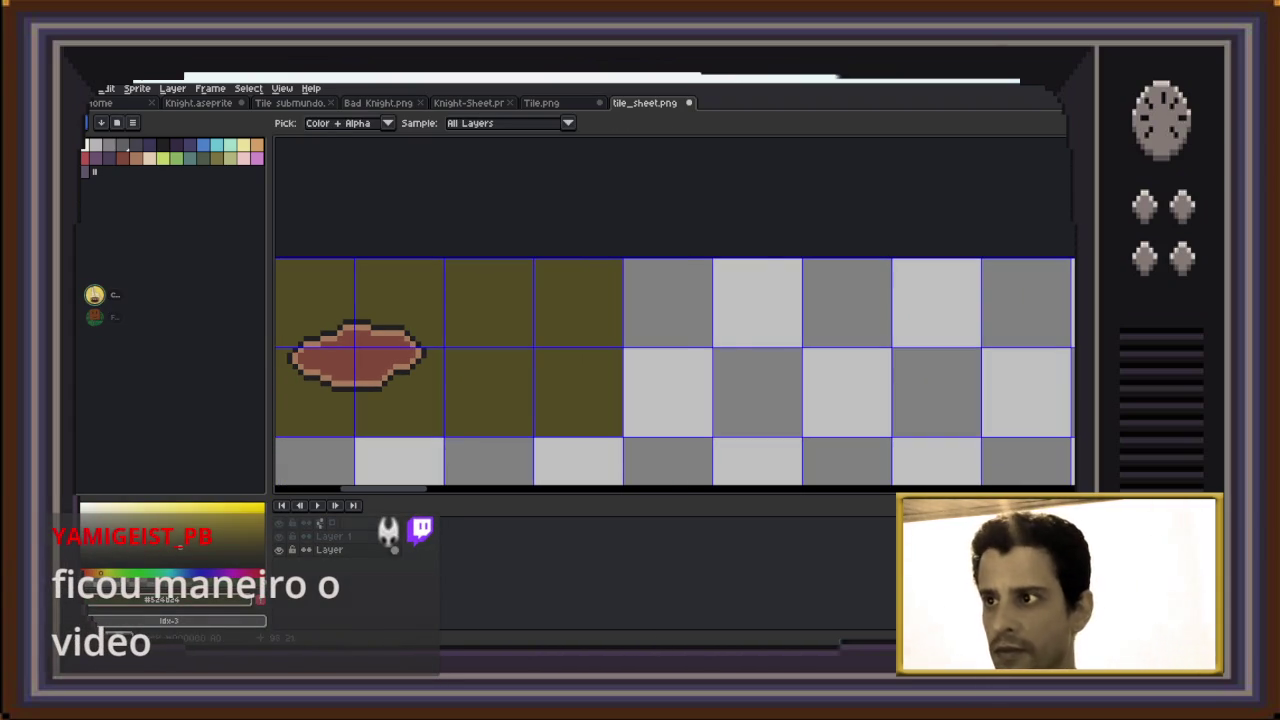
{"action": "key", "text": "b"}
{"action": "left_click_drag", "start_coordinate": [684, 348], "coordinate": [714, 348]}
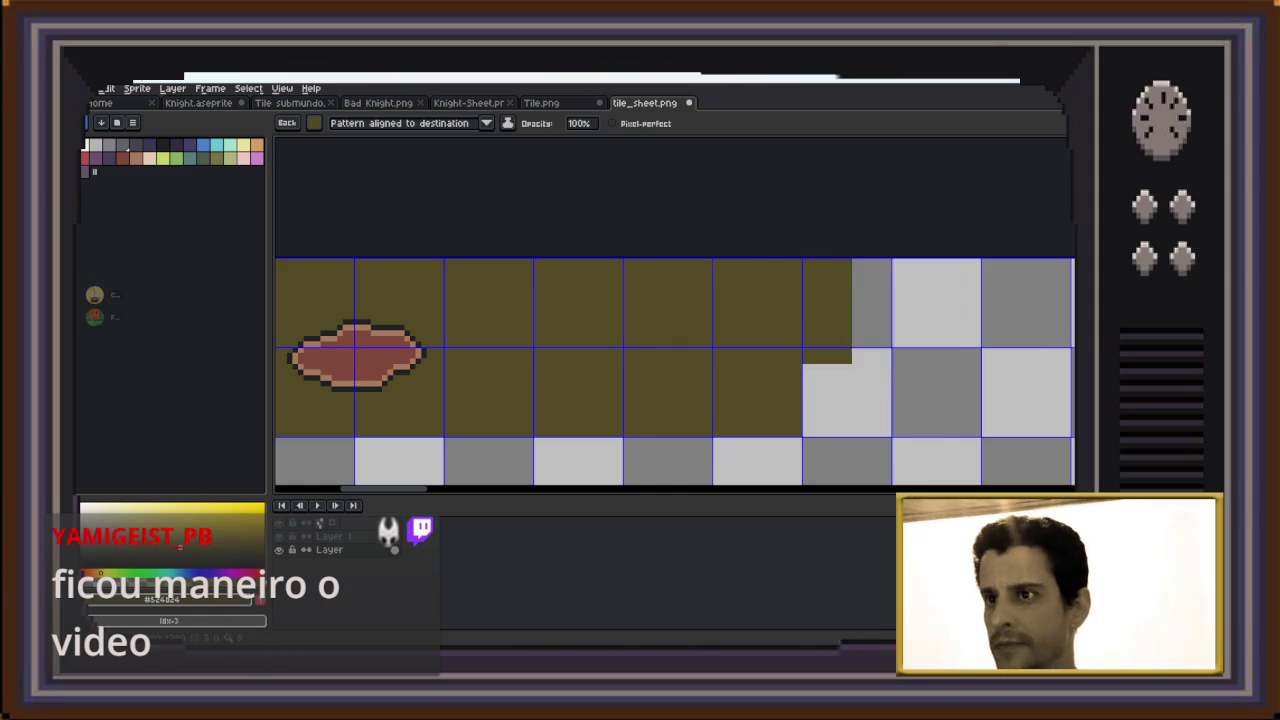
{"action": "scroll", "coordinate": [675, 370], "scroll_direction": "left", "scroll_amount": 3}
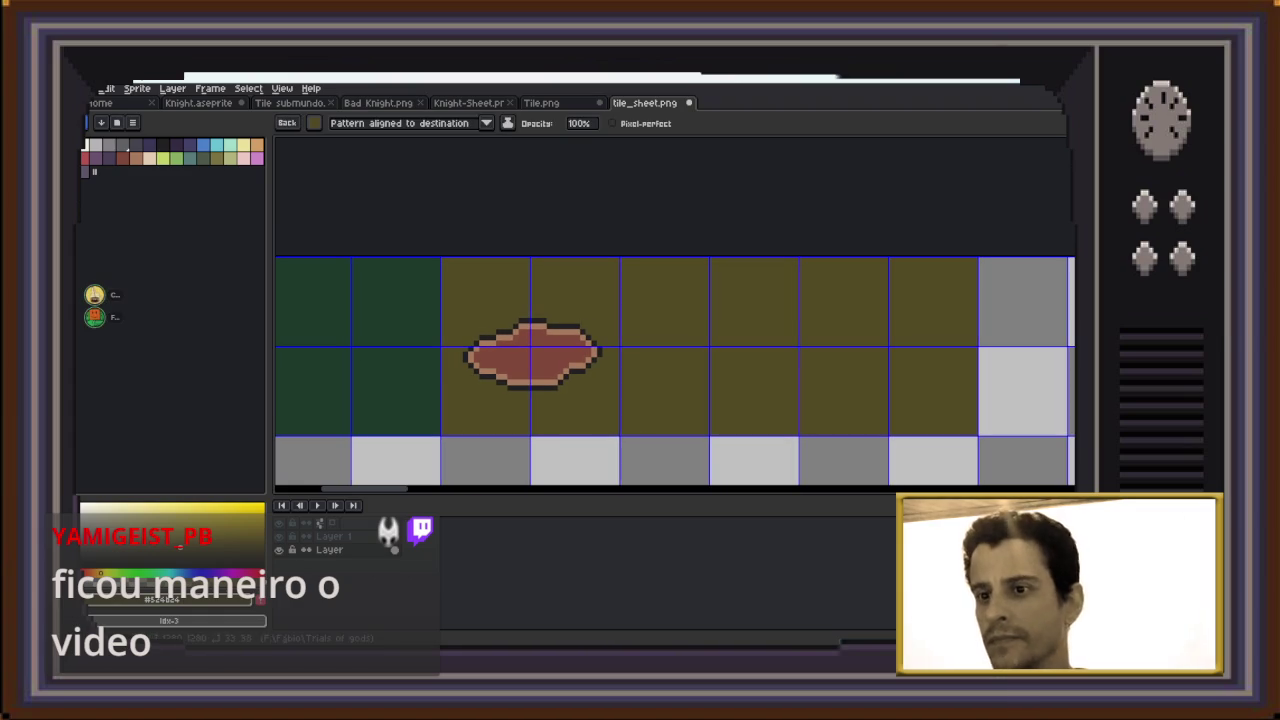
{"action": "key", "text": "ctrl+z"}
{"action": "key", "text": "ctrl+y"}
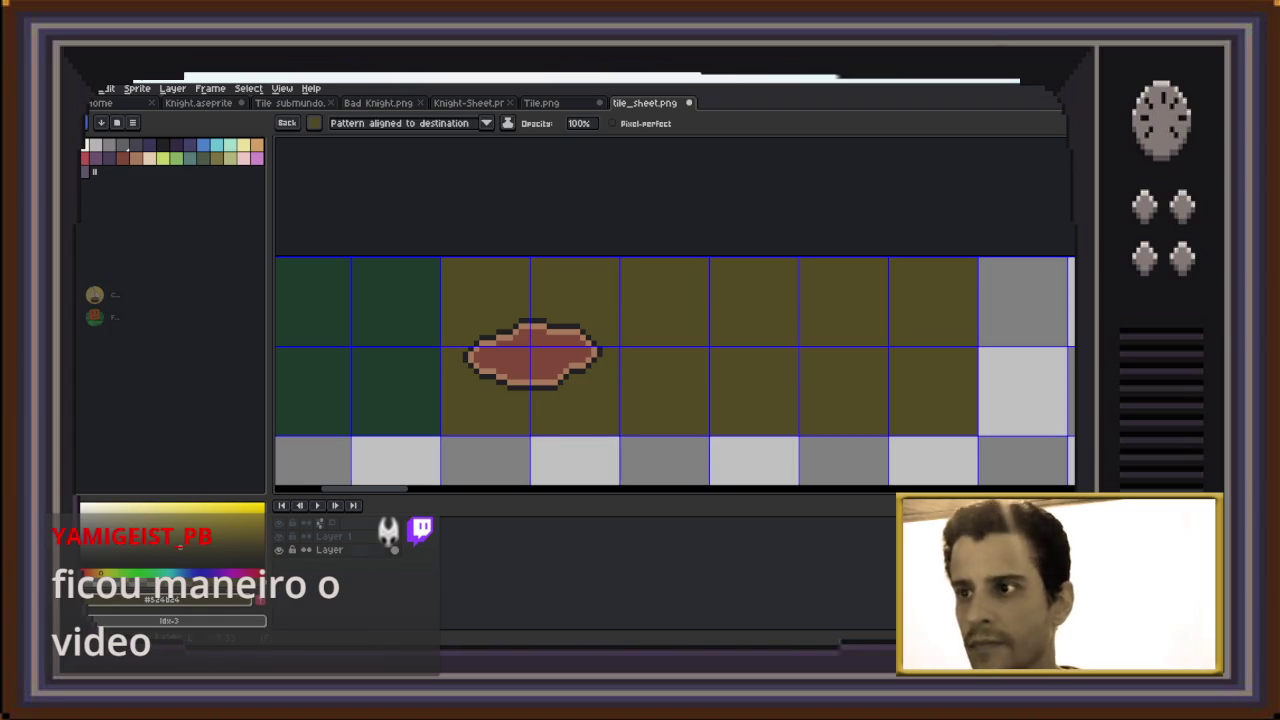
{"action": "key", "text": "Up"}
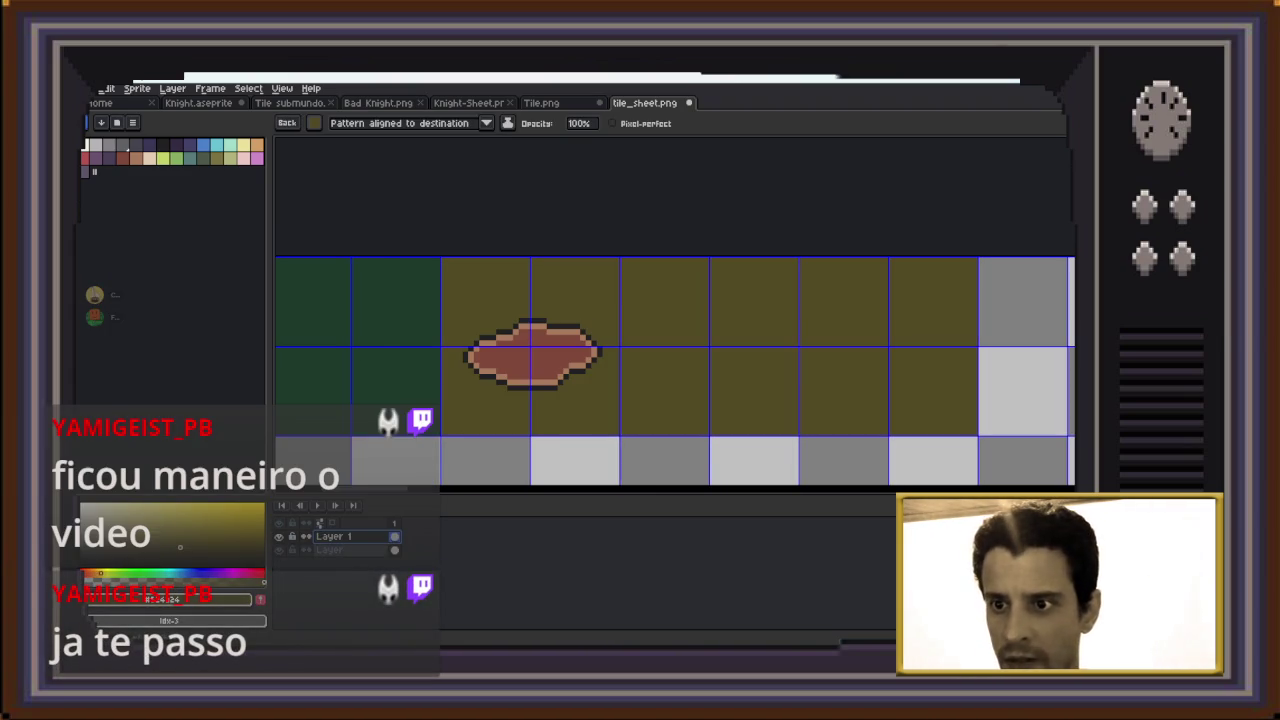
{"action": "right_click", "coordinate": [360, 537]}
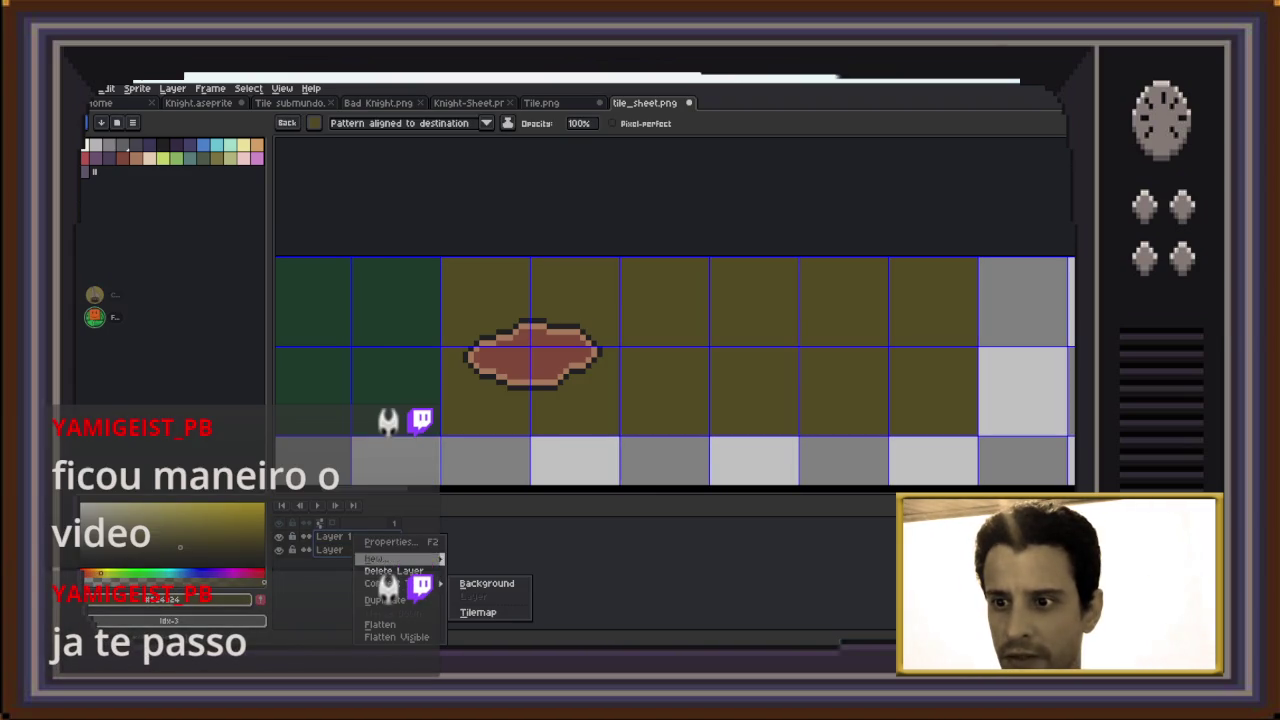
Flatten Layer 1 and the other layers into one layer named Flattened
{"action": "left_click", "coordinate": [380, 624]}
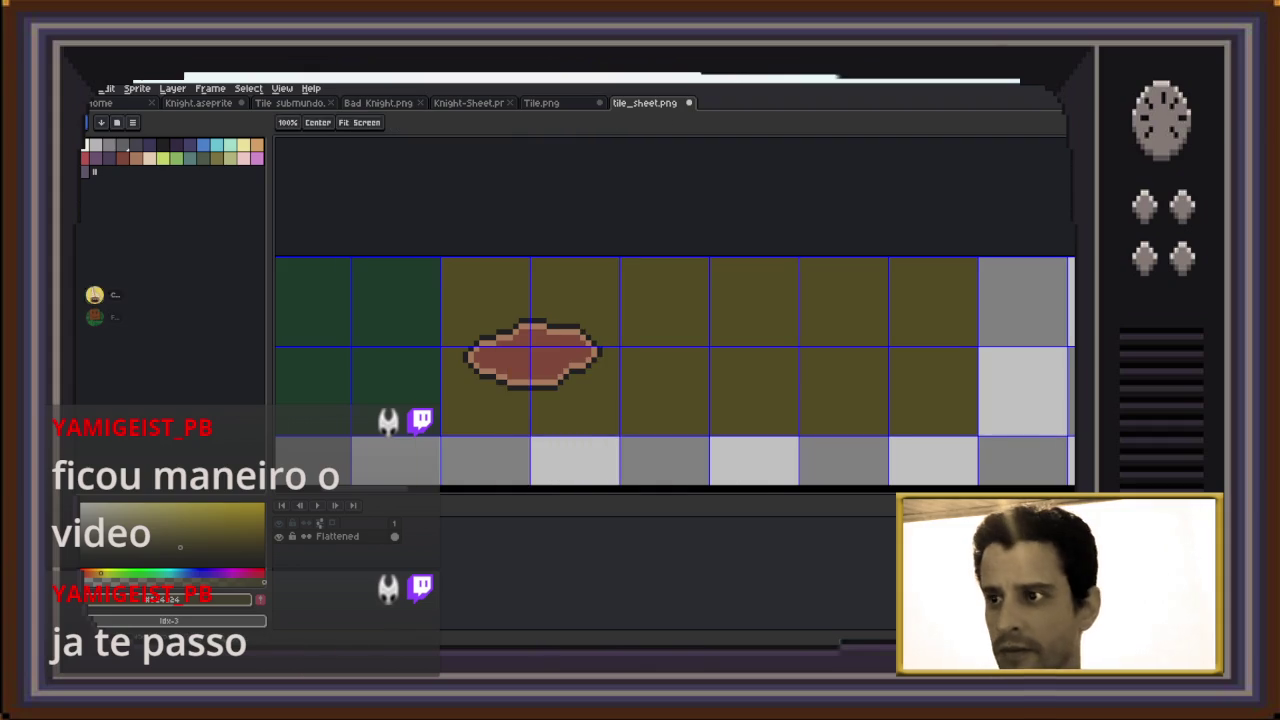
{"action": "scroll", "coordinate": [675, 370], "scroll_direction": "down", "scroll_amount": 1}
{"action": "scroll", "coordinate": [675, 370], "scroll_direction": "down", "scroll_amount": 1}
{"action": "scroll", "coordinate": [675, 370], "scroll_direction": "down", "scroll_amount": 1}
{"action": "scroll", "coordinate": [675, 370], "scroll_direction": "up", "scroll_amount": 1}
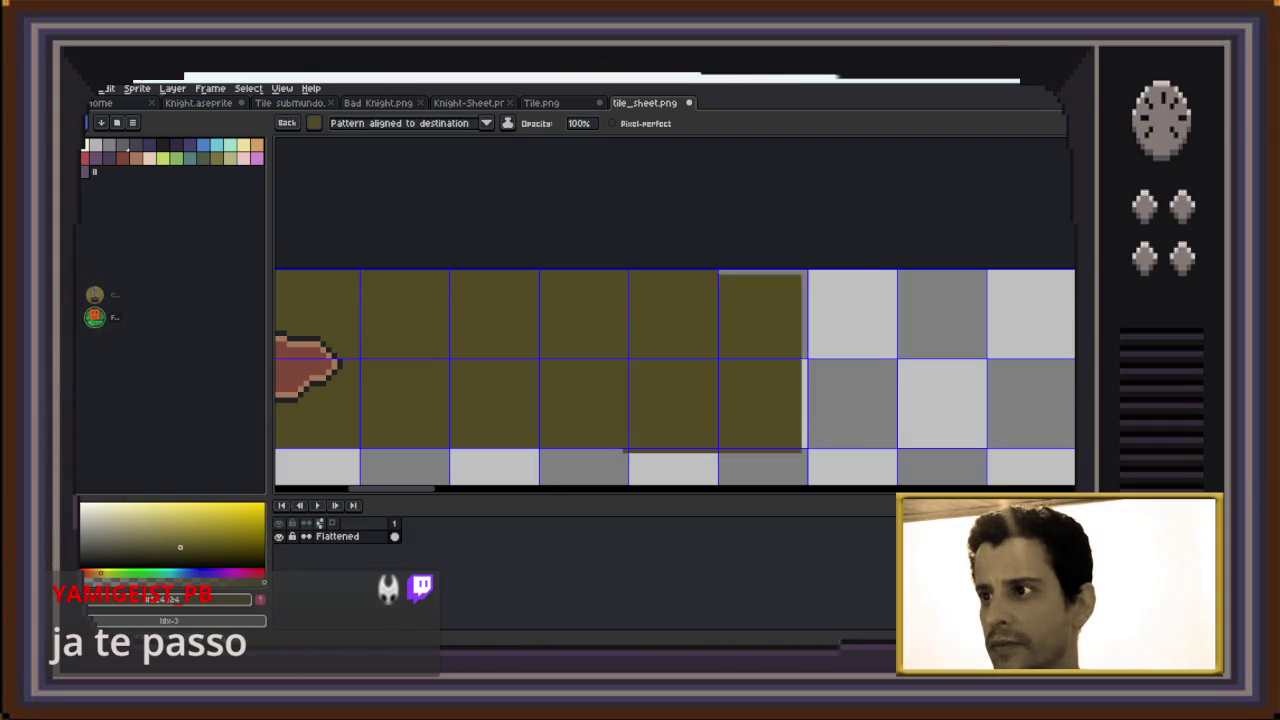
{"action": "scroll", "coordinate": [675, 370], "scroll_direction": "up", "scroll_amount": 2}
{"action": "scroll", "coordinate": [870, 380], "scroll_direction": "down", "scroll_amount": 2}
Marquee-select the last two olive tile columns and pick green, then a dark palette colour
{"action": "key", "text": "m"}
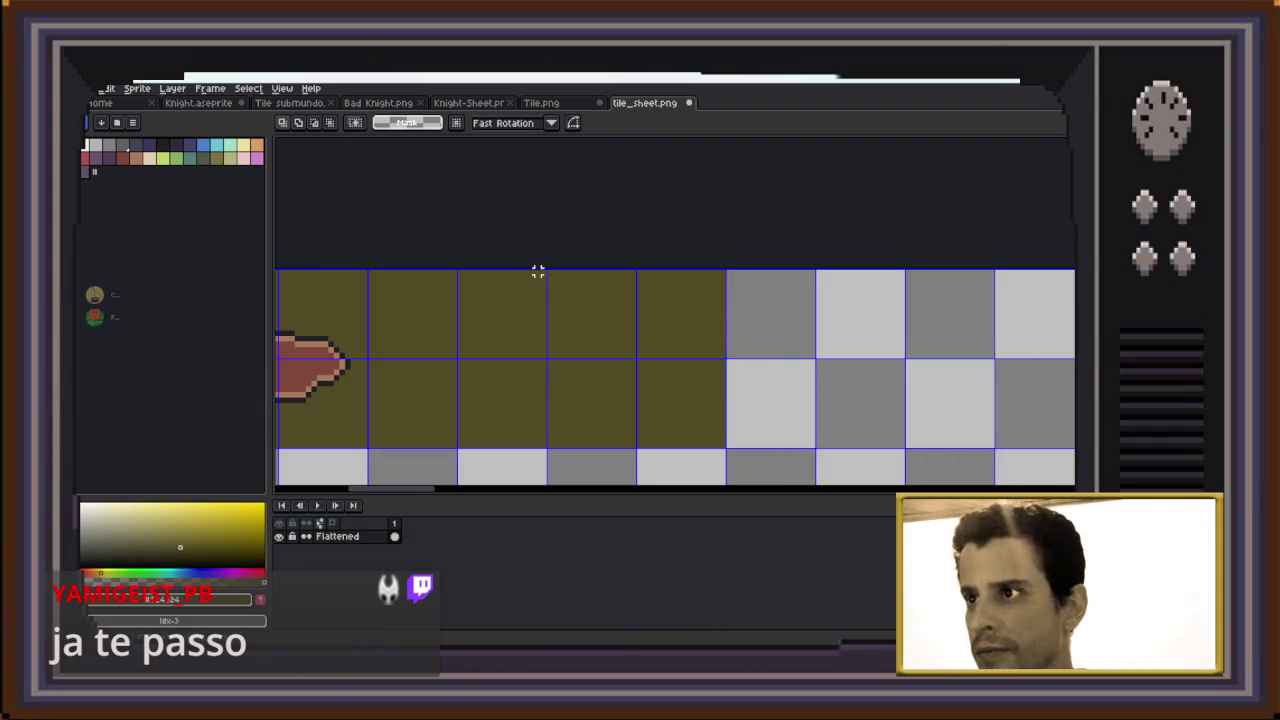
{"action": "left_click_drag", "start_coordinate": [549, 266], "coordinate": [722, 451]}
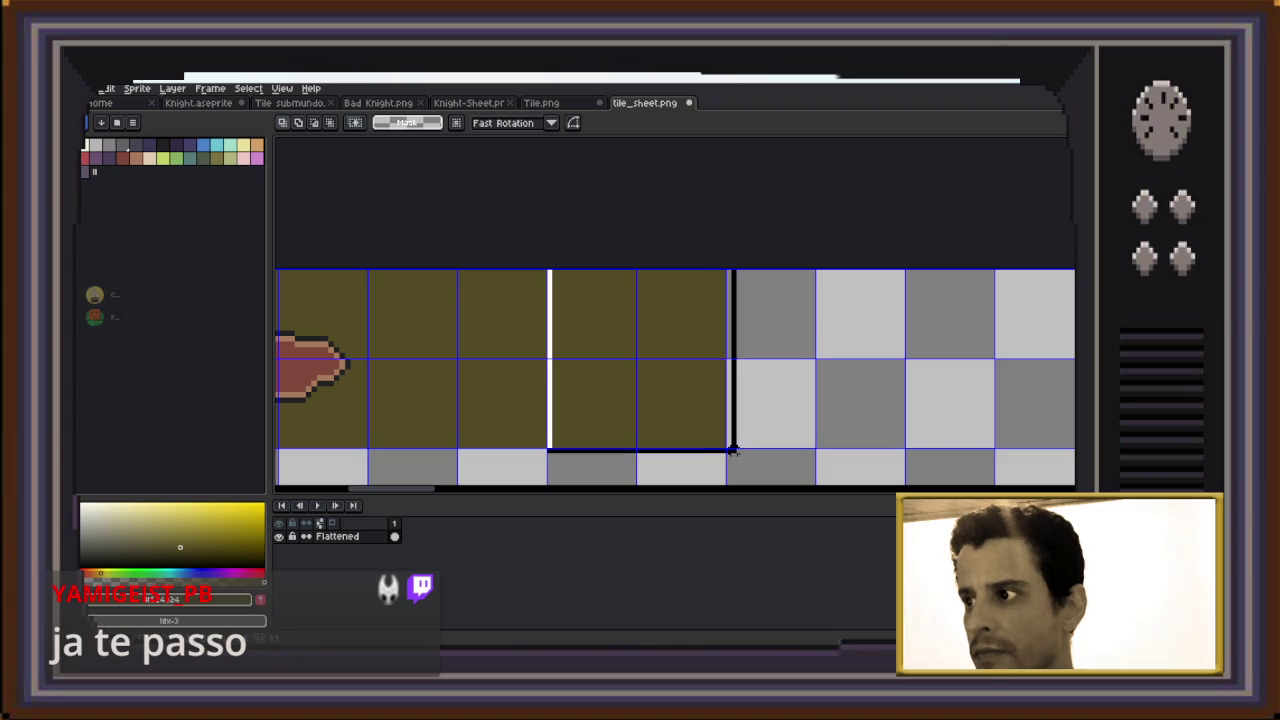
{"action": "left_click_drag", "start_coordinate": [720, 451], "coordinate": [726, 449]}
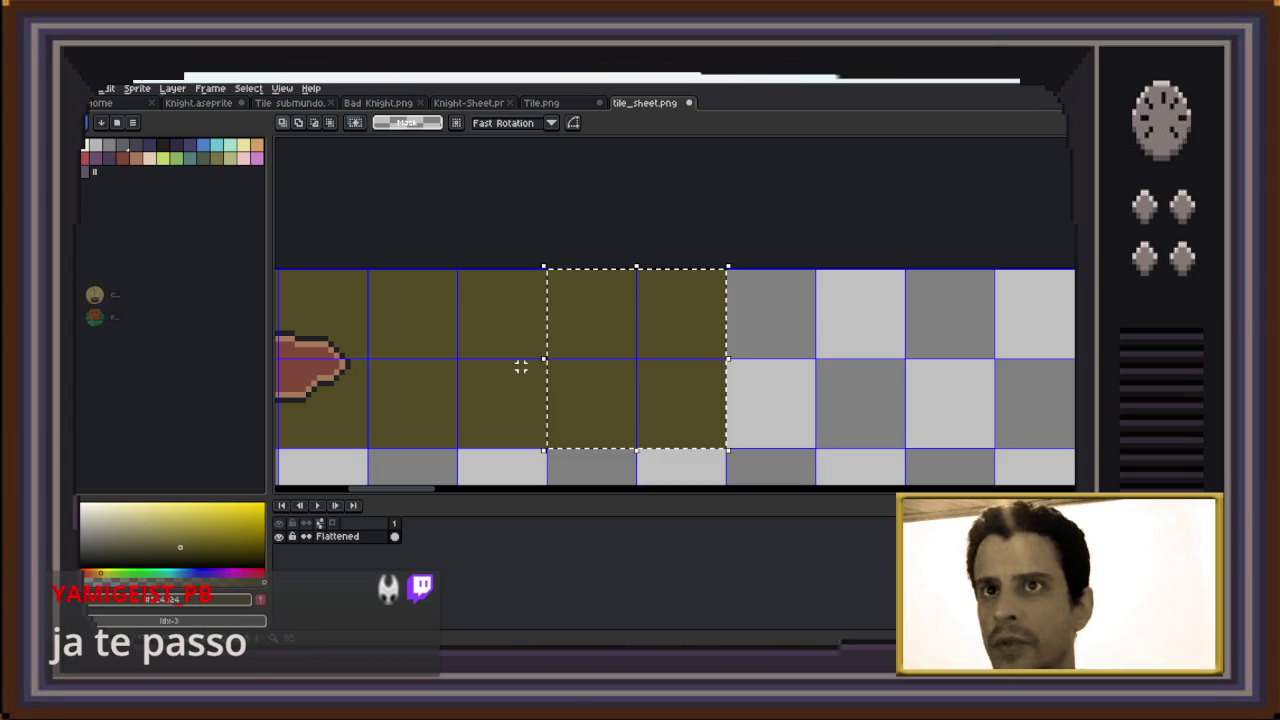
{"action": "left_click", "coordinate": [203, 157]}
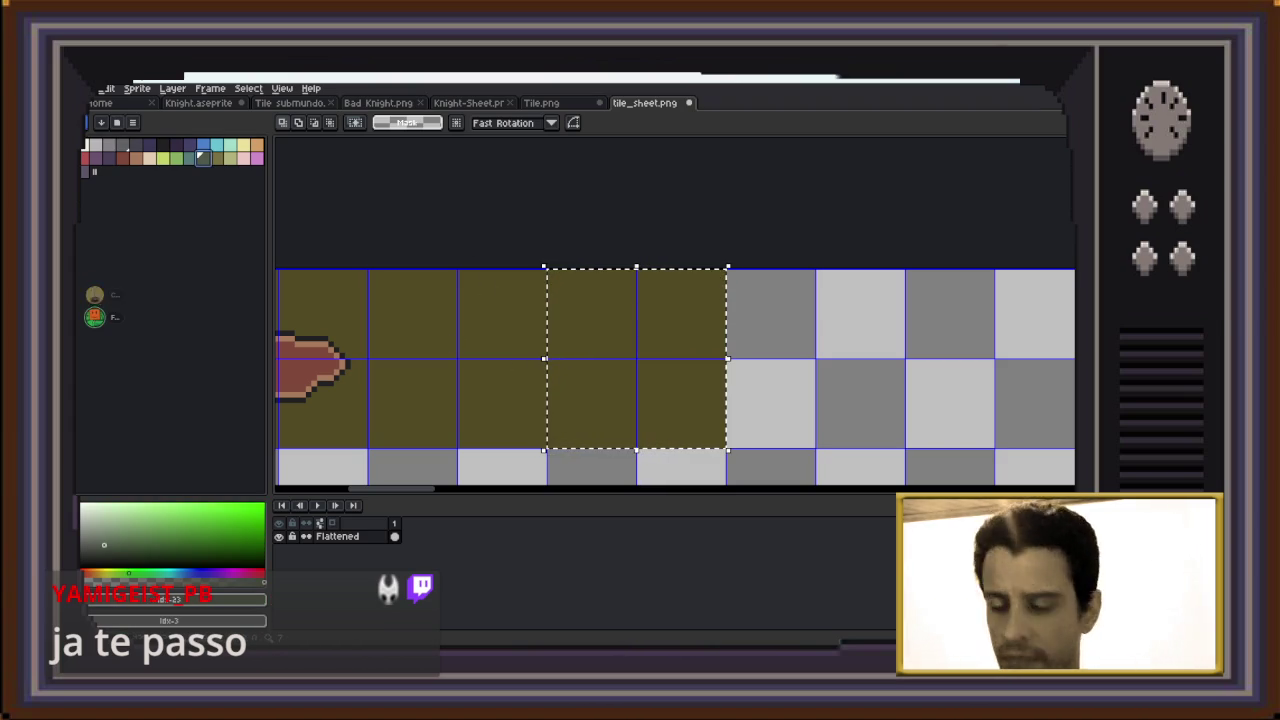
{"action": "left_click", "coordinate": [162, 145]}
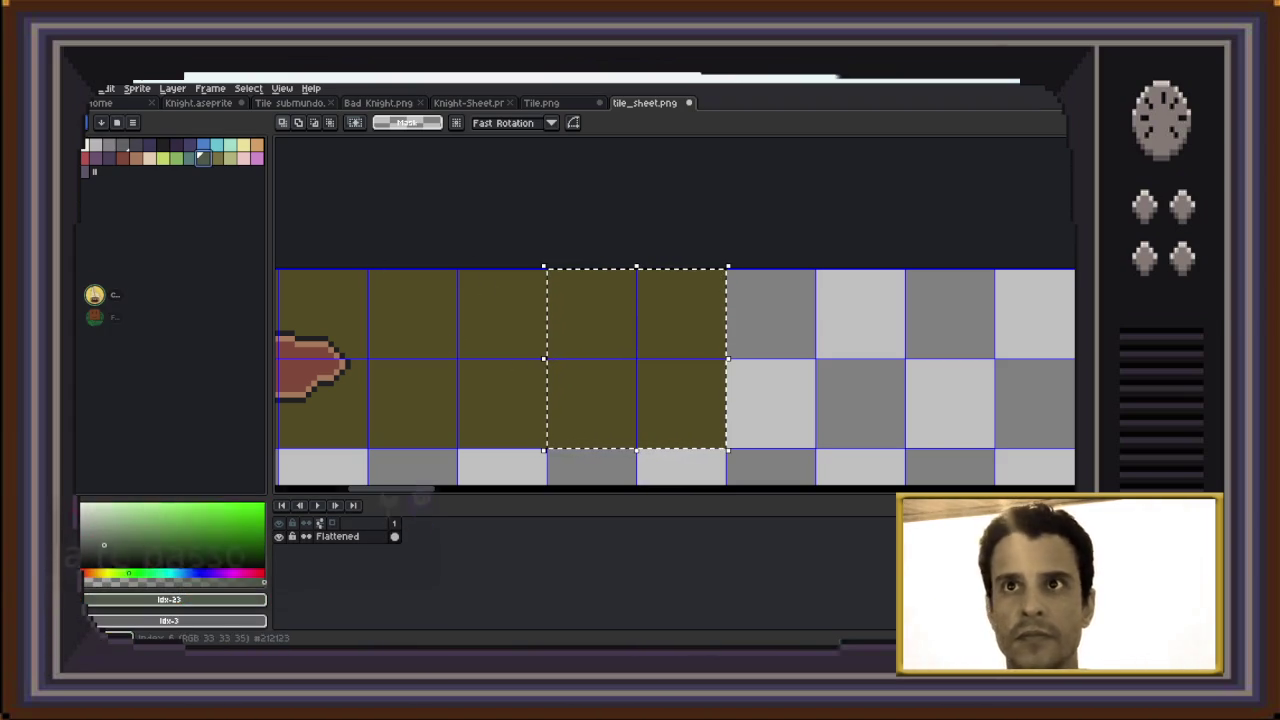
{"action": "scroll", "coordinate": [481, 326], "scroll_direction": "down", "scroll_amount": 1}
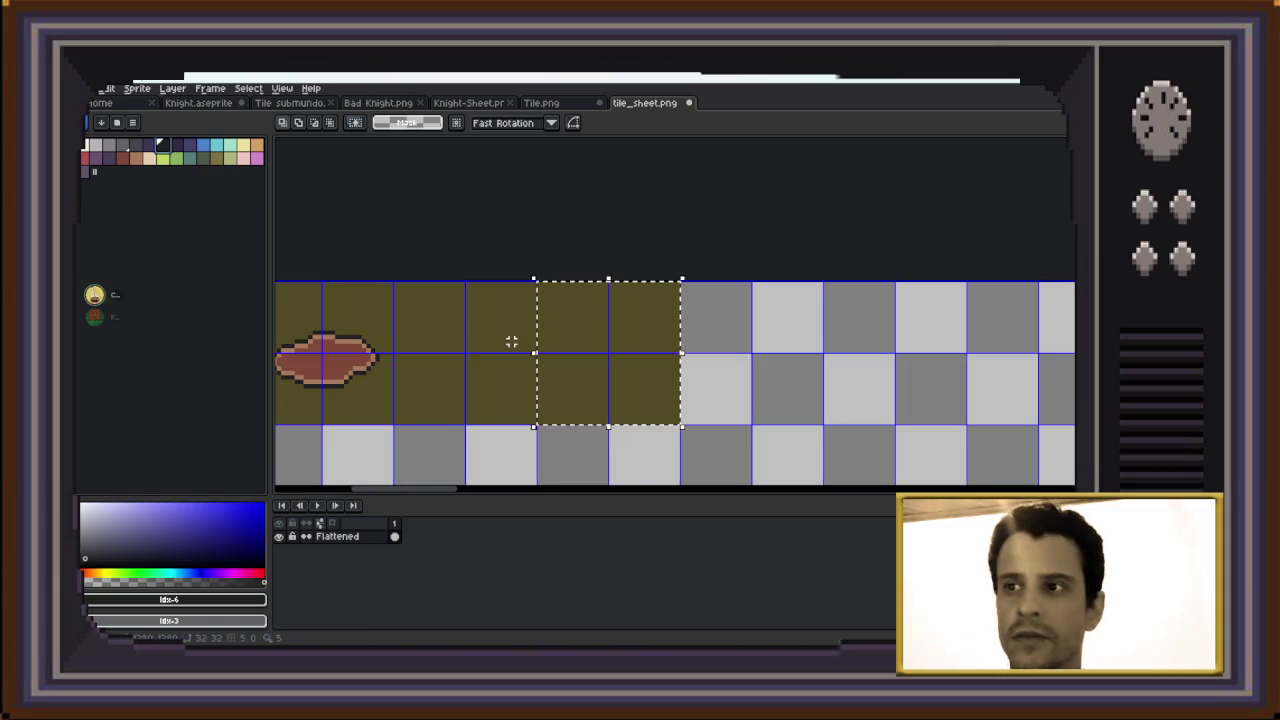
{"action": "left_click_drag", "start_coordinate": [506, 337], "coordinate": [572, 366]}
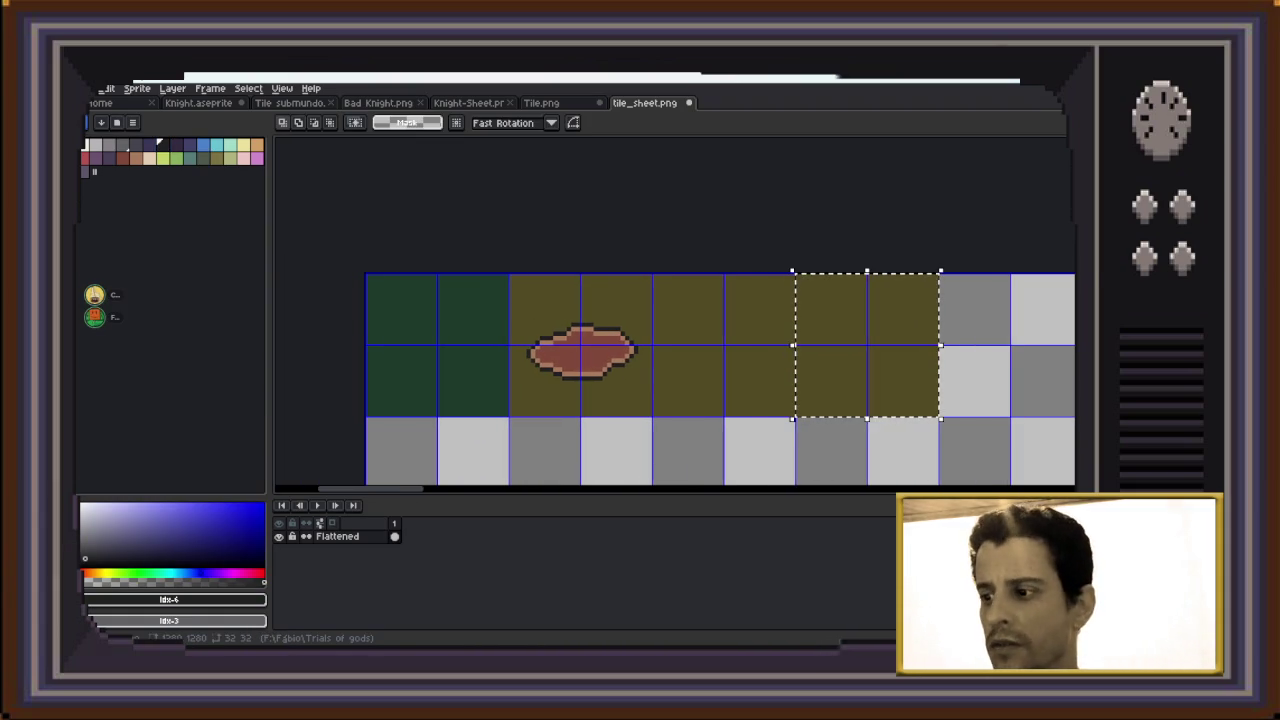
{"action": "left_click", "coordinate": [731, 588]}
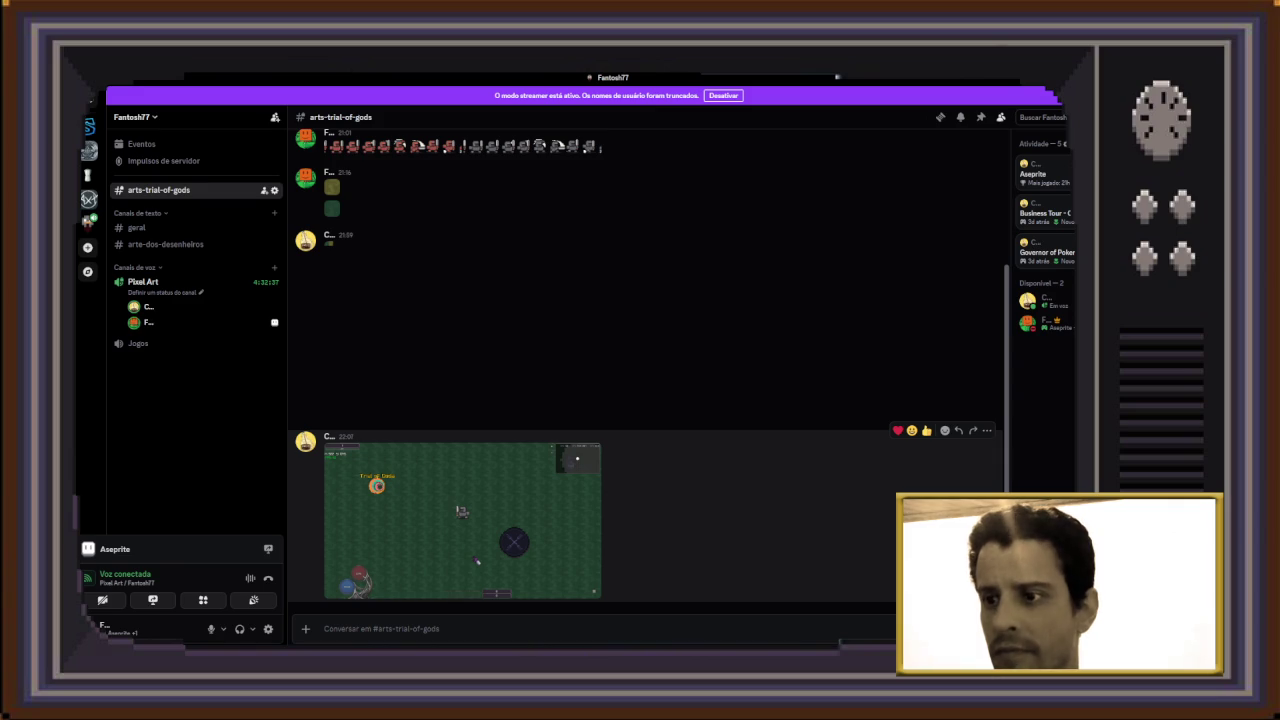
View the shared game screenshot enlarged, then open the direct message's YouTube video link
{"action": "left_click", "coordinate": [462, 520]}
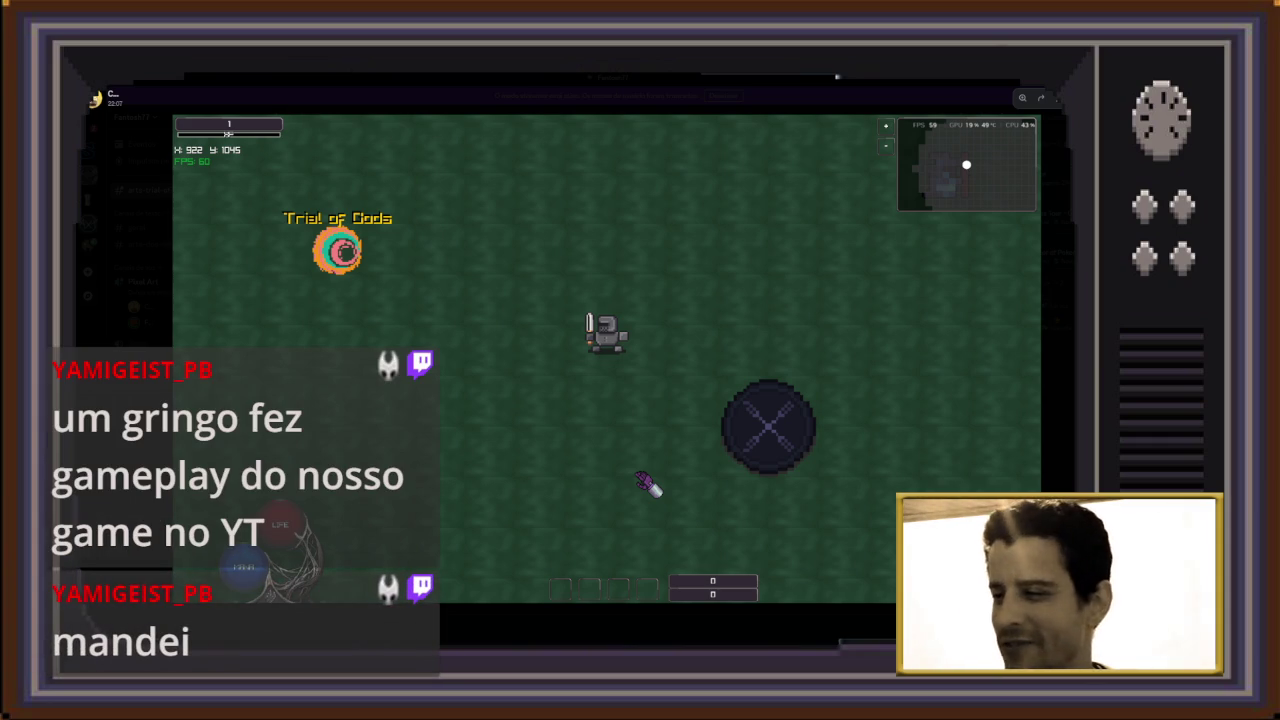
{"action": "key", "text": "alt+Tab"}
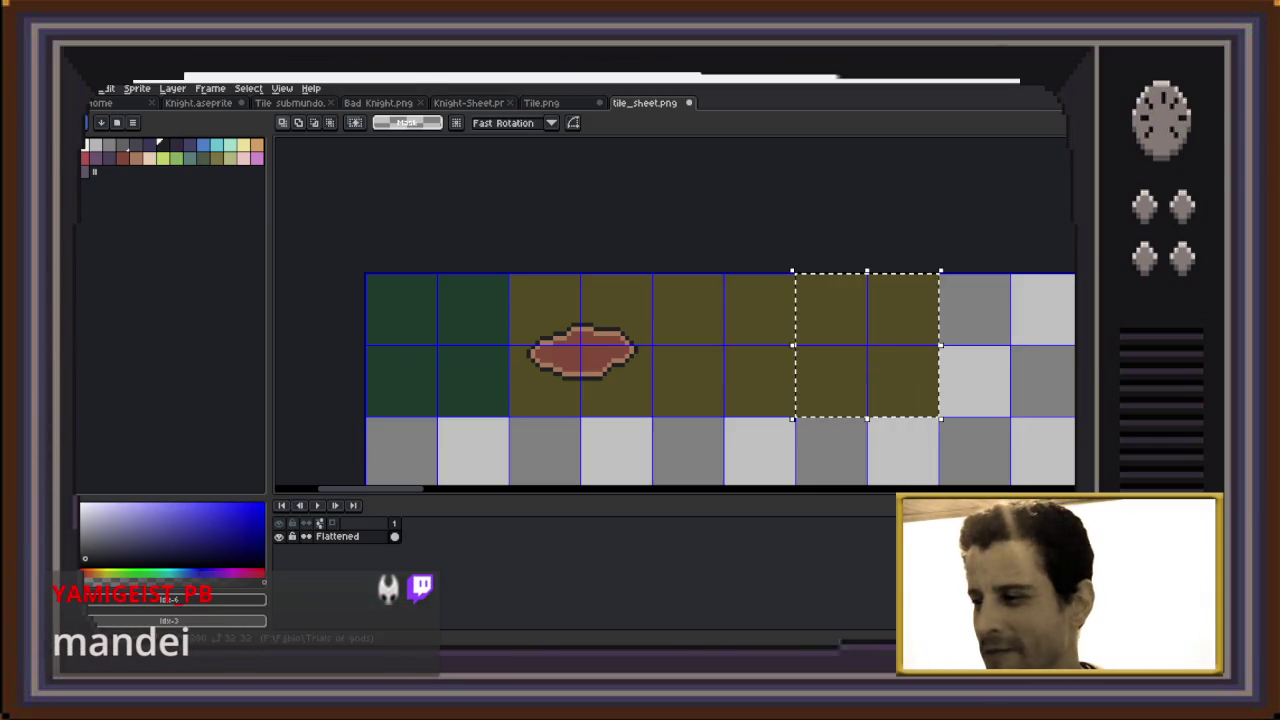
{"action": "key", "text": "alt+Tab"}
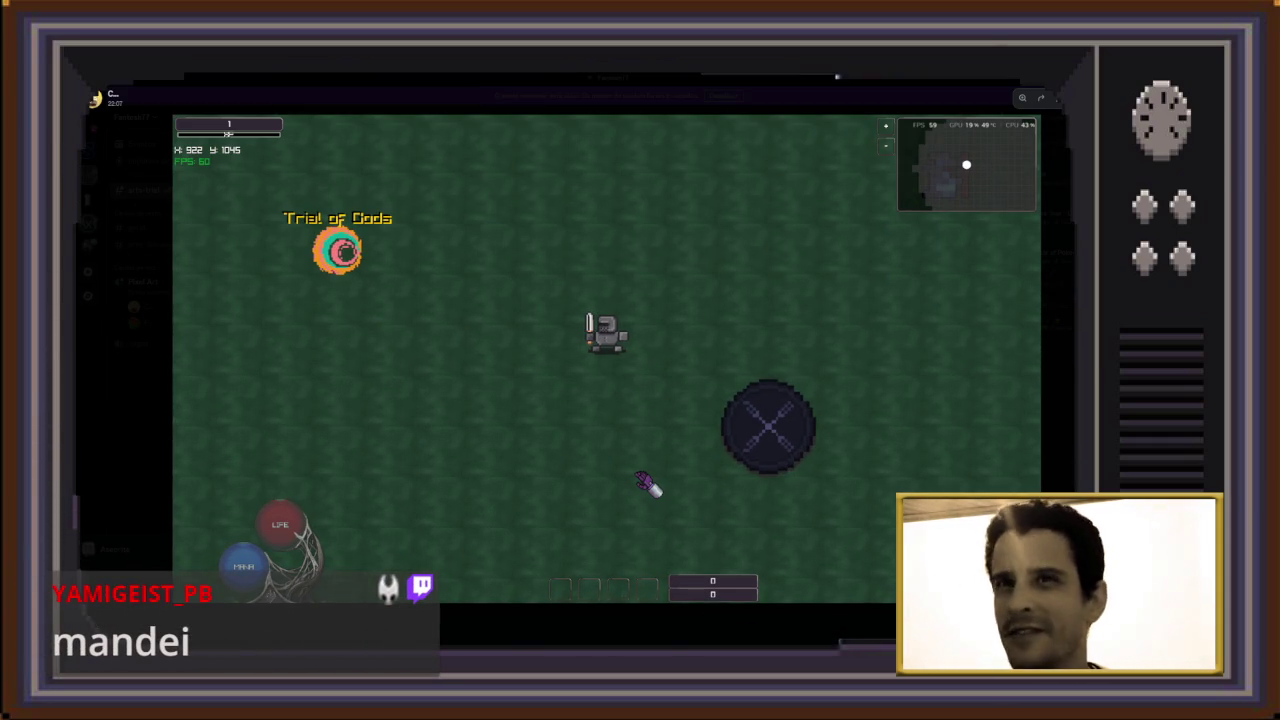
{"action": "key", "text": "alt+Tab"}
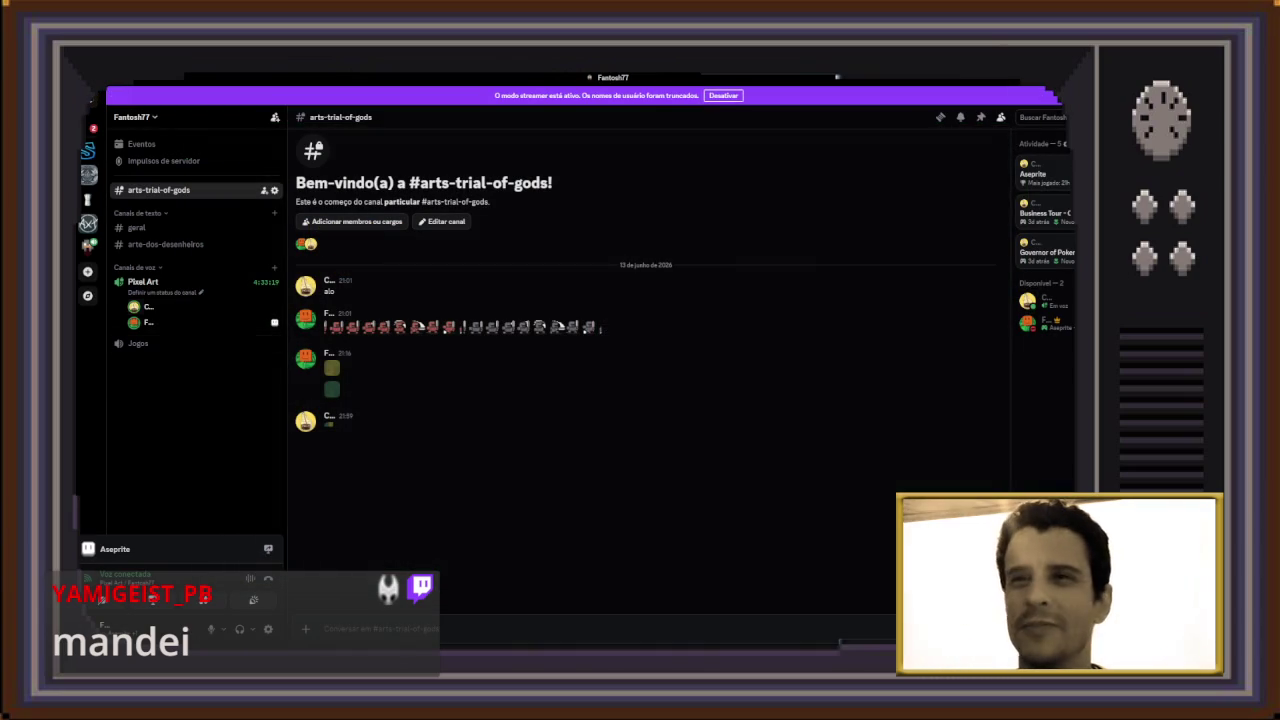
{"action": "left_click", "coordinate": [88, 128]}
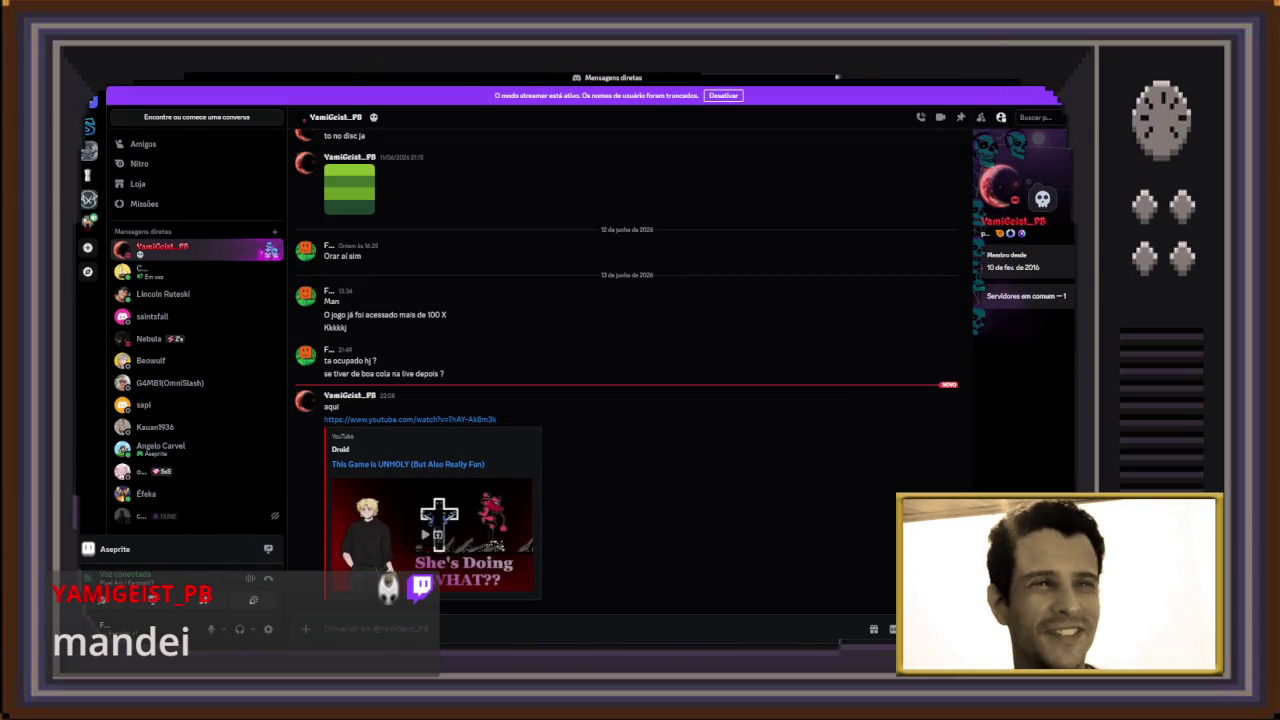
{"action": "left_click", "coordinate": [438, 534]}
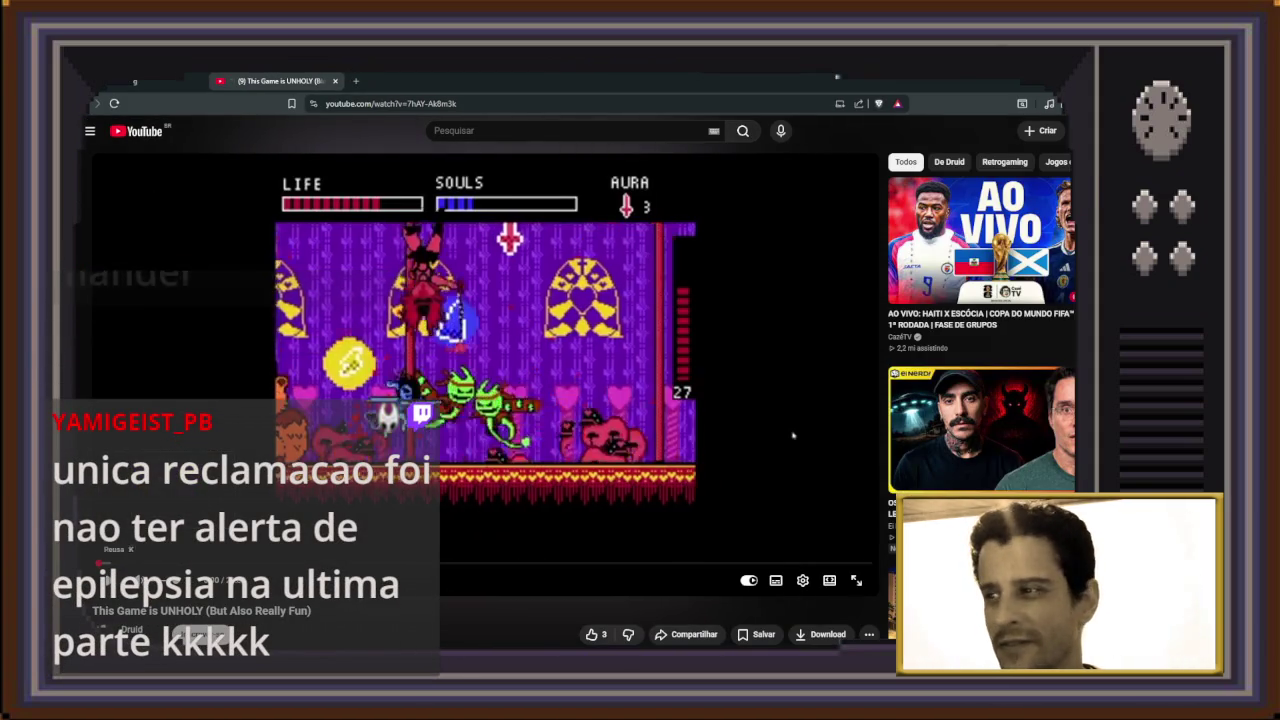
Play 'This Game is UNHOLY (But Also Really Fun)' in fullscreen
{"action": "key", "text": "f"}
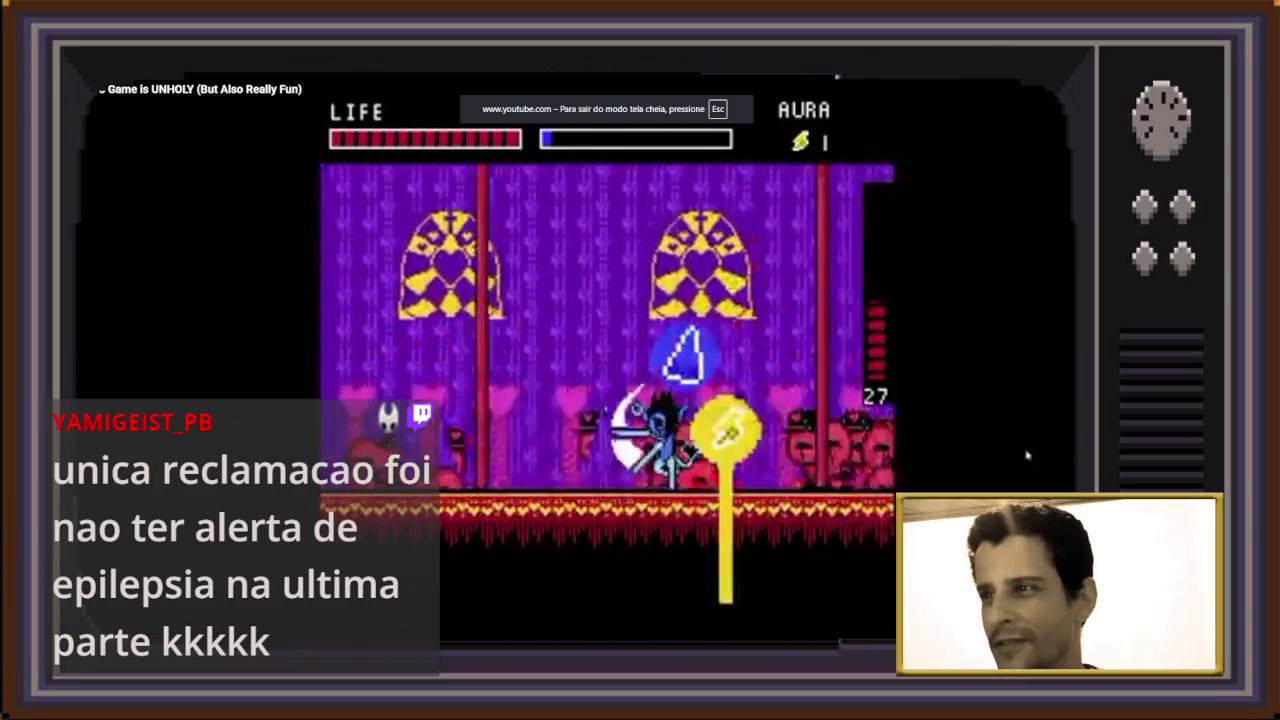